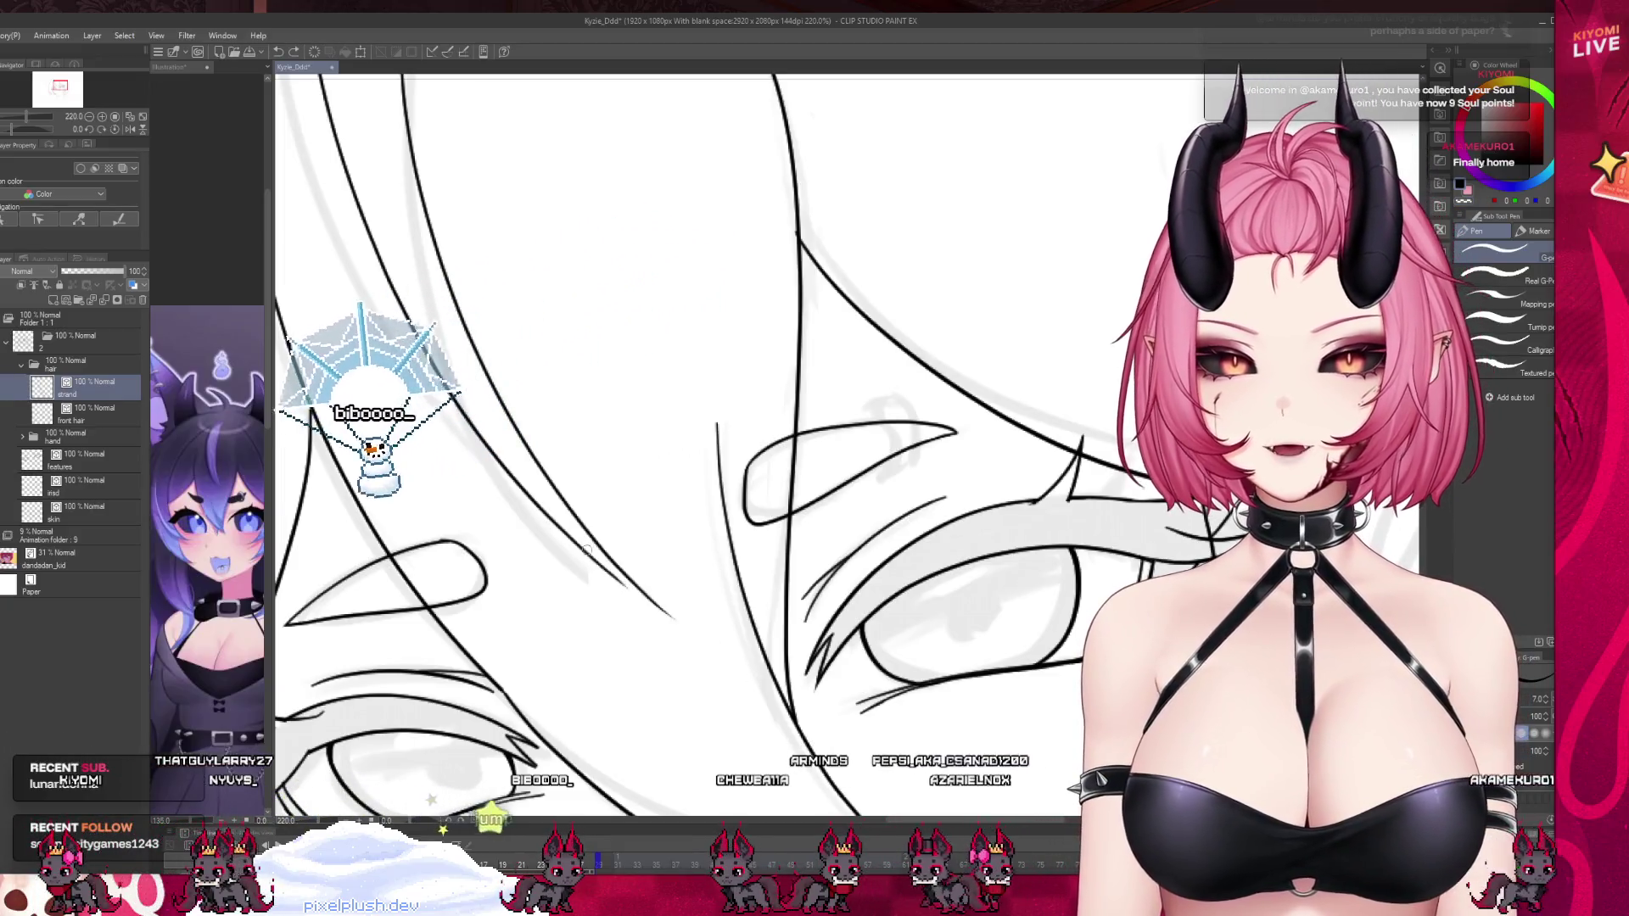
# Extend one hair line slightly further down, then fit the canvas back in view.
pyautogui.moveTo(632, 585); pyautogui.dragTo(696, 632)
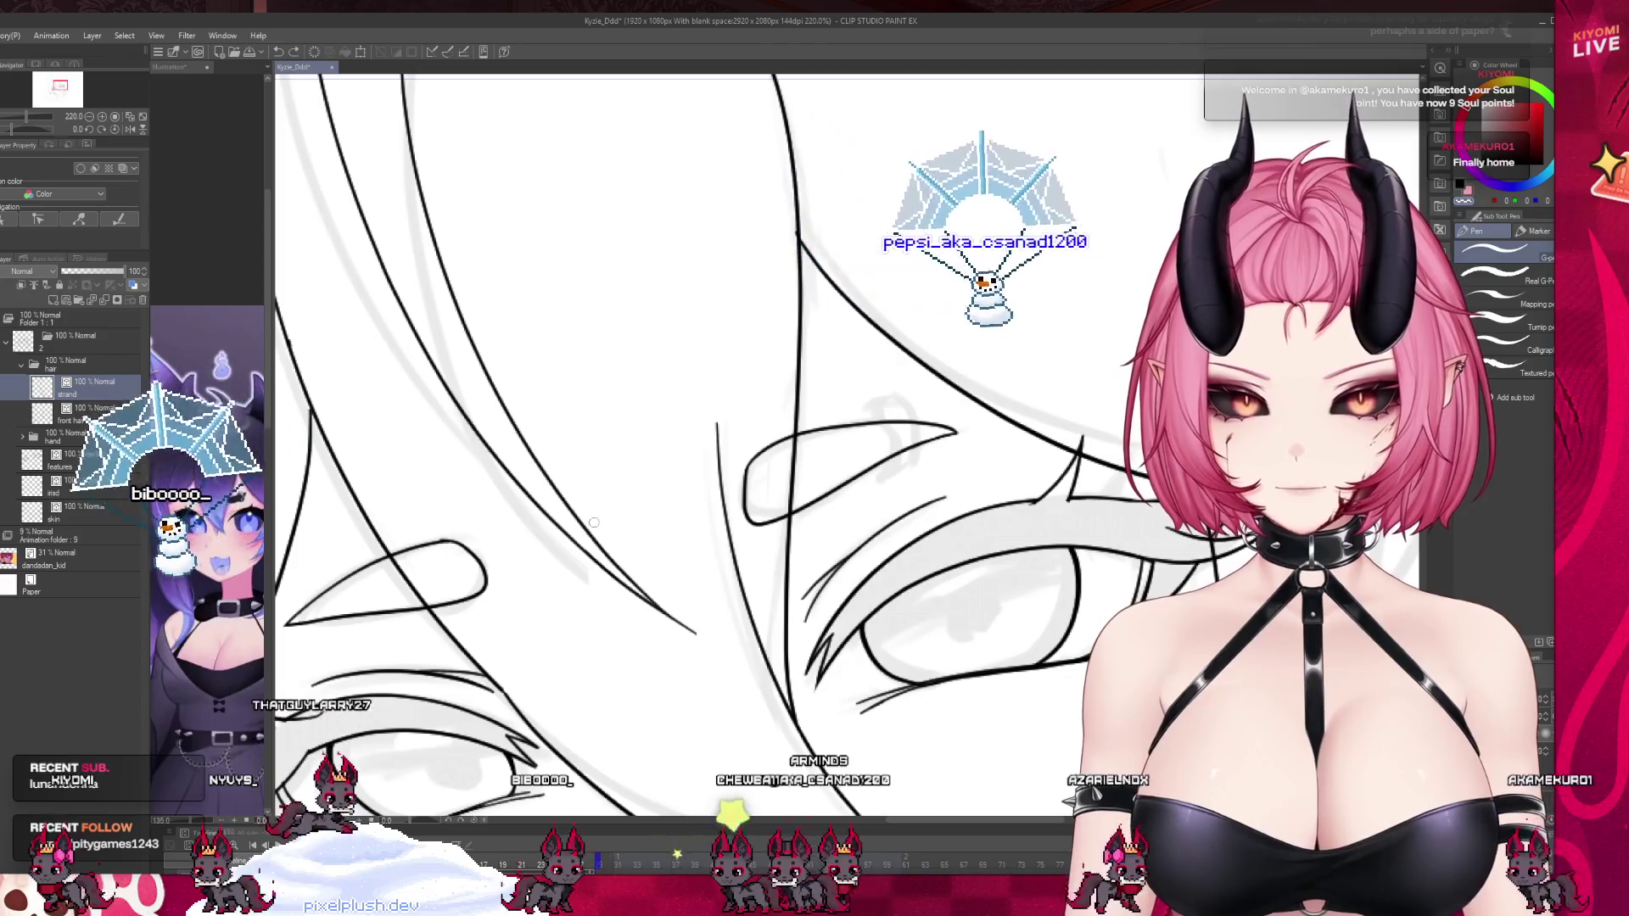
pyautogui.scroll(-1, 580, 580)
pyautogui.scroll(-5, 580, 580)
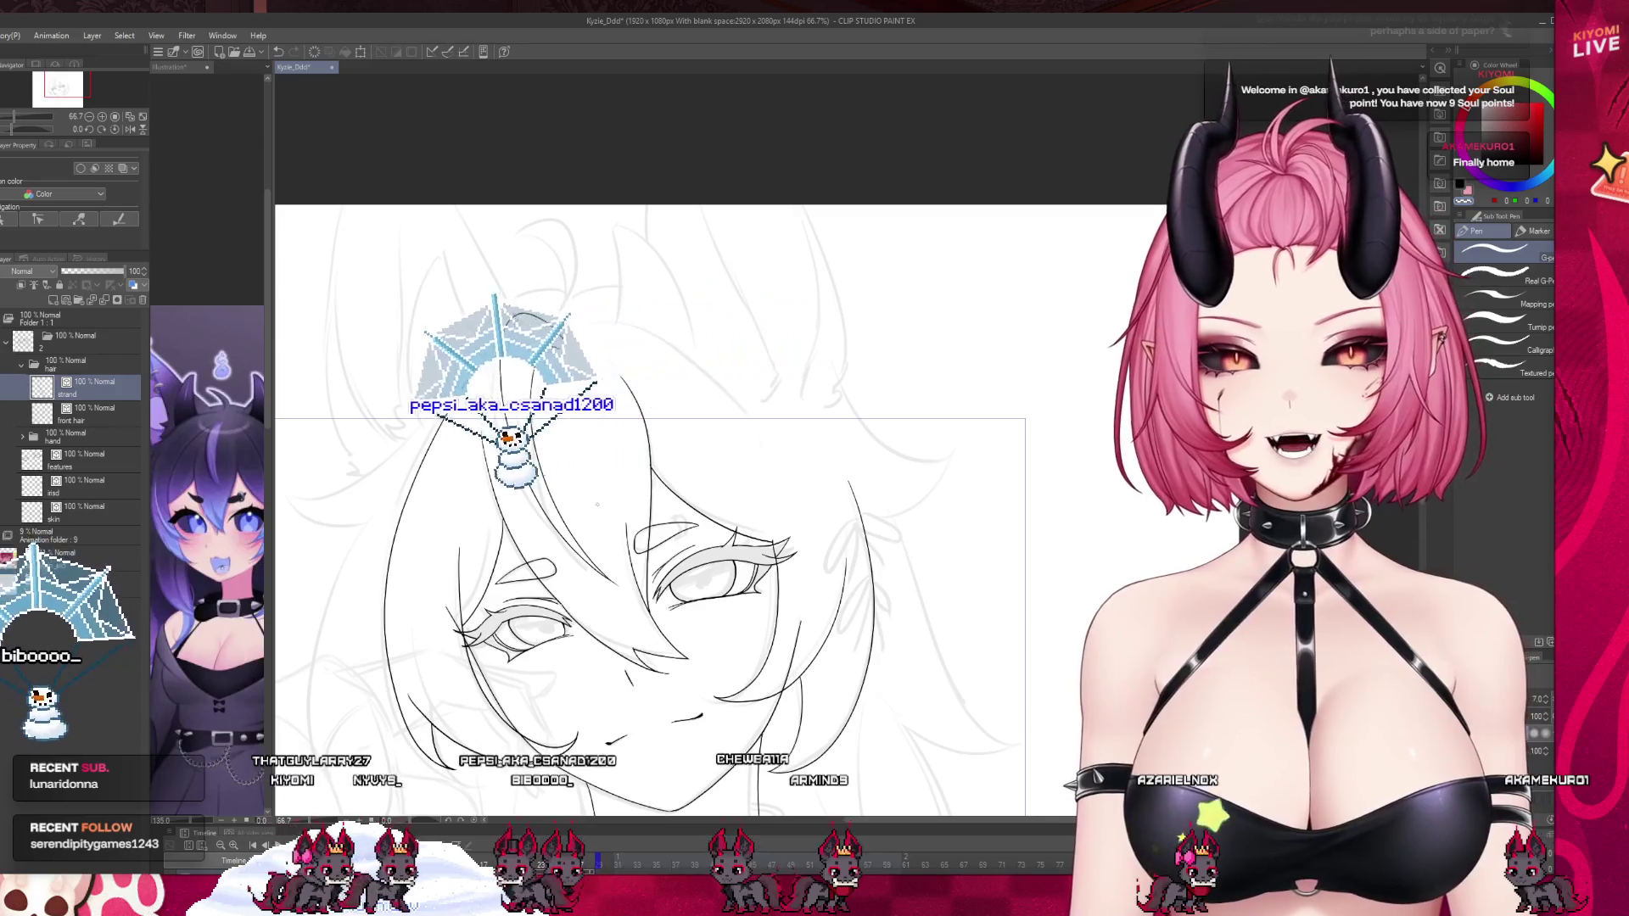
pyautogui.hotkey('ctrl', '0')
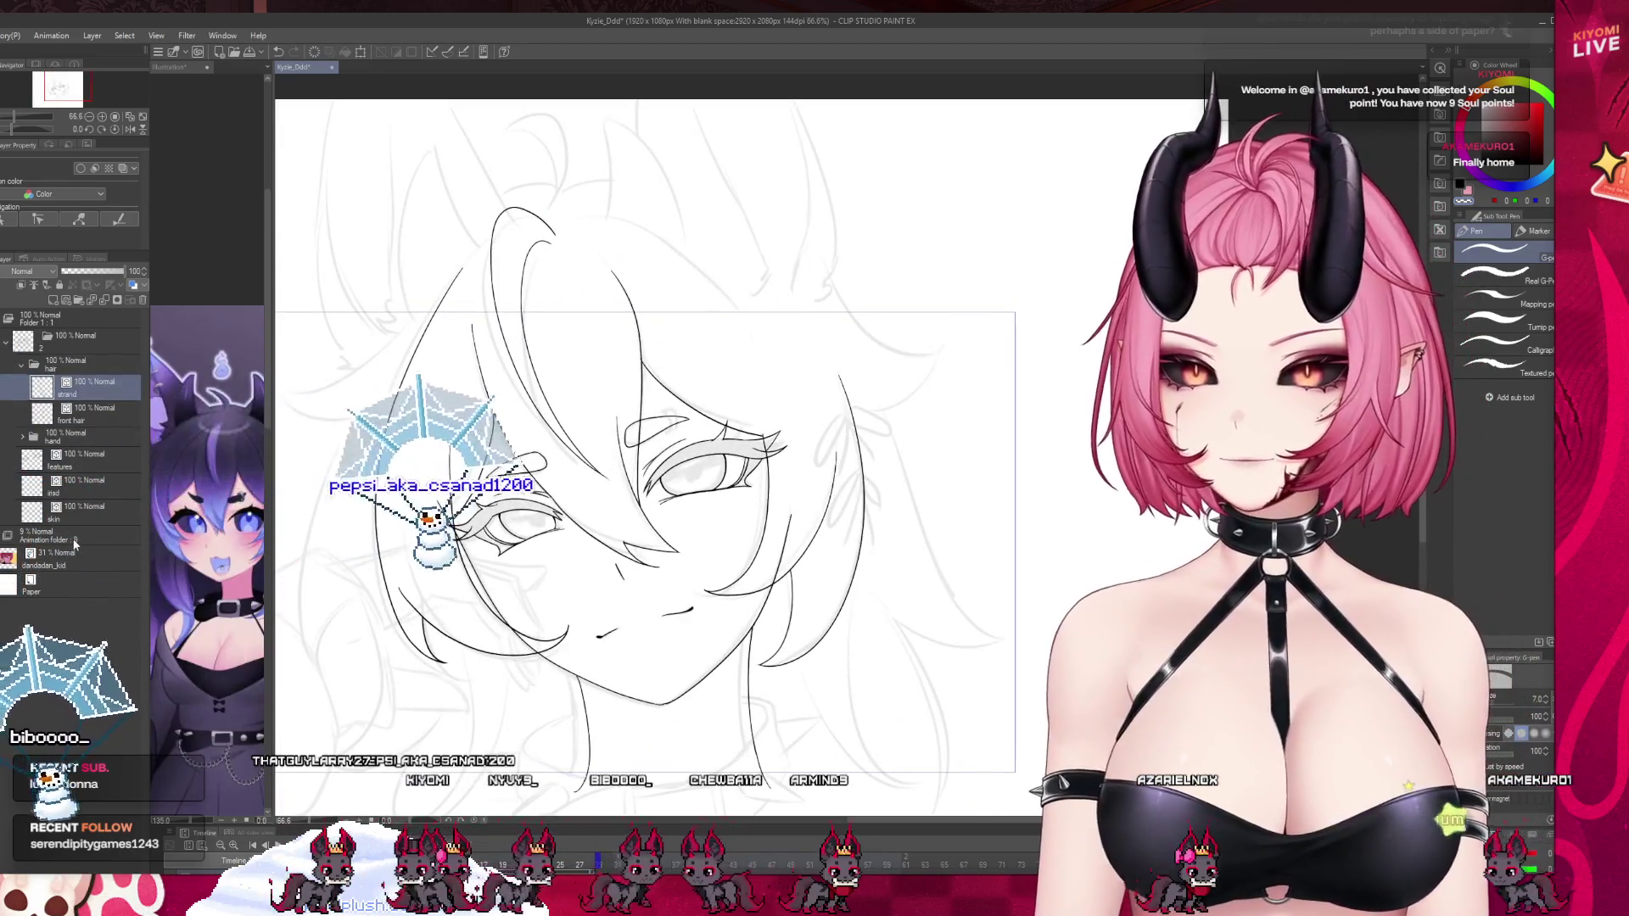
# Collapse the hair layer folder and select layer folder 2.
pyautogui.click(23, 365)
pyautogui.click(85, 339)
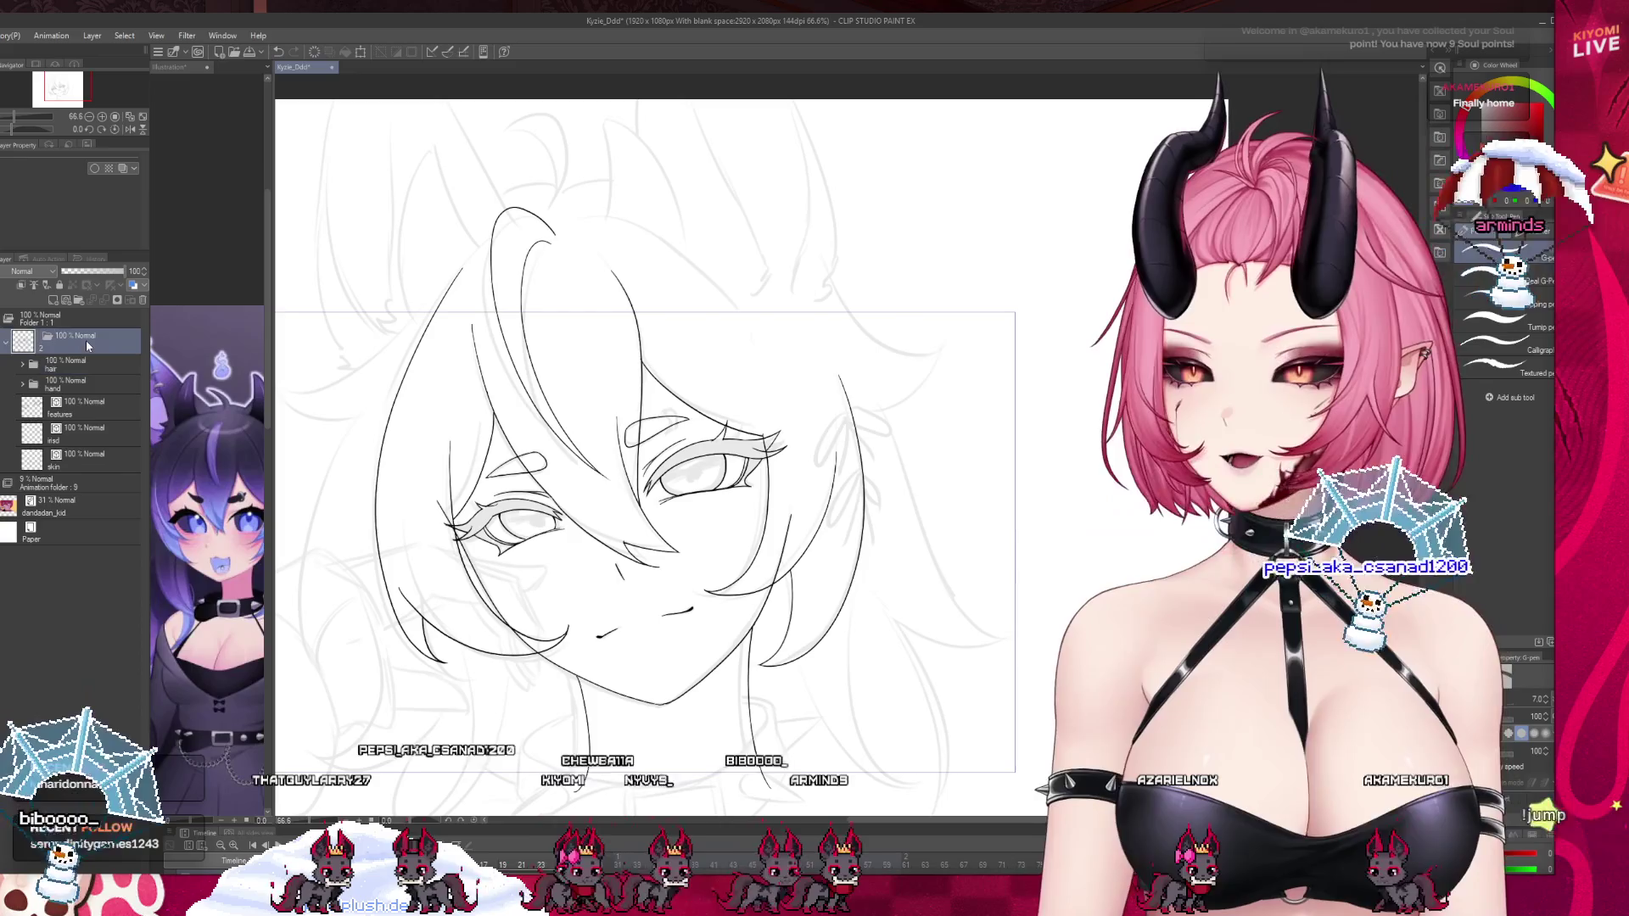
pyautogui.scroll(-1, 705, 557)
pyautogui.scroll(1, 705, 557)
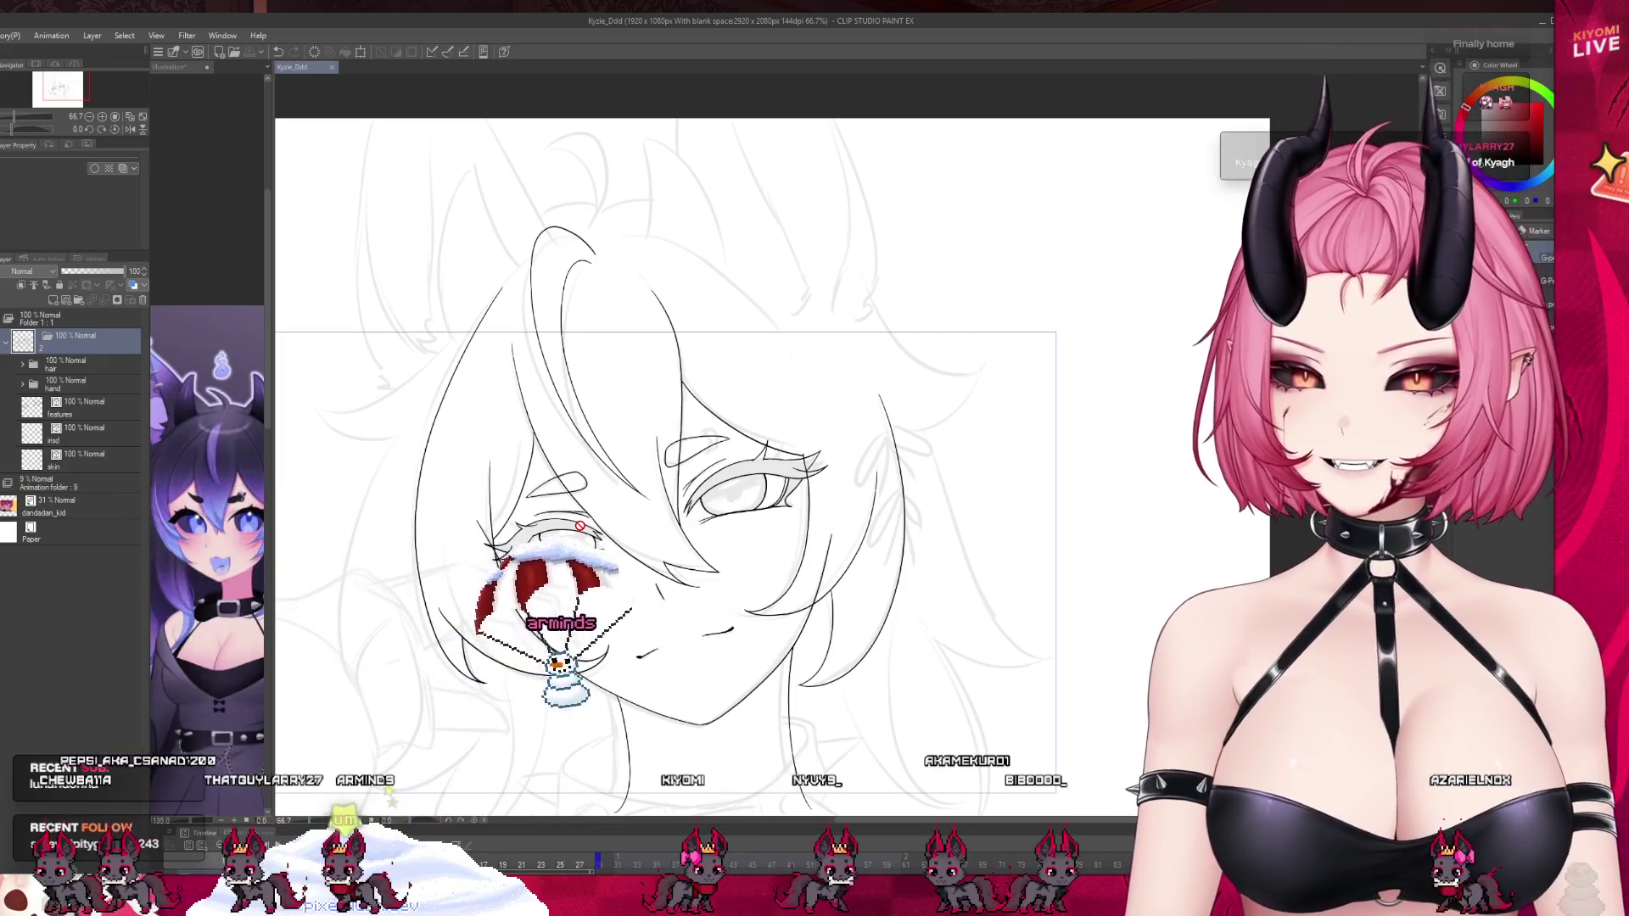
pyautogui.scroll(-1, 653, 531)
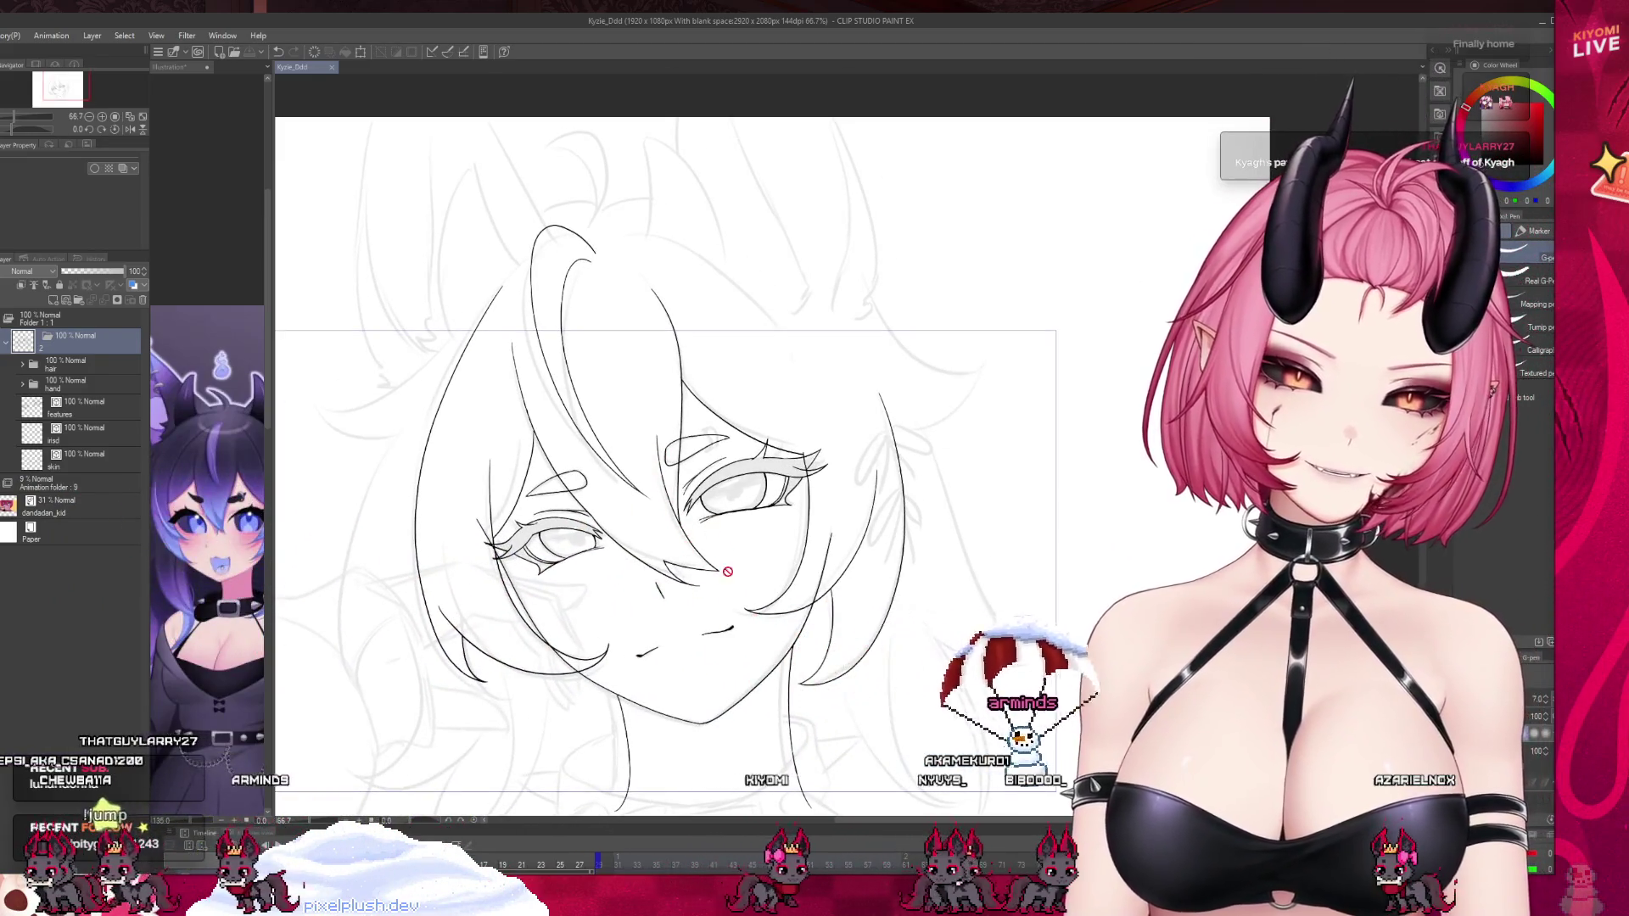
pyautogui.scroll(3, 727, 443)
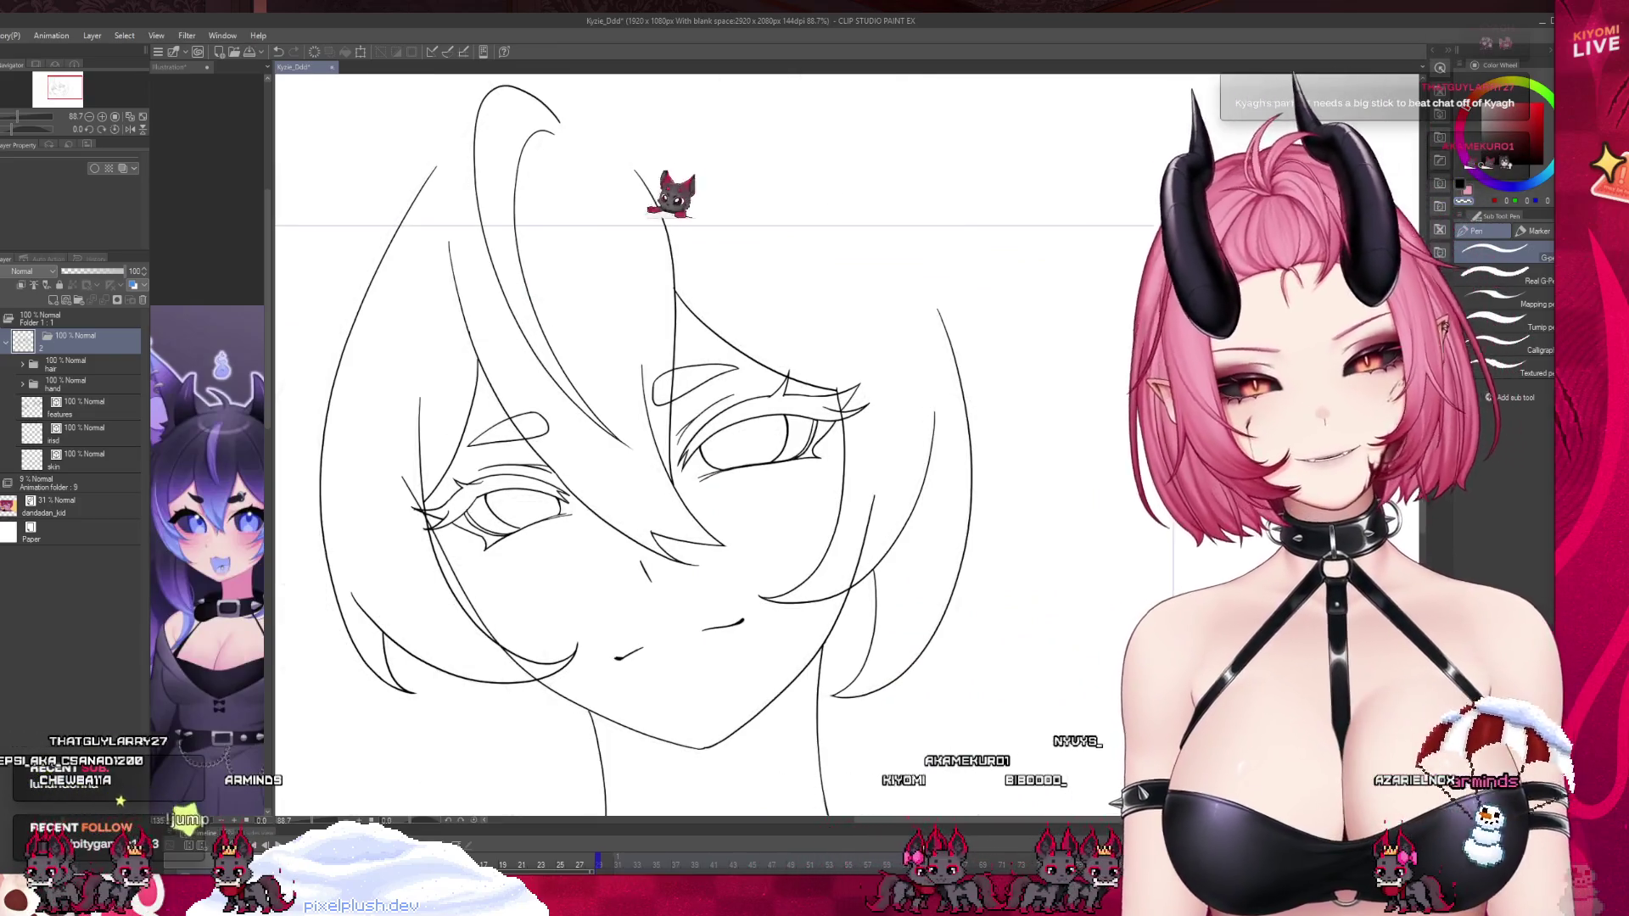
pyautogui.scroll(-1, 678, 469)
pyautogui.scroll(2, 679, 469)
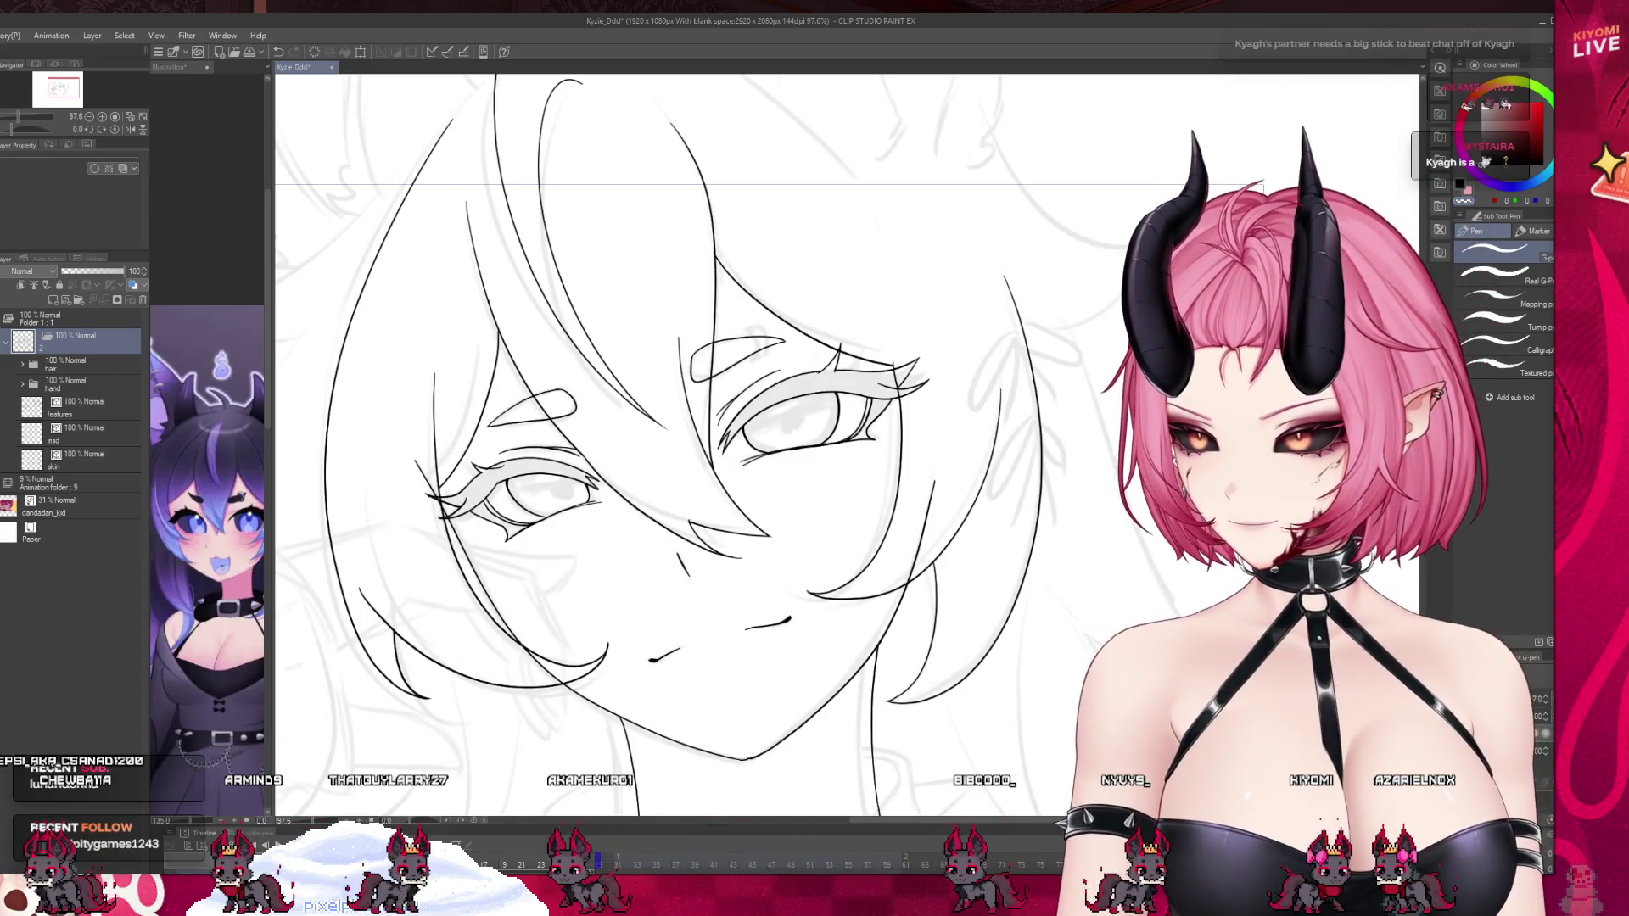
pyautogui.scroll(-2, 779, 435)
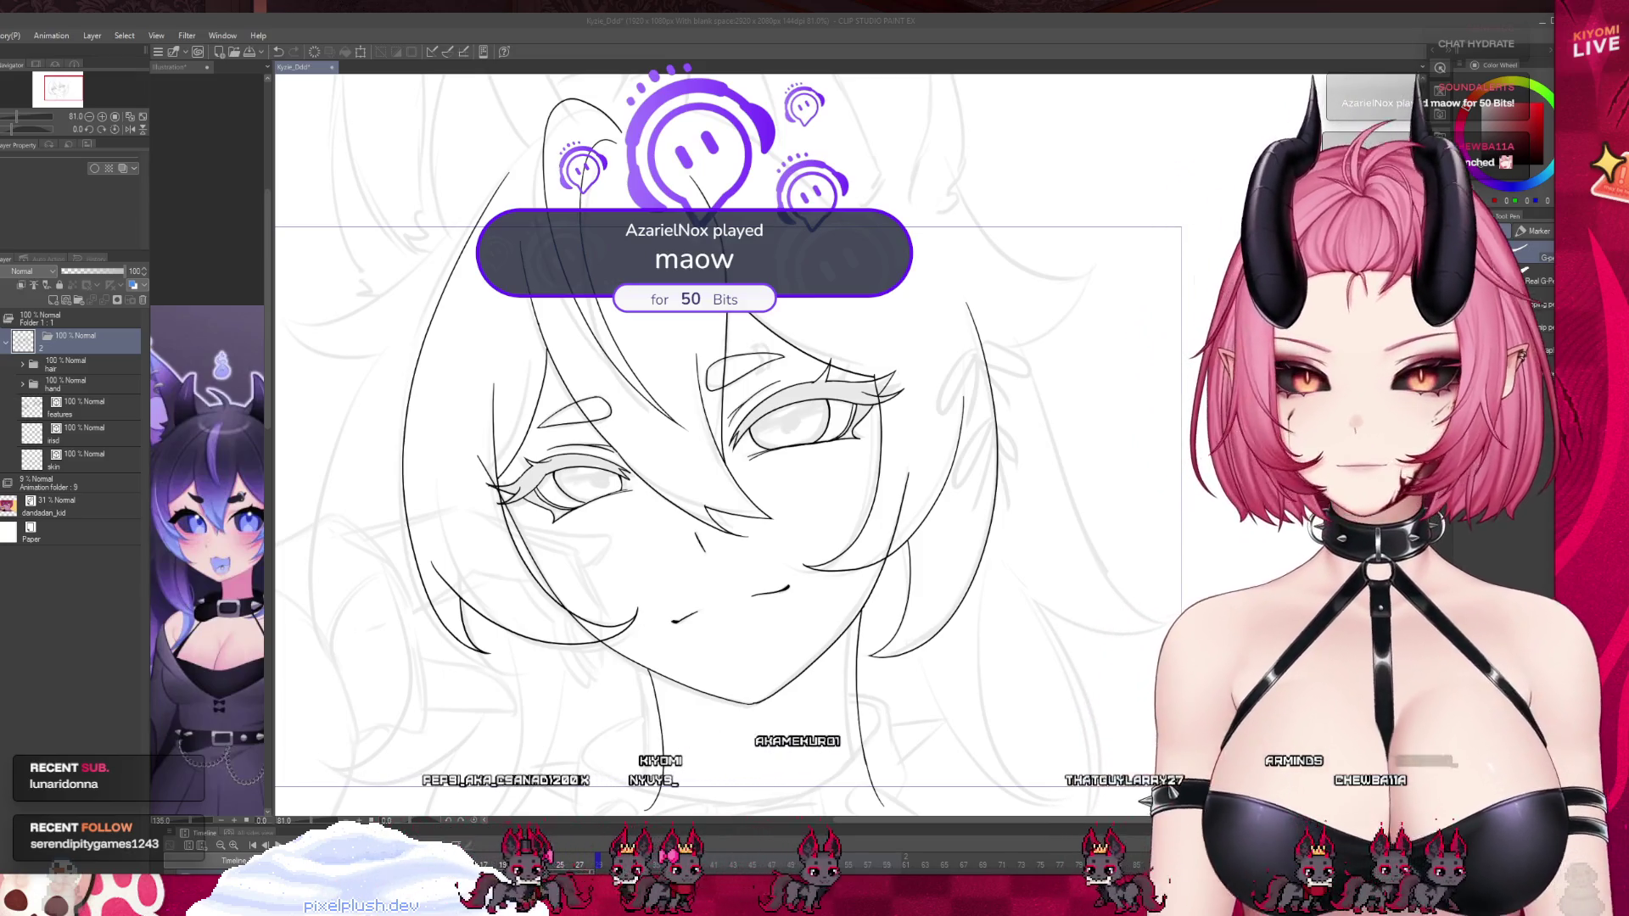
# Expand the hair folder and select the front hair layer.
pyautogui.hotkey('ctrl', '-')
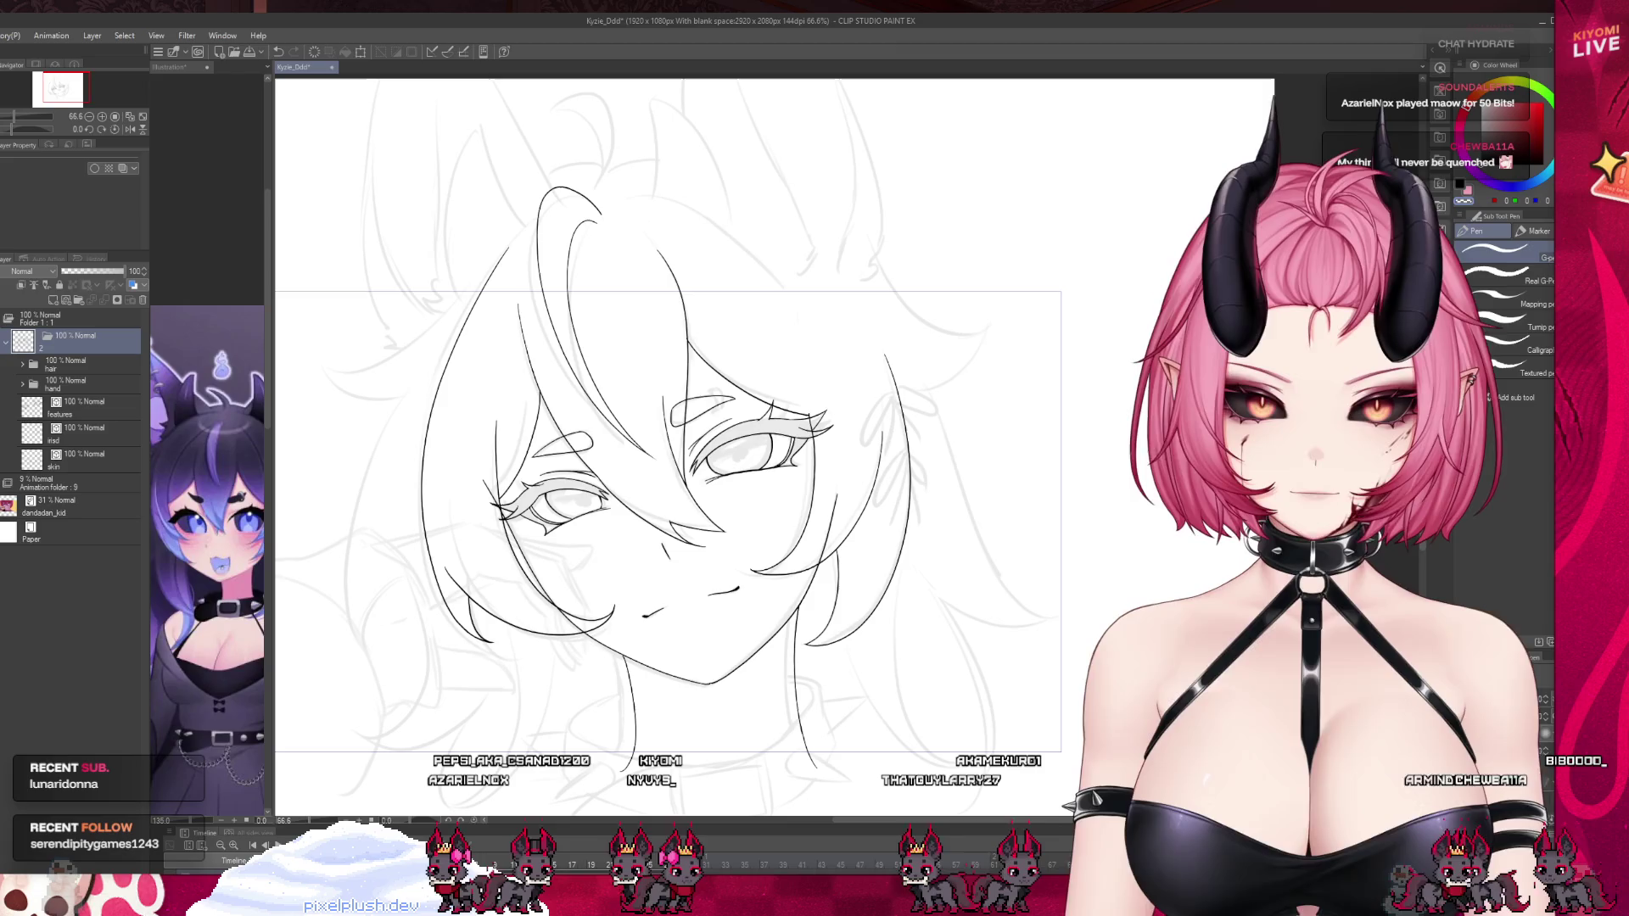
pyautogui.click(84, 364)
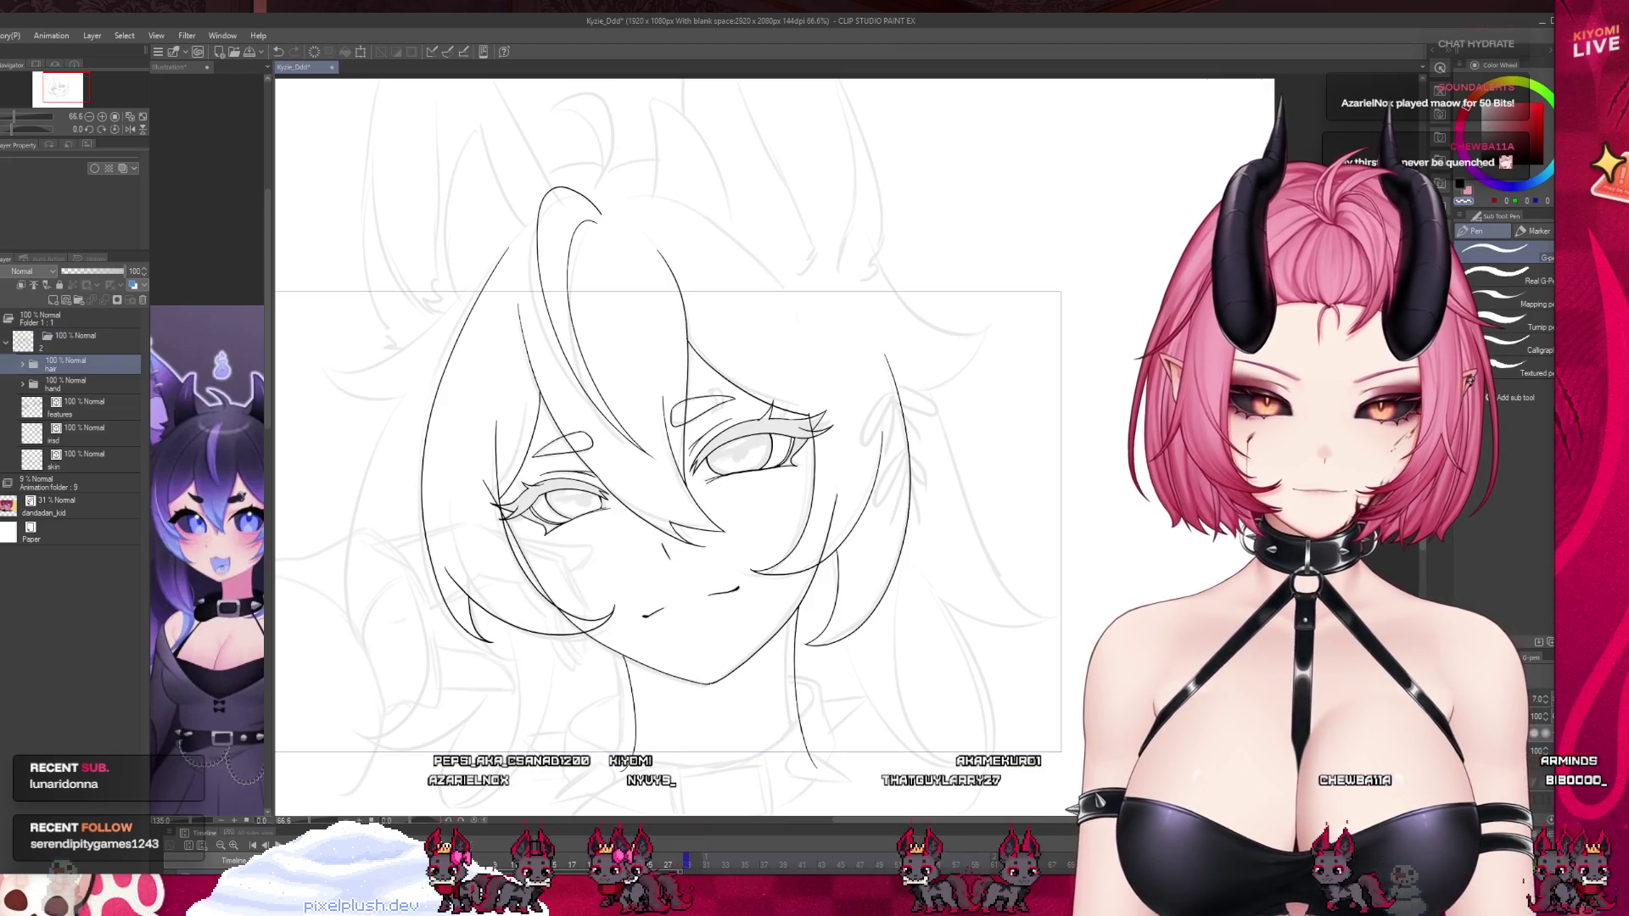
pyautogui.click(25, 366)
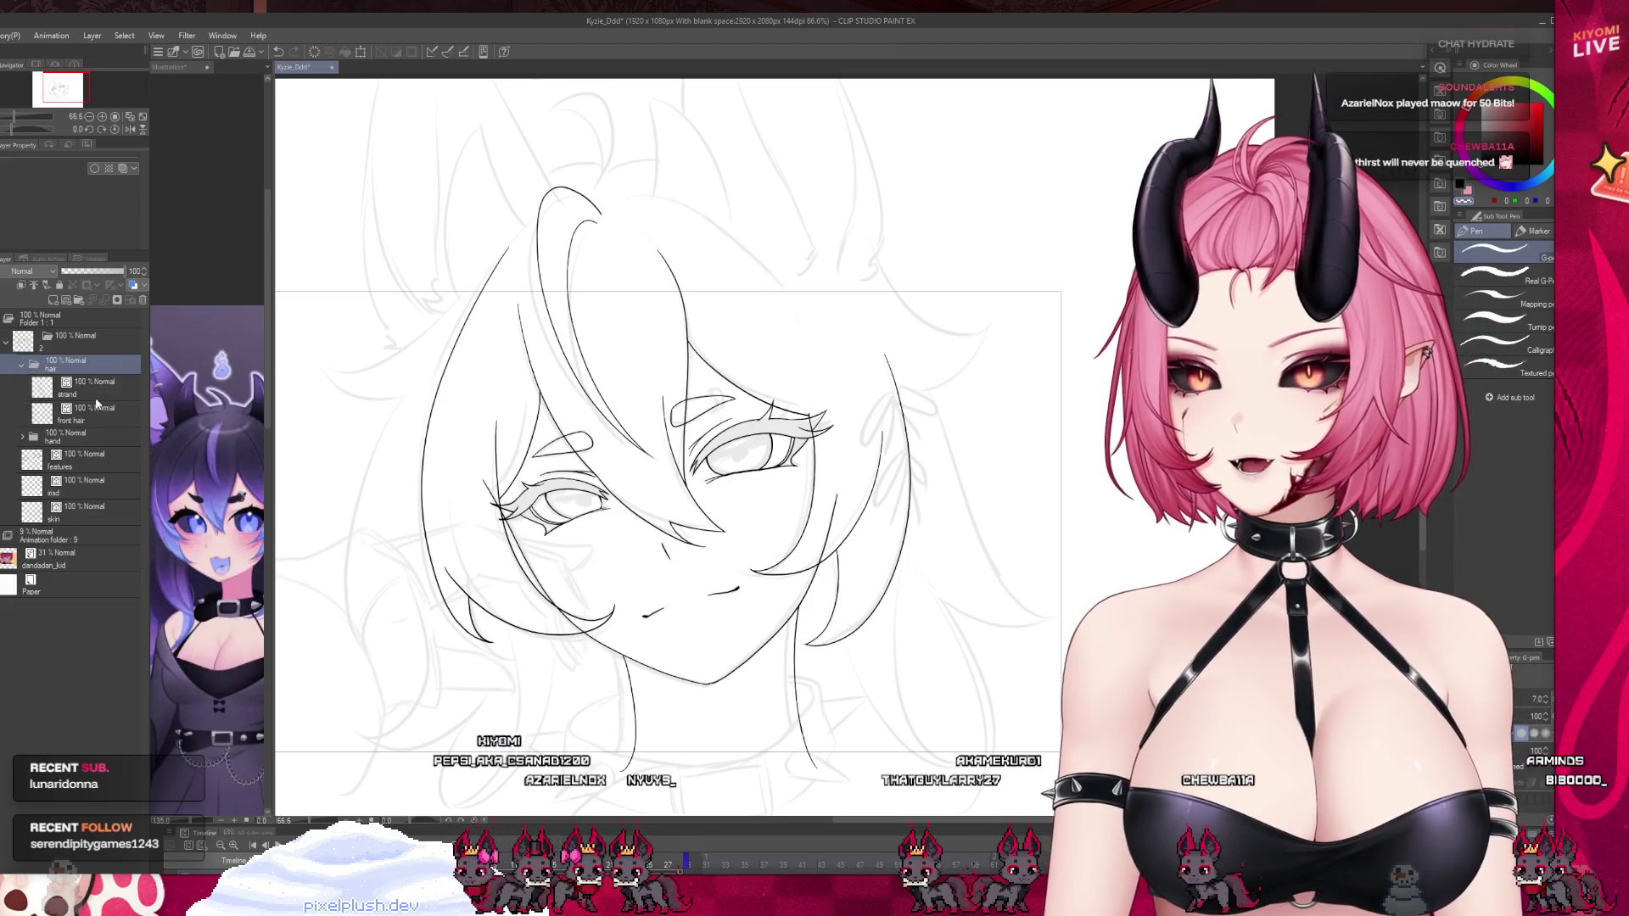
pyautogui.click(93, 413)
# Add a new raster layer next to front hair and name it 'back hair'.
pyautogui.click(68, 301)
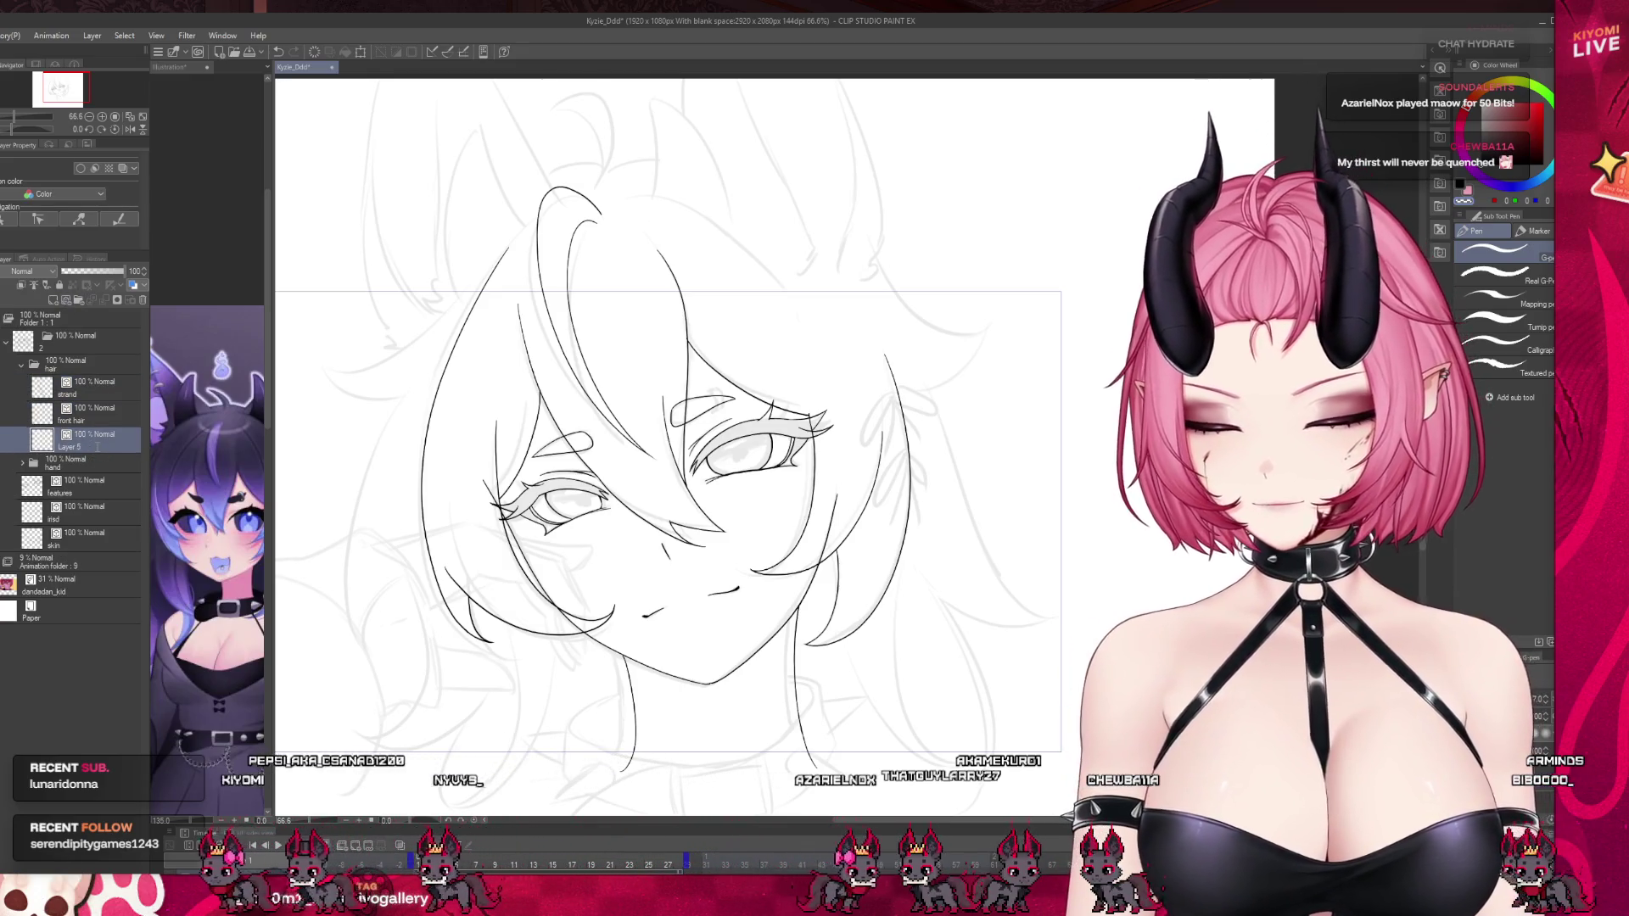
pyautogui.doubleClick(69, 447)
pyautogui.write('back hair')
pyautogui.press('Return')
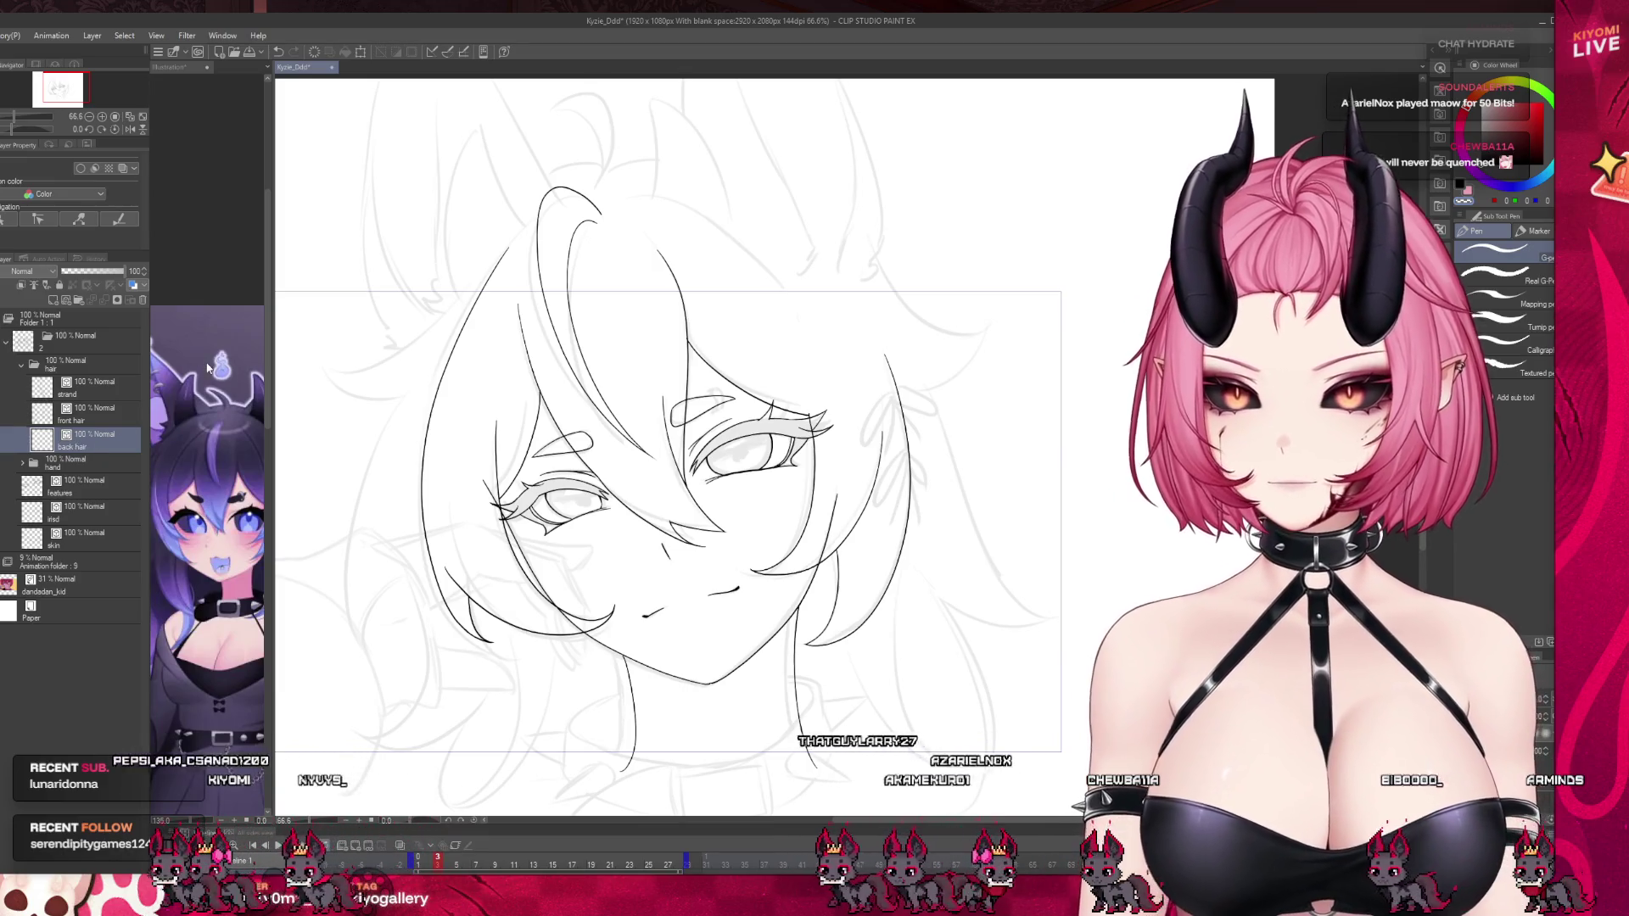
pyautogui.scroll(-2, 543, 388)
pyautogui.scroll(4, 543, 388)
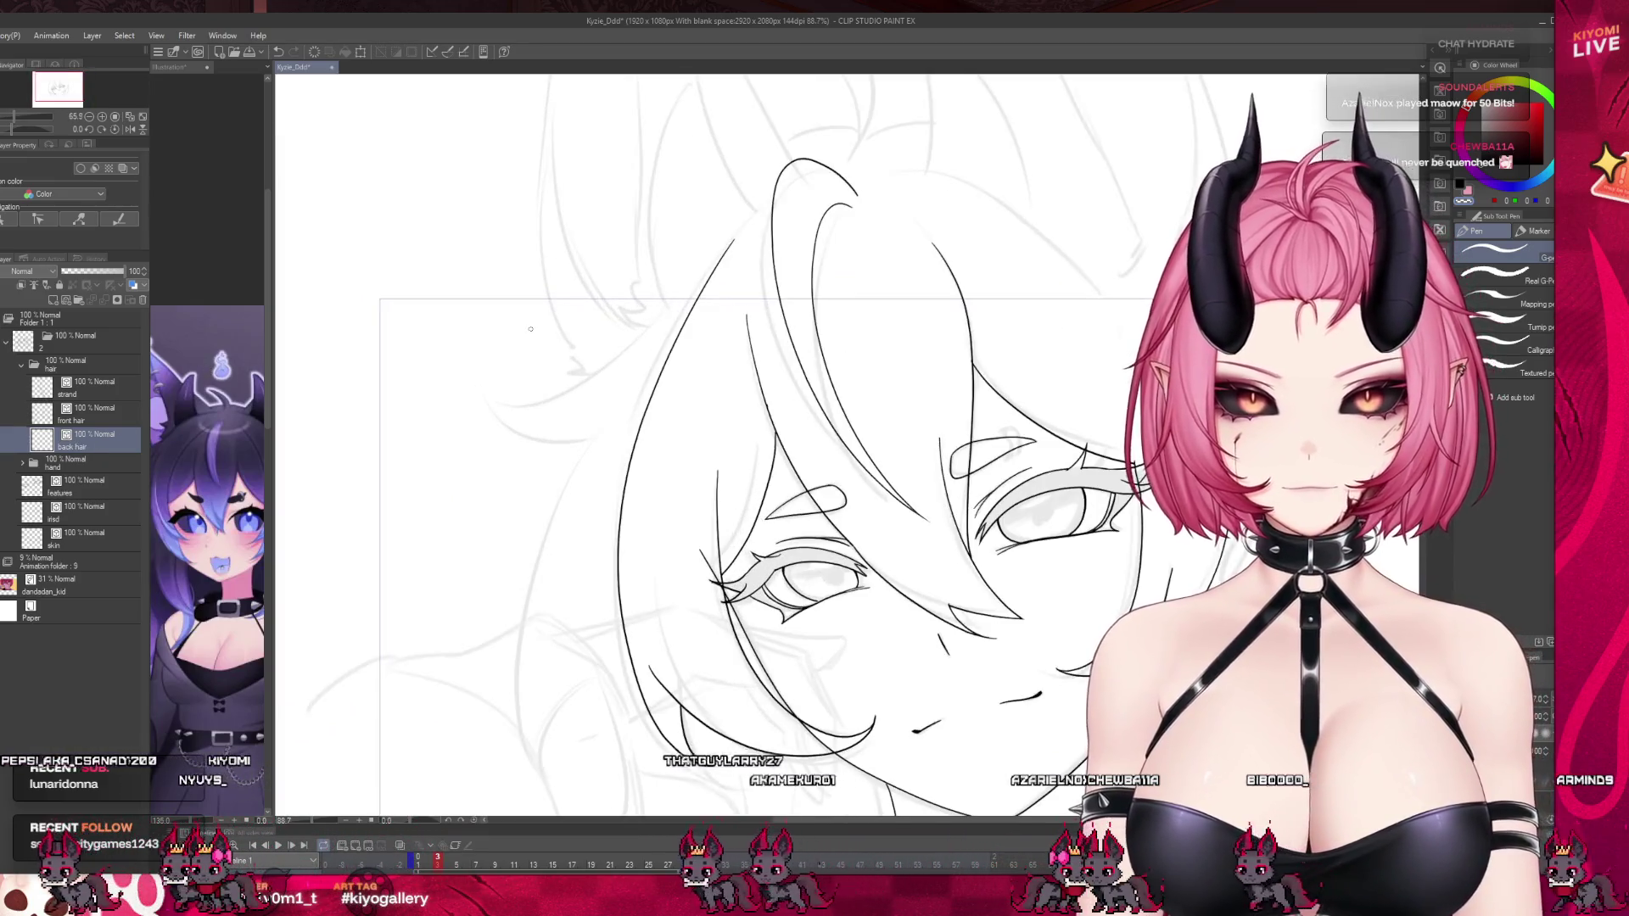
# Ink a back-hair line sweeping down-left with a cleaner curved line beneath it.
pyautogui.moveTo(697, 273); pyautogui.dragTo(563, 398)
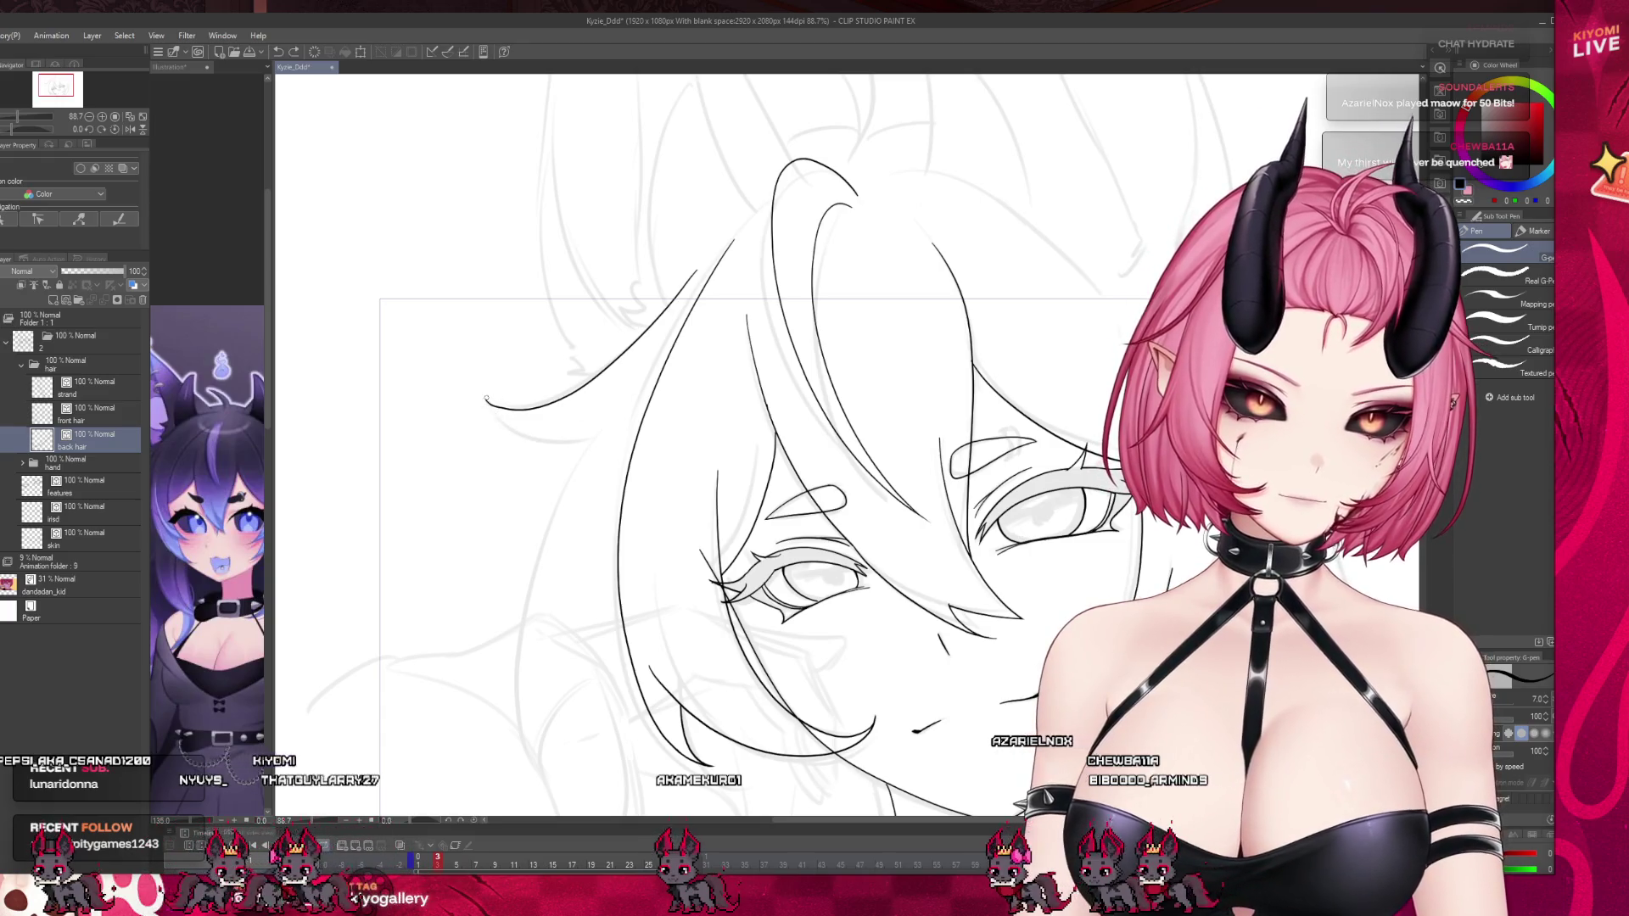
pyautogui.moveTo(487, 404); pyautogui.dragTo(593, 432)
pyautogui.moveTo(485, 399); pyautogui.dragTo(593, 434)
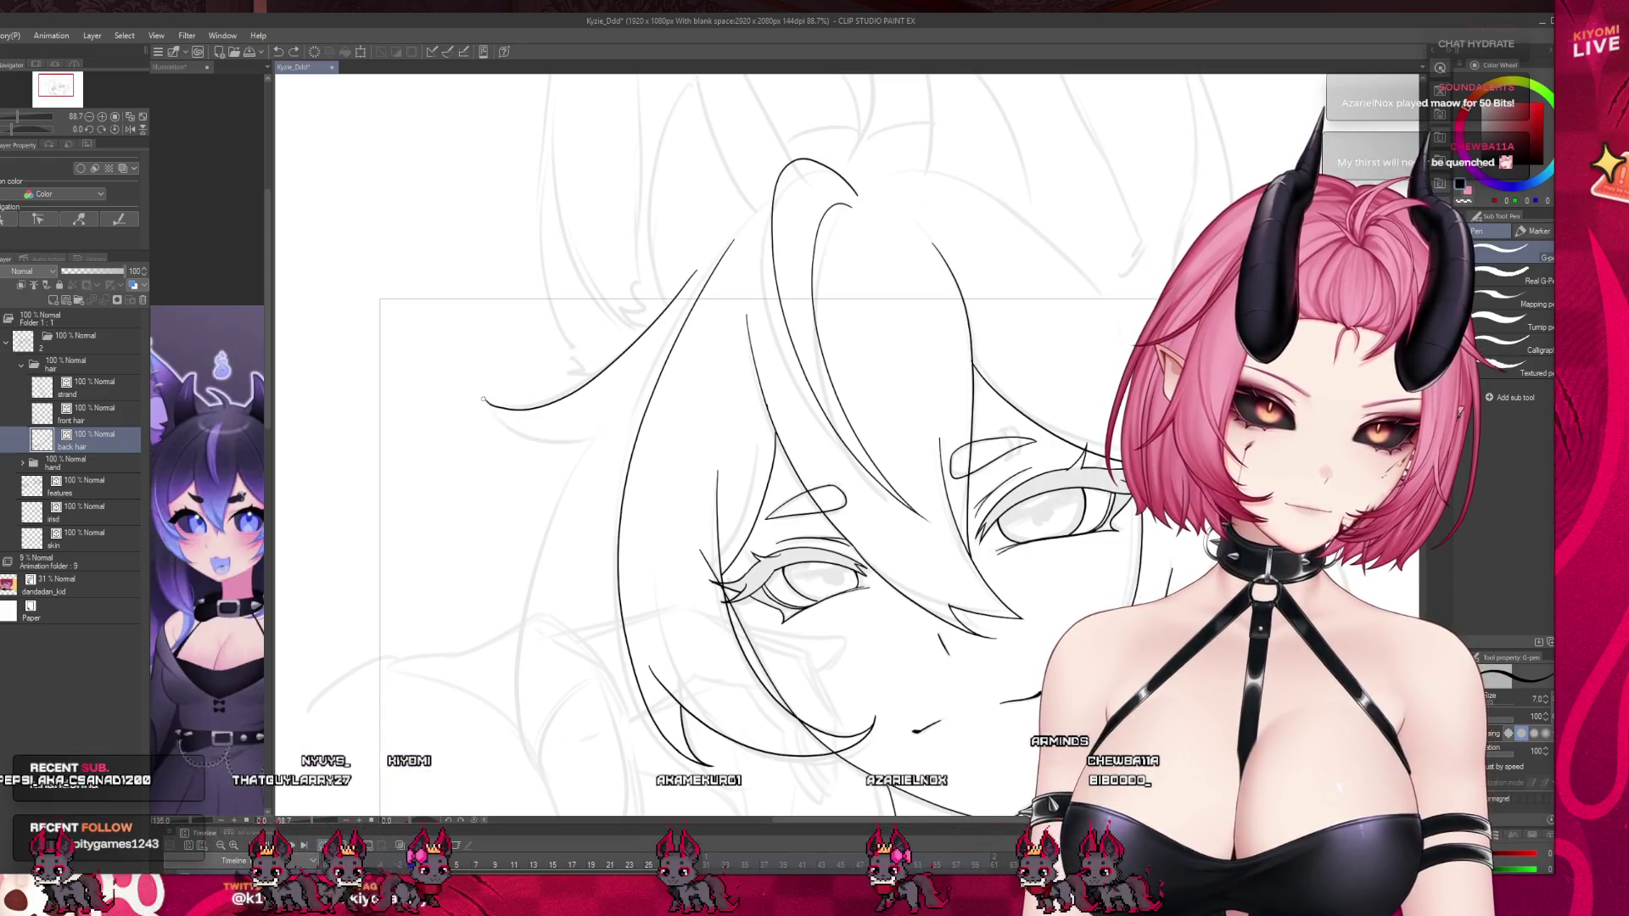
# Compare against the reference character illustration, then return to the line art.
pyautogui.click(169, 66)
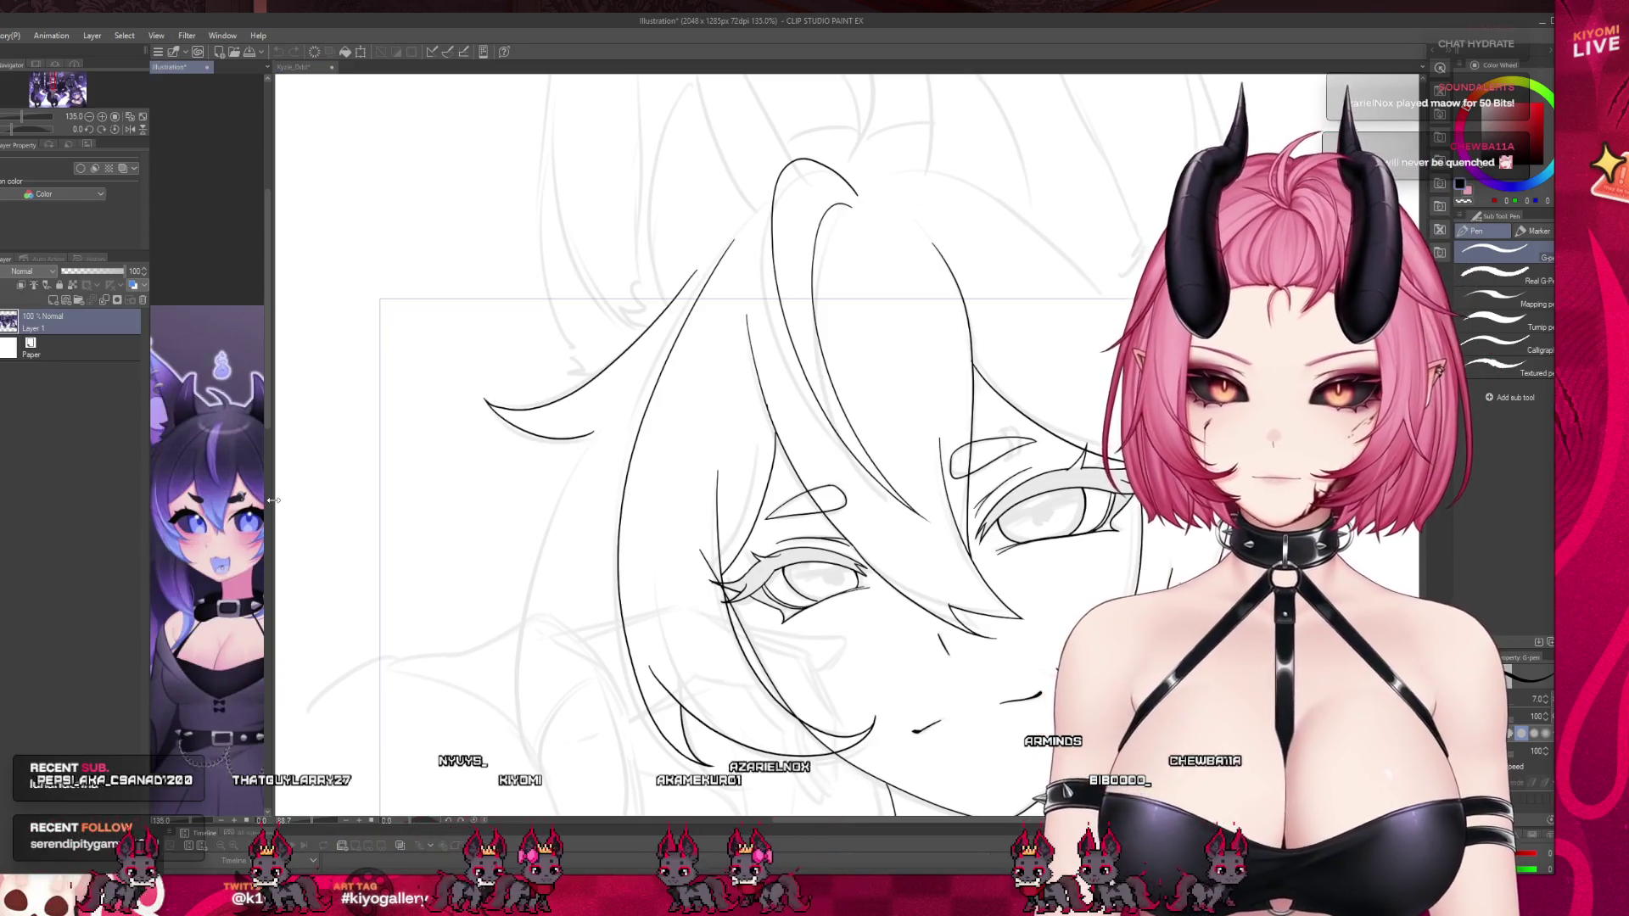
pyautogui.moveTo(266, 425); pyautogui.dragTo(453, 425)
pyautogui.scroll(3, 444, 517)
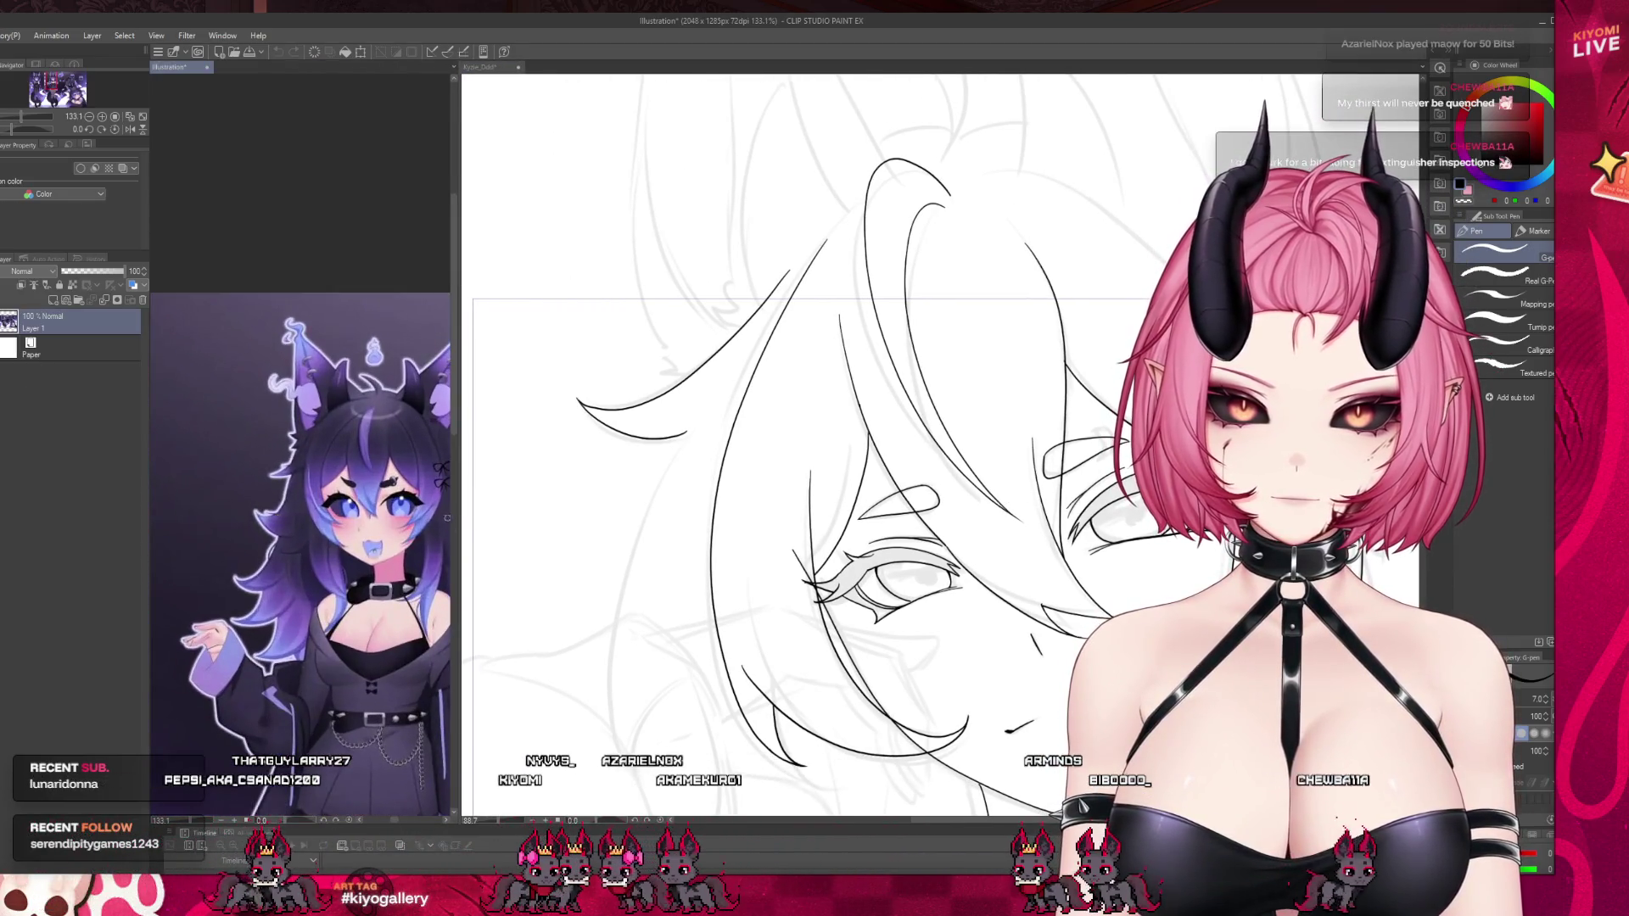
pyautogui.moveTo(456, 523); pyautogui.dragTo(306, 523)
pyautogui.click(594, 508)
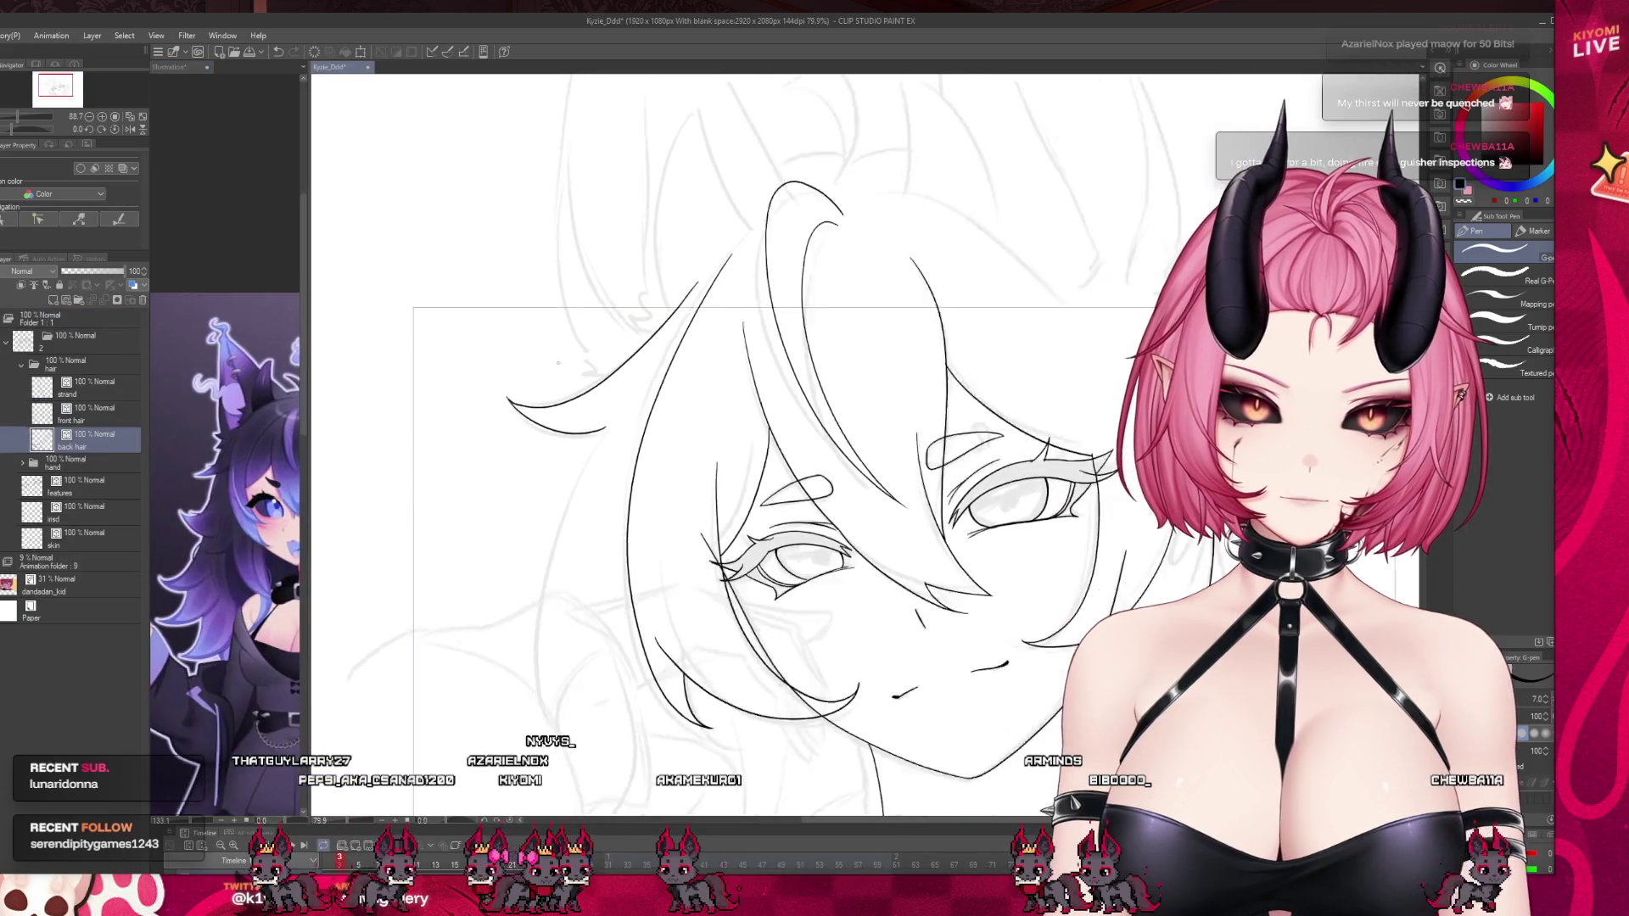
# Replace a vertical strand with a curved back-hair strand sweeping down behind the face.
pyautogui.moveTo(595, 412)
pyautogui.mouseDown()
pyautogui.moveTo(588, 507)
pyautogui.moveTo(552, 608)
pyautogui.moveTo(606, 612)
pyautogui.mouseUp()
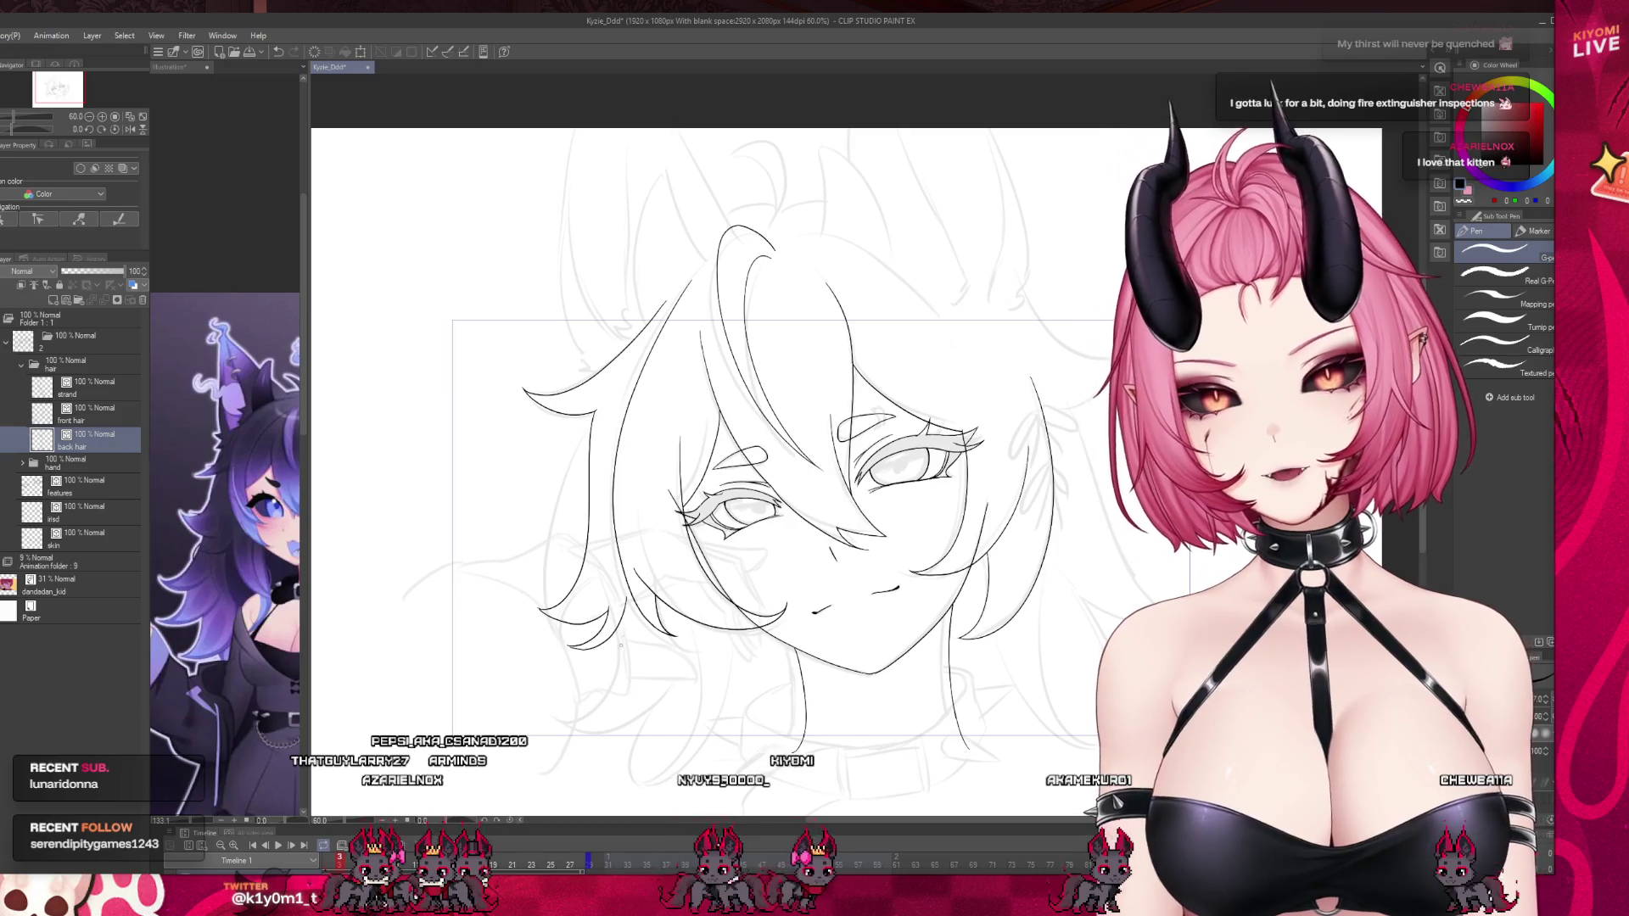
pyautogui.scroll(8, 600, 601)
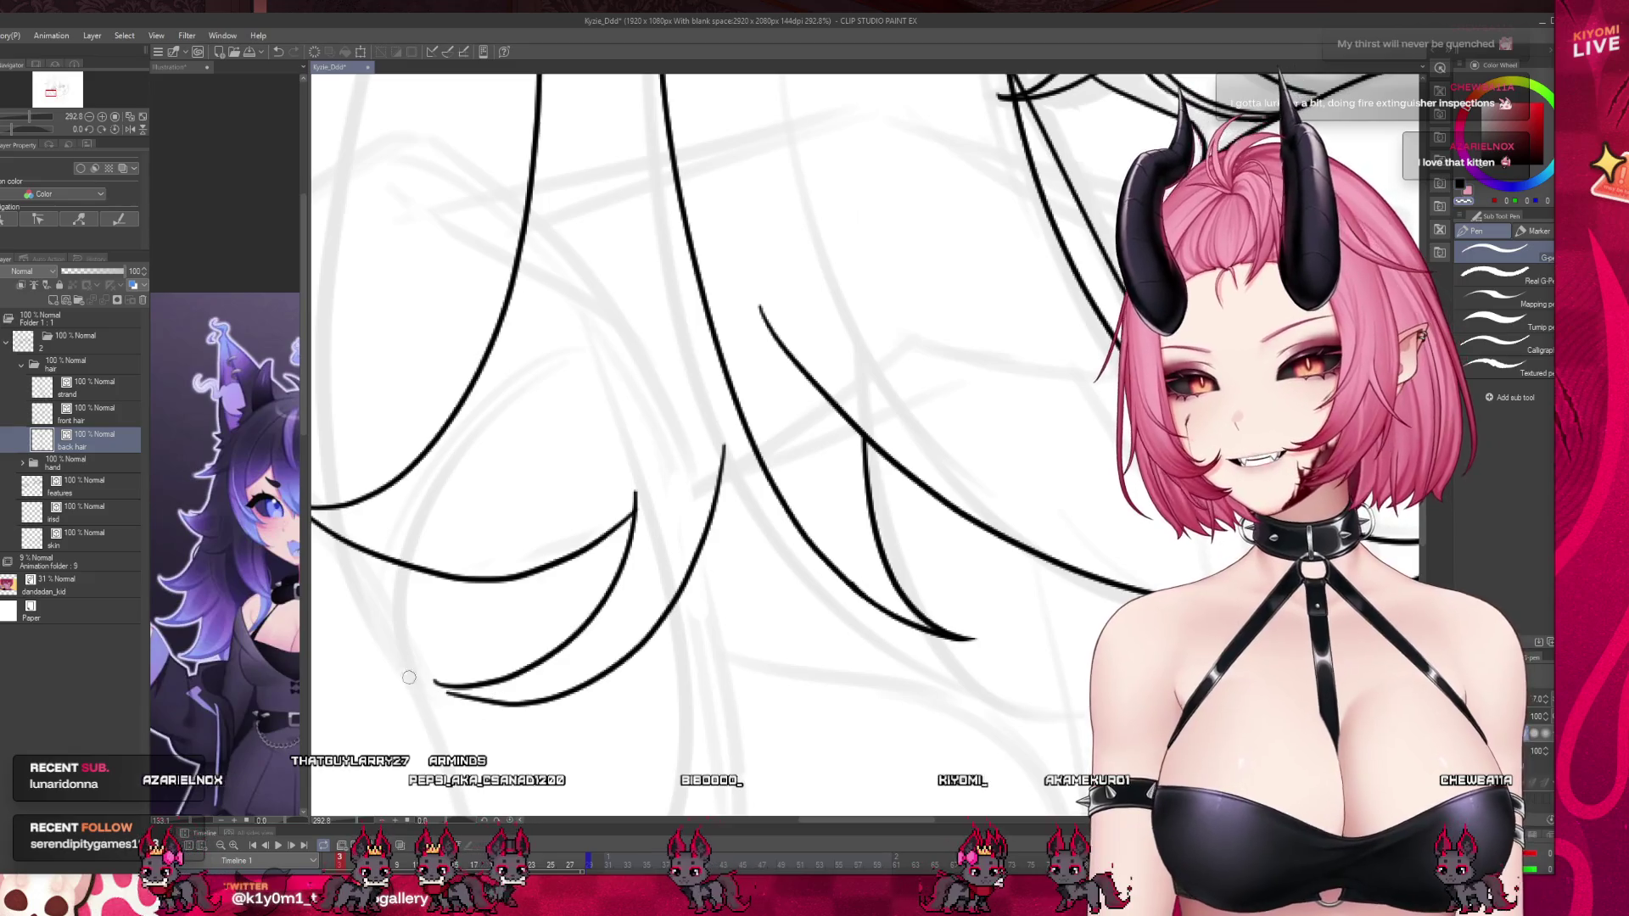
pyautogui.hotkey('ctrl', 'z')
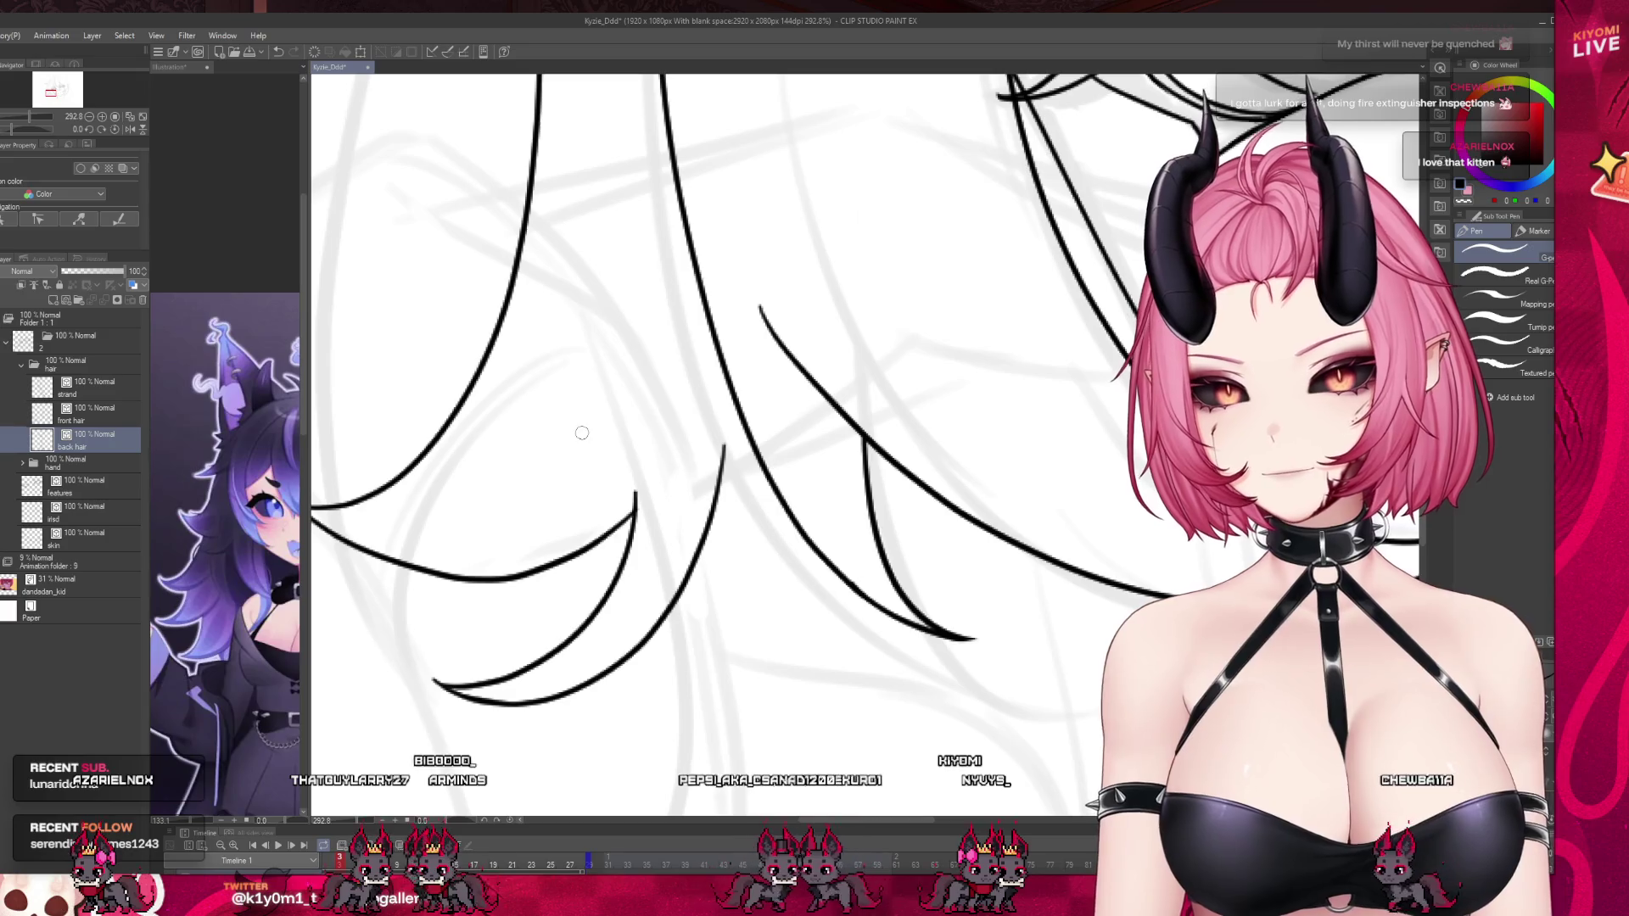
pyautogui.scroll(-8, 582, 432)
pyautogui.scroll(-1, 543, 495)
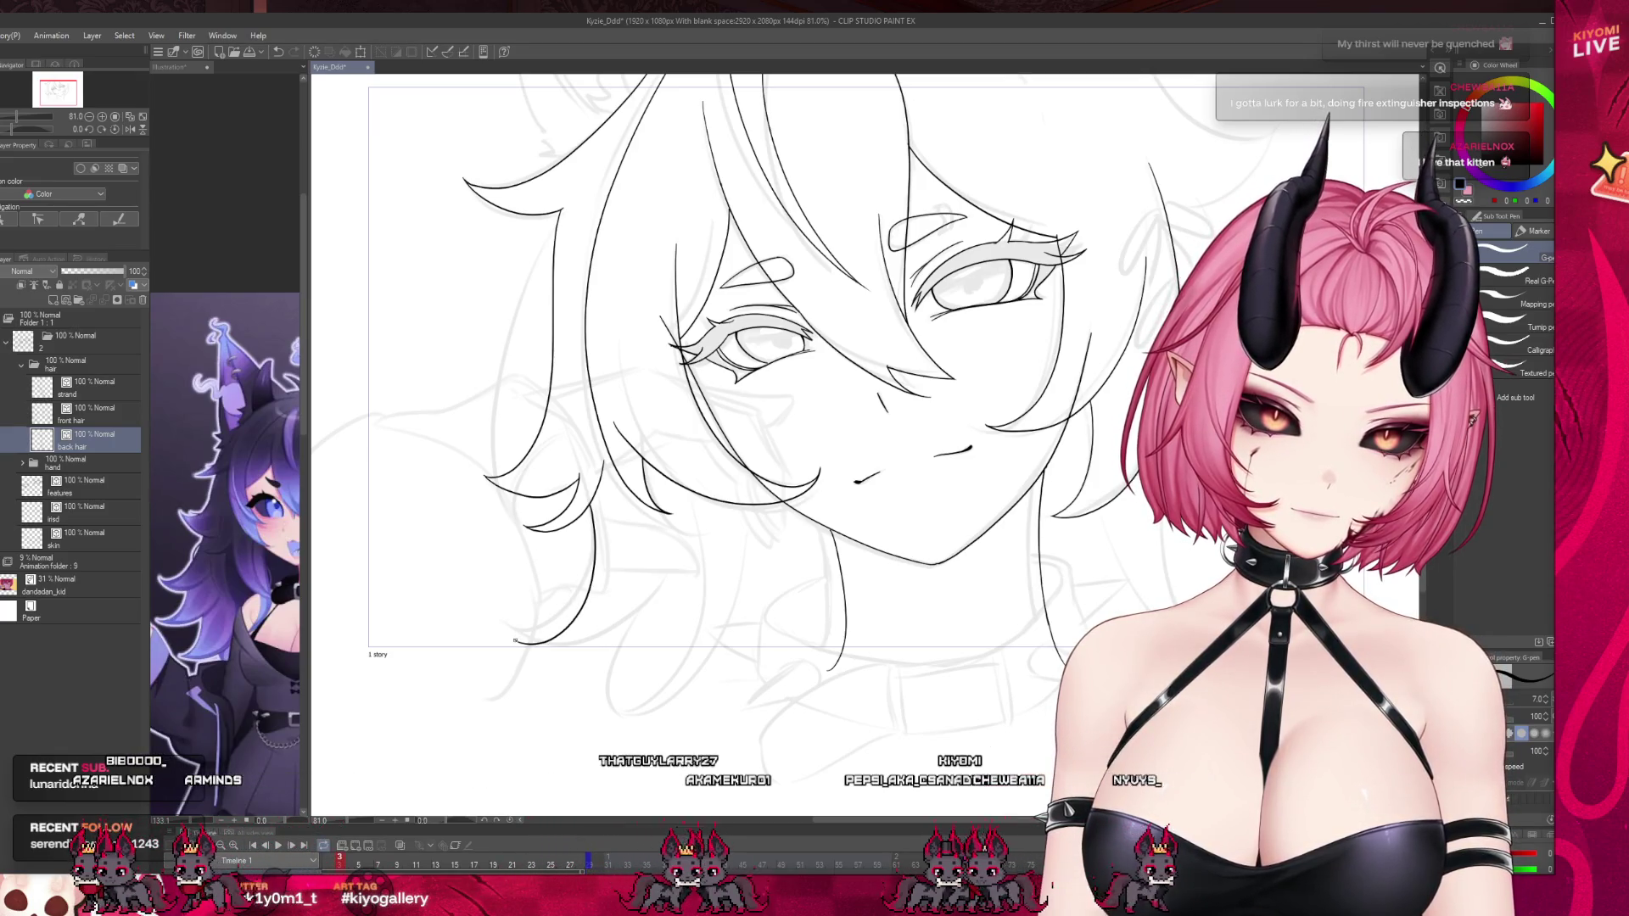
pyautogui.moveTo(670, 560); pyautogui.dragTo(517, 645)
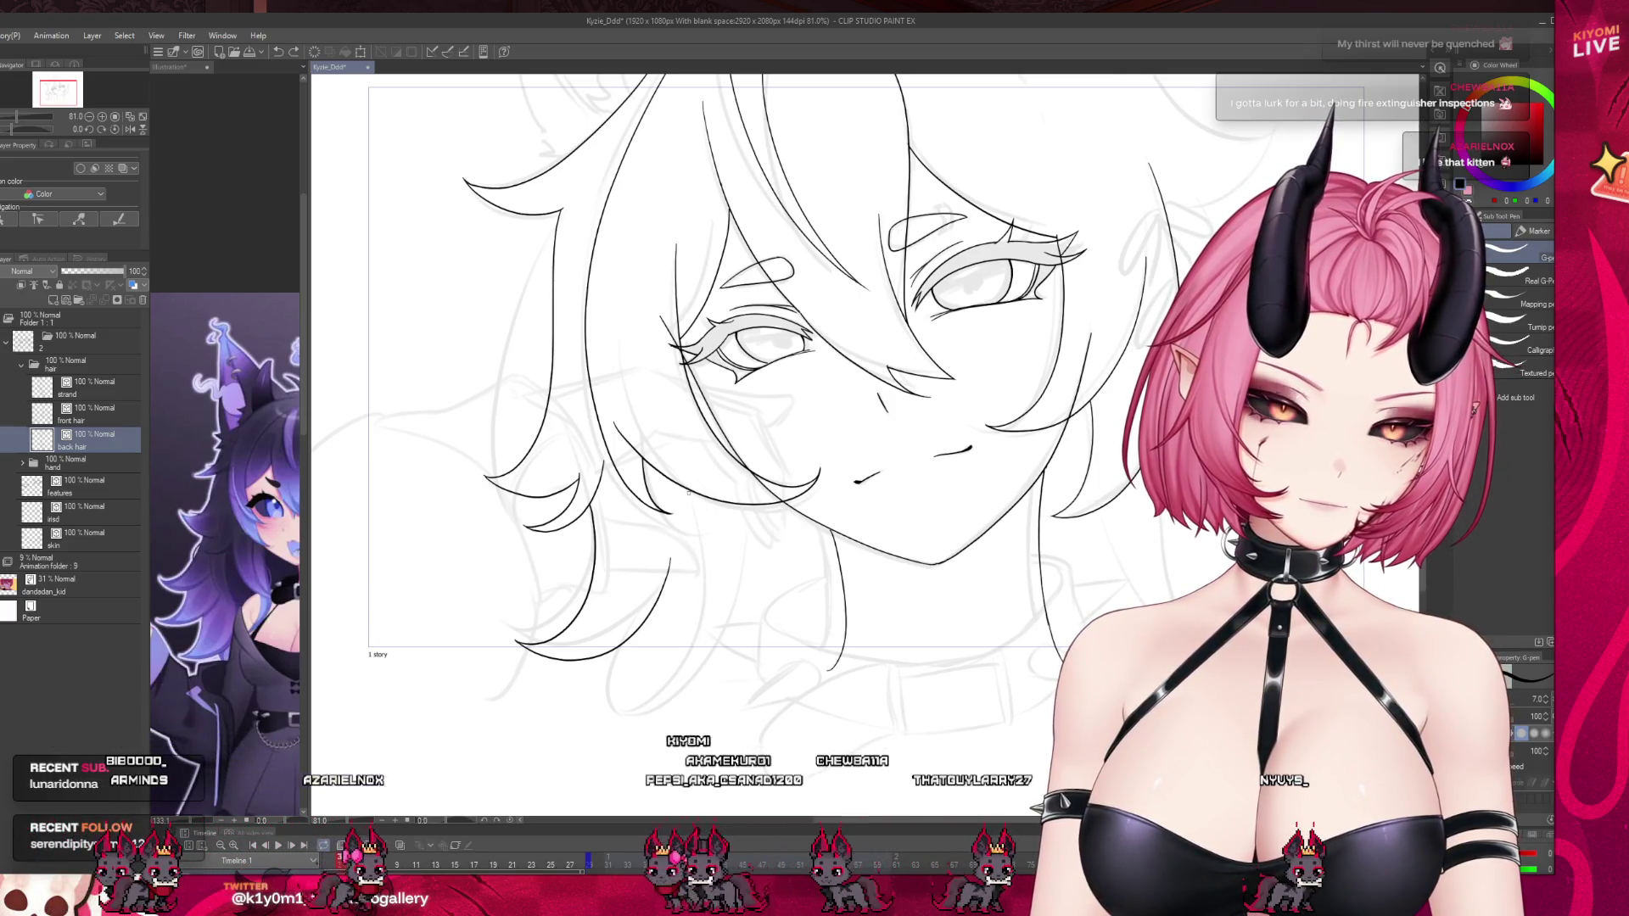
# On the strand layer, add a short extra hair strand stroke.
pyautogui.click(94, 388)
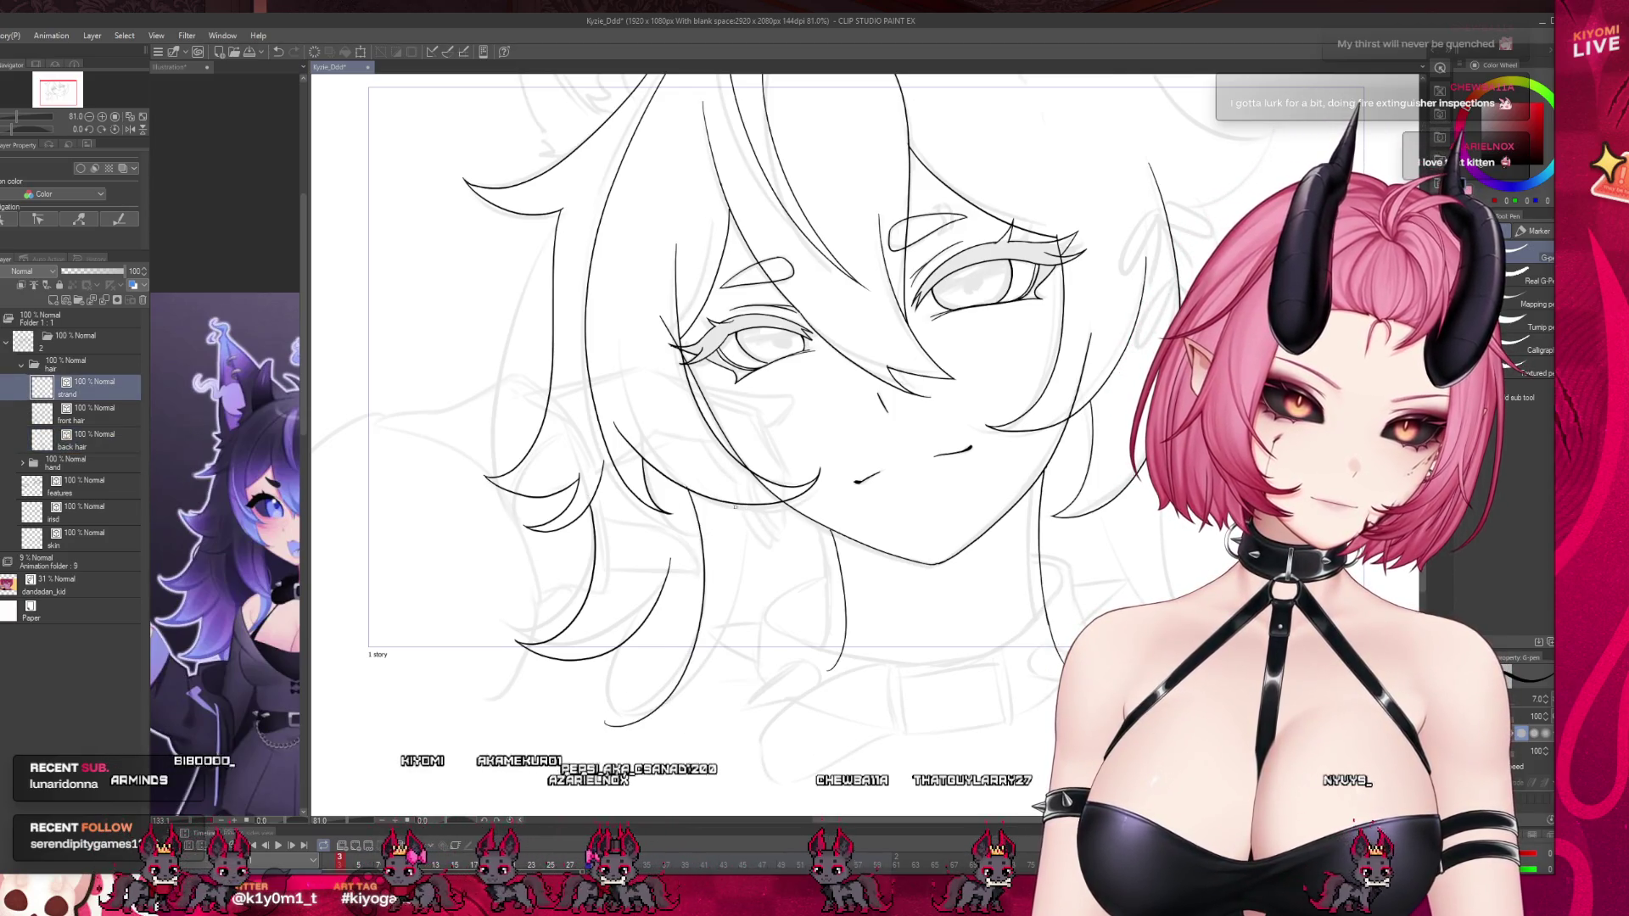
pyautogui.moveTo(623, 477); pyautogui.dragTo(670, 513)
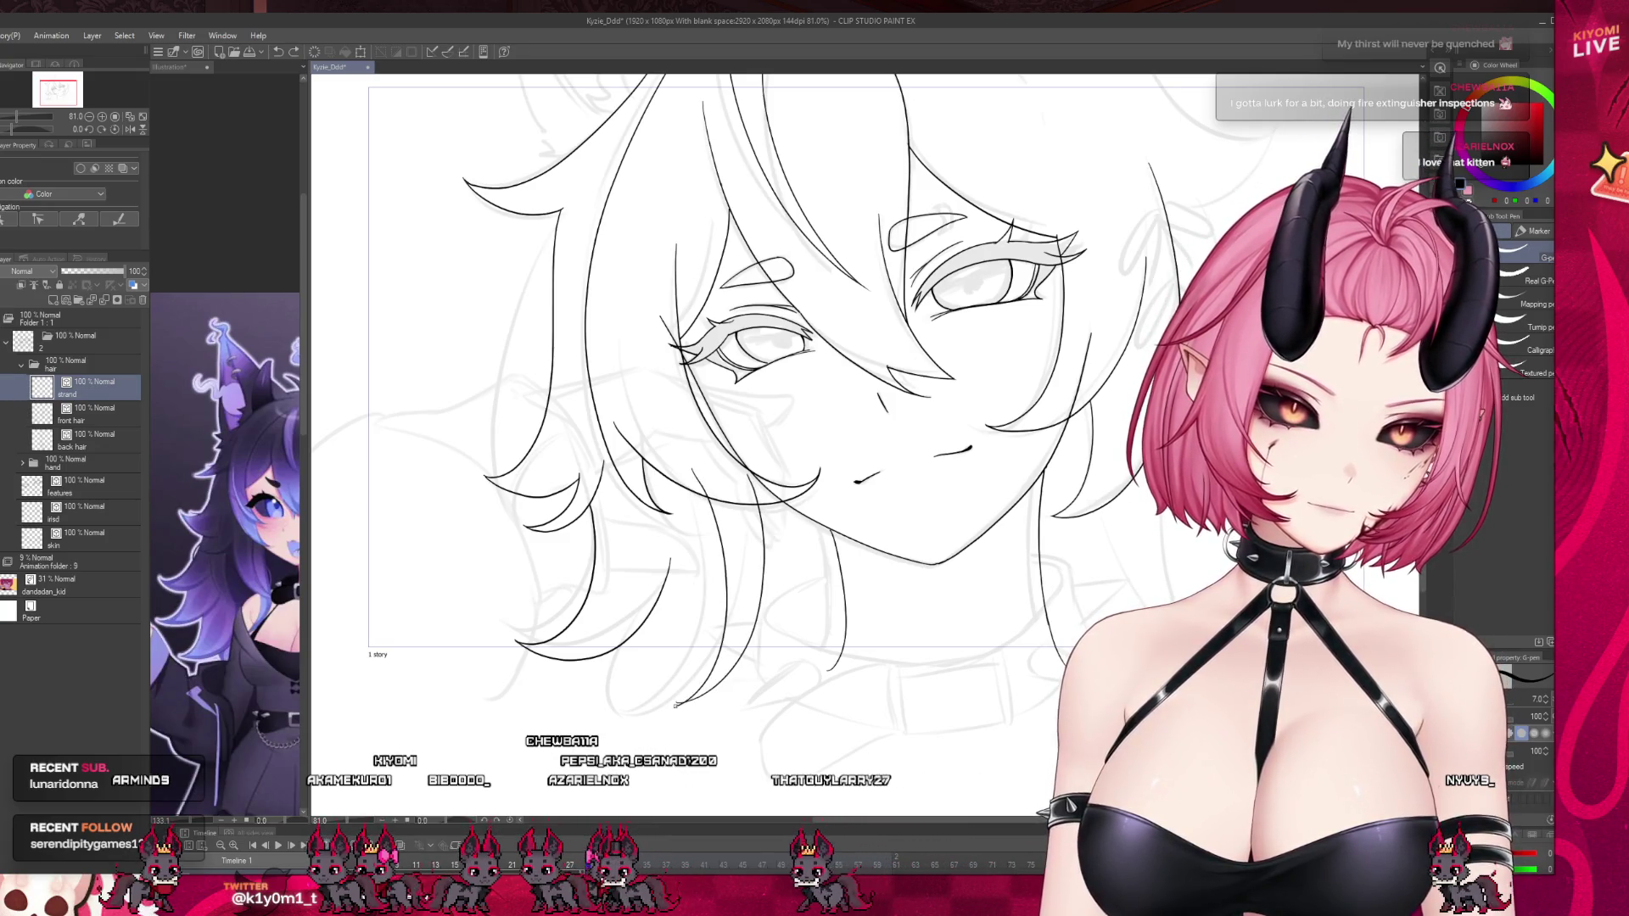
pyautogui.scroll(-3, 719, 562)
pyautogui.scroll(3, 719, 562)
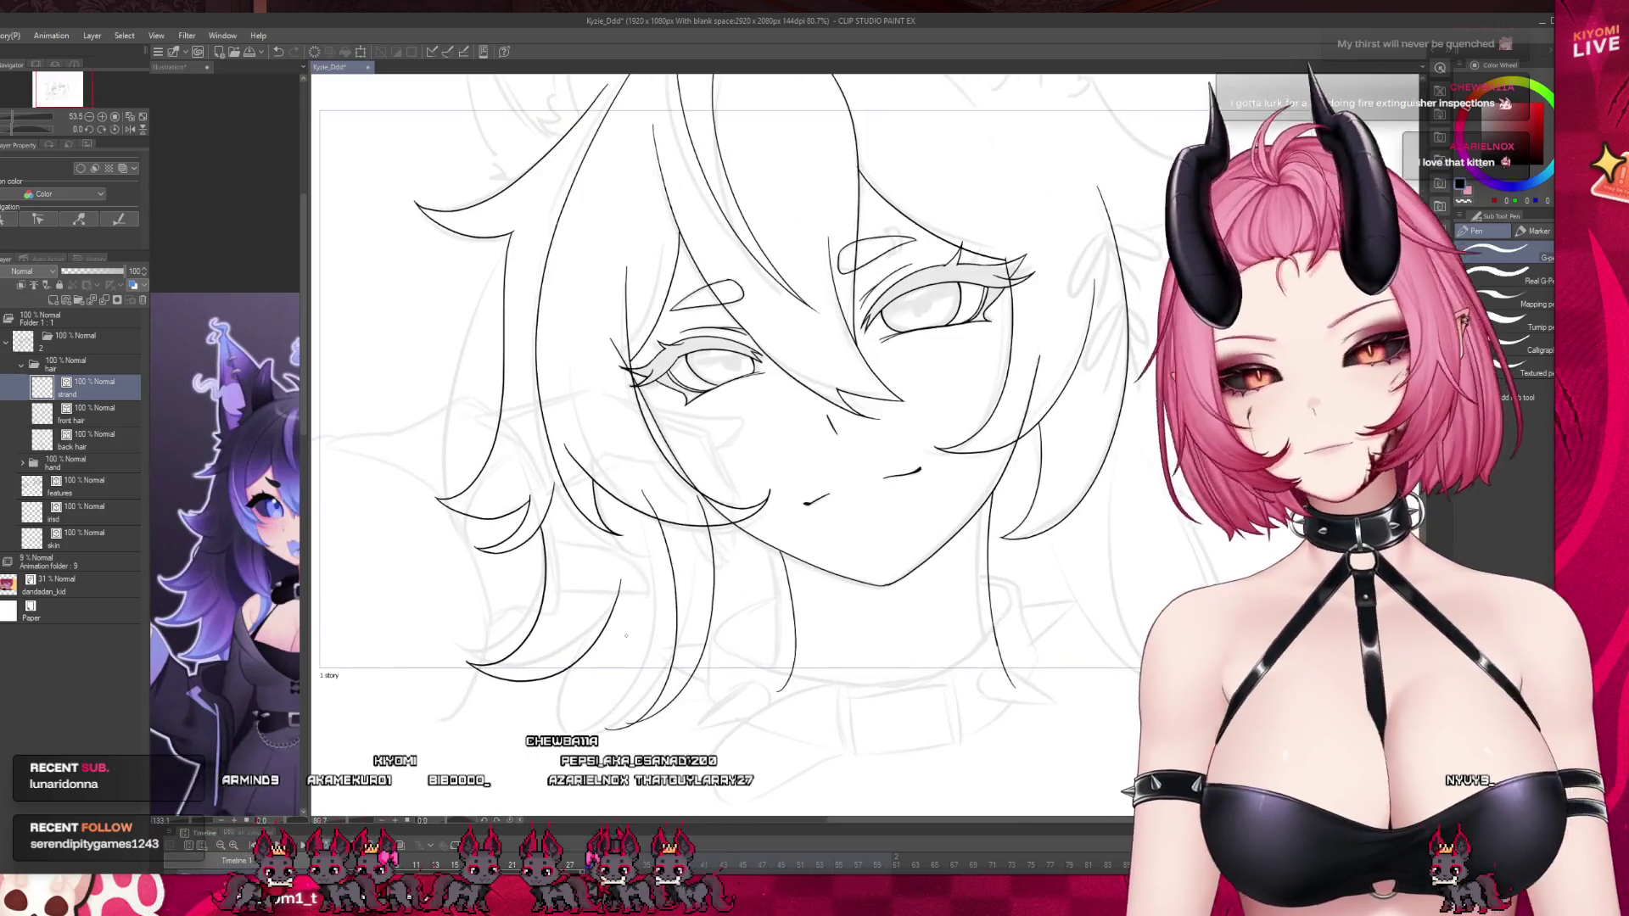
pyautogui.click(95, 434)
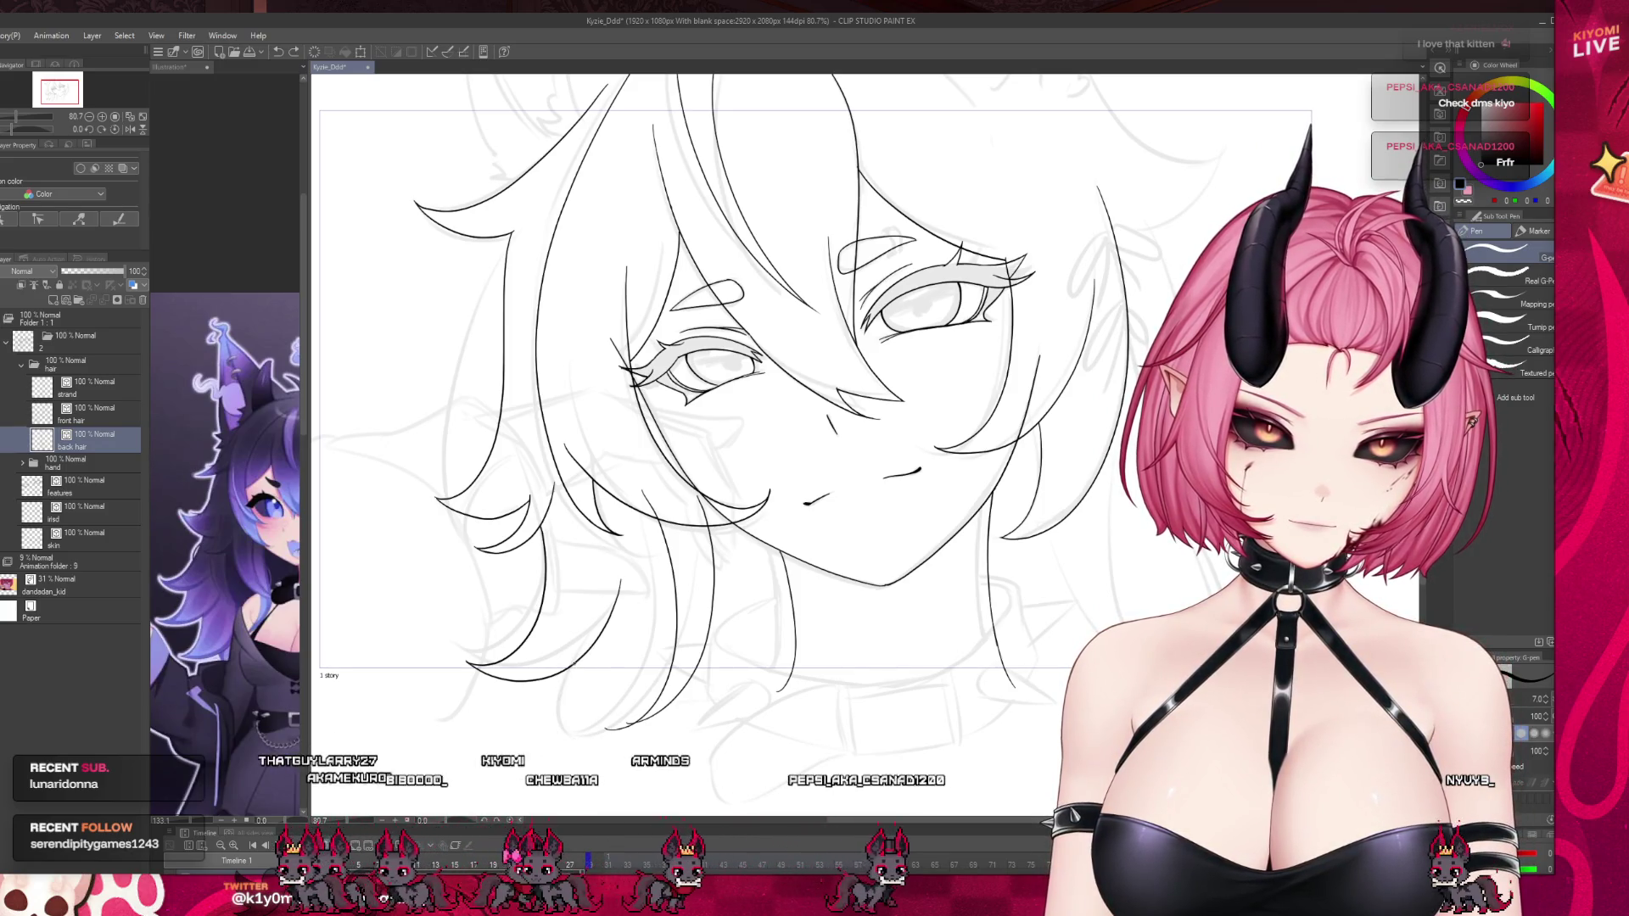
pyautogui.scroll(-3, 513, 626)
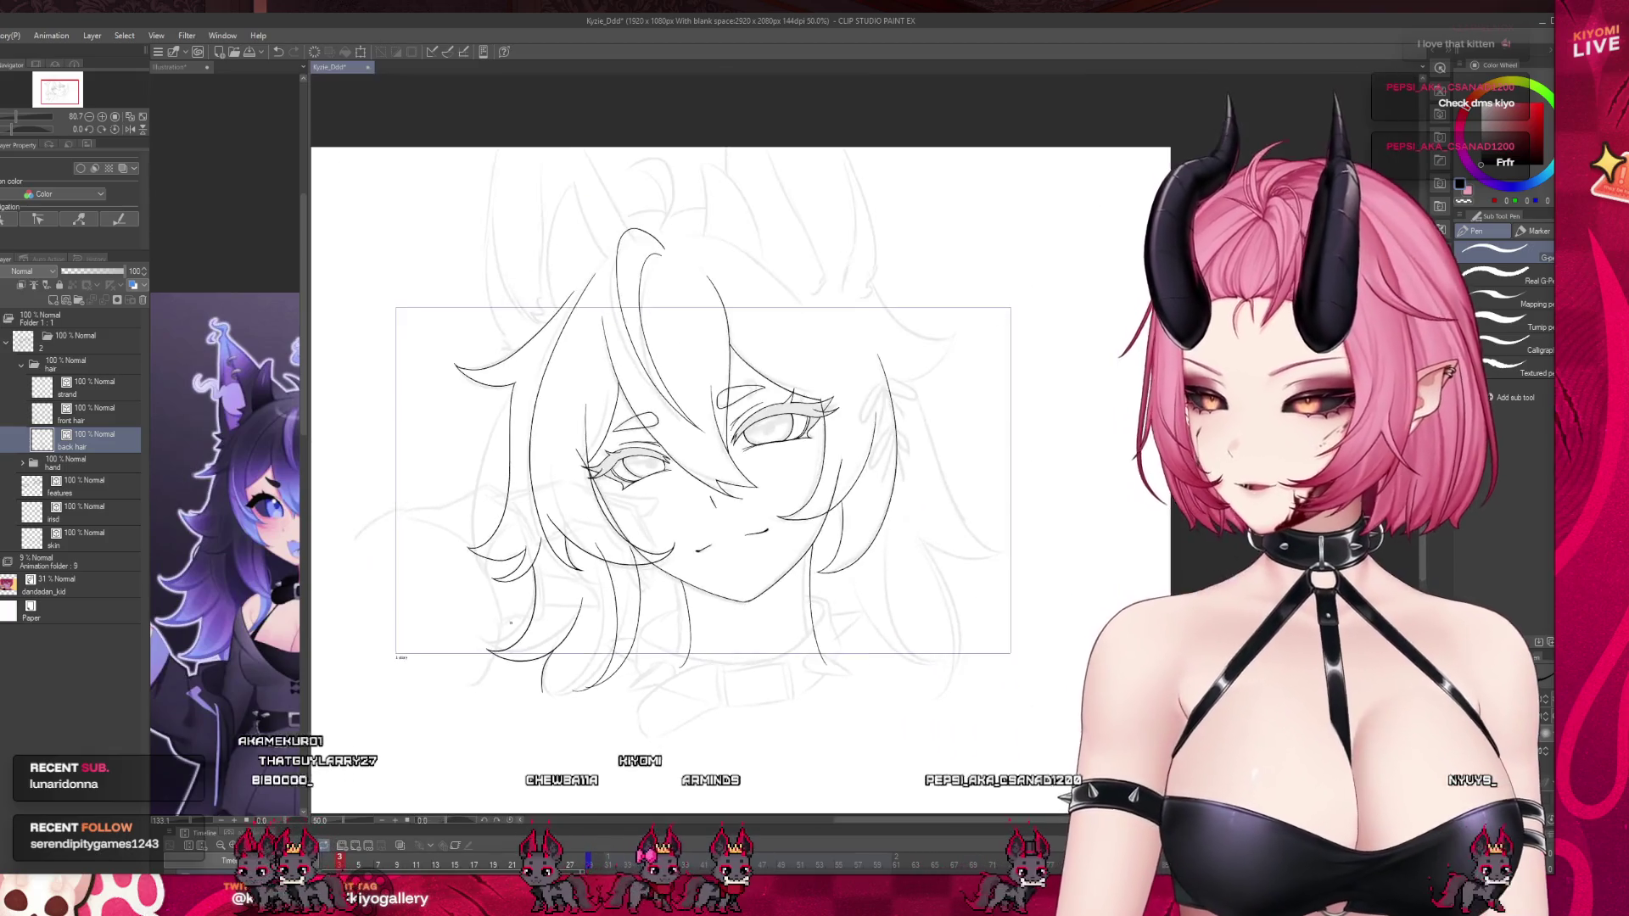
pyautogui.scroll(-2, 511, 623)
pyautogui.scroll(1, 511, 623)
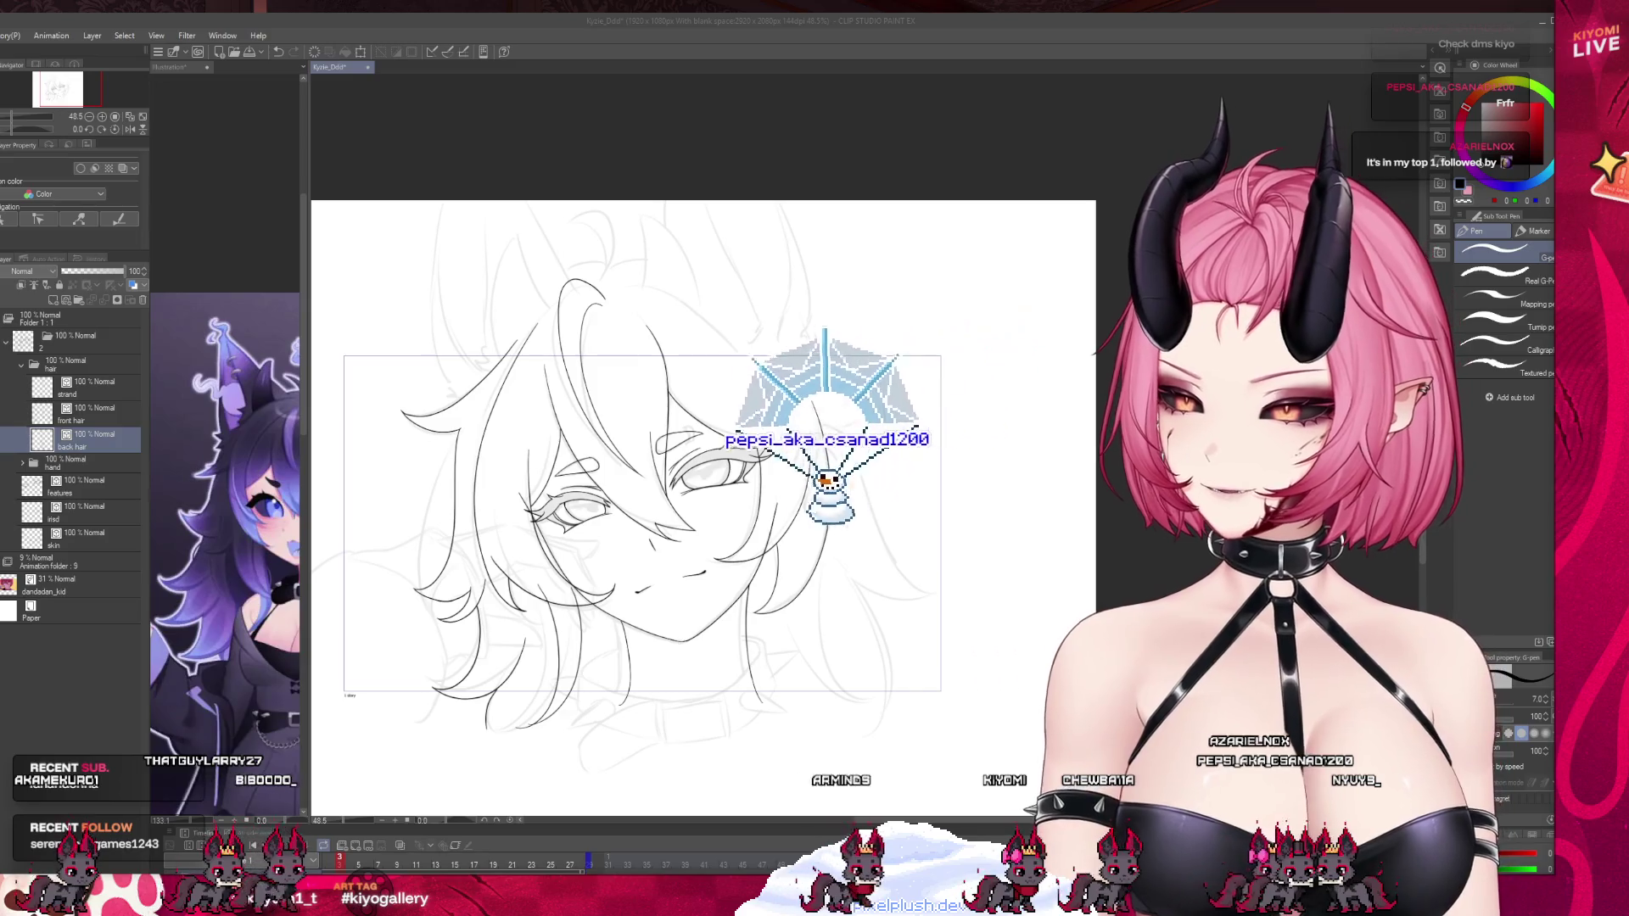
pyautogui.scroll(-2, 696, 509)
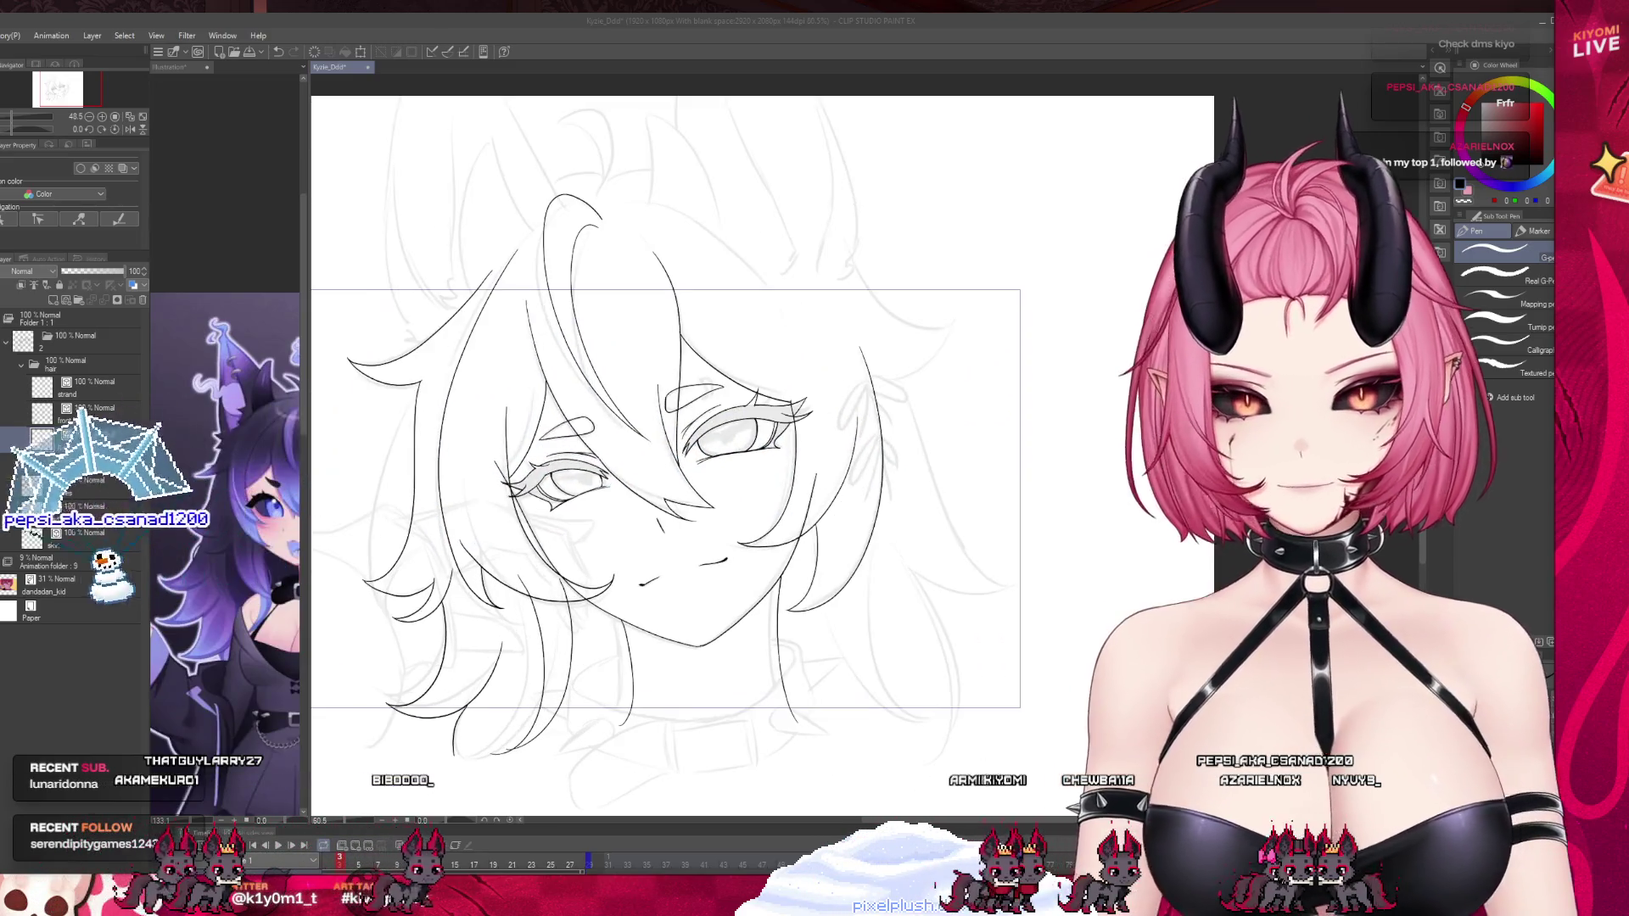
pyautogui.scroll(2, 695, 526)
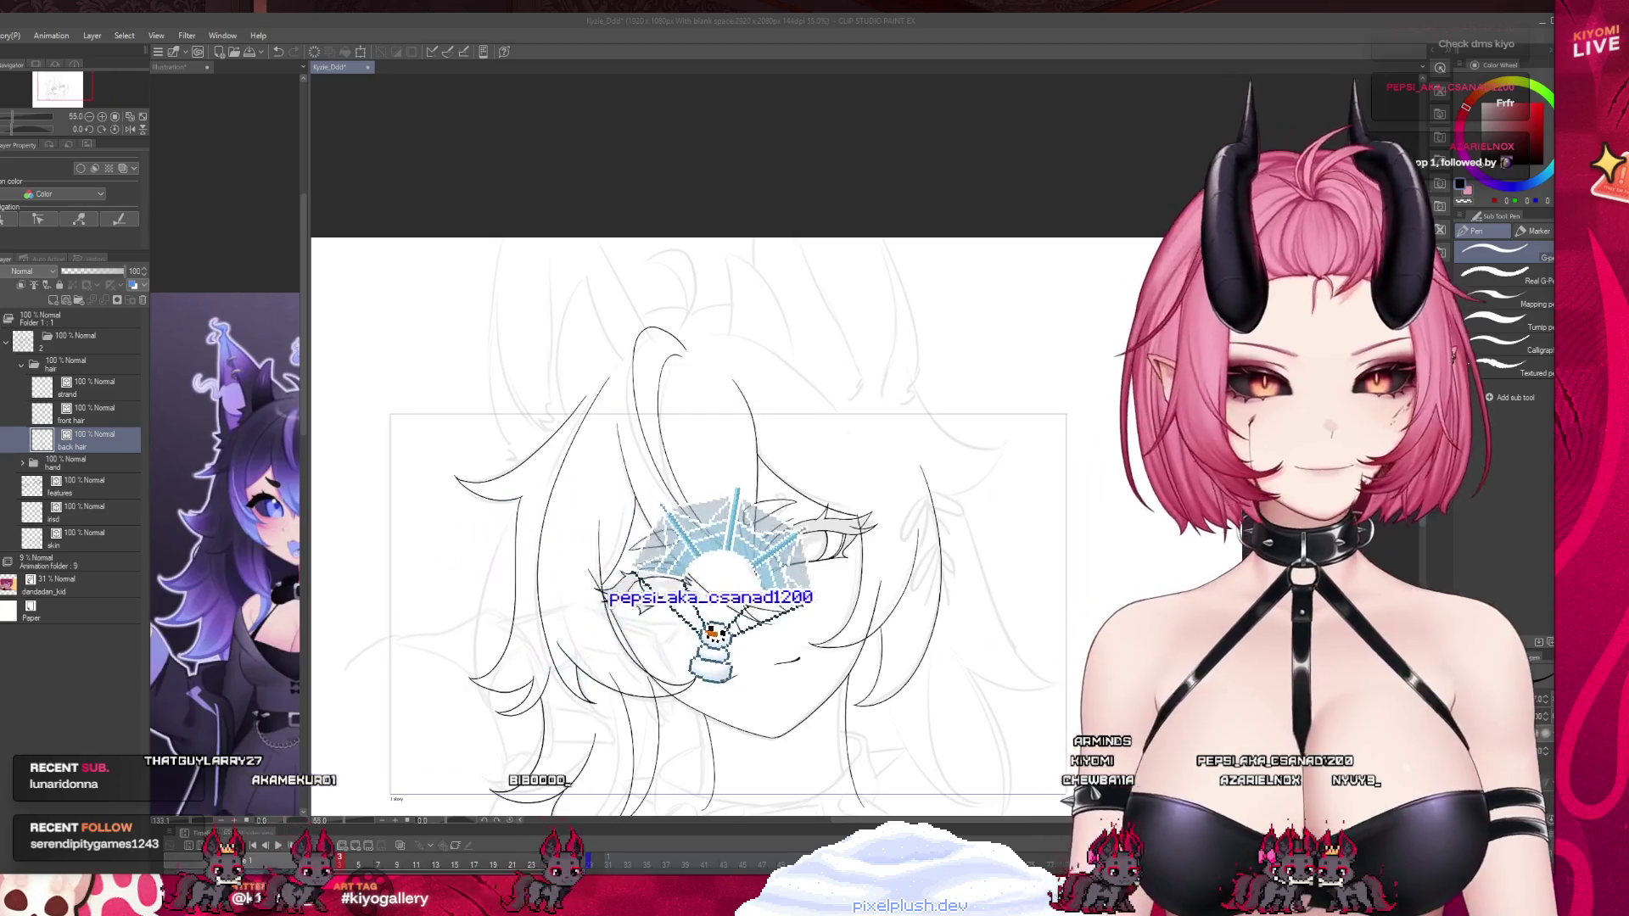
pyautogui.scroll(3, 687, 526)
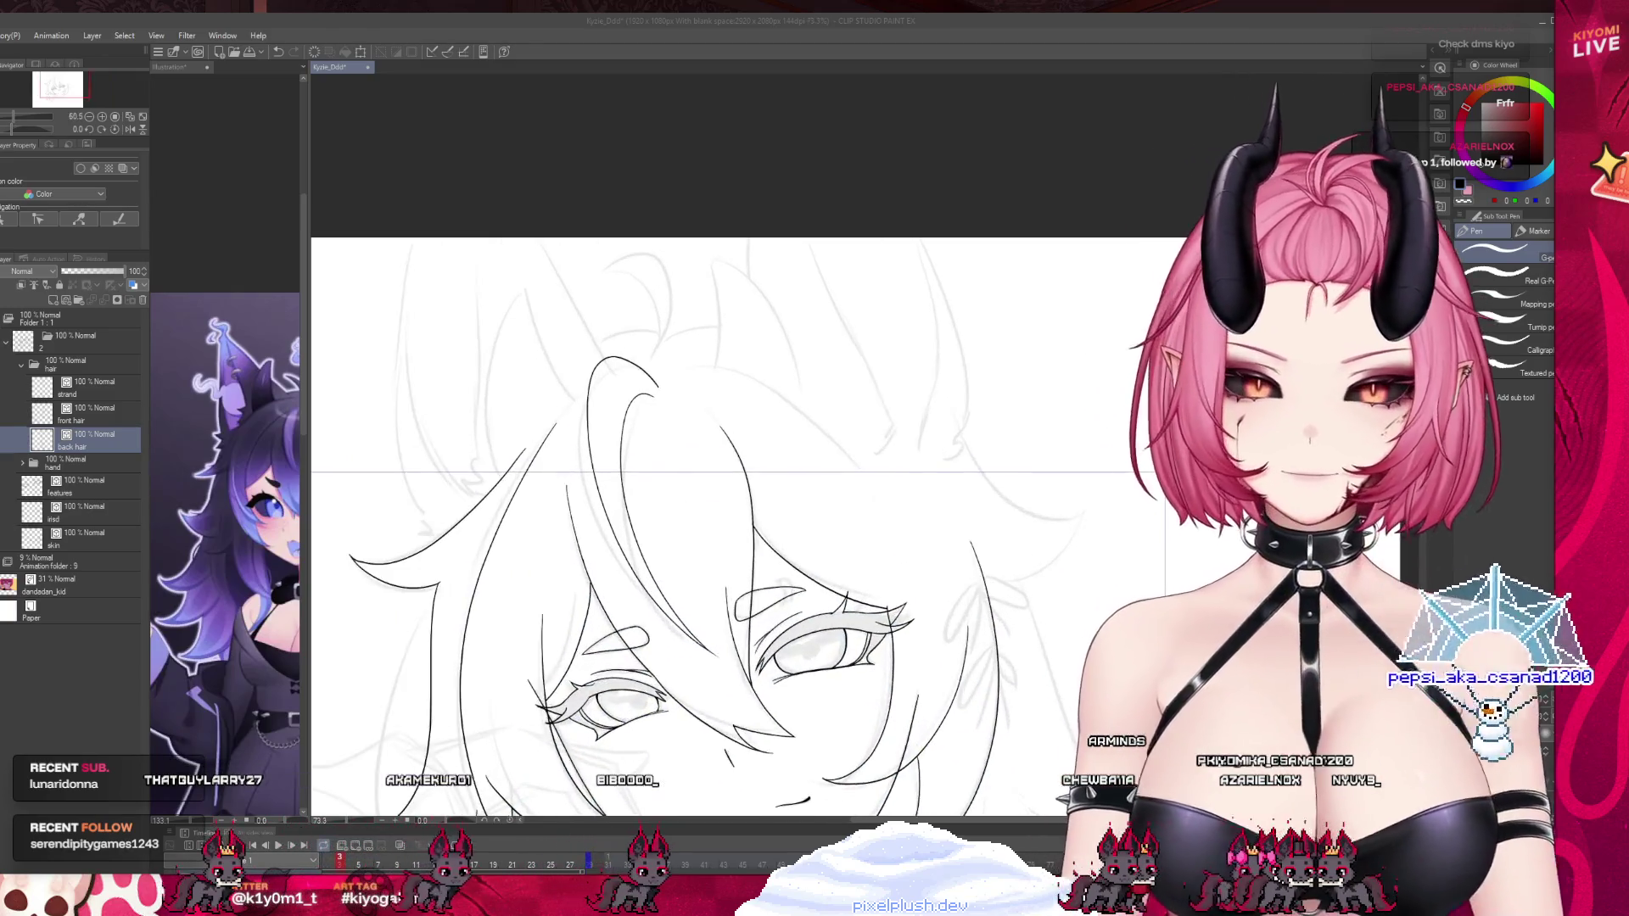
pyautogui.scroll(-2, 687, 526)
pyautogui.scroll(-2, 687, 526)
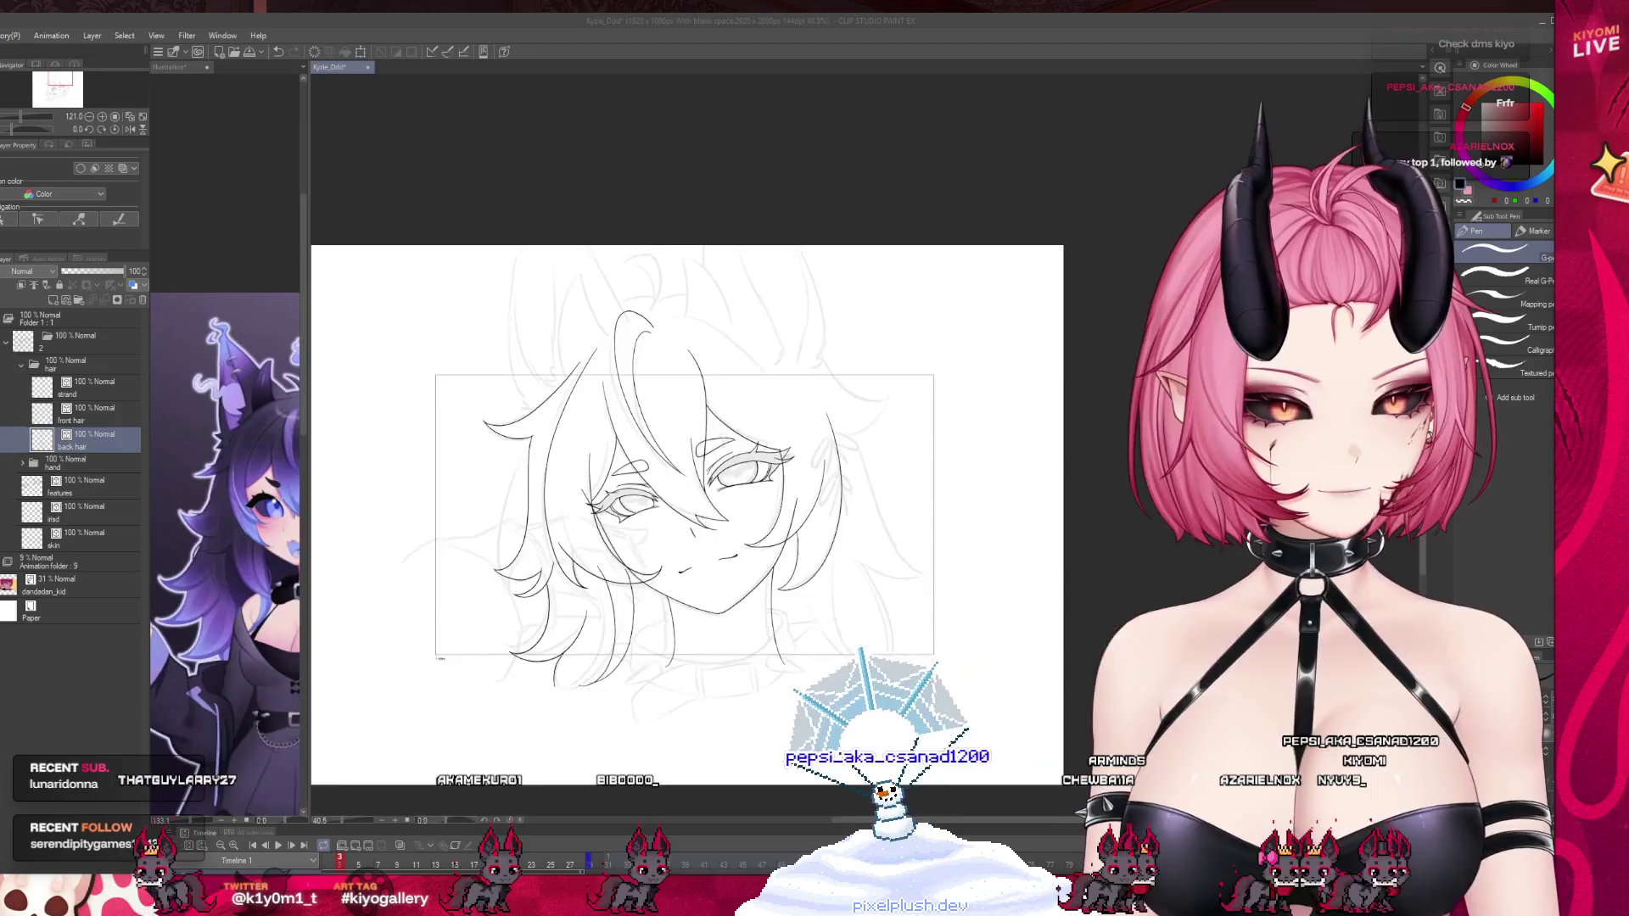
pyautogui.scroll(1, 687, 526)
pyautogui.scroll(1, 696, 475)
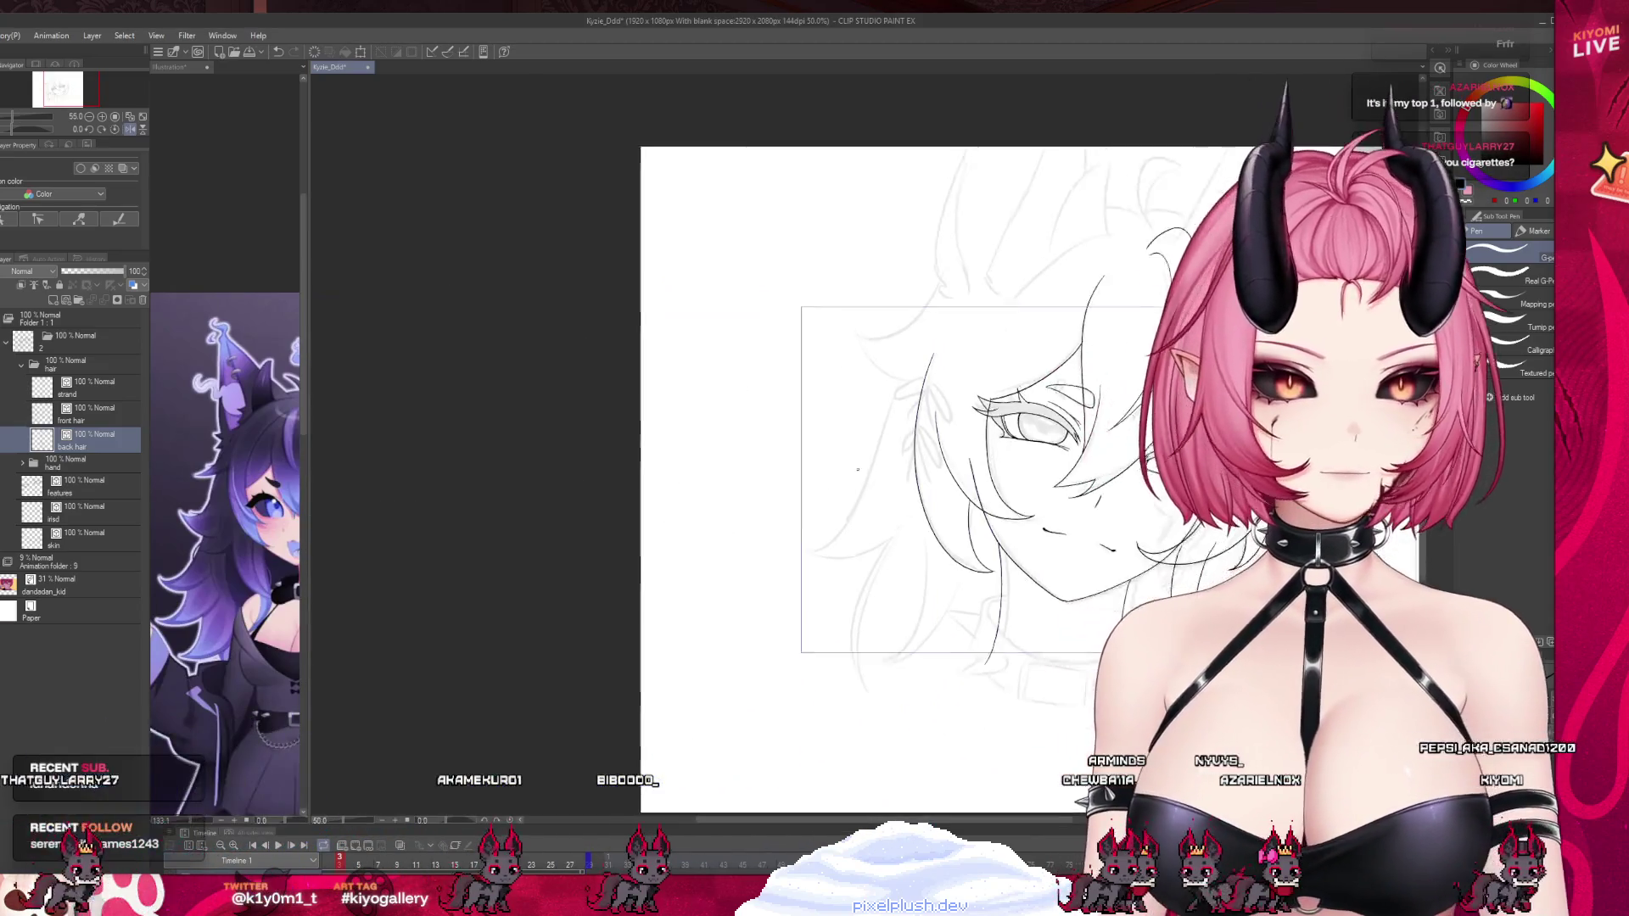
pyautogui.hotkey('ctrl', 'Tab')
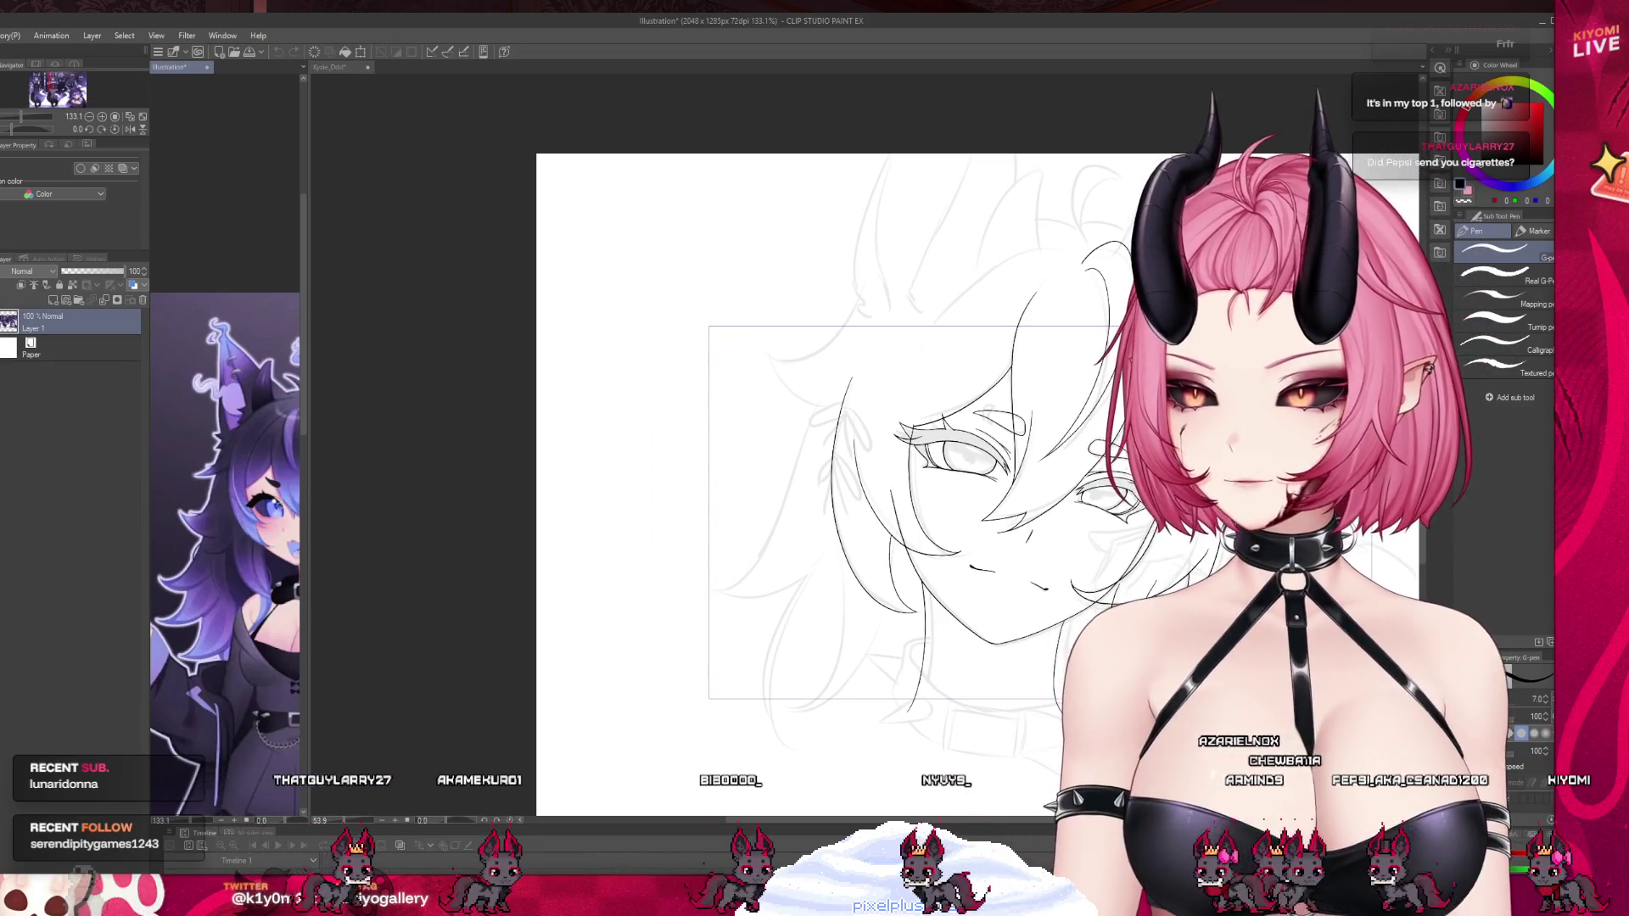
# Widen the reference illustration panel and mirror the image horizontally.
pyautogui.moveTo(305, 505); pyautogui.dragTo(539, 506)
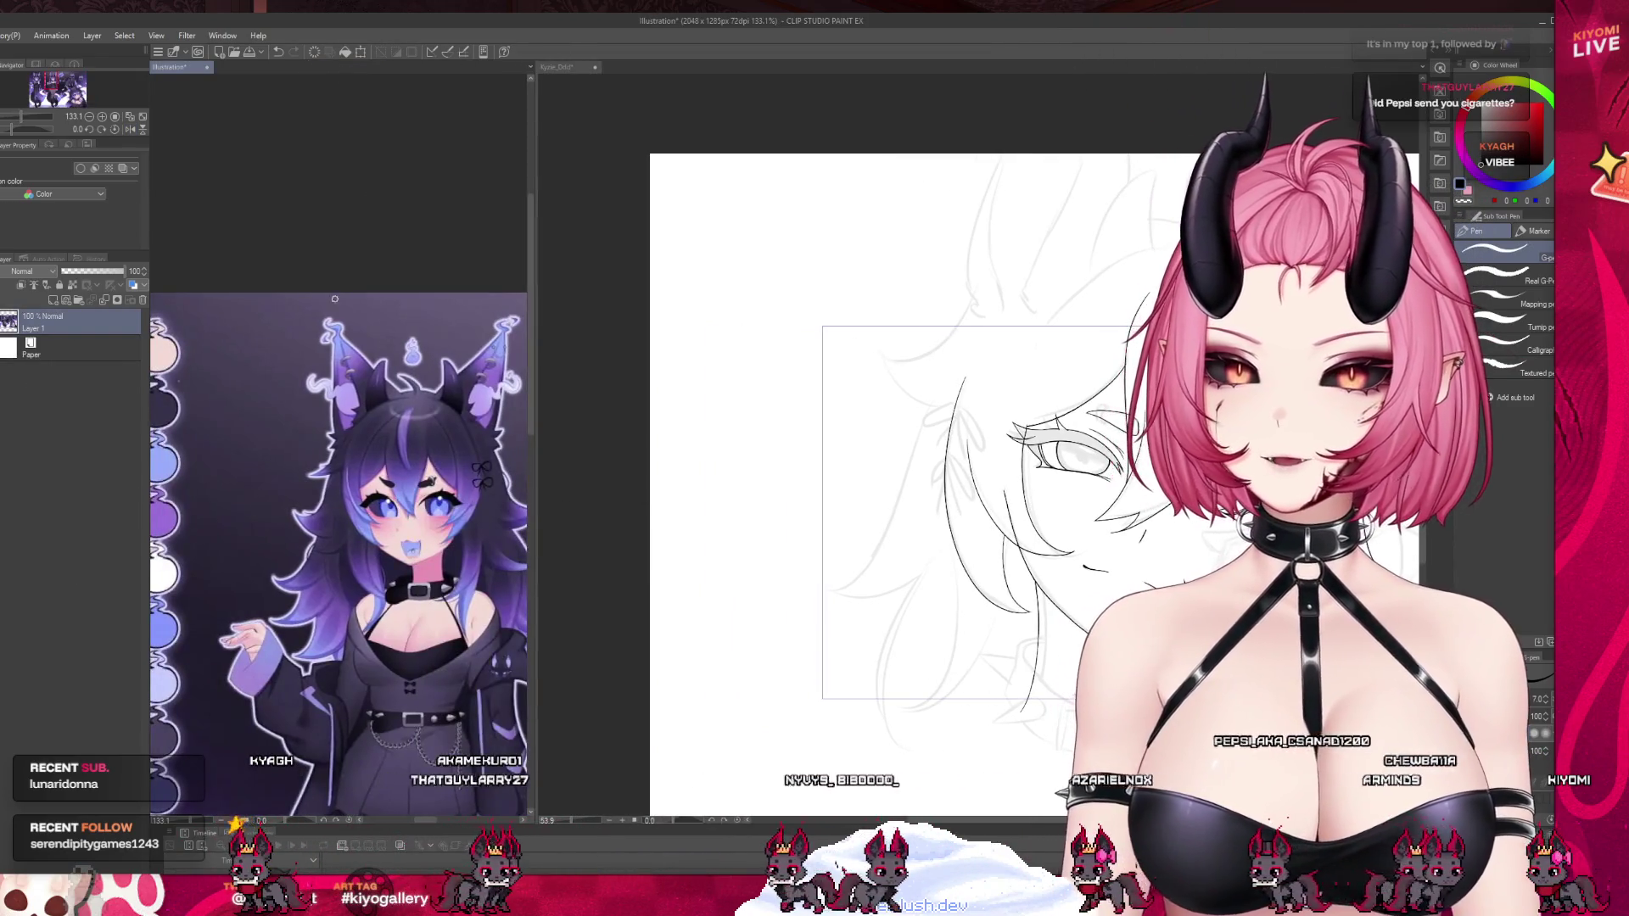
pyautogui.scroll(-2, 381, 344)
pyautogui.scroll(4, 381, 344)
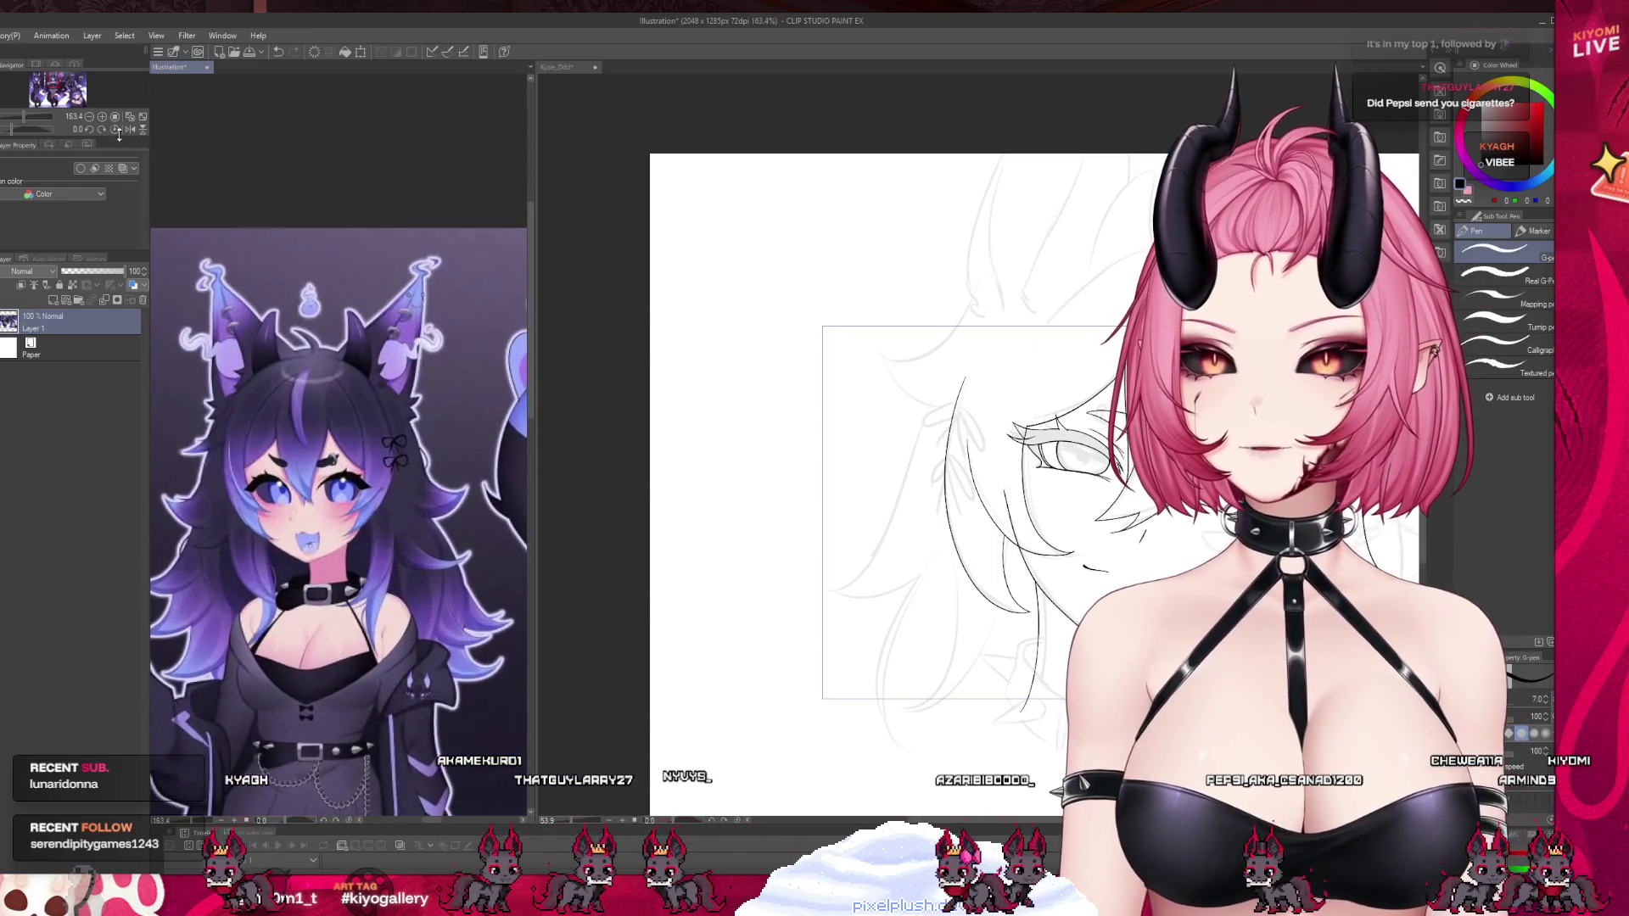
pyautogui.scroll(1, 381, 345)
pyautogui.press('h')
pyautogui.scroll(1, 1017, 461)
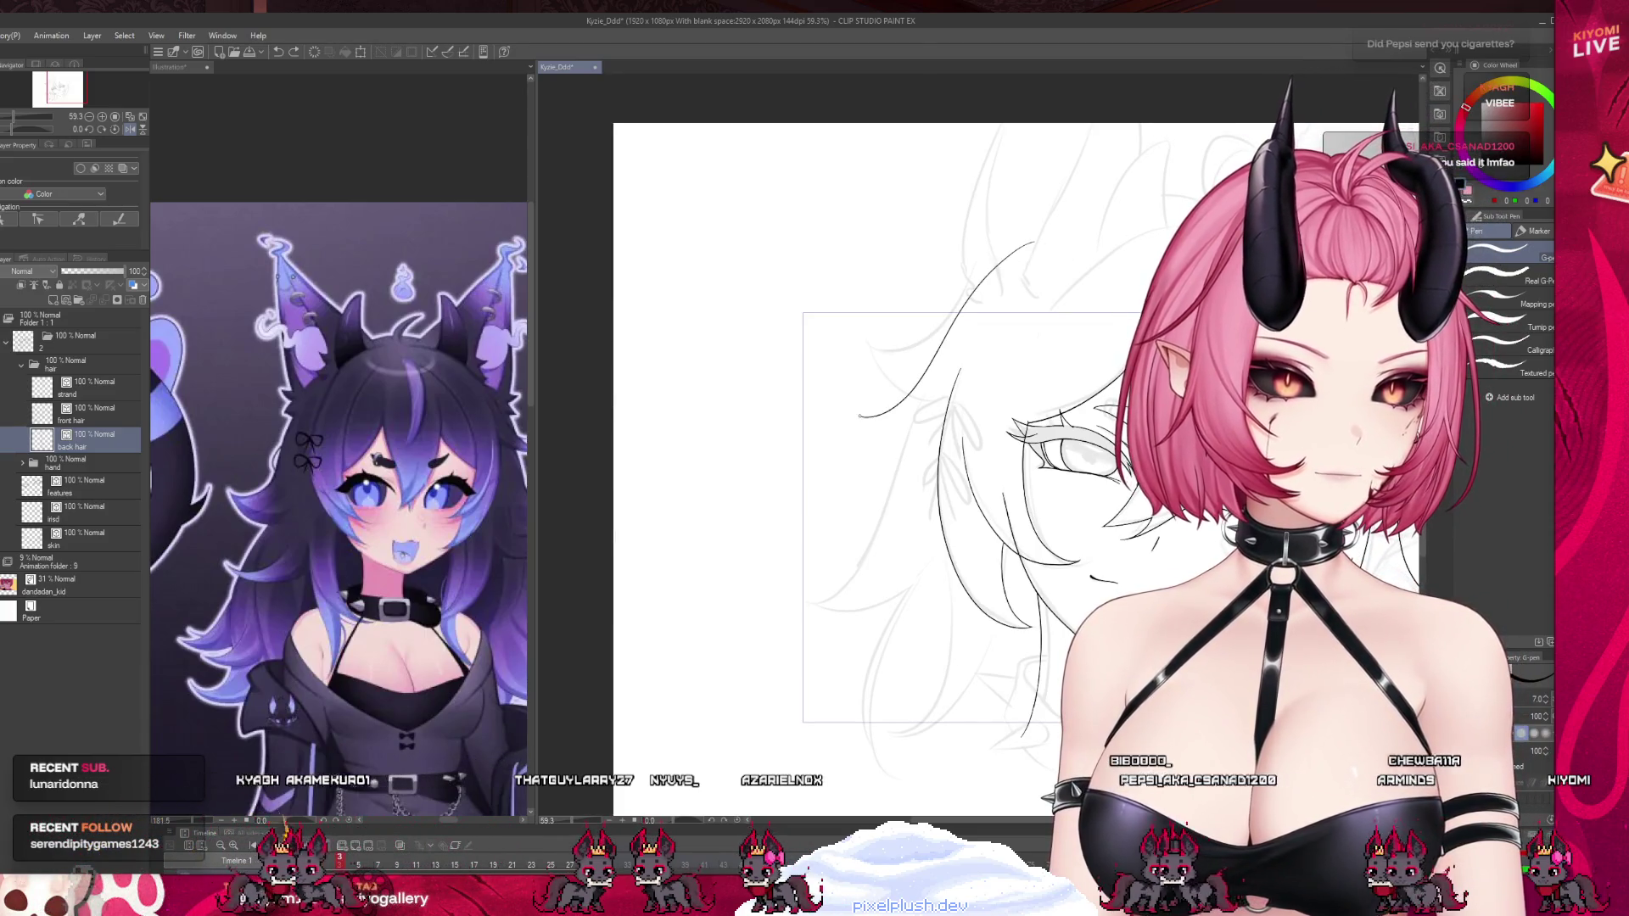
# Redraw the curved left hair line and extend the long left hair line further left.
pyautogui.hotkey('ctrl', 'z')
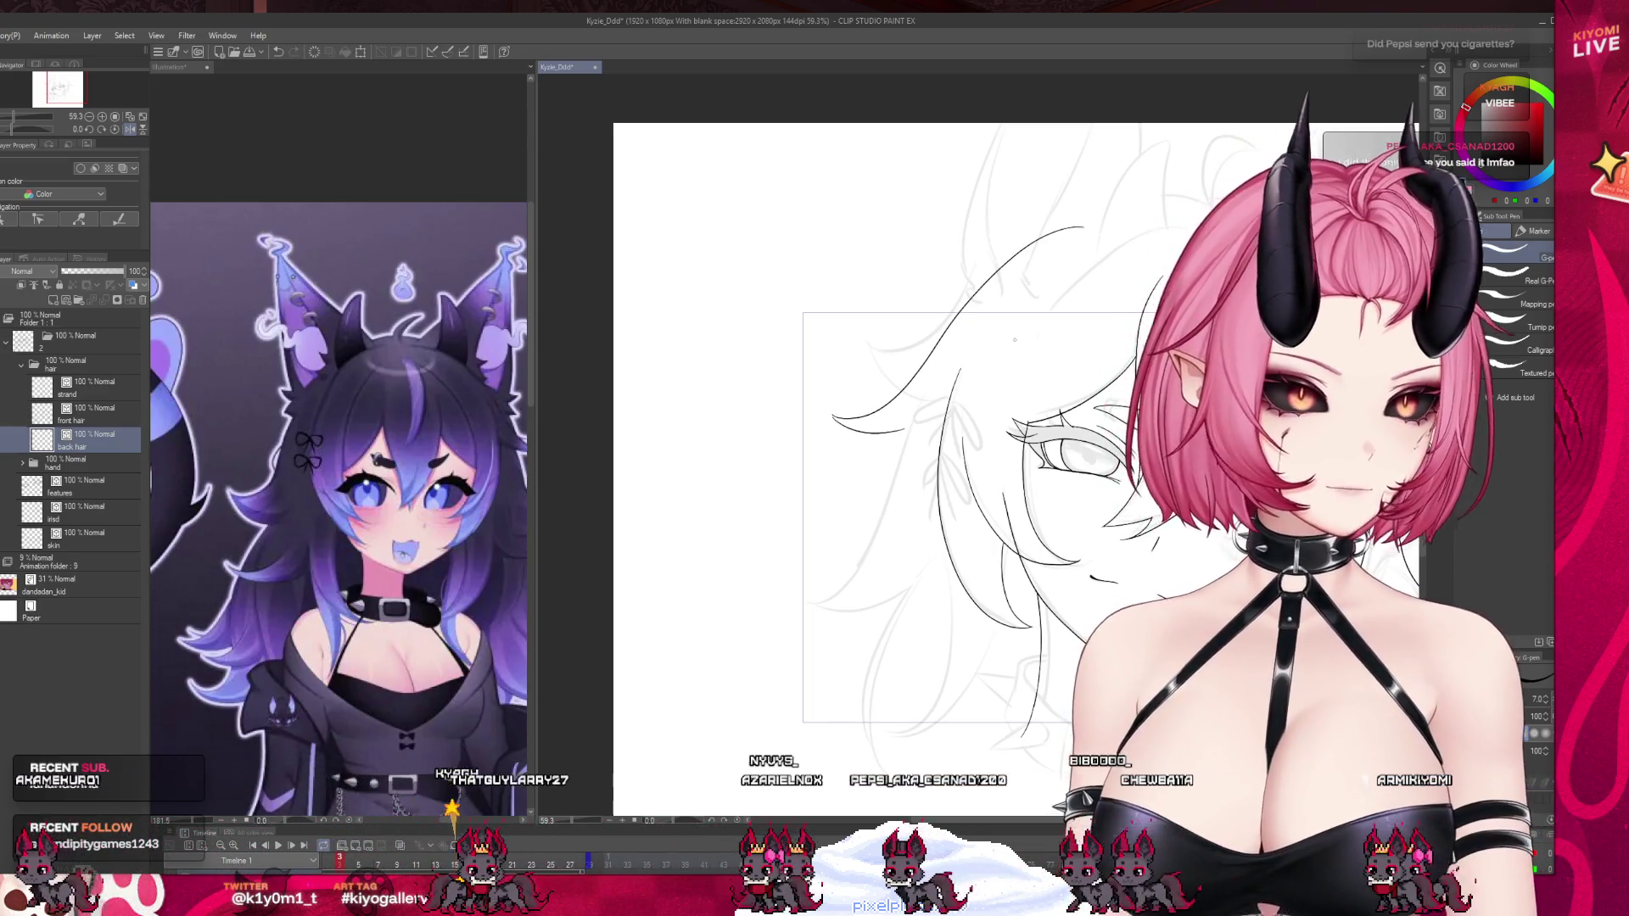
pyautogui.hotkey('ctrl', 'z')
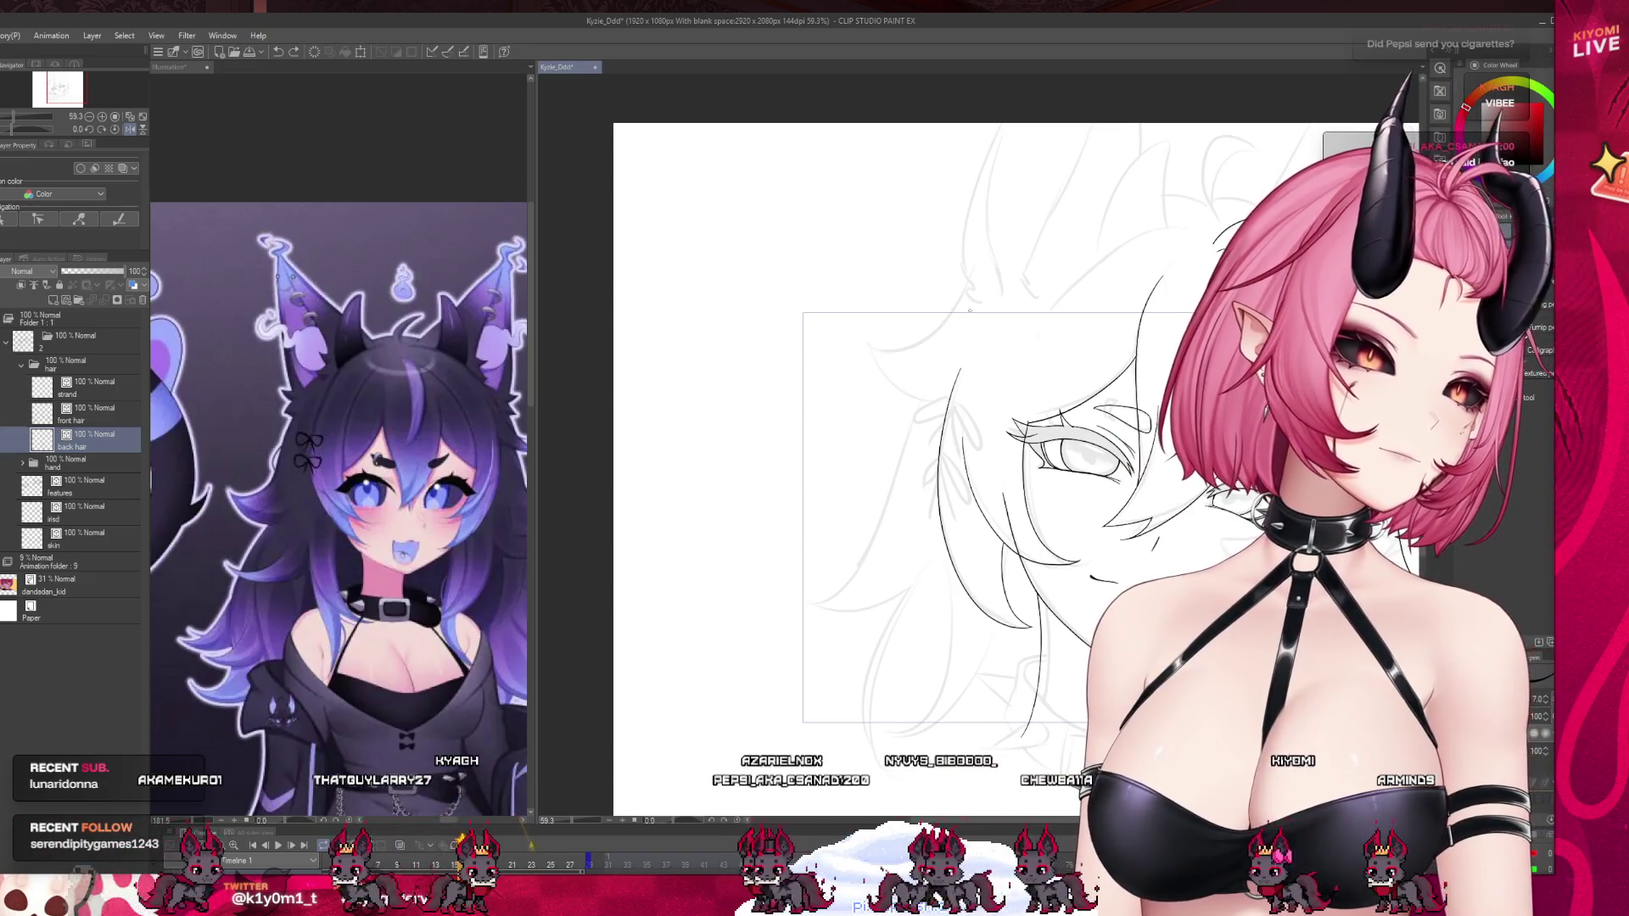
pyautogui.moveTo(1001, 263); pyautogui.dragTo(838, 392)
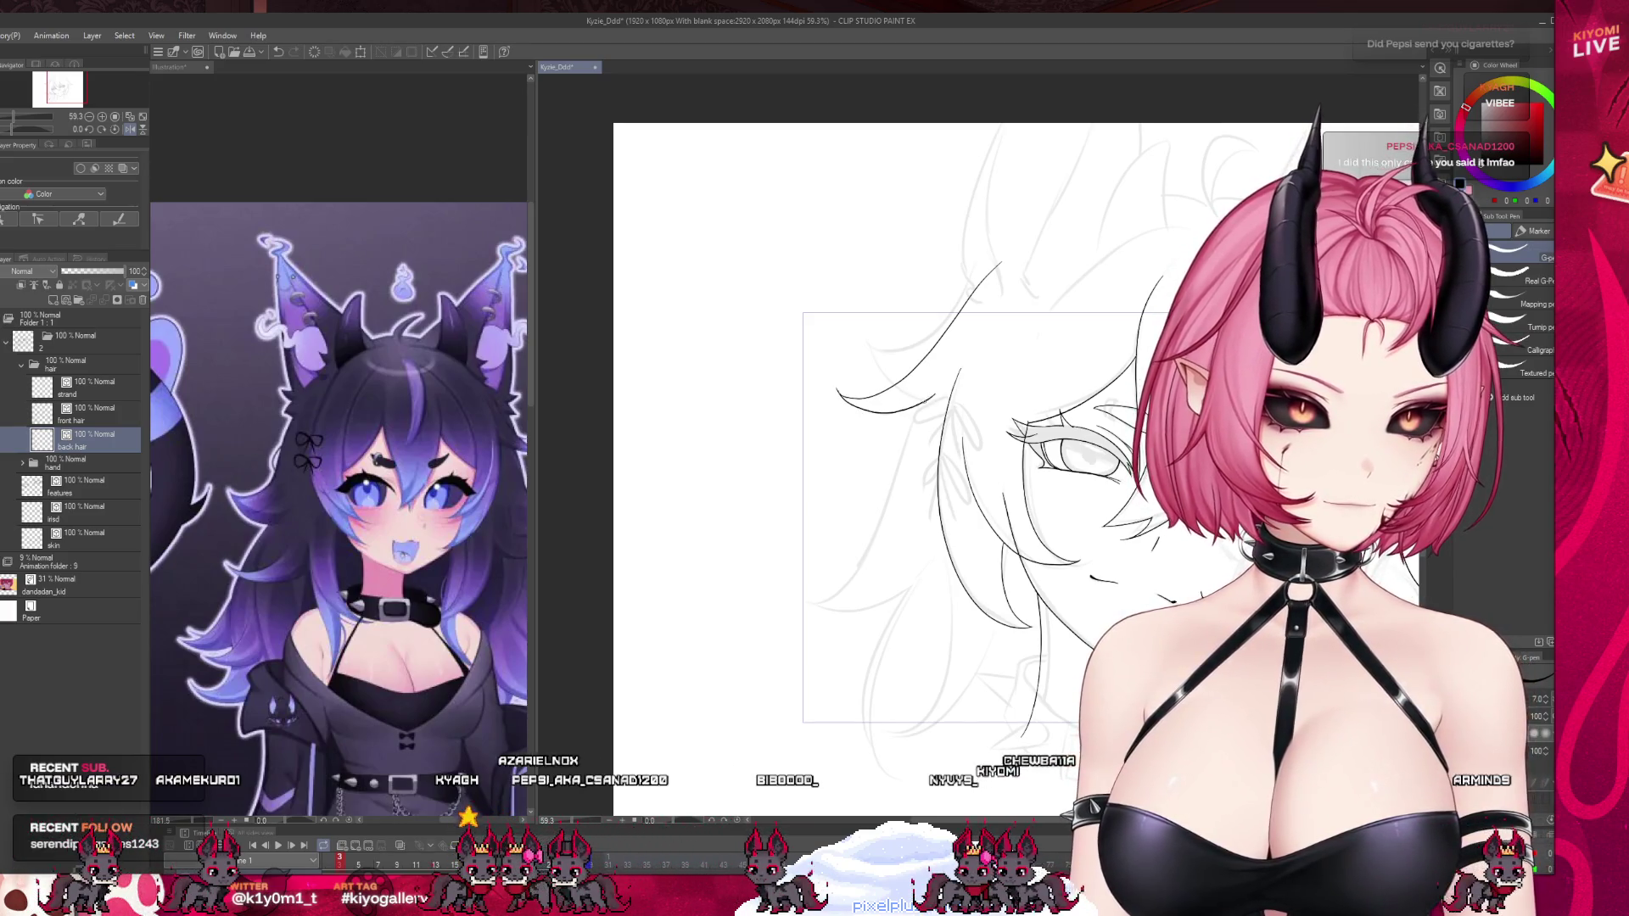
pyautogui.hotkey('ctrl', 'z')
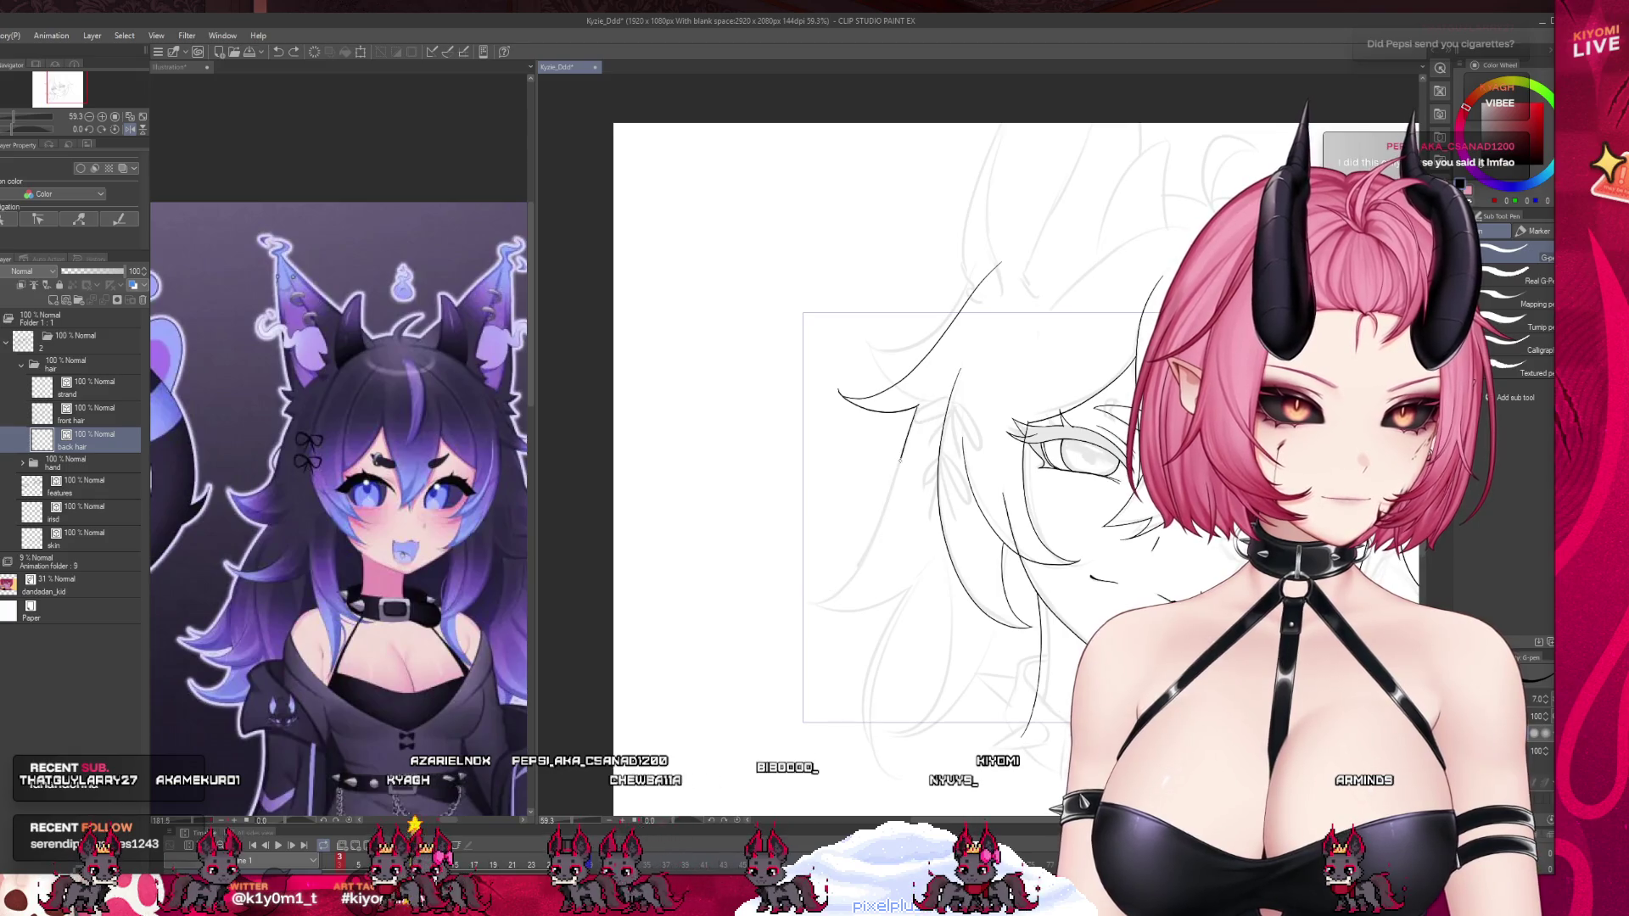
pyautogui.moveTo(813, 612); pyautogui.dragTo(785, 608)
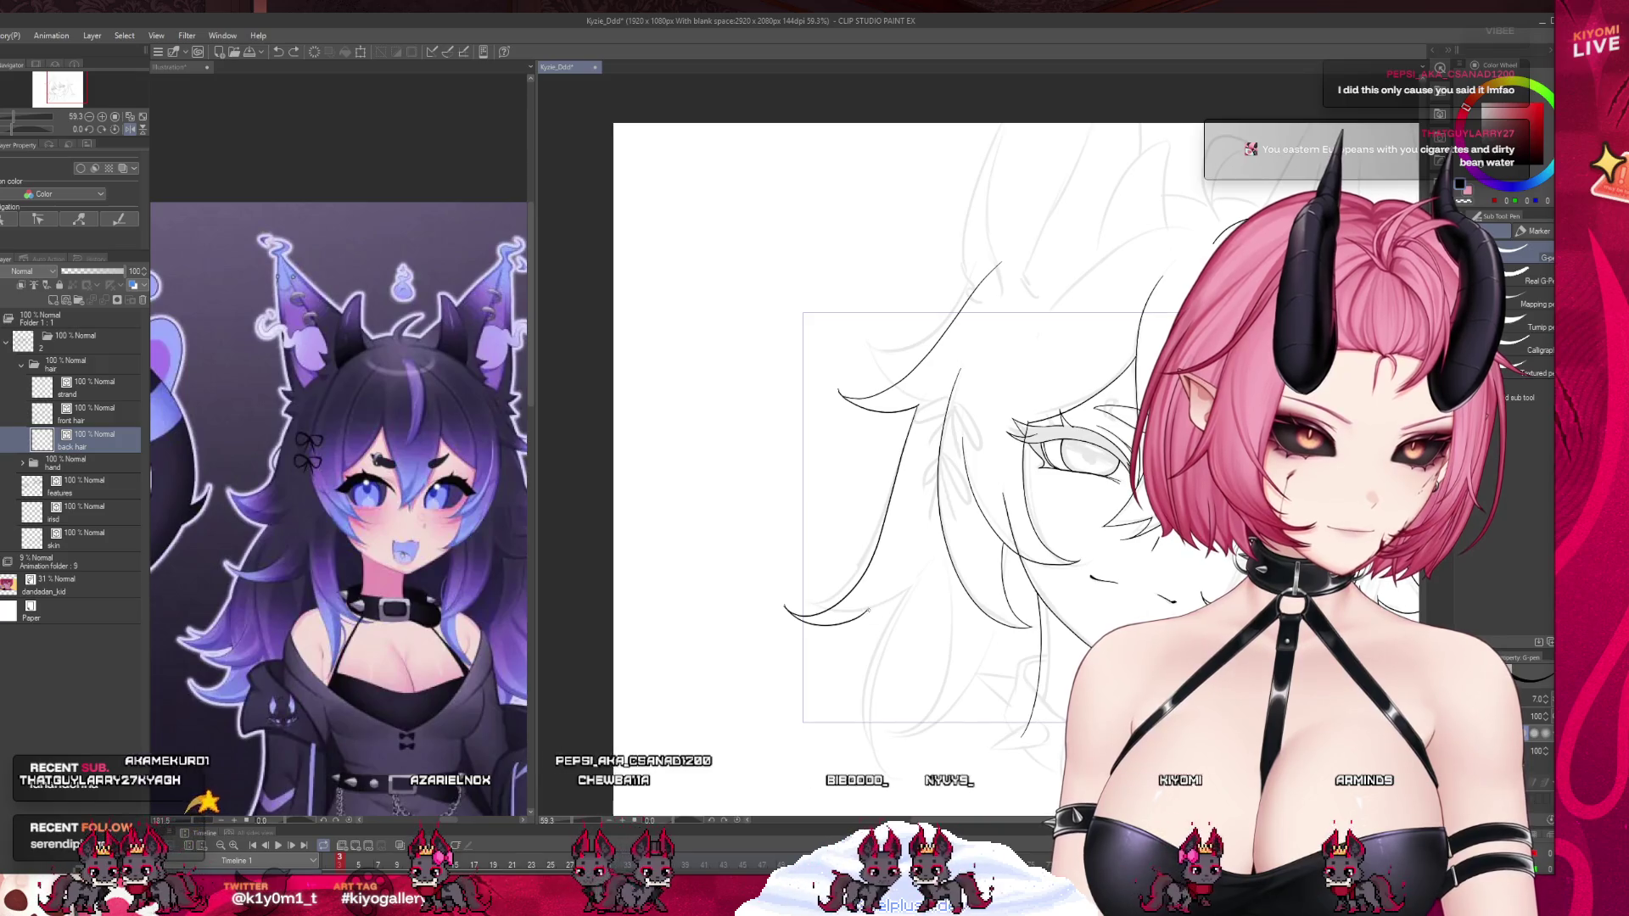
pyautogui.moveTo(867, 611); pyautogui.dragTo(824, 655)
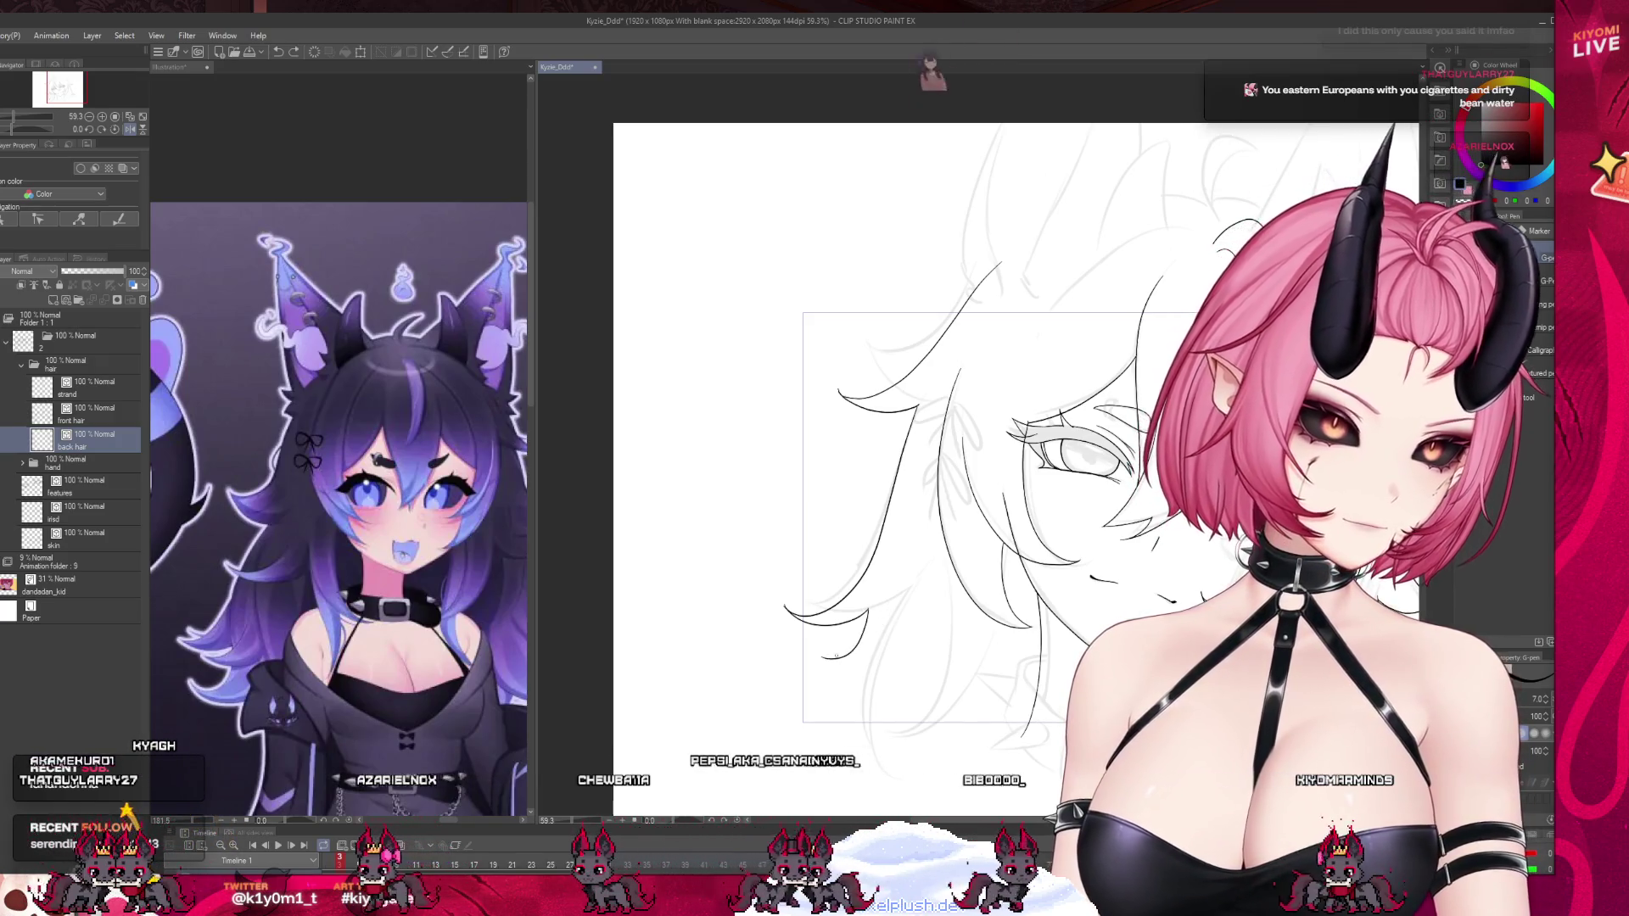
pyautogui.hotkey('ctrl', 'z')
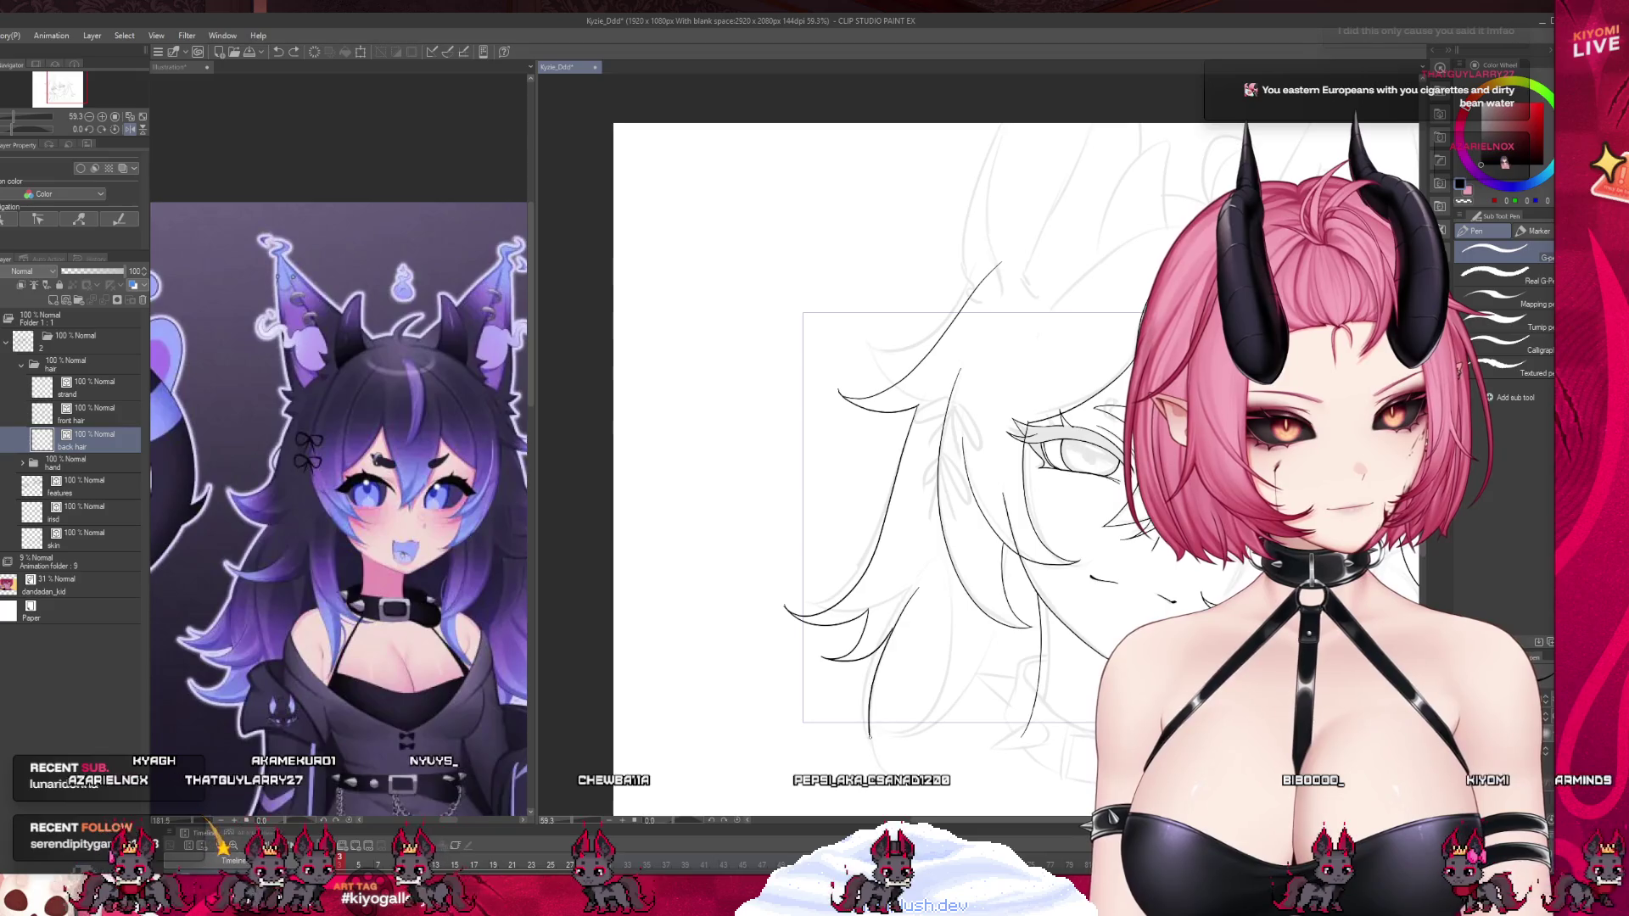
pyautogui.scroll(-3, 899, 492)
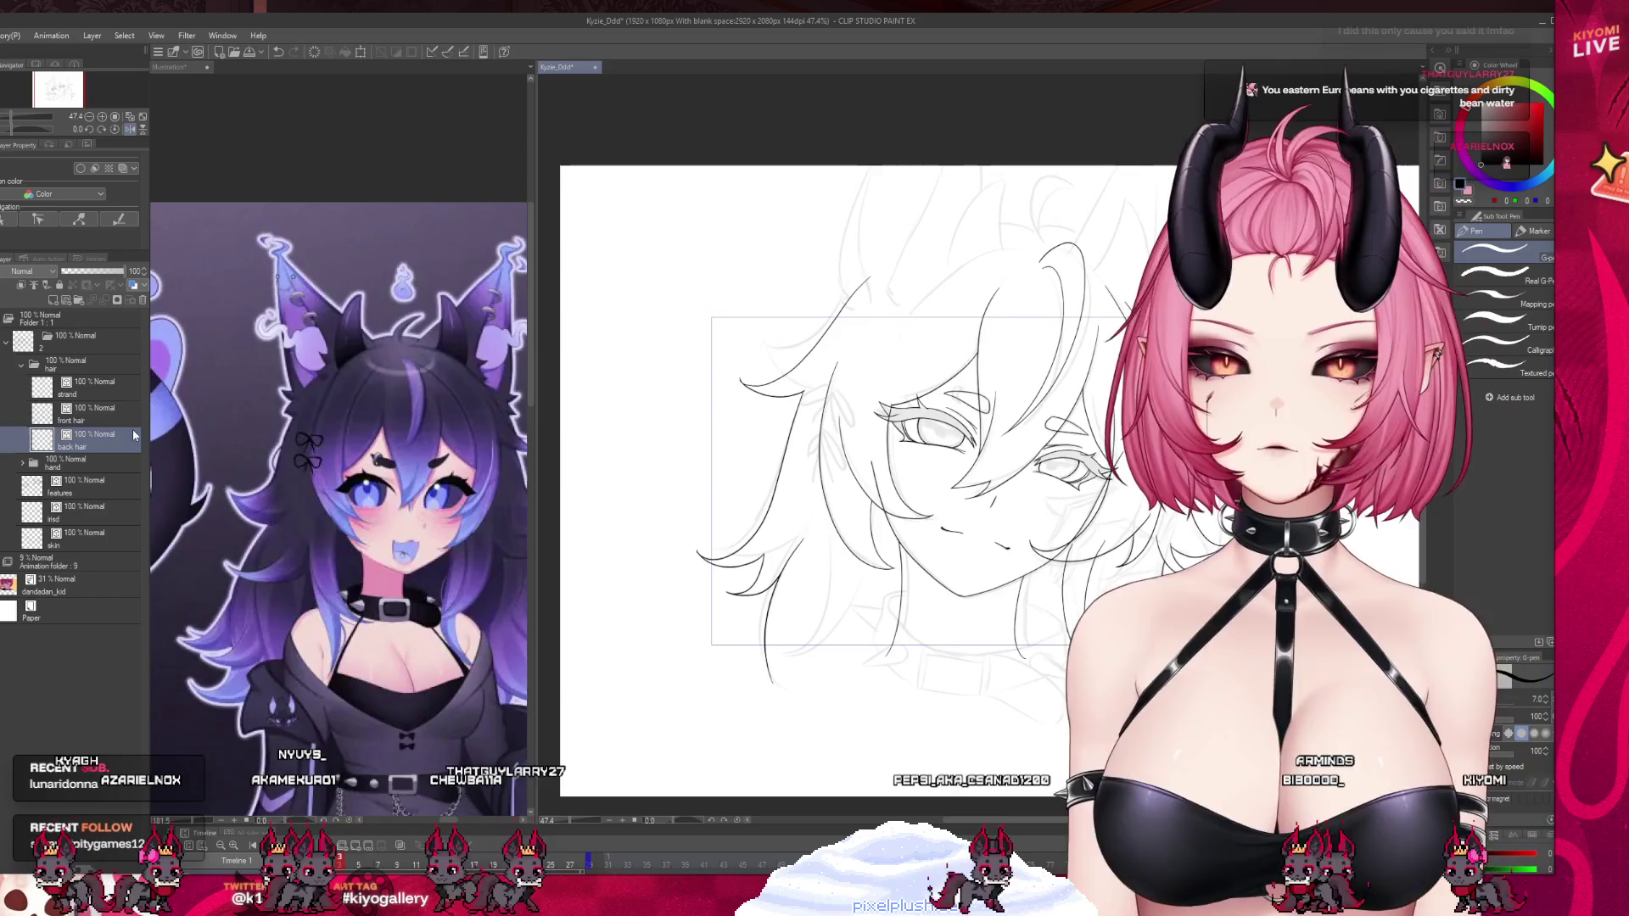
pyautogui.scroll(3, 806, 594)
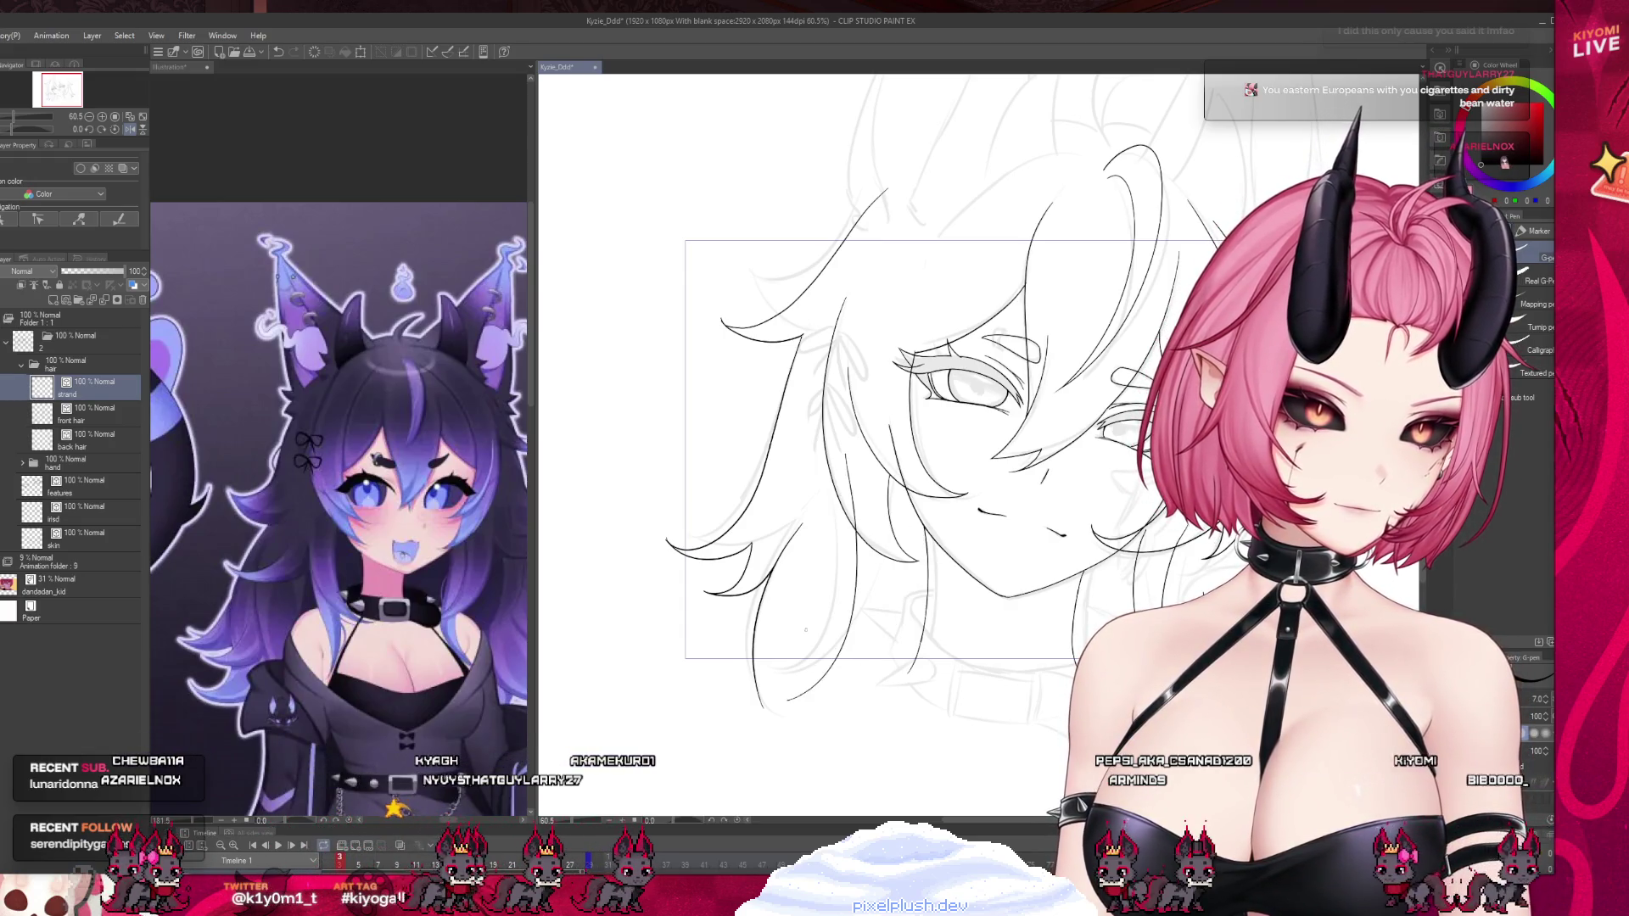
# Ink a new curved strand at the lower left of the hair, alternating pen and eraser.
pyautogui.moveTo(847, 507); pyautogui.dragTo(799, 651)
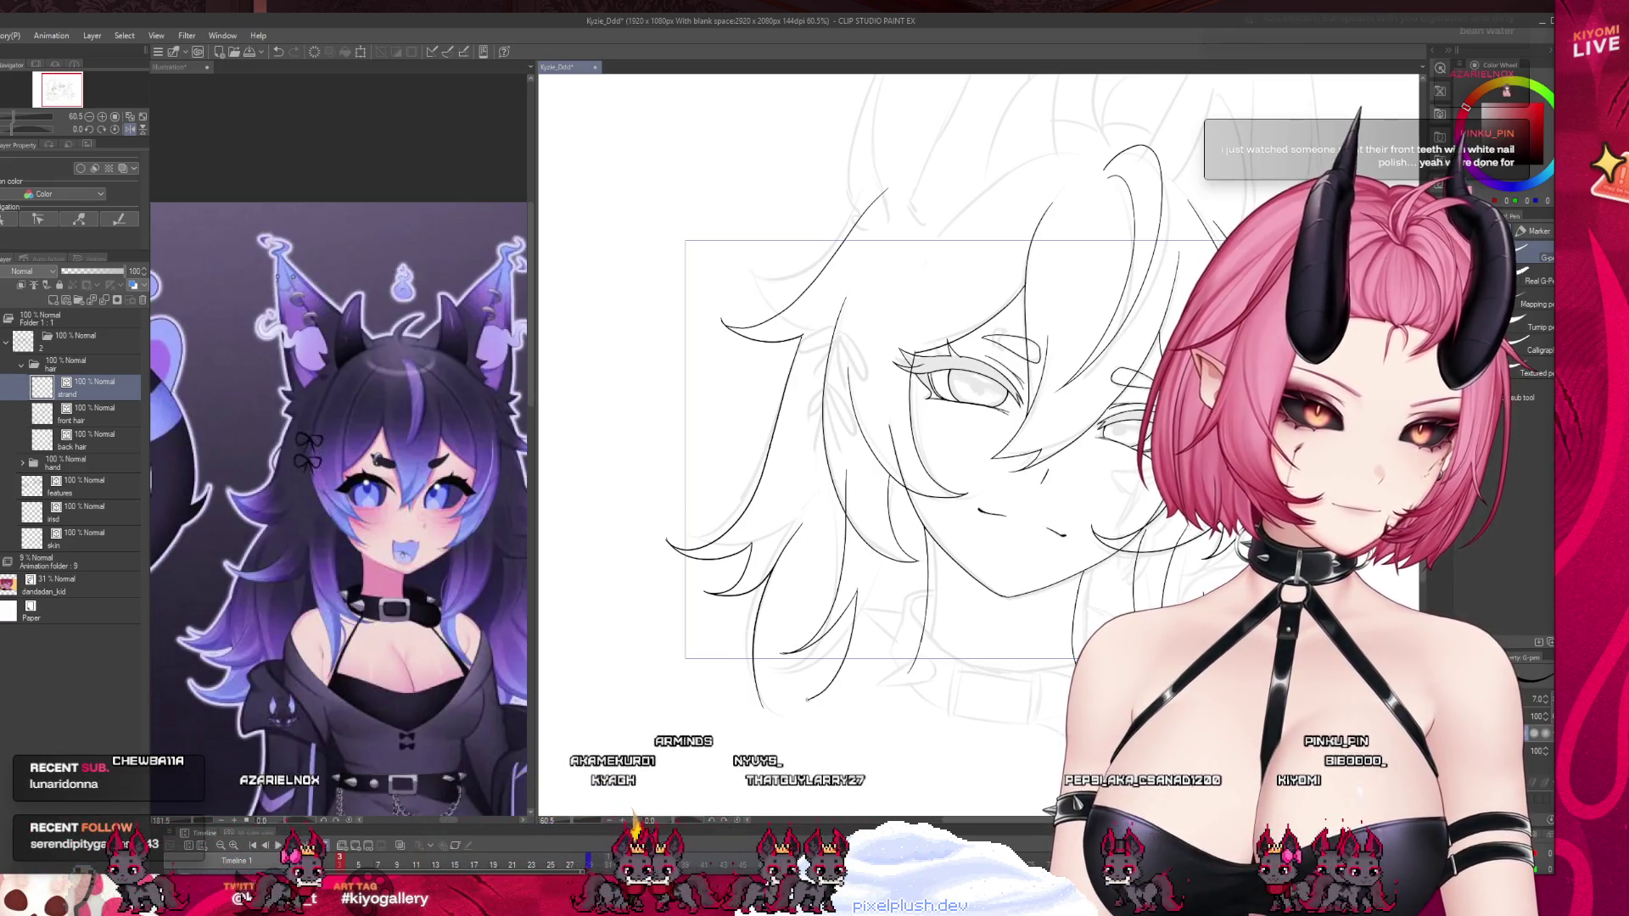
pyautogui.scroll(2, 833, 594)
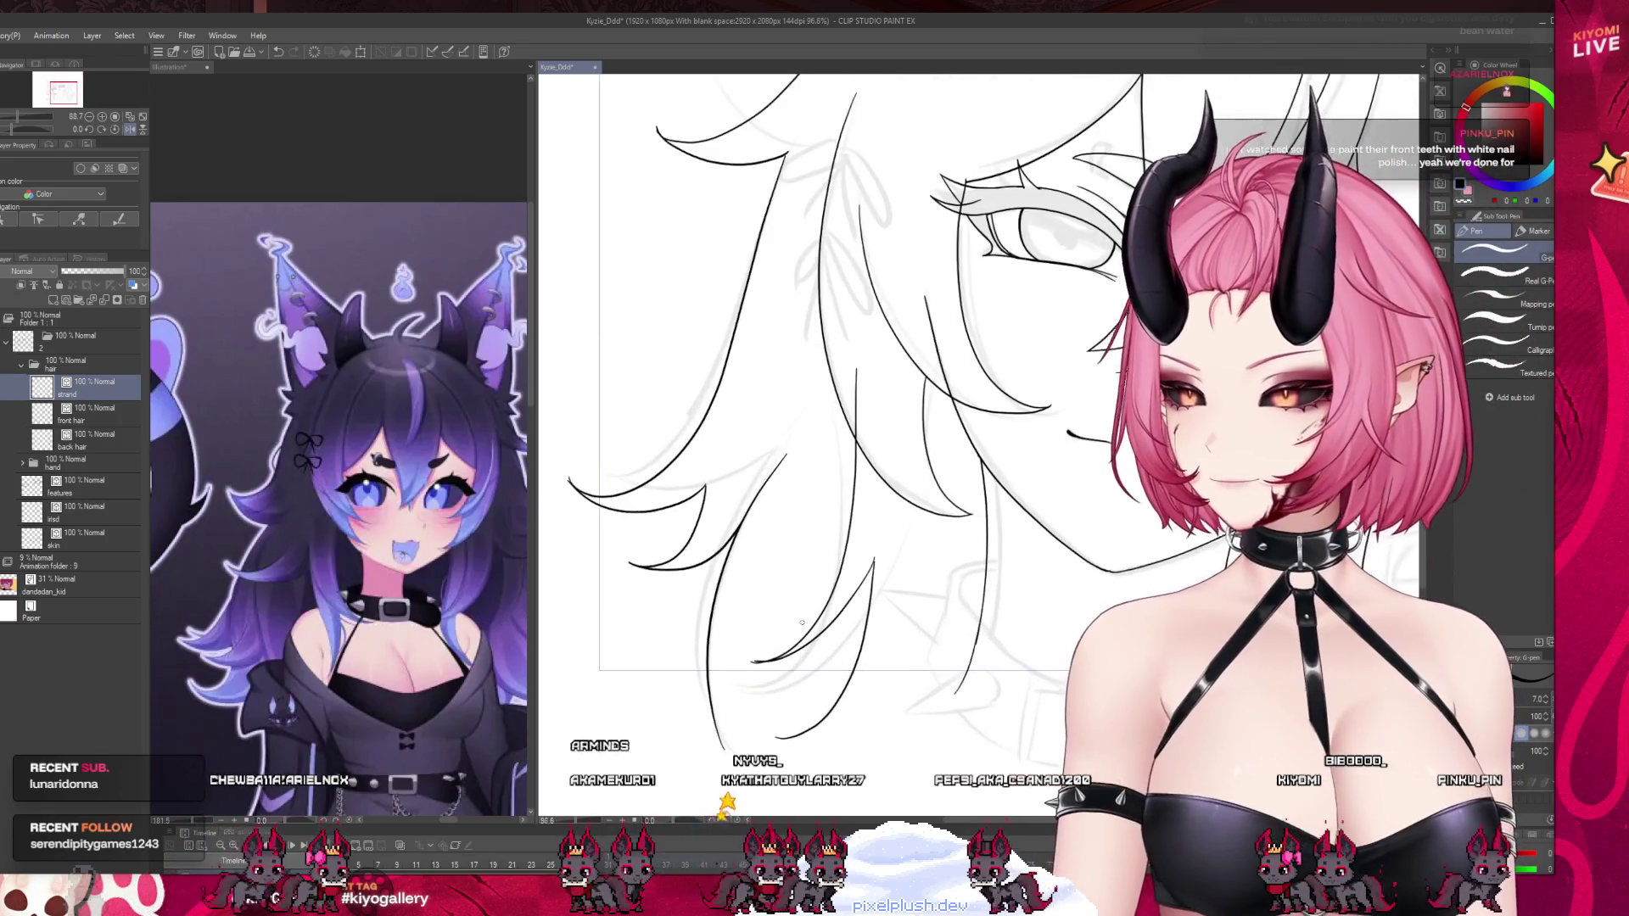
pyautogui.scroll(1, 848, 633)
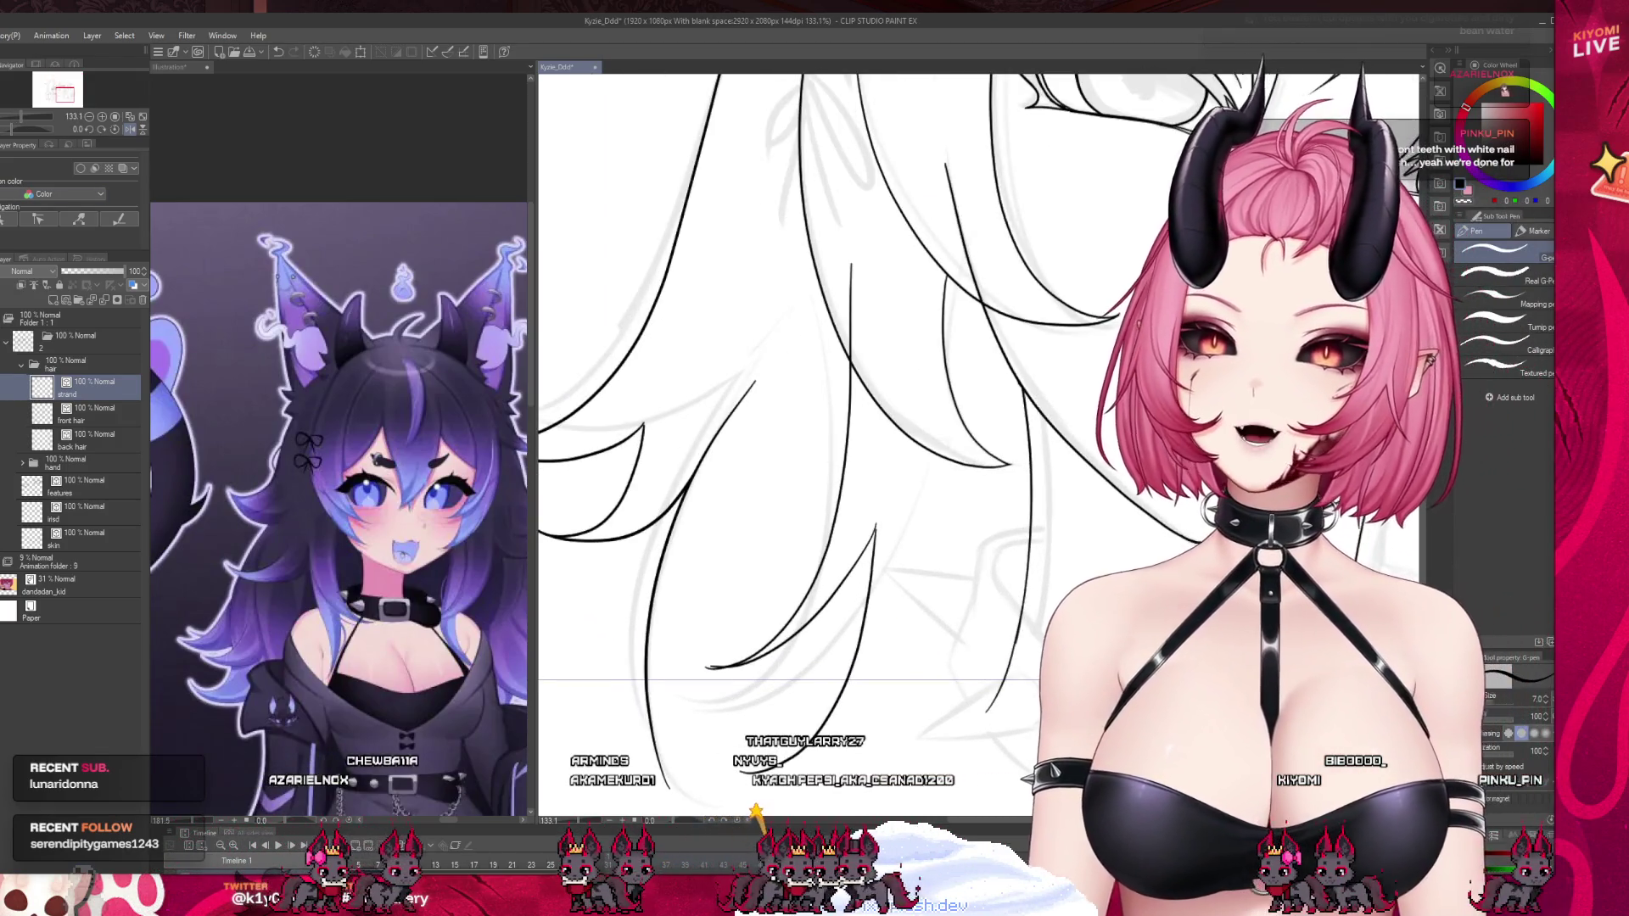
pyautogui.press('e')
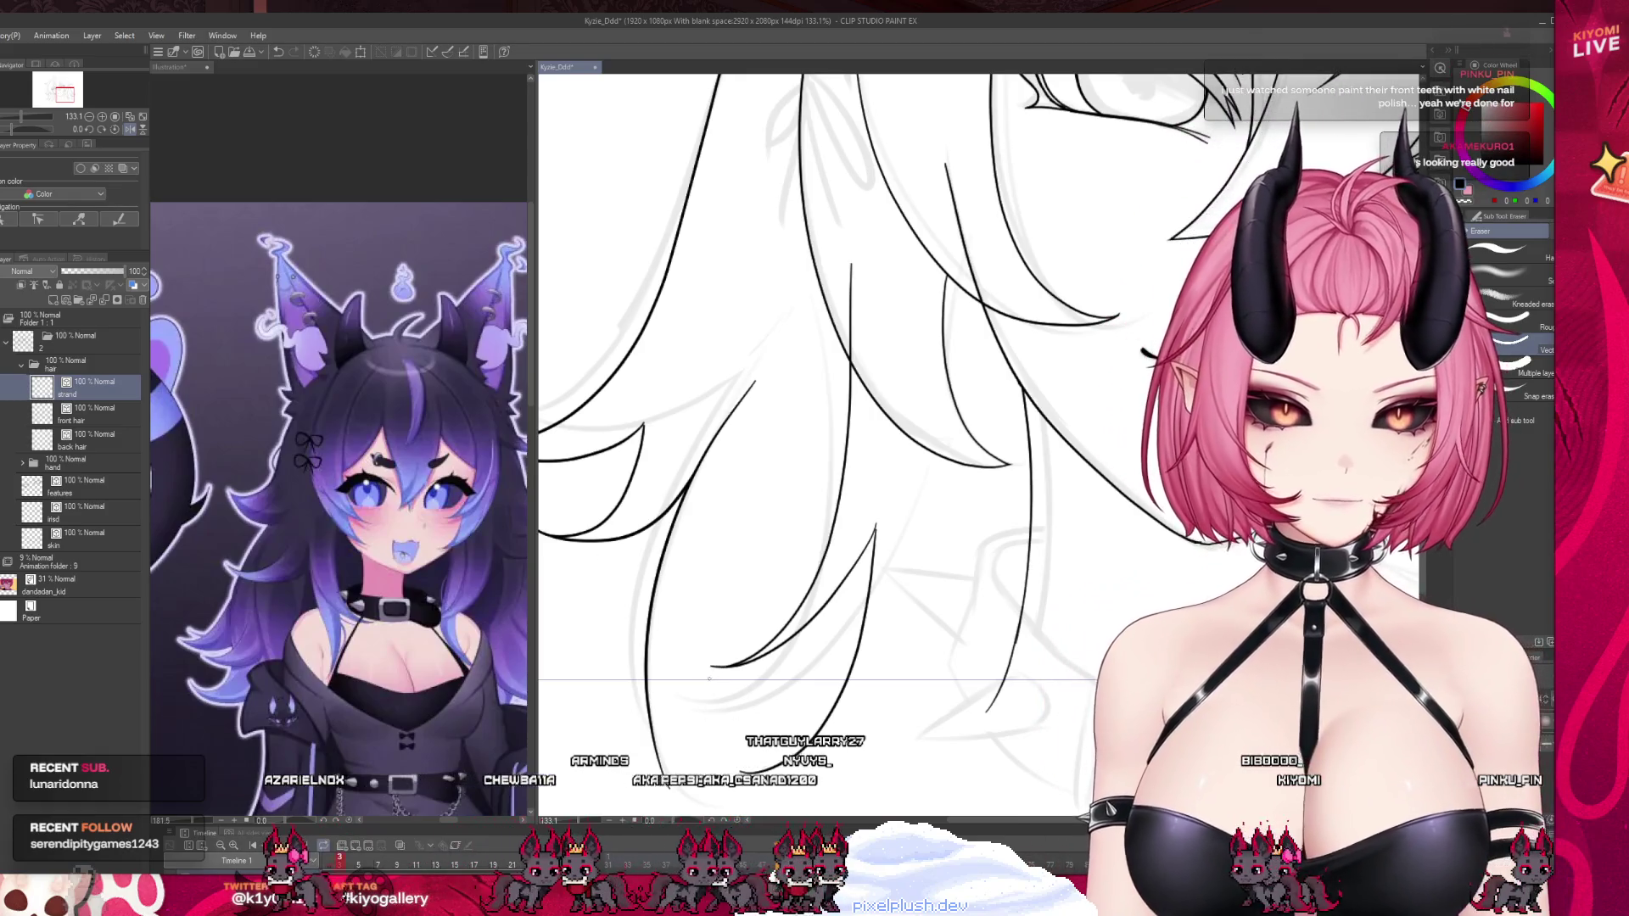
pyautogui.press('p')
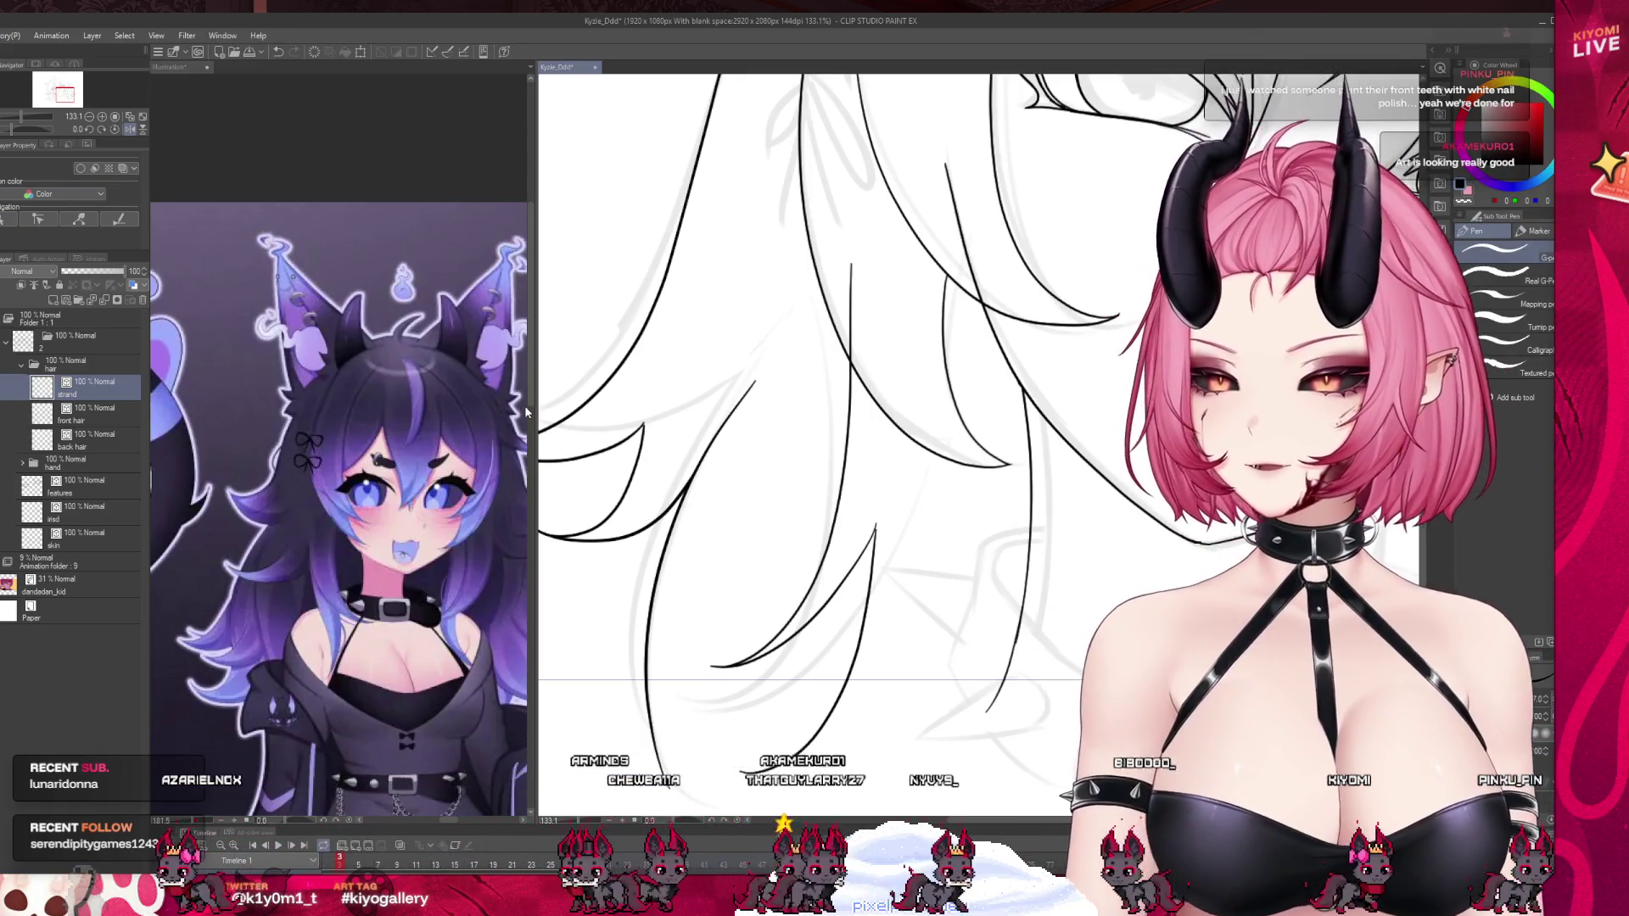
pyautogui.scroll(-2, 891, 480)
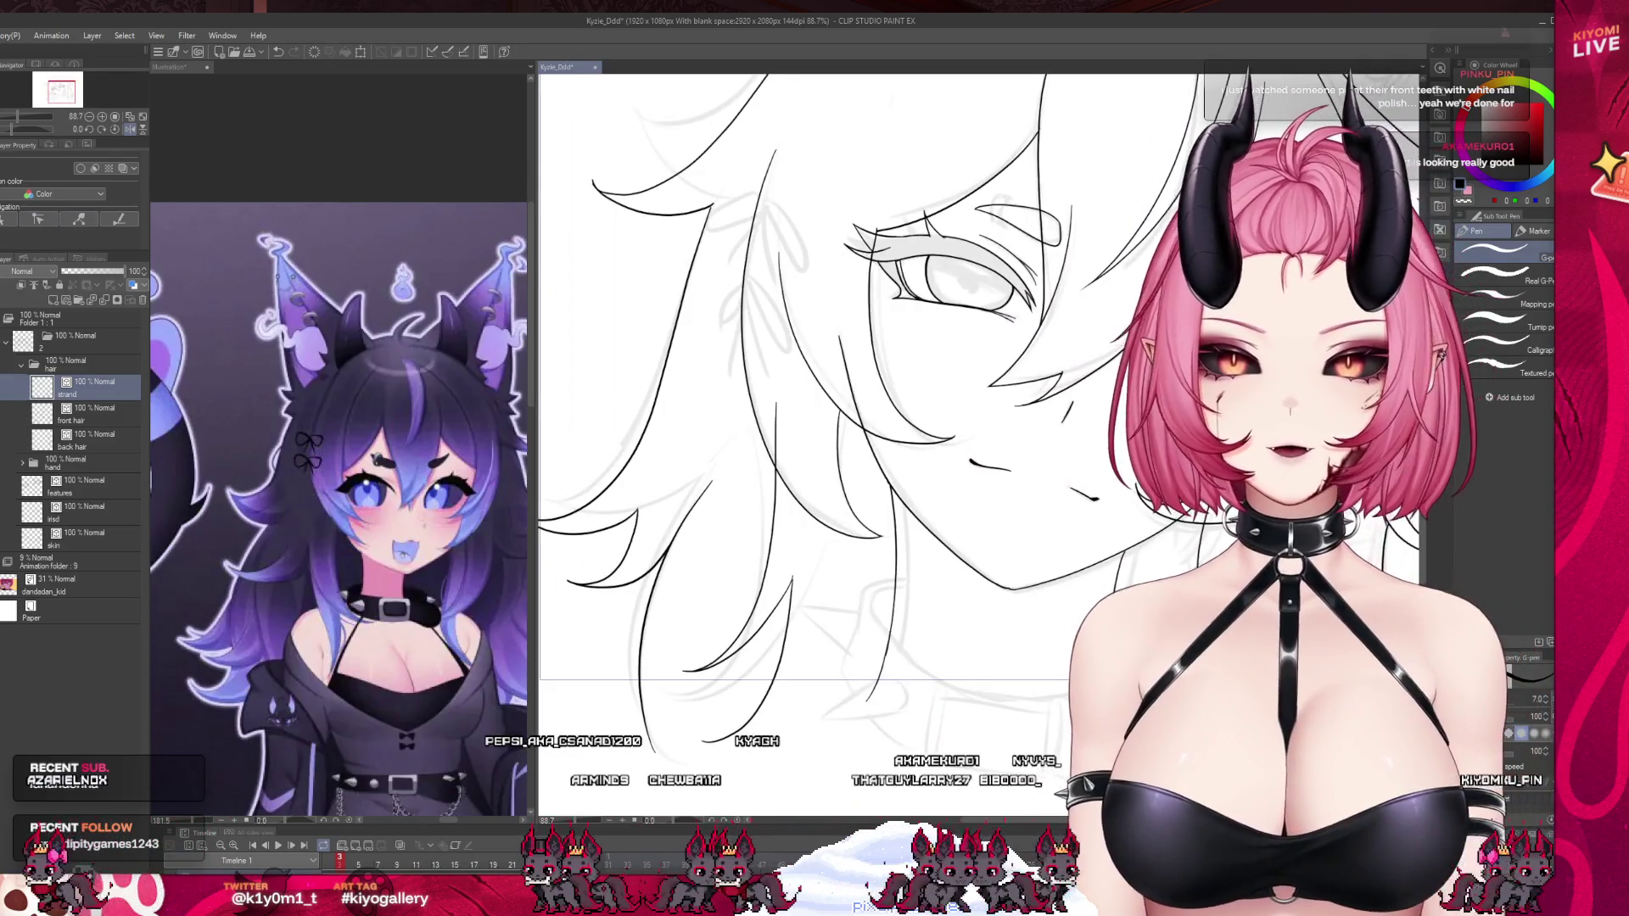
pyautogui.press('e')
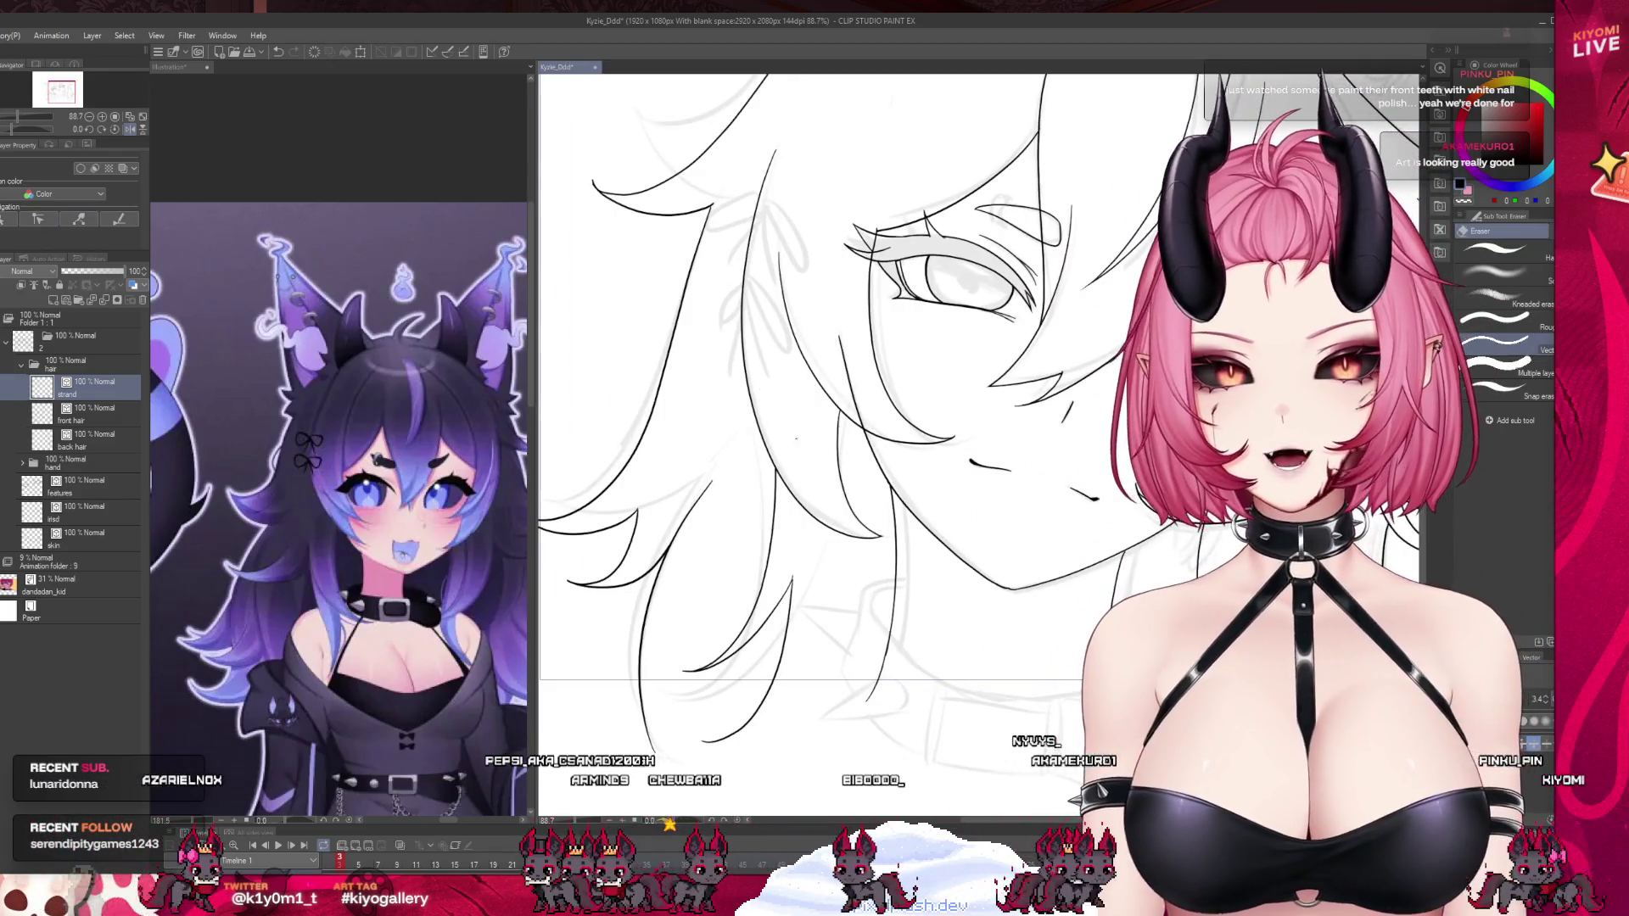
pyautogui.scroll(-1, 865, 500)
pyautogui.click(116, 451)
pyautogui.scroll(1, 717, 170)
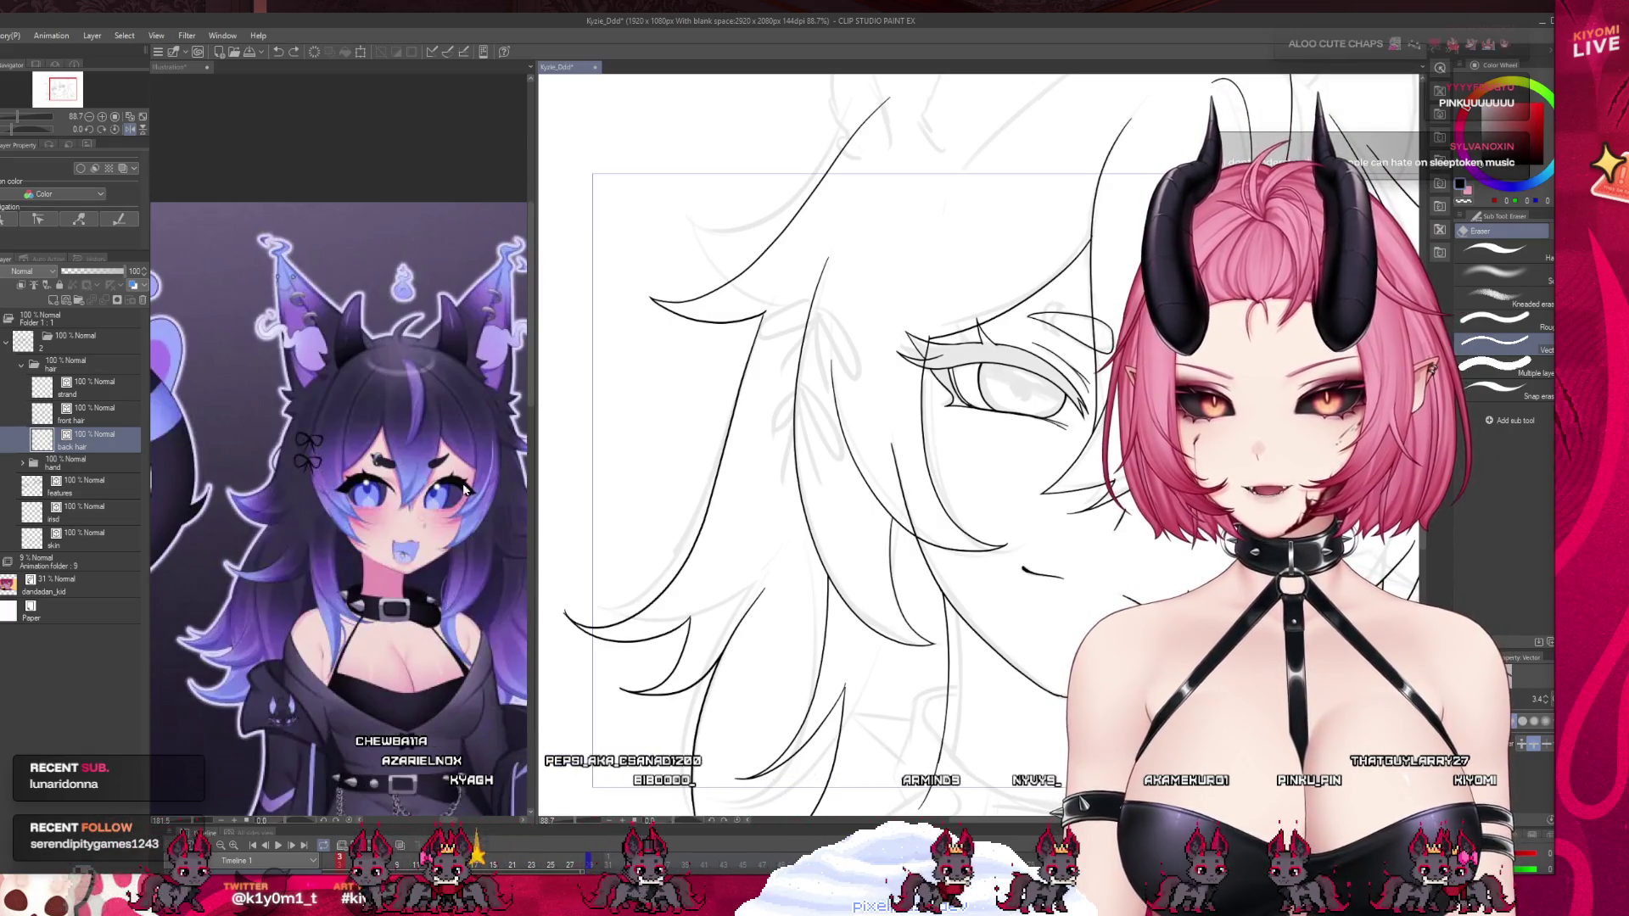
# Lasso-select the hair strand at the upper left of the head.
pyautogui.press('p')
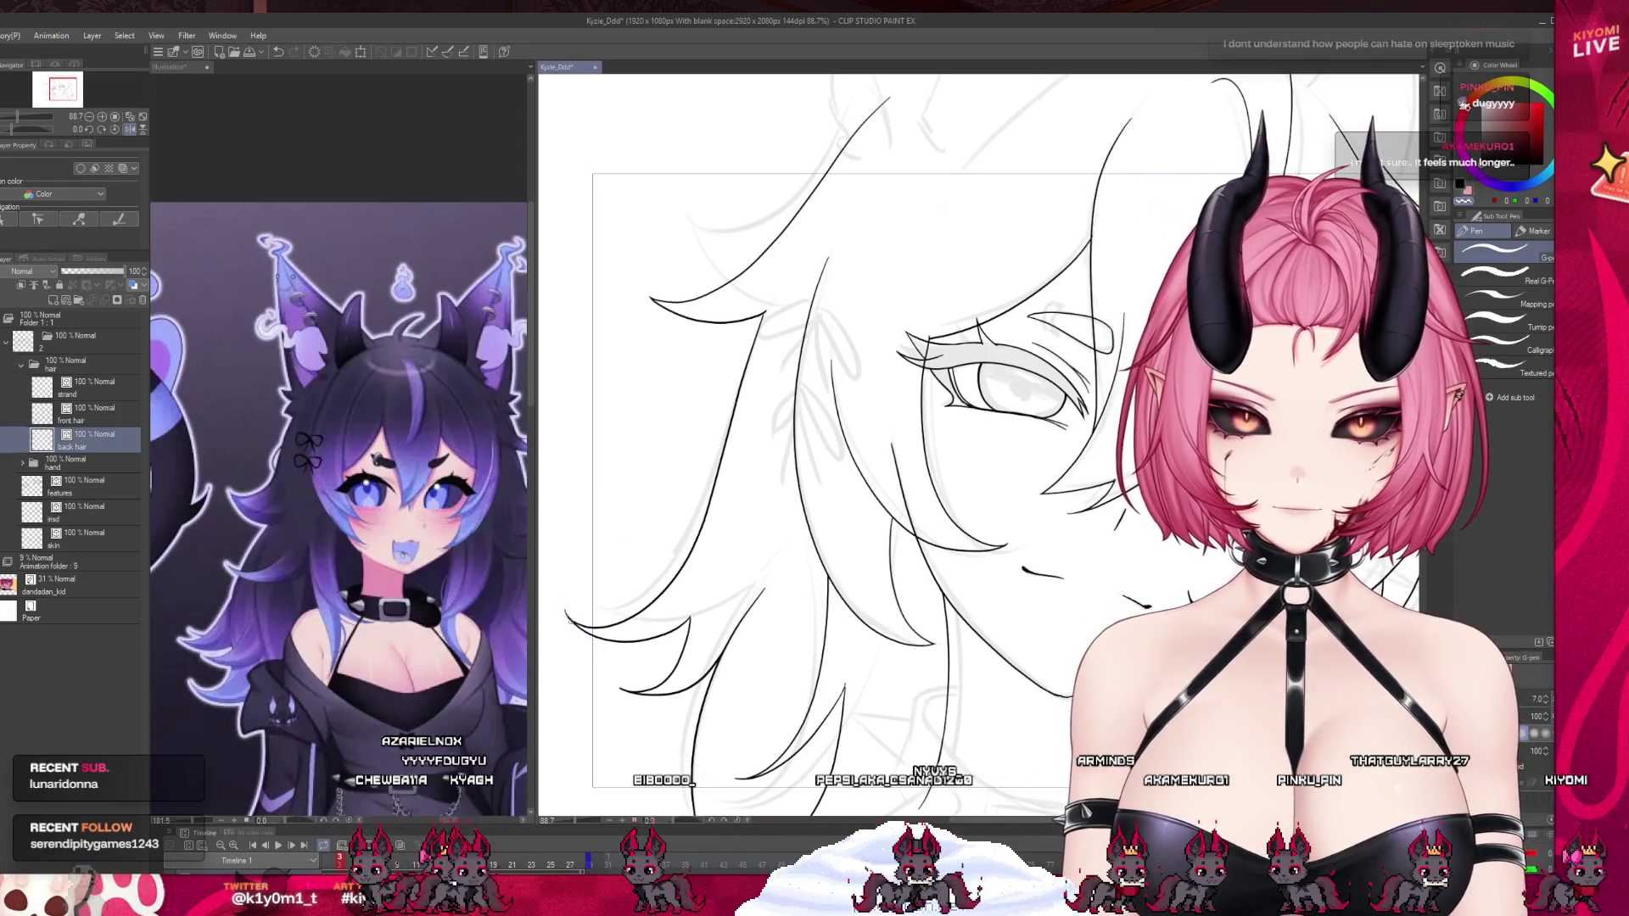
pyautogui.scroll(-5, 593, 594)
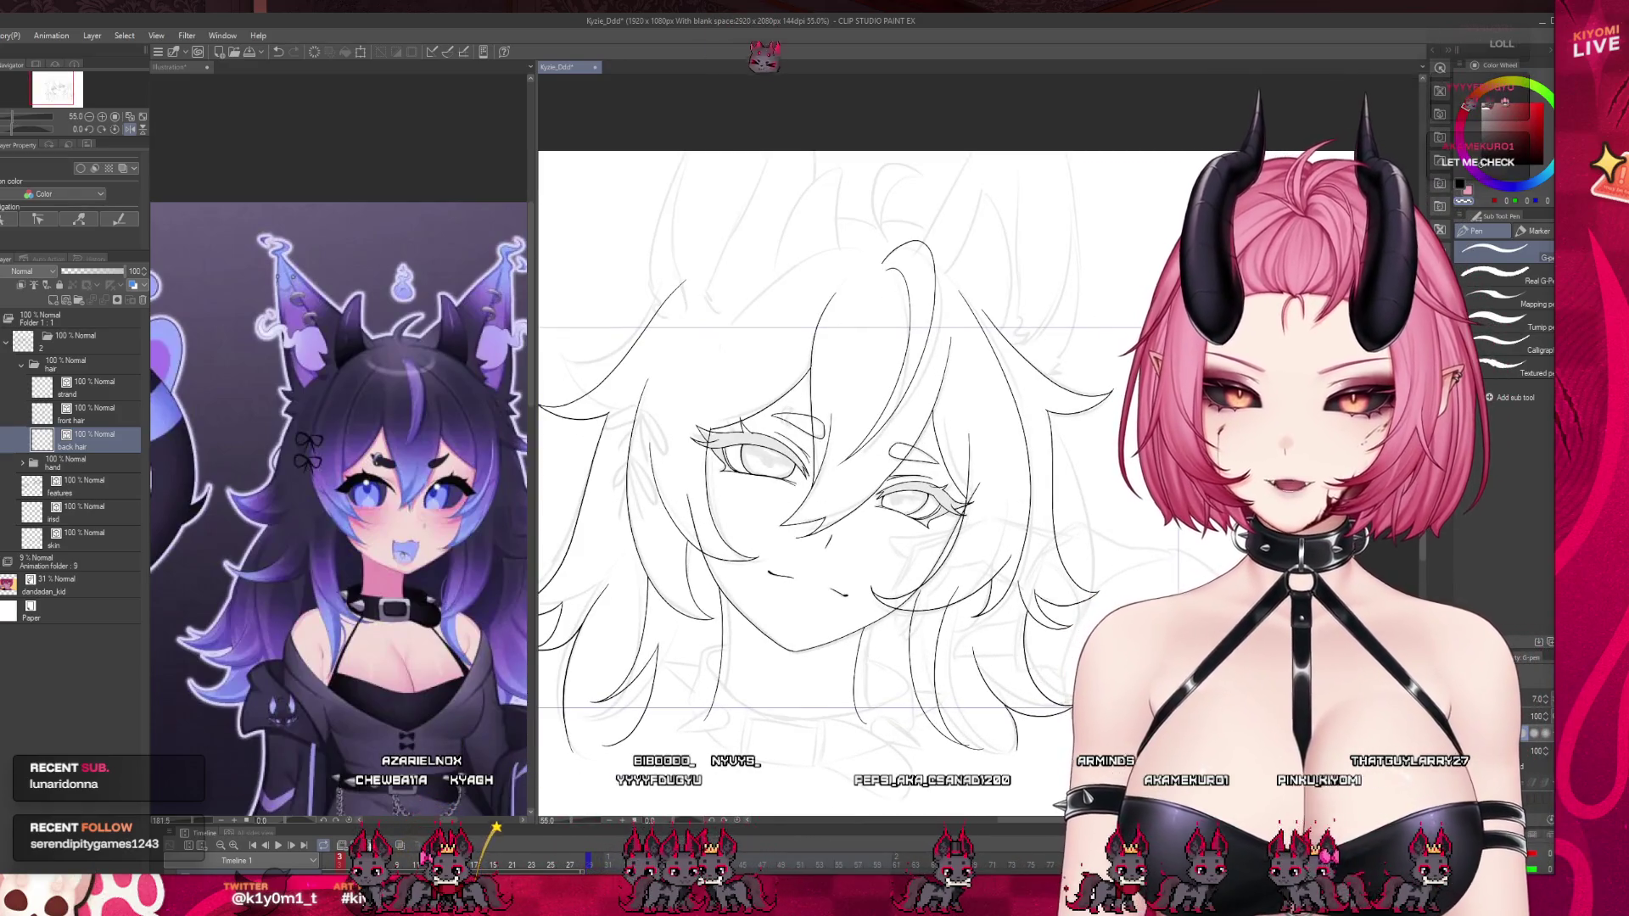
pyautogui.scroll(-3, 976, 467)
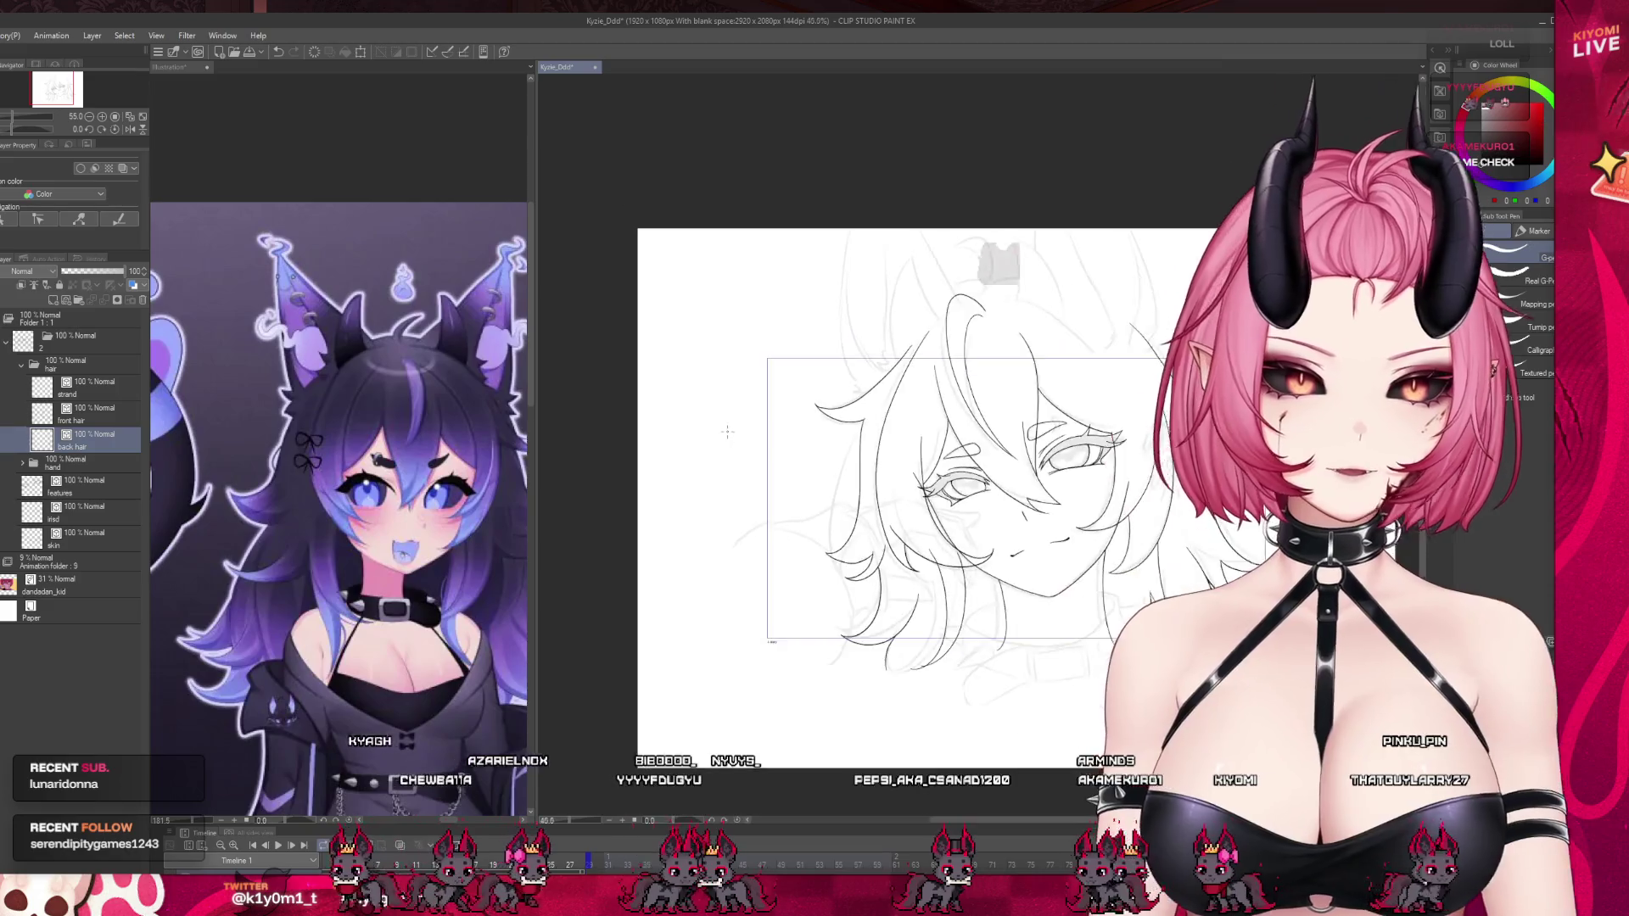
pyautogui.scroll(5, 903, 443)
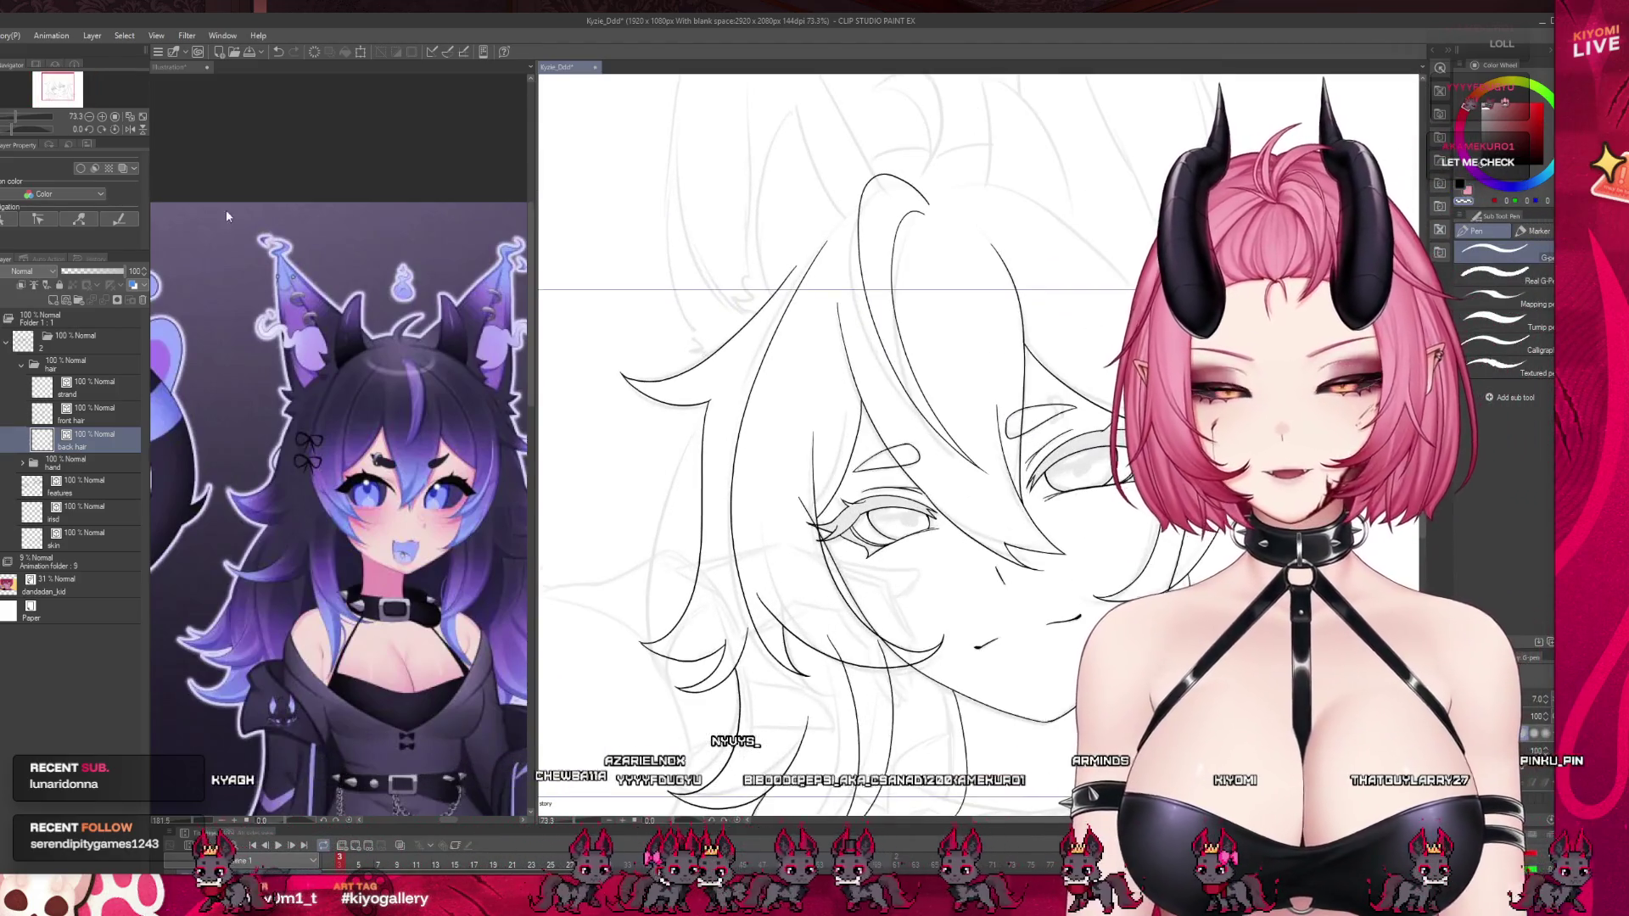
pyautogui.press('m')
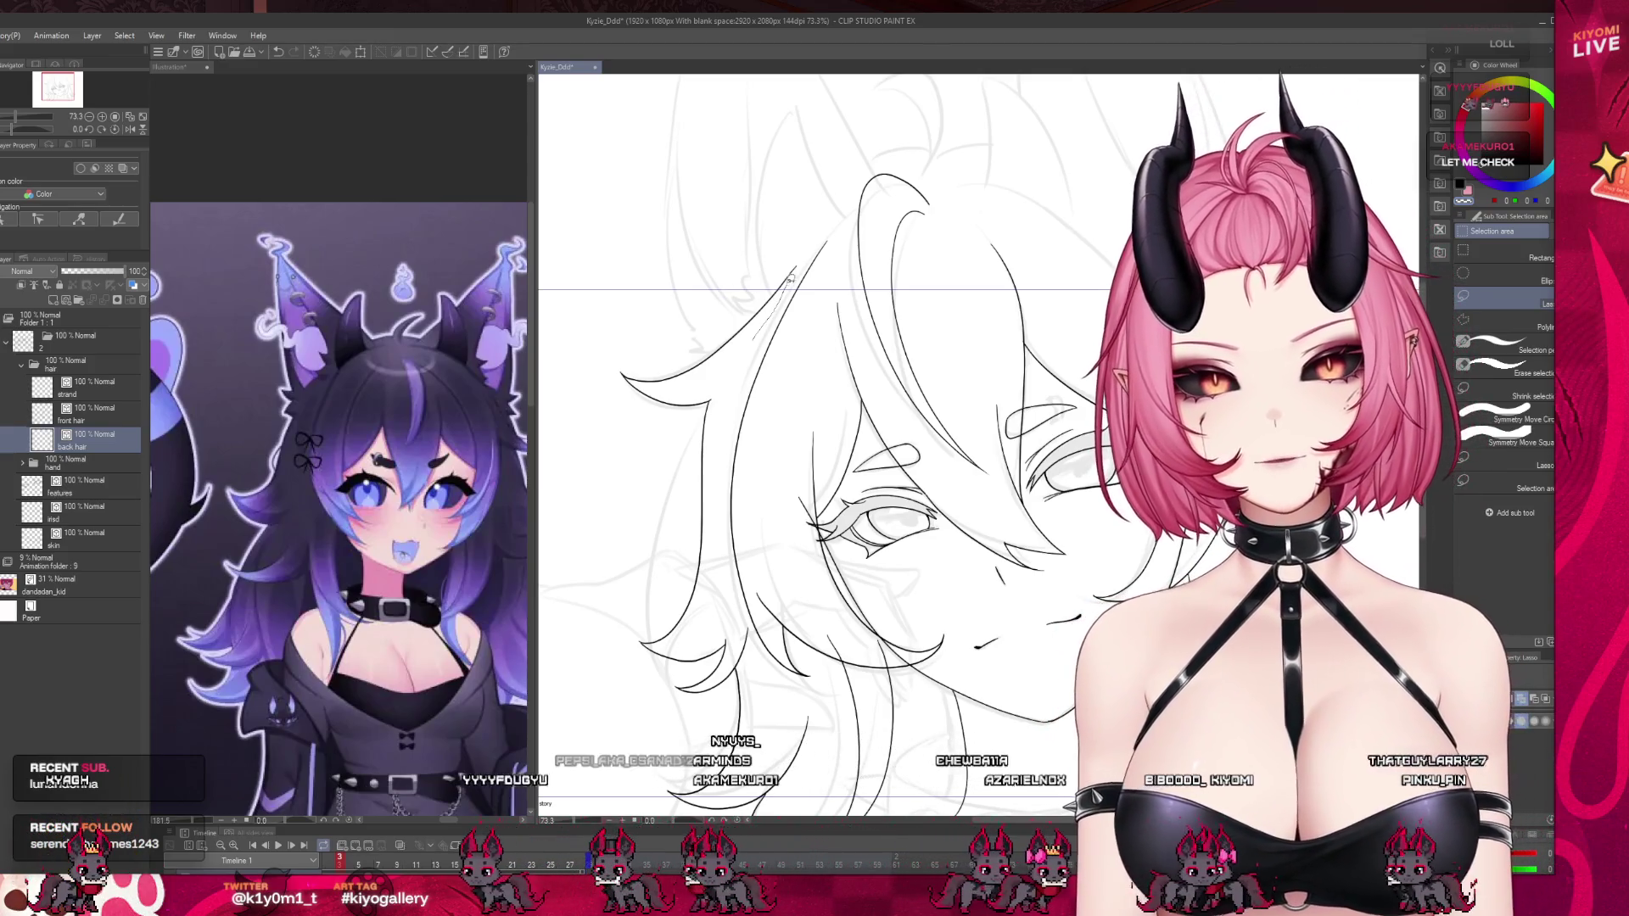
pyautogui.moveTo(601, 354)
pyautogui.mouseDown()
pyautogui.moveTo(763, 227)
pyautogui.moveTo(747, 357)
pyautogui.moveTo(695, 475)
pyautogui.moveTo(679, 420)
pyautogui.mouseUp()
# Transform the strand, skewing its top-left corner inward and tilting it slightly right.
pyautogui.click(753, 507)
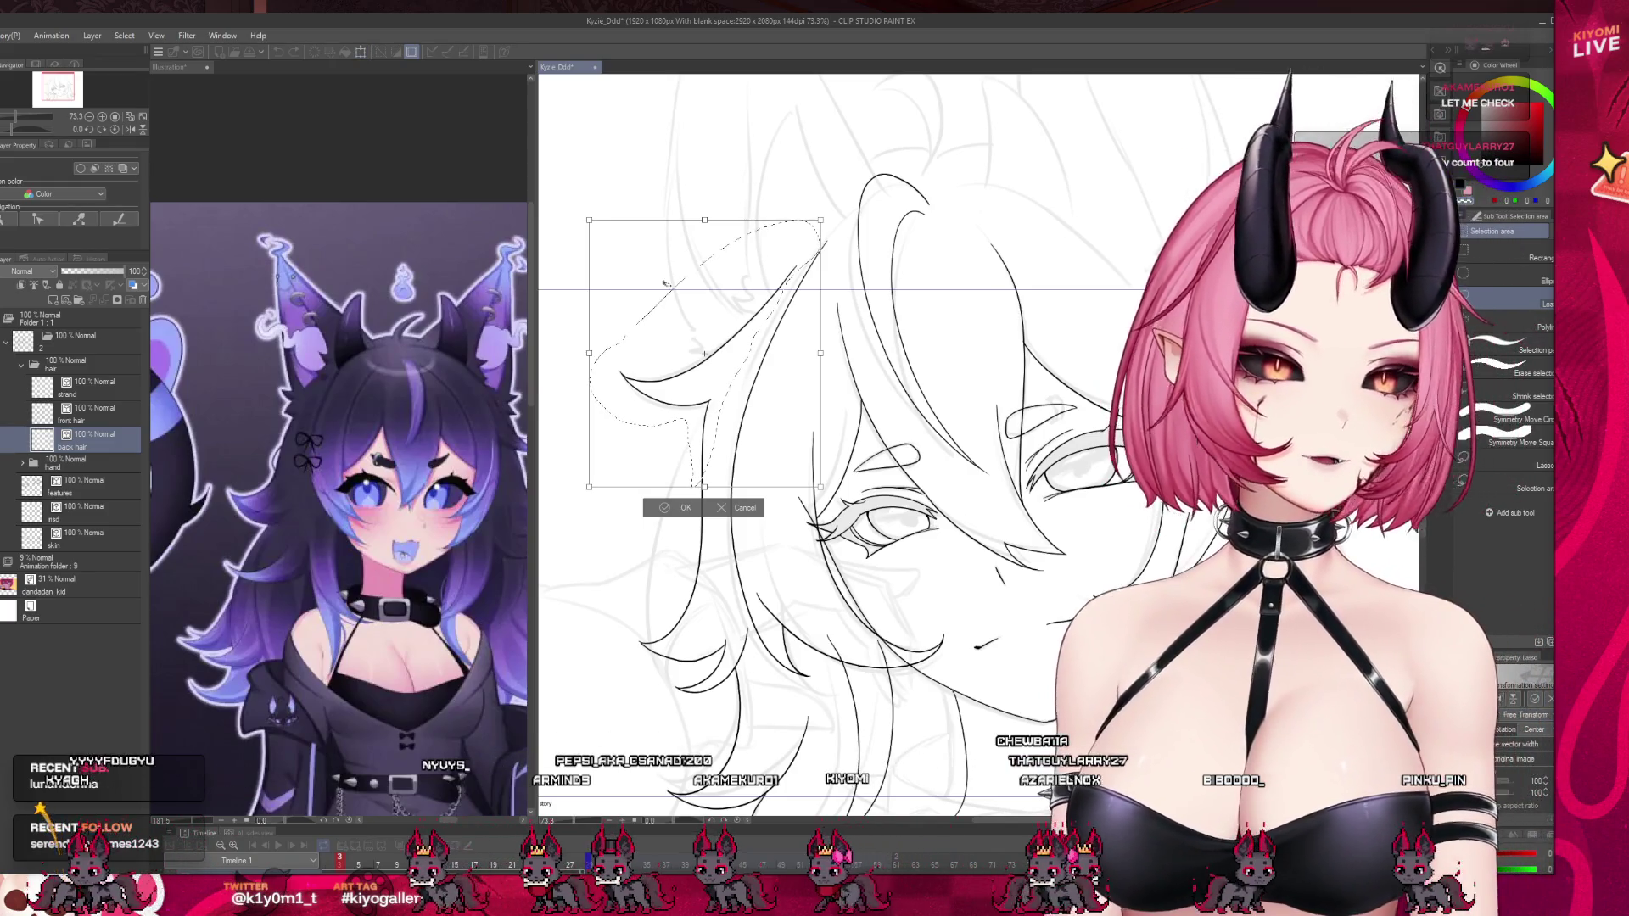
pyautogui.moveTo(588, 220); pyautogui.dragTo(640, 274)
pyautogui.moveTo(716, 400); pyautogui.dragTo(740, 392)
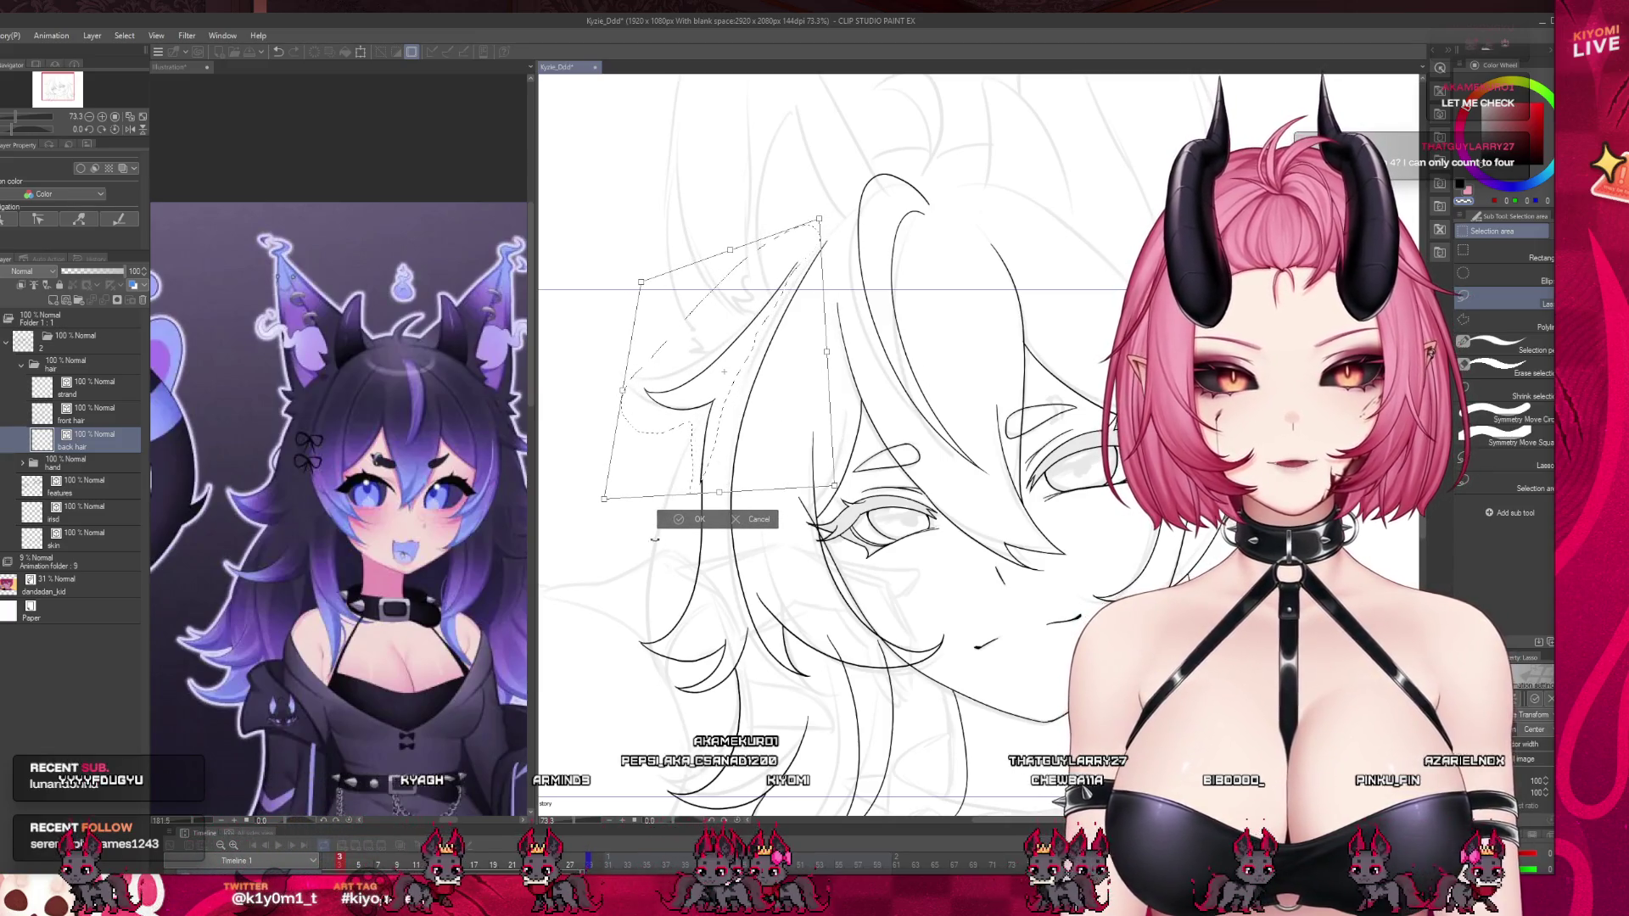
pyautogui.click(695, 519)
pyautogui.scroll(1, 626, 354)
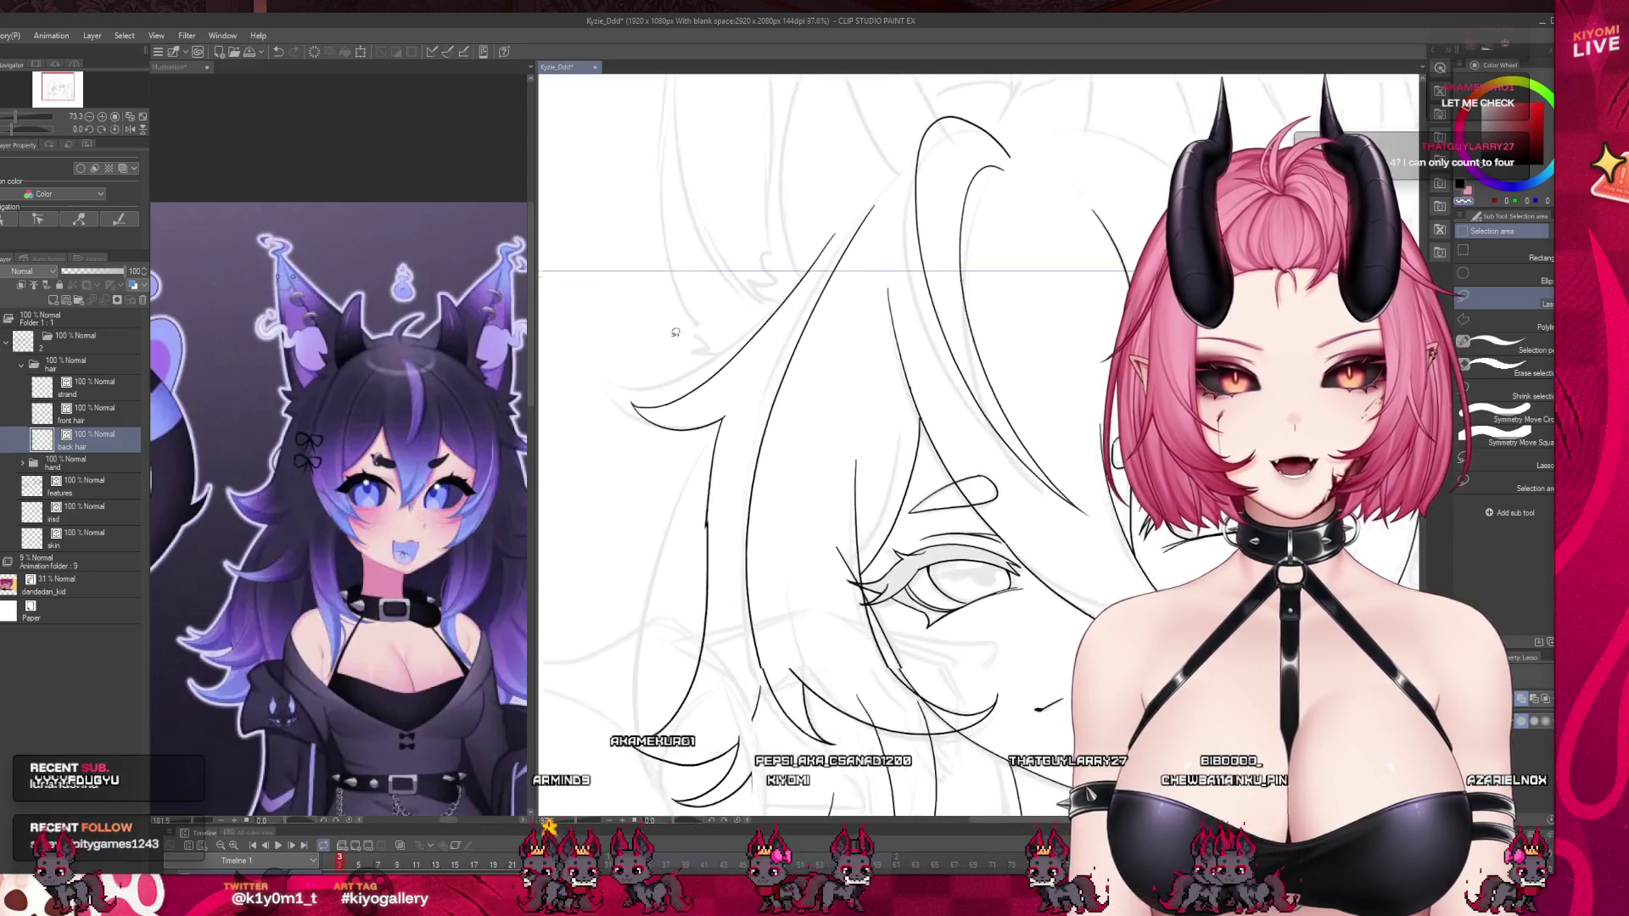
# Zoom in on the upper-left hair, undo the short stray stroke, and zoom back out.
pyautogui.press('p')
pyautogui.scroll(4, 733, 413)
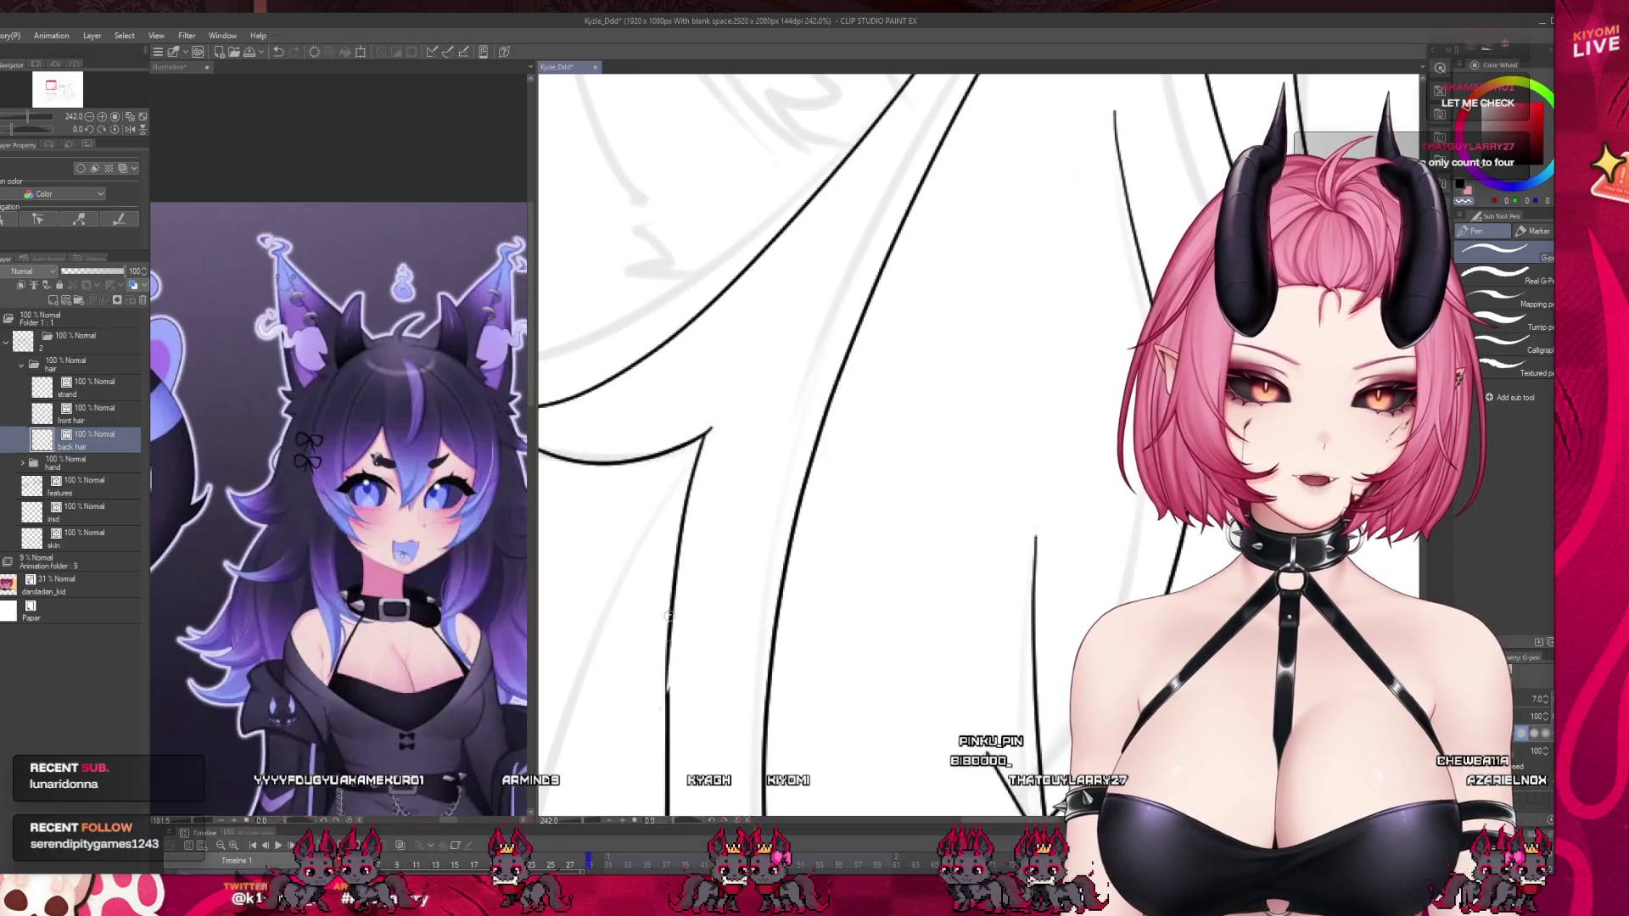
pyautogui.hotkey('ctrl', 'z')
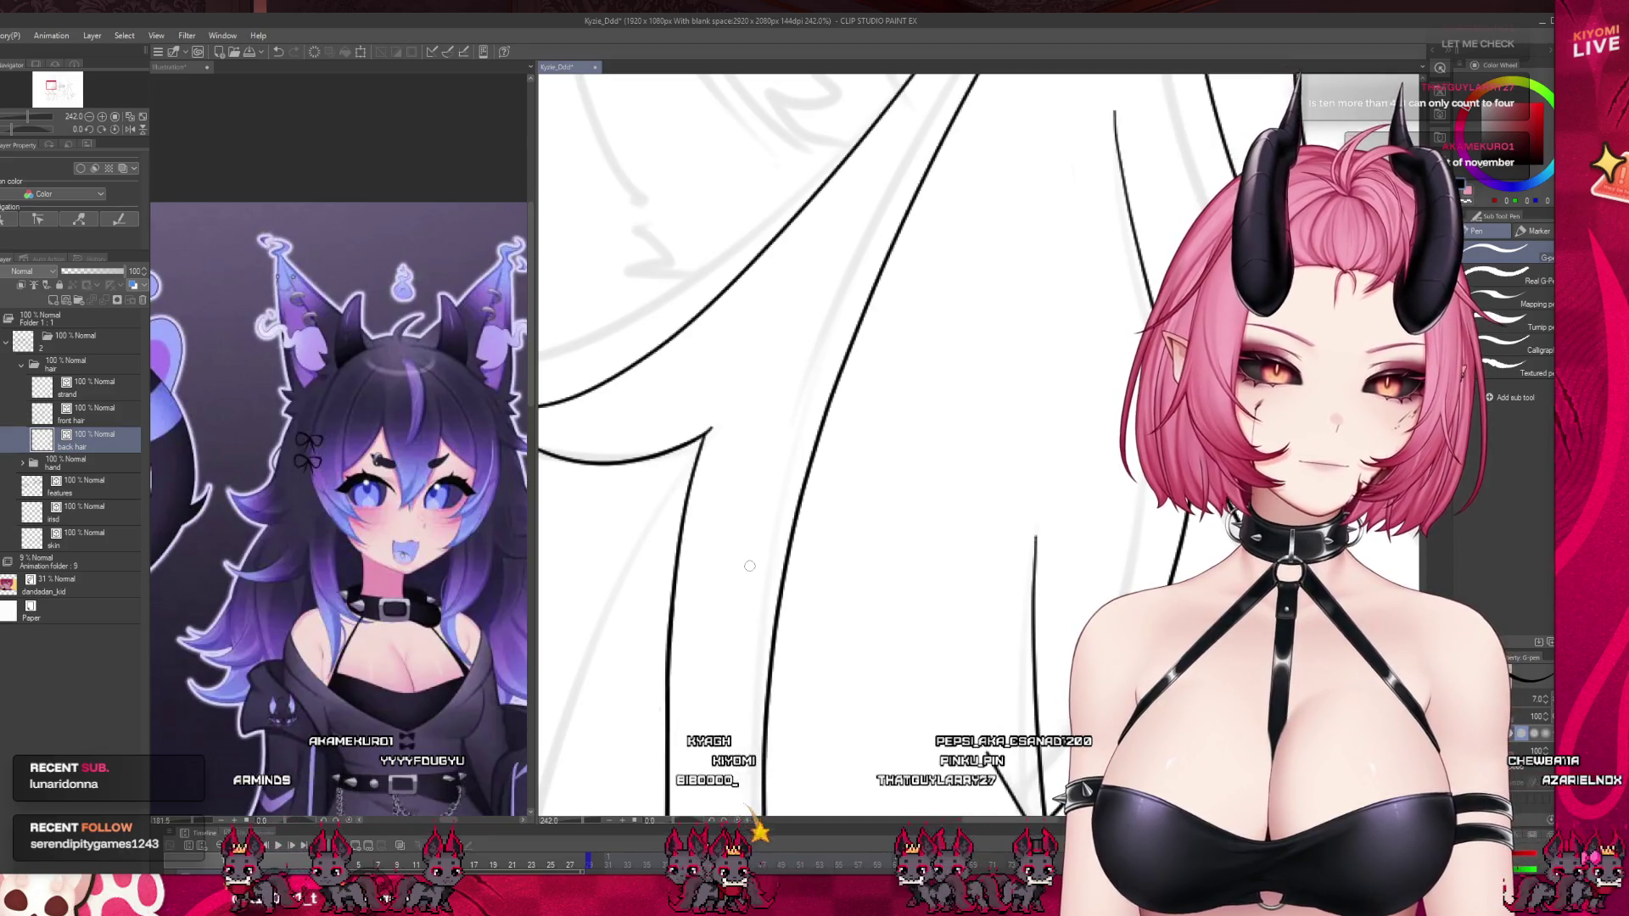
pyautogui.scroll(-8, 749, 566)
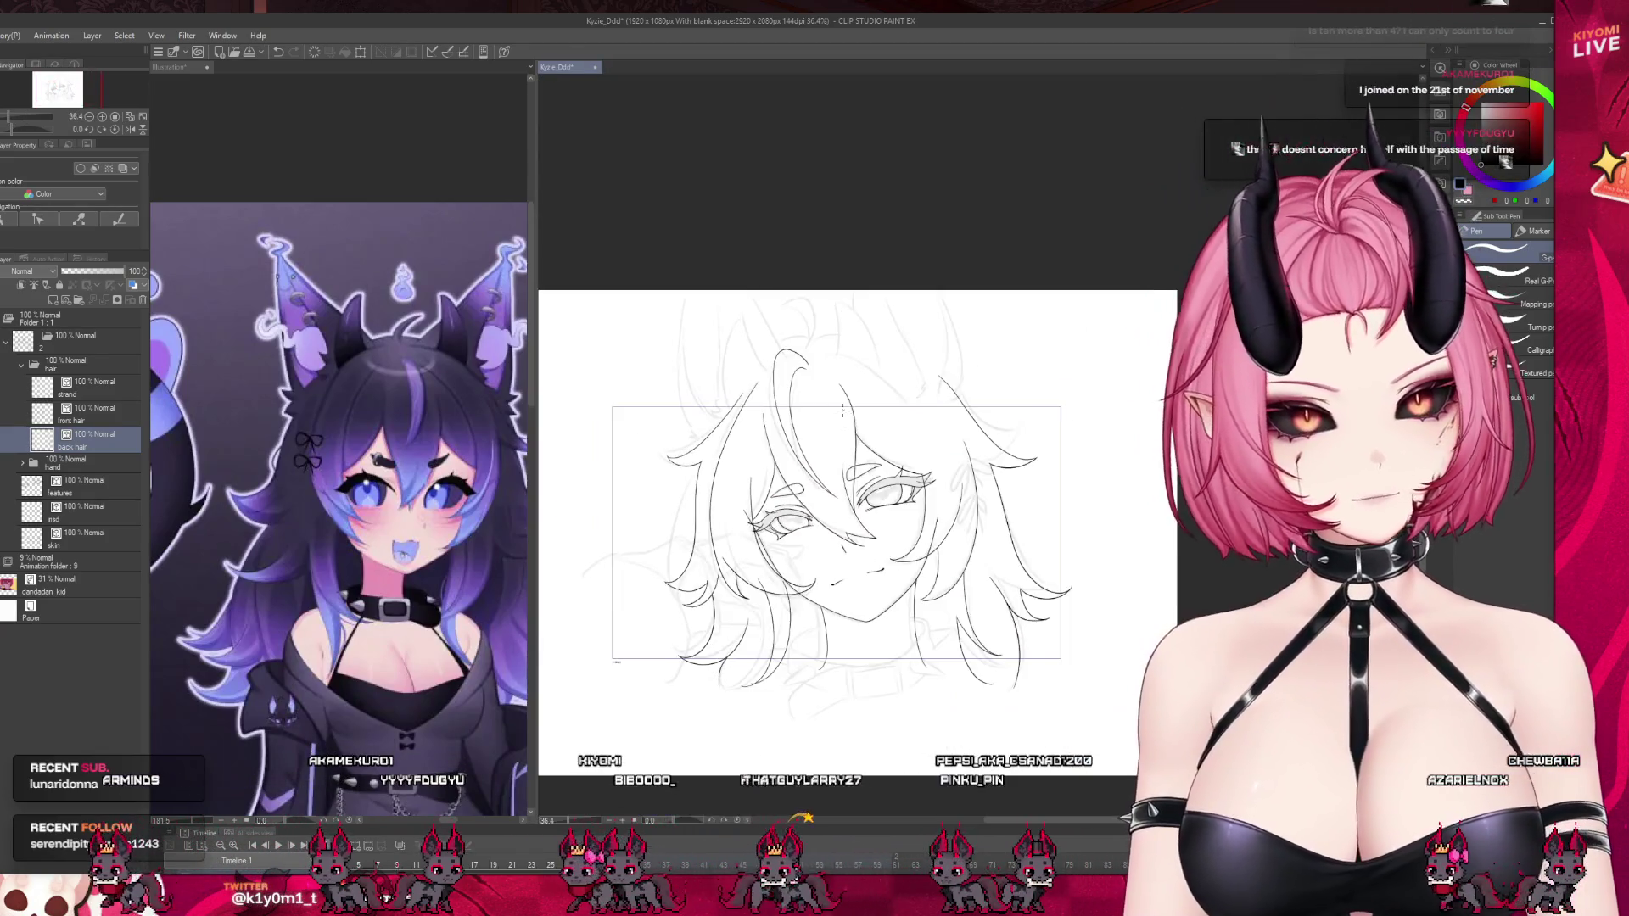
pyautogui.scroll(5, 845, 420)
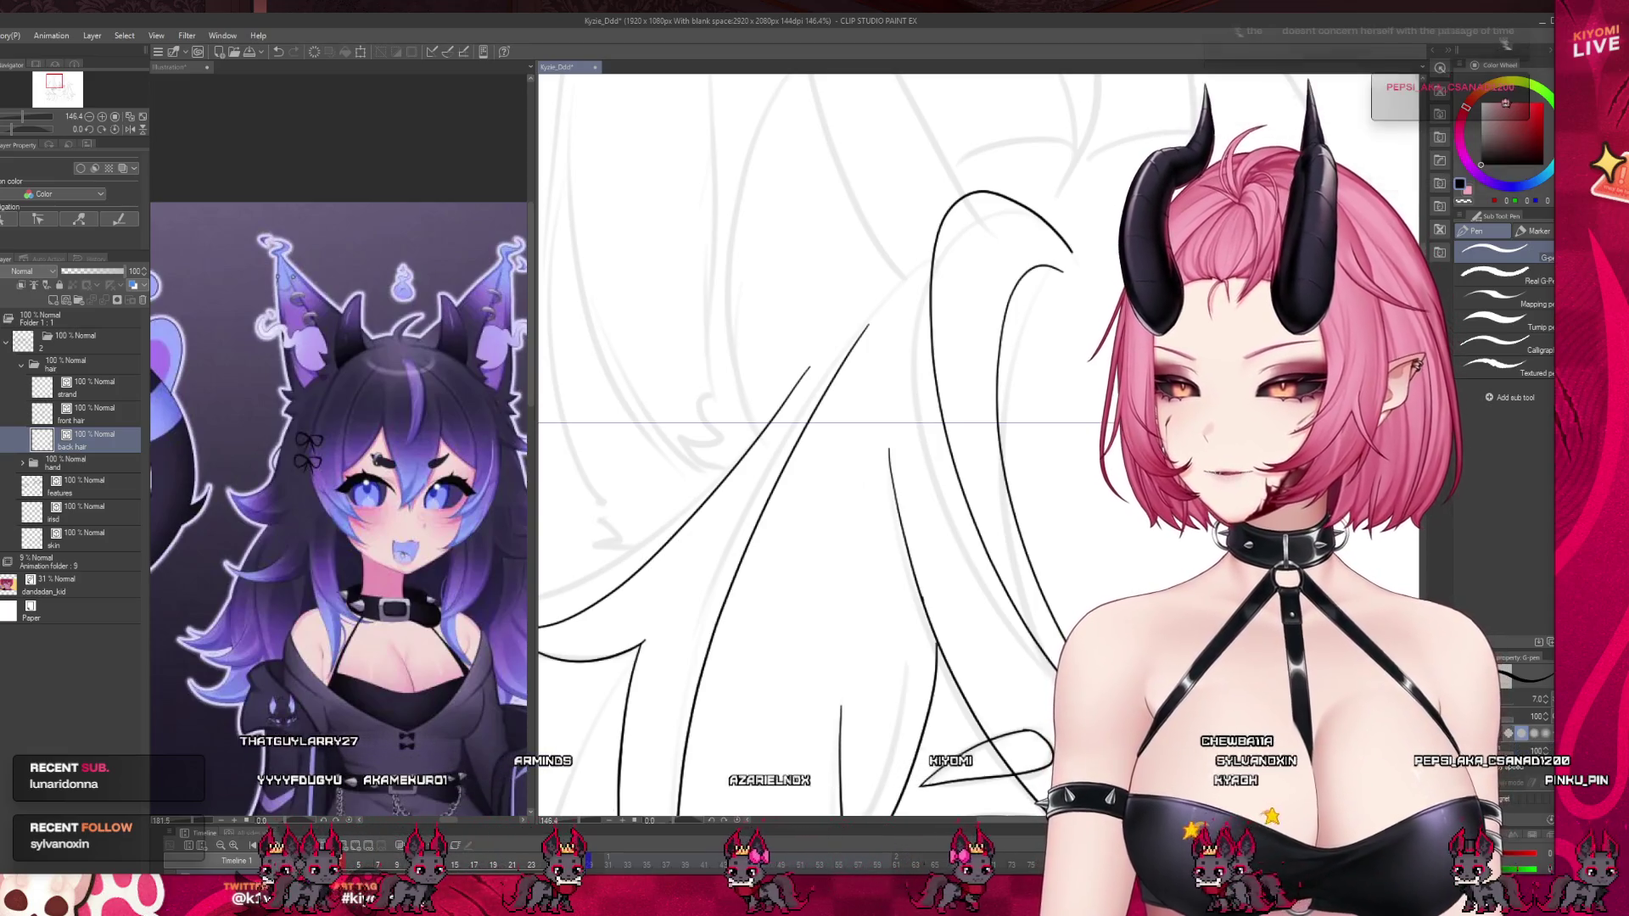
pyautogui.scroll(-3, 611, 358)
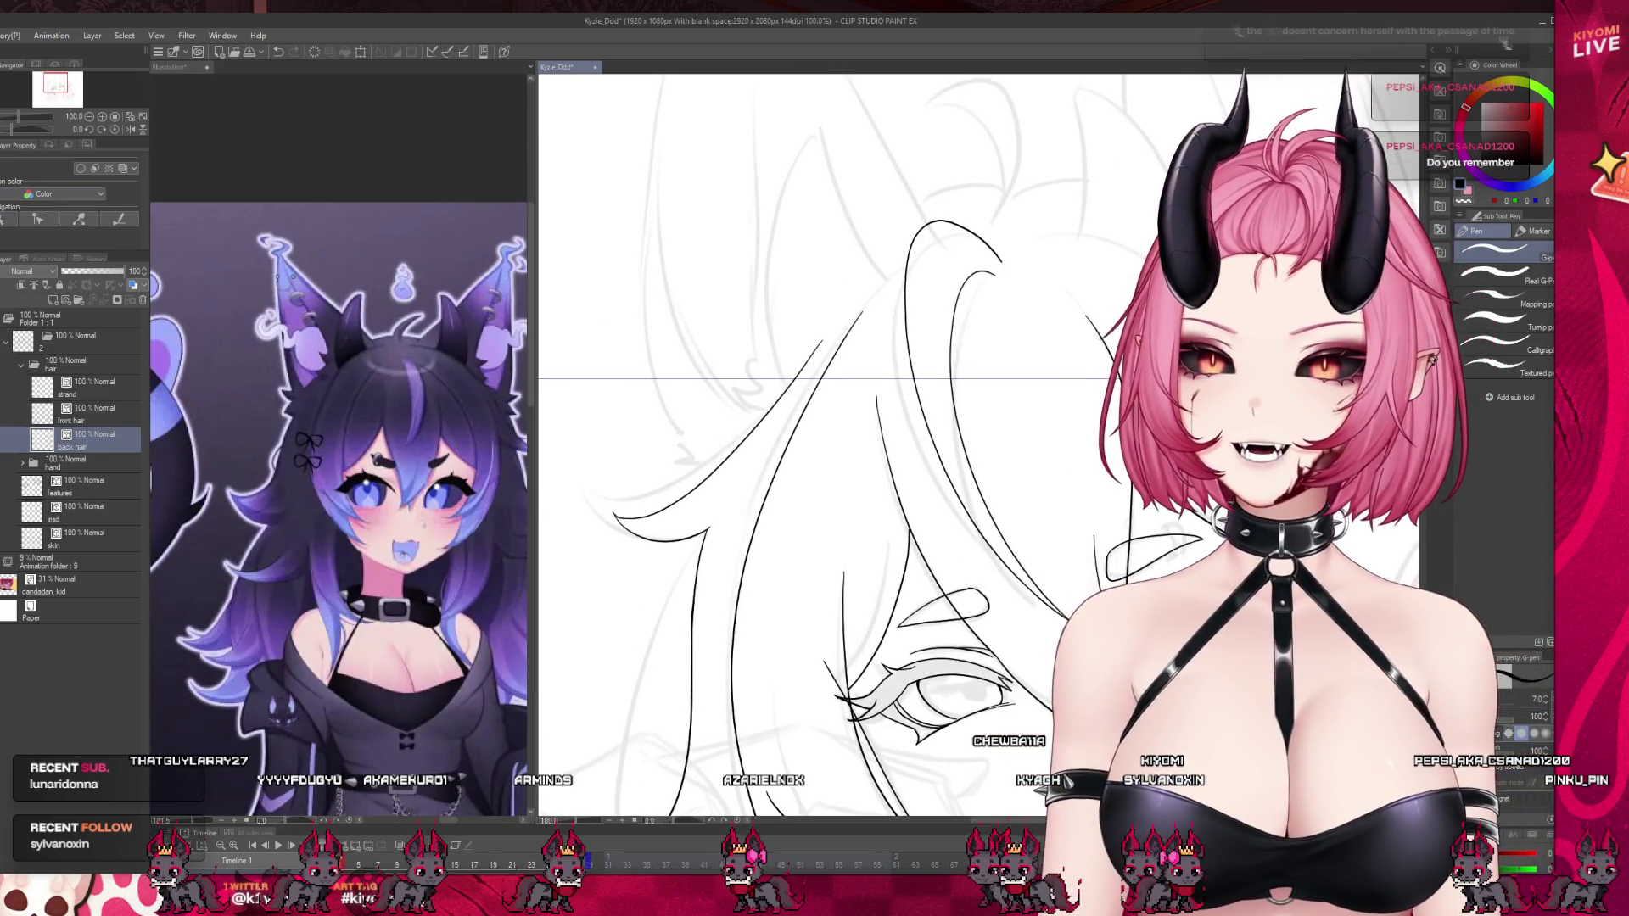
pyautogui.scroll(-1, 848, 424)
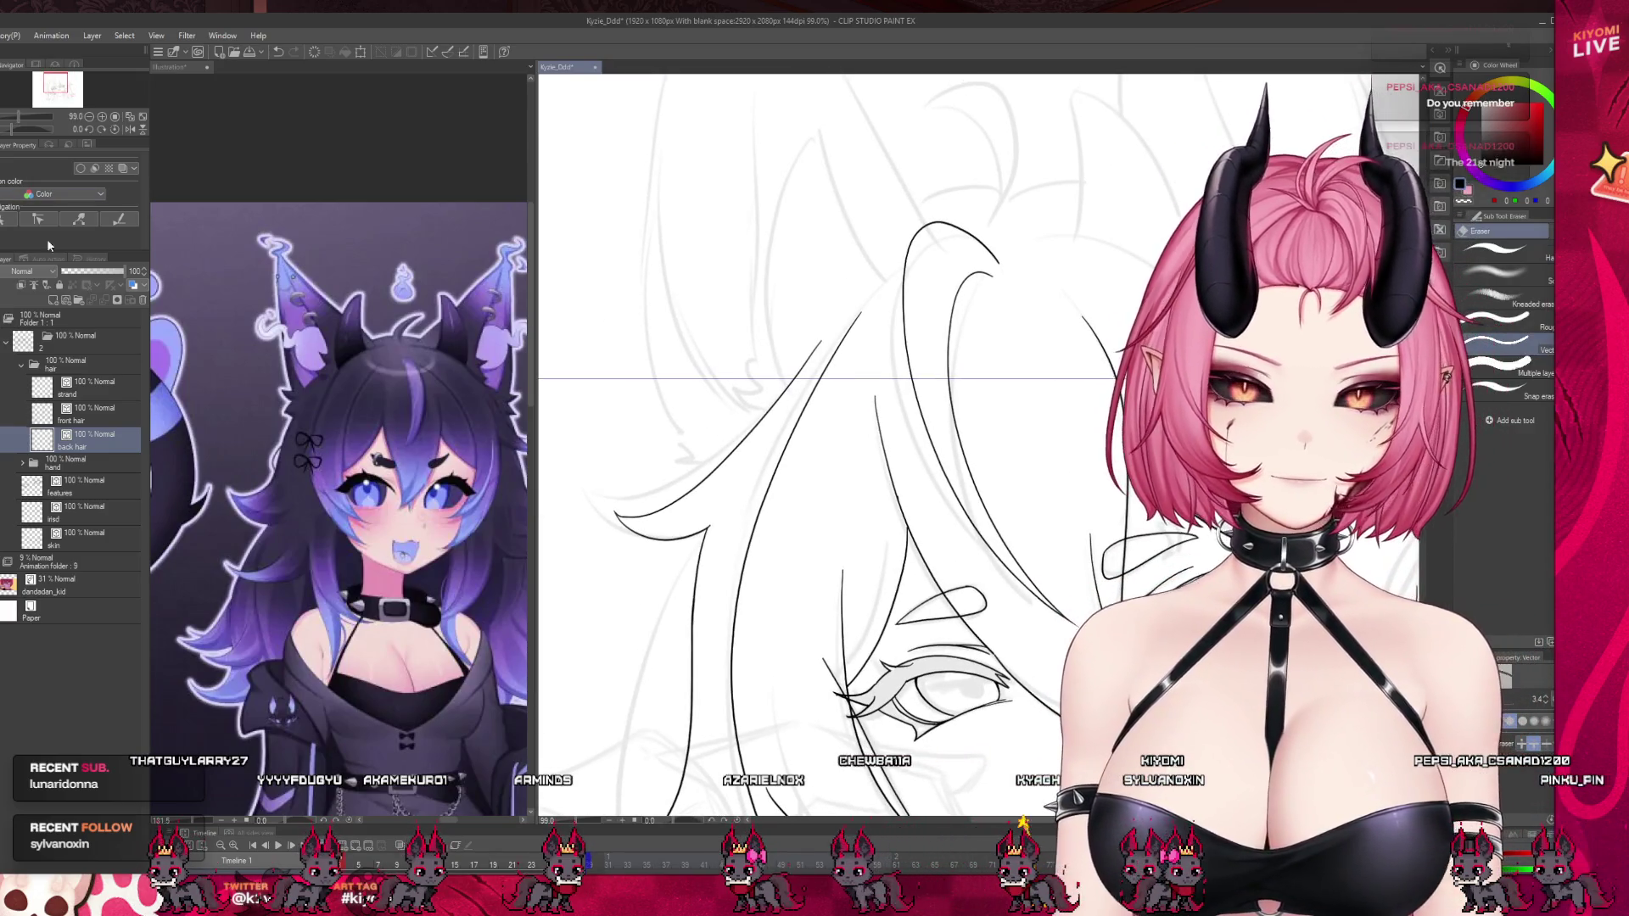
pyautogui.press('p')
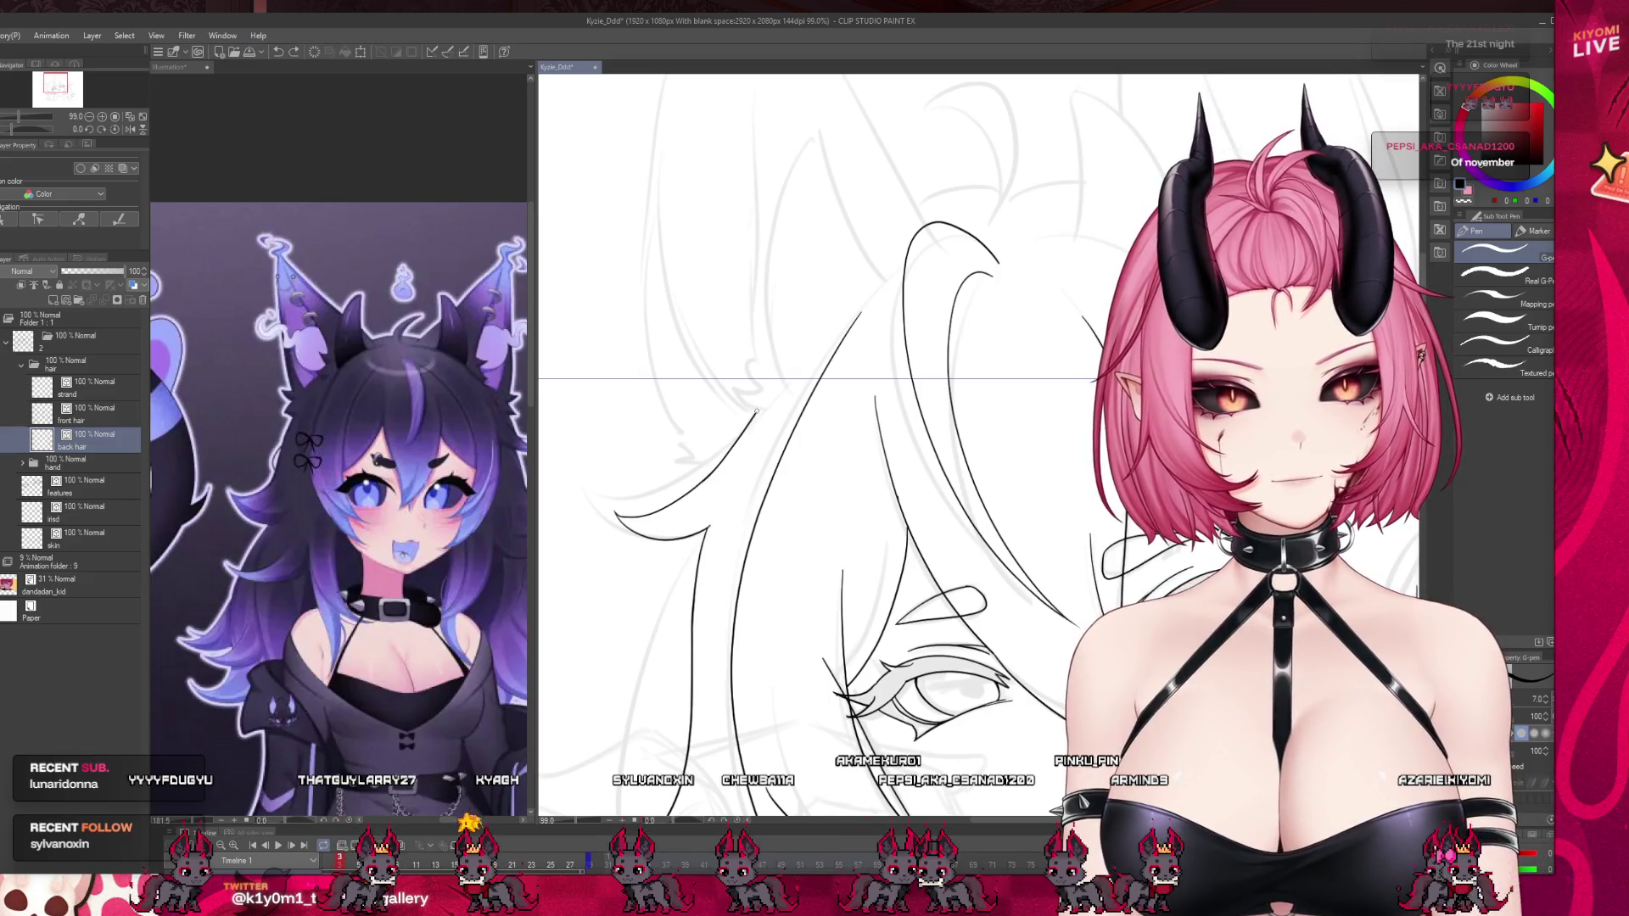
pyautogui.scroll(-3, 916, 220)
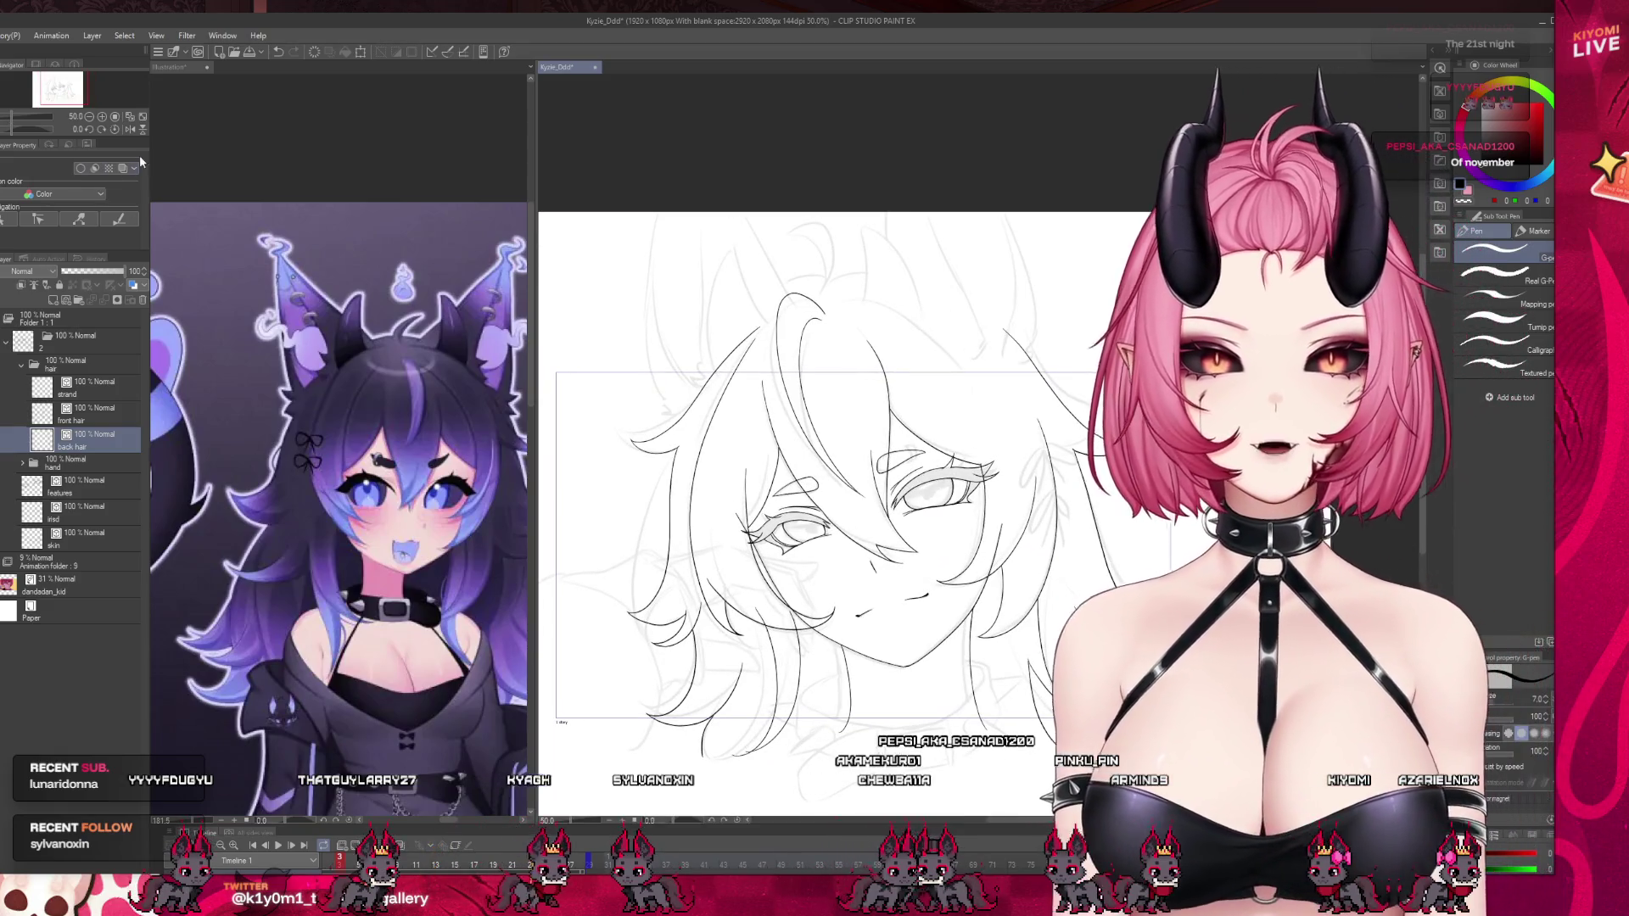
# Widen the drawing area over the reference panel and save the file.
pyautogui.scroll(-1, 835, 389)
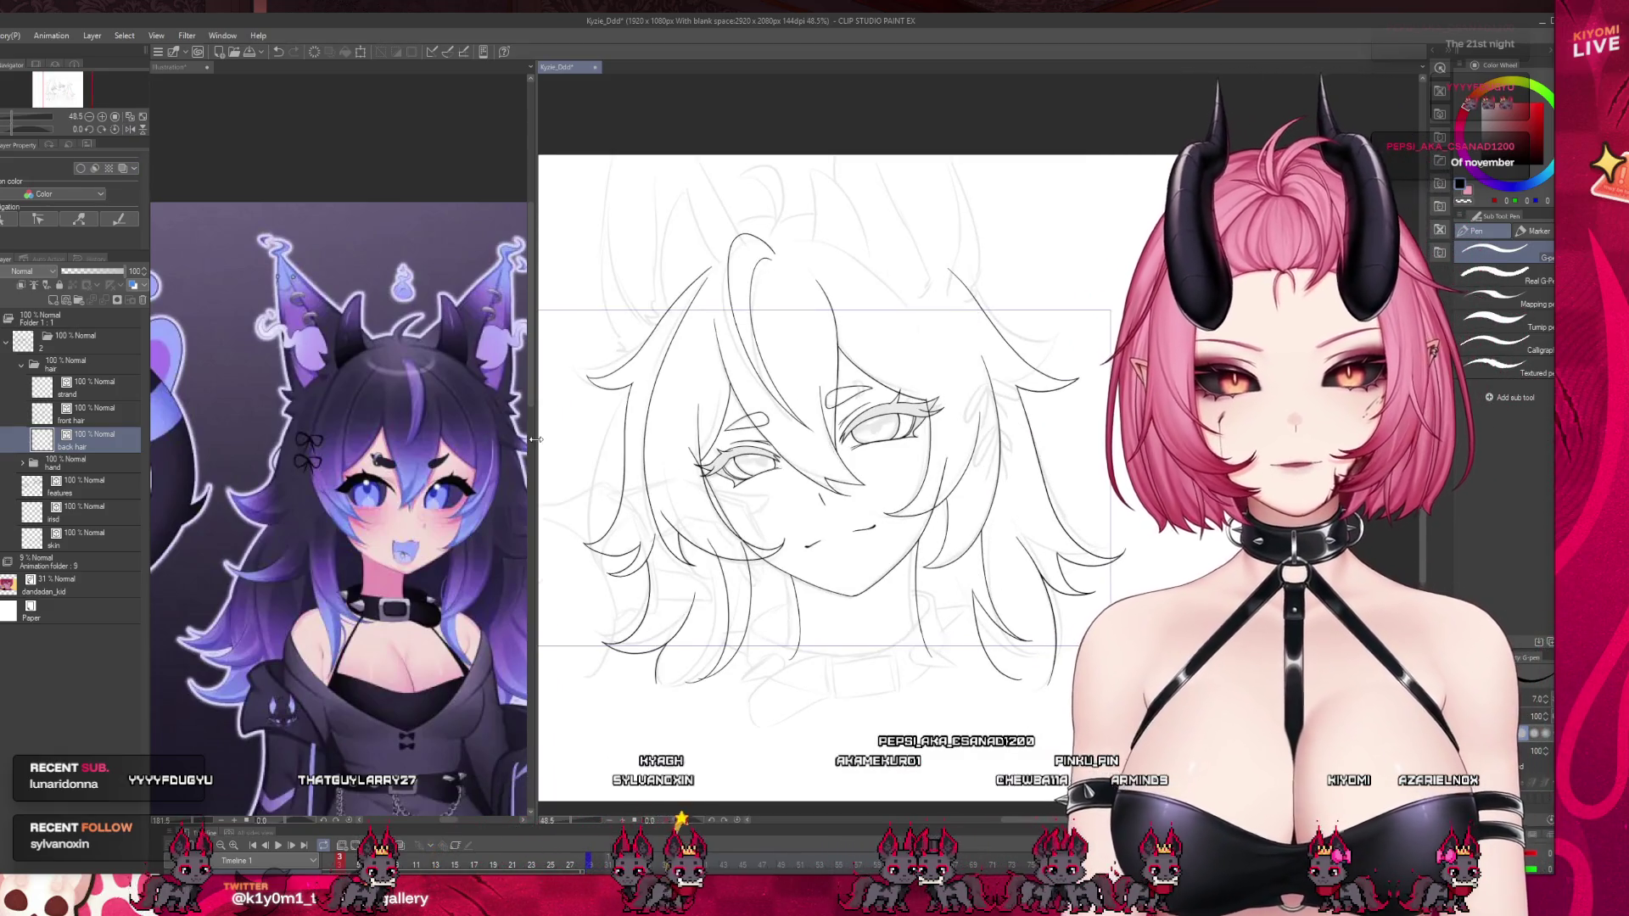
pyautogui.moveTo(534, 439); pyautogui.dragTo(298, 439)
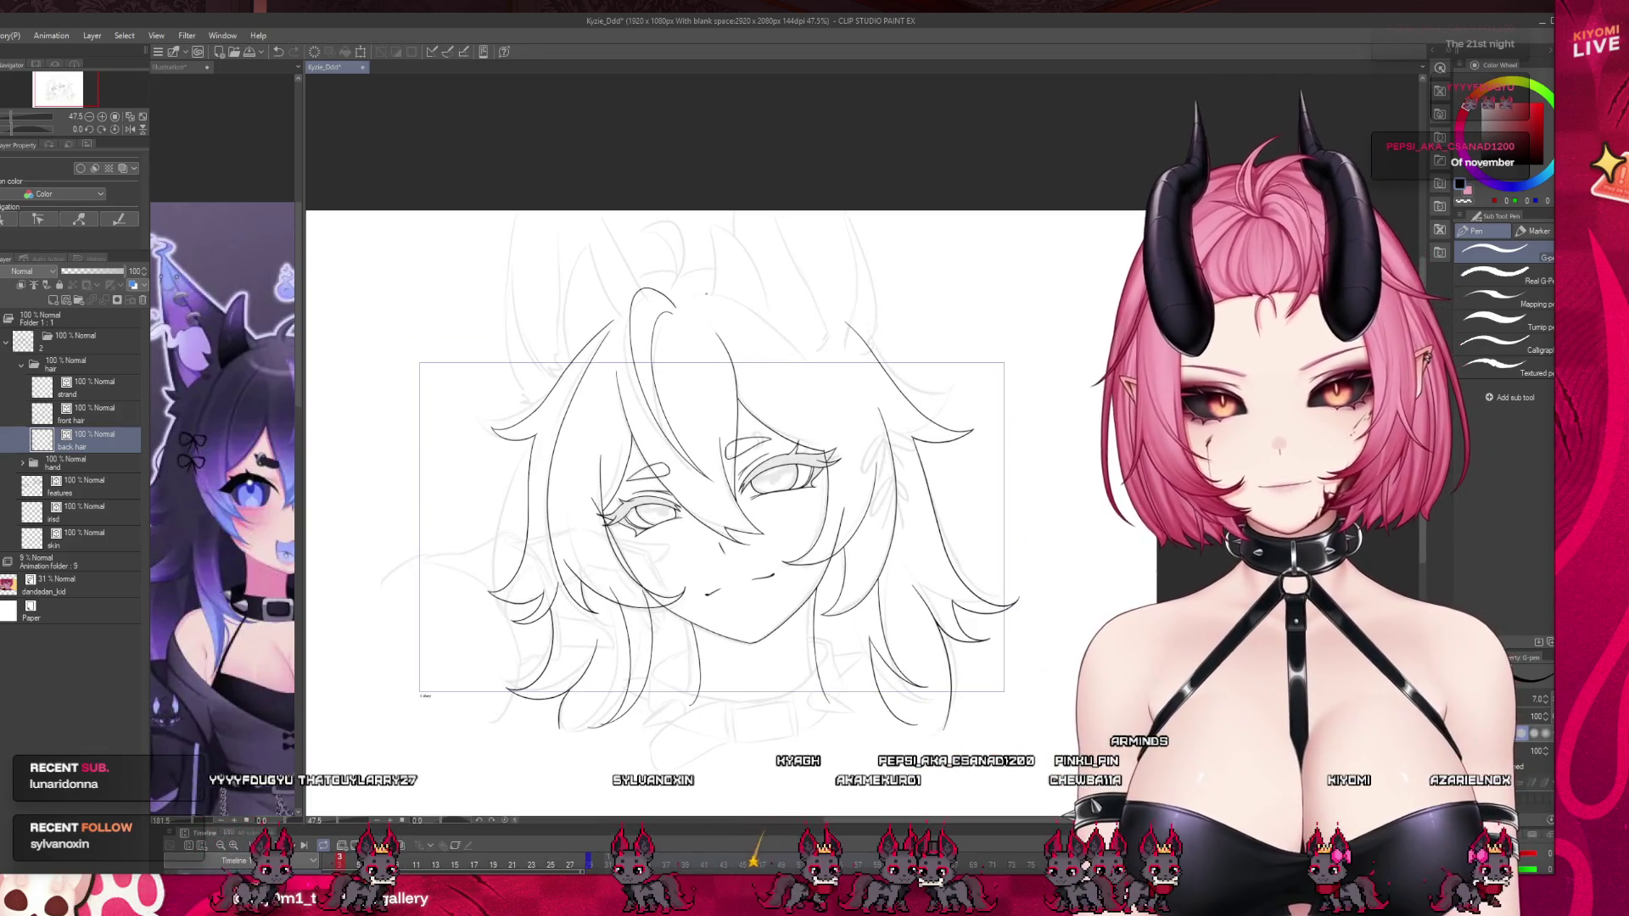
pyautogui.scroll(3, 655, 645)
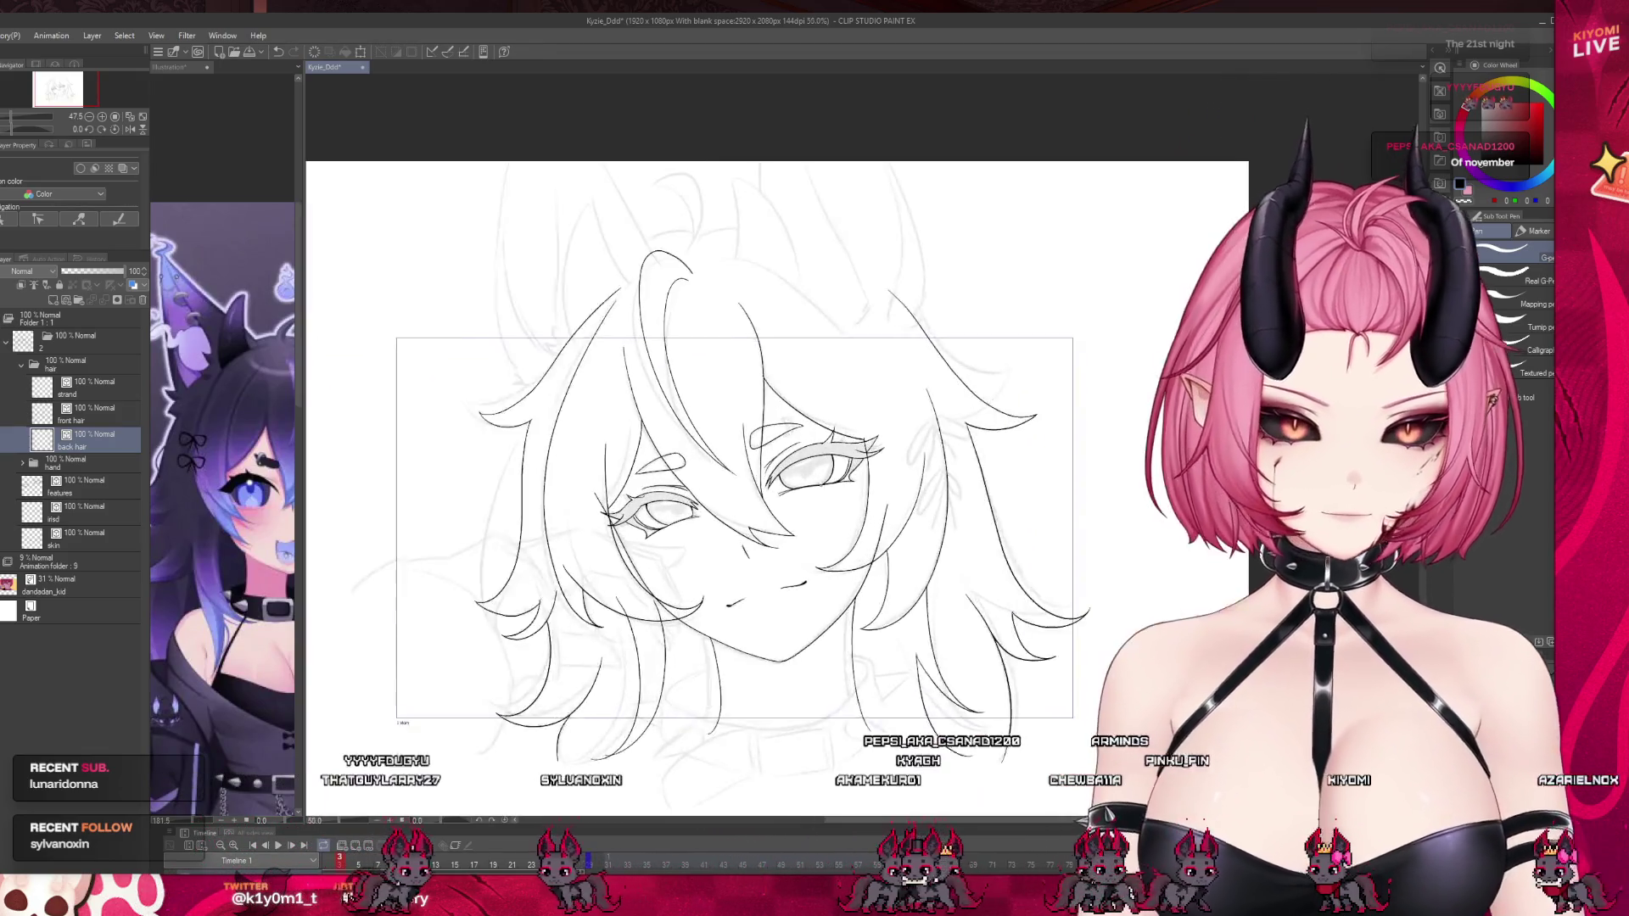
pyautogui.hotkey('ctrl', 's')
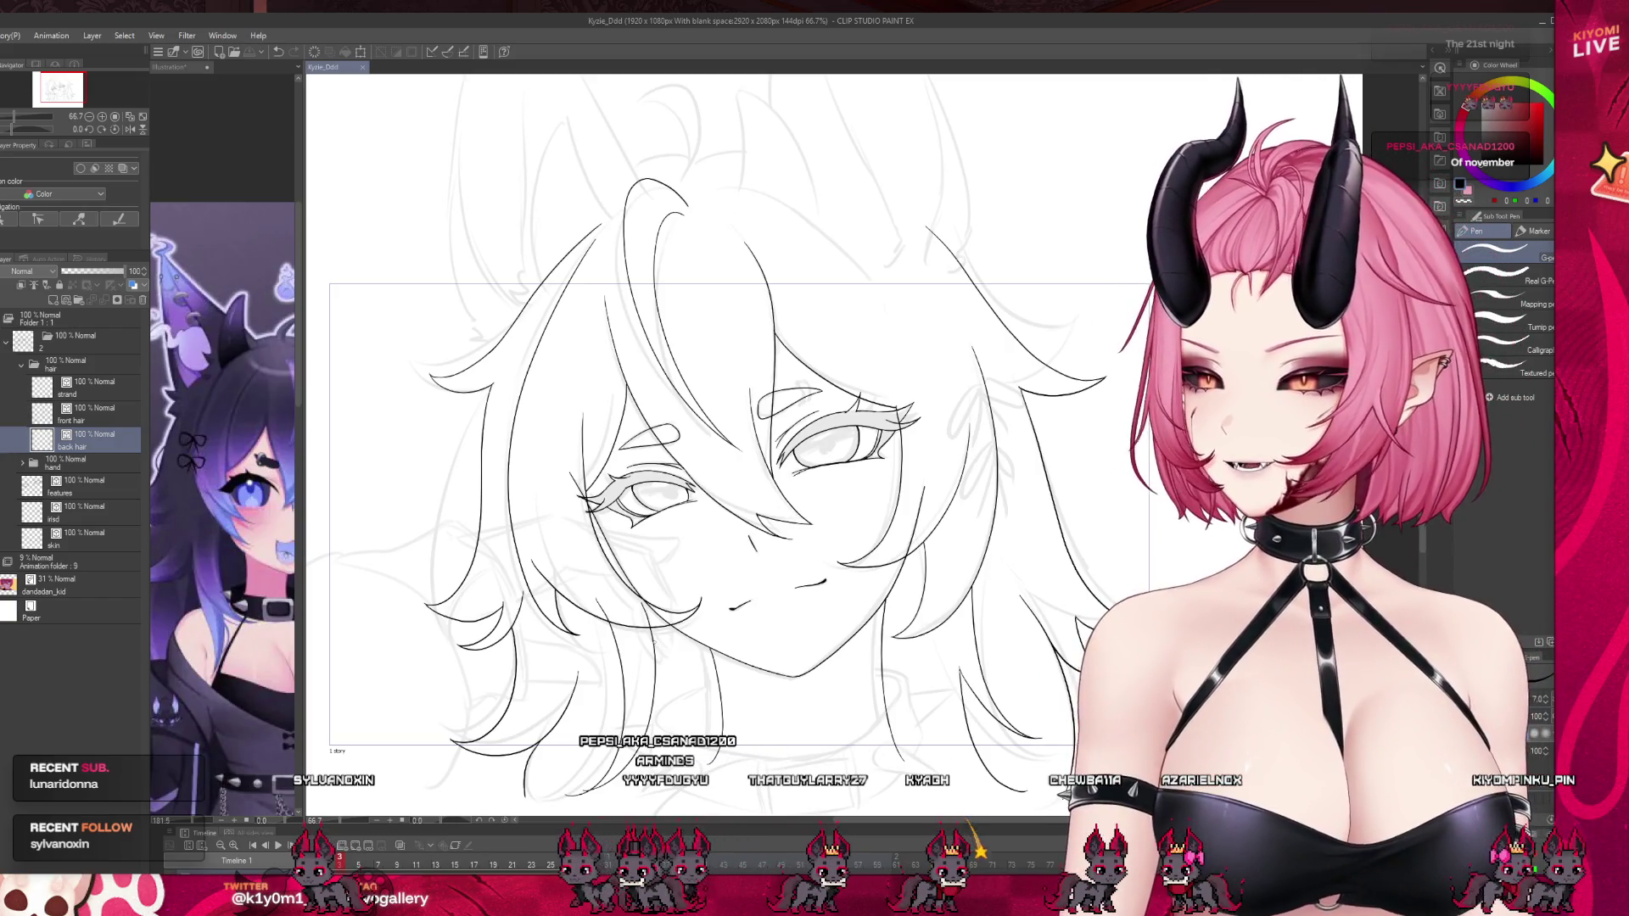
# Add a new raster layer directly above the skin layer.
pyautogui.scroll(-2, 601, 599)
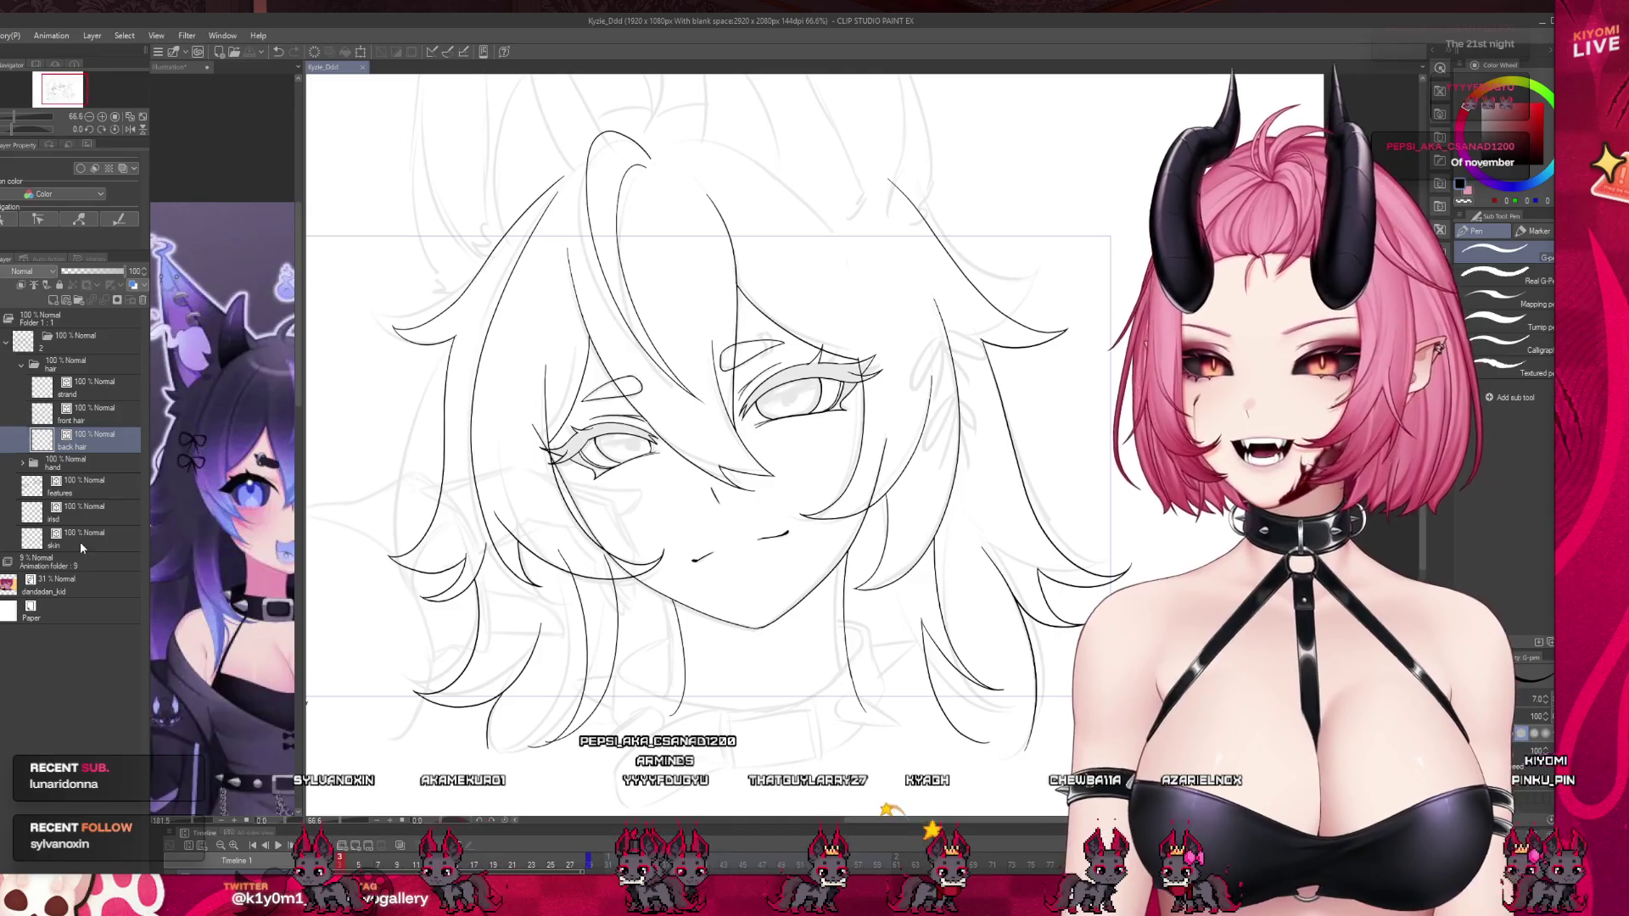
pyautogui.click(80, 540)
pyautogui.click(67, 301)
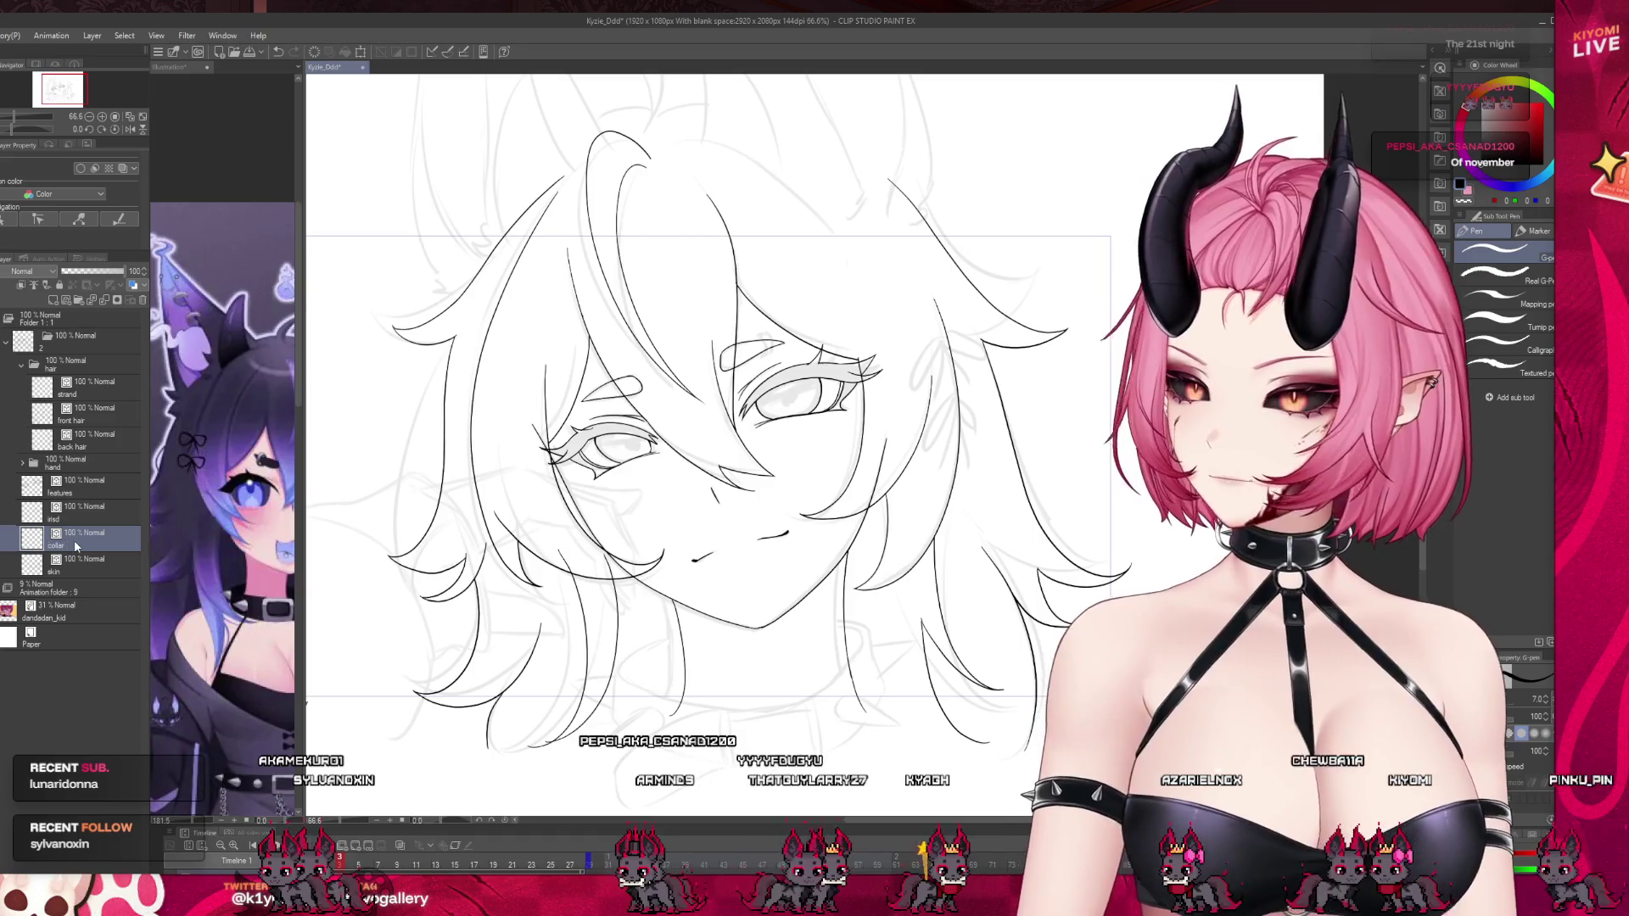
# Ink the collar's curve around the neck and close its upper-right end.
pyautogui.scroll(-2, 719, 568)
pyautogui.scroll(4, 720, 568)
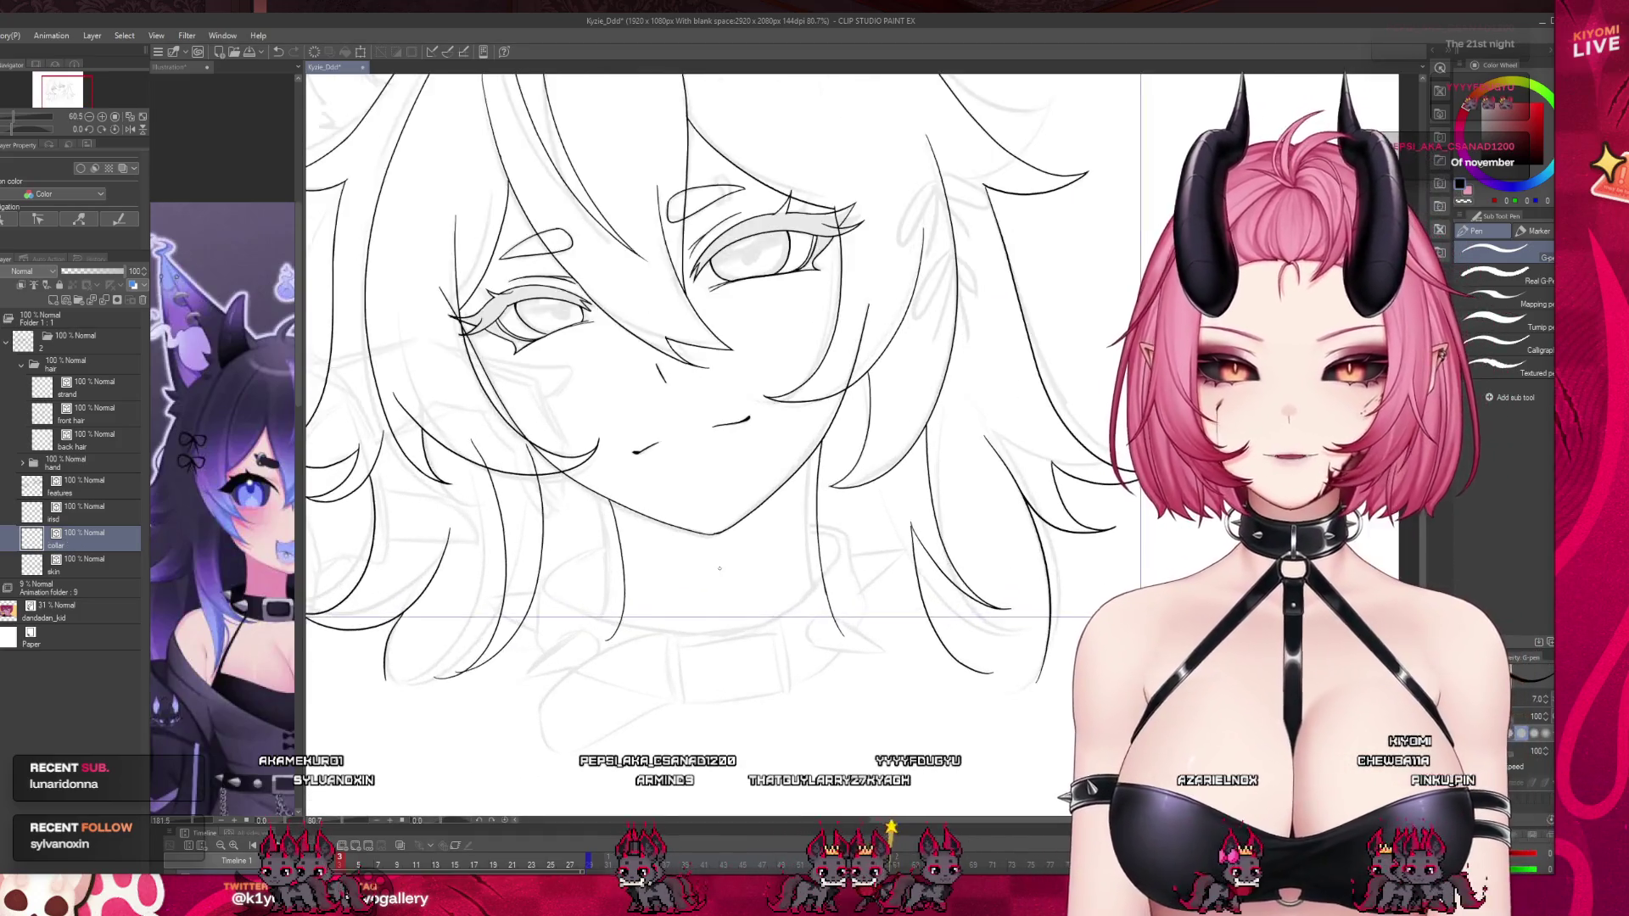
pyautogui.scroll(1, 719, 569)
pyautogui.scroll(2, 472, 547)
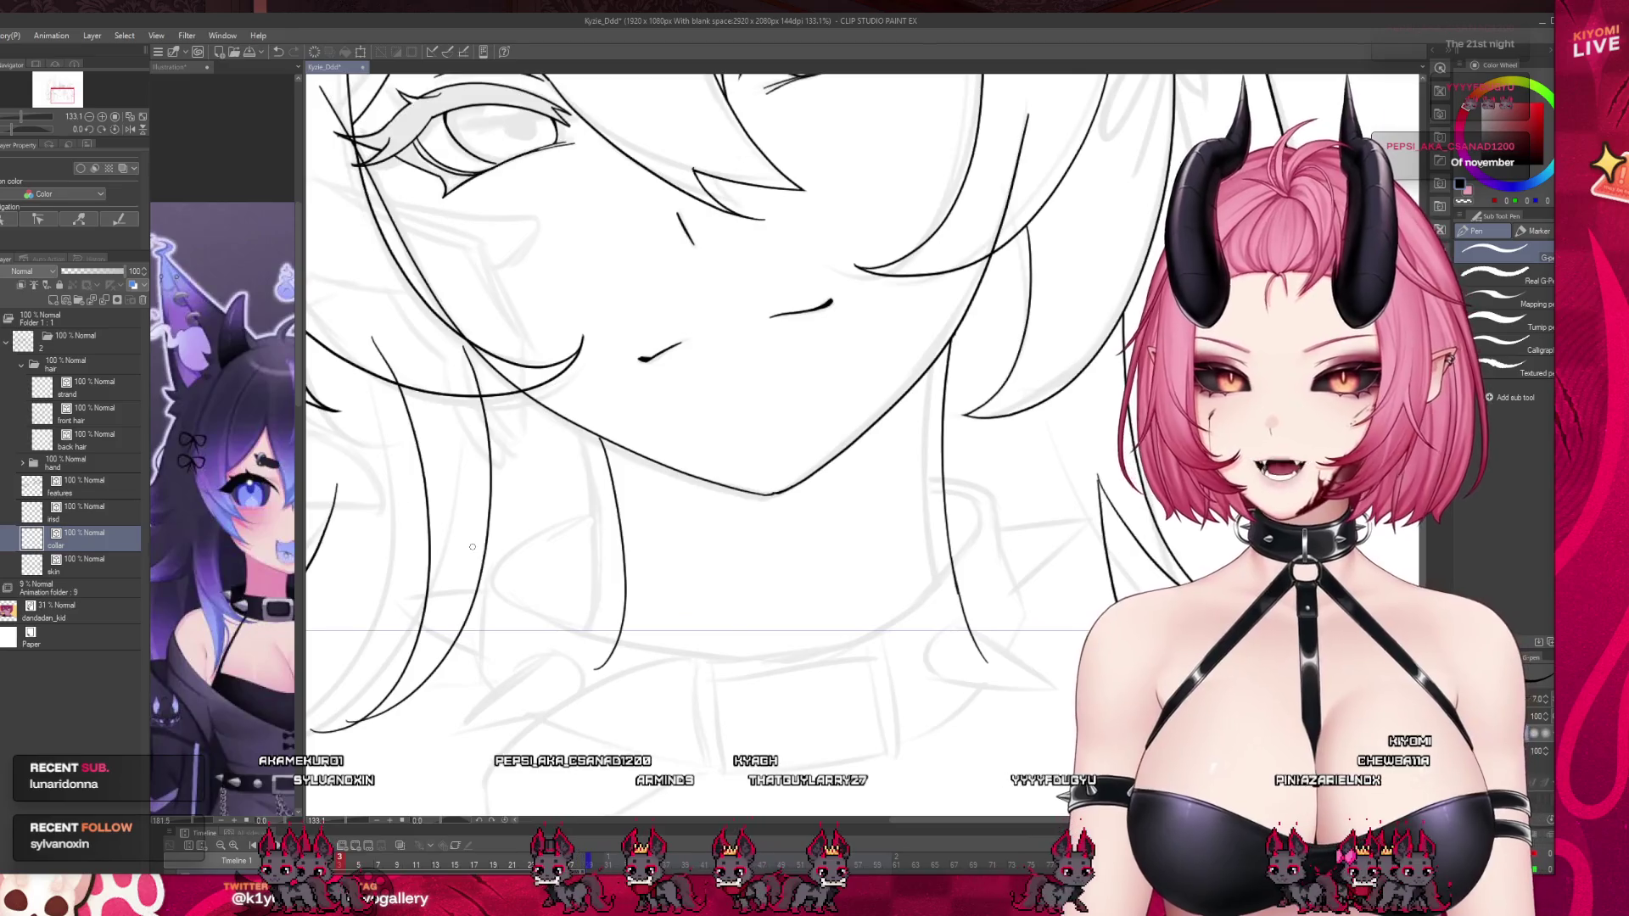
pyautogui.moveTo(625, 514); pyautogui.dragTo(563, 527)
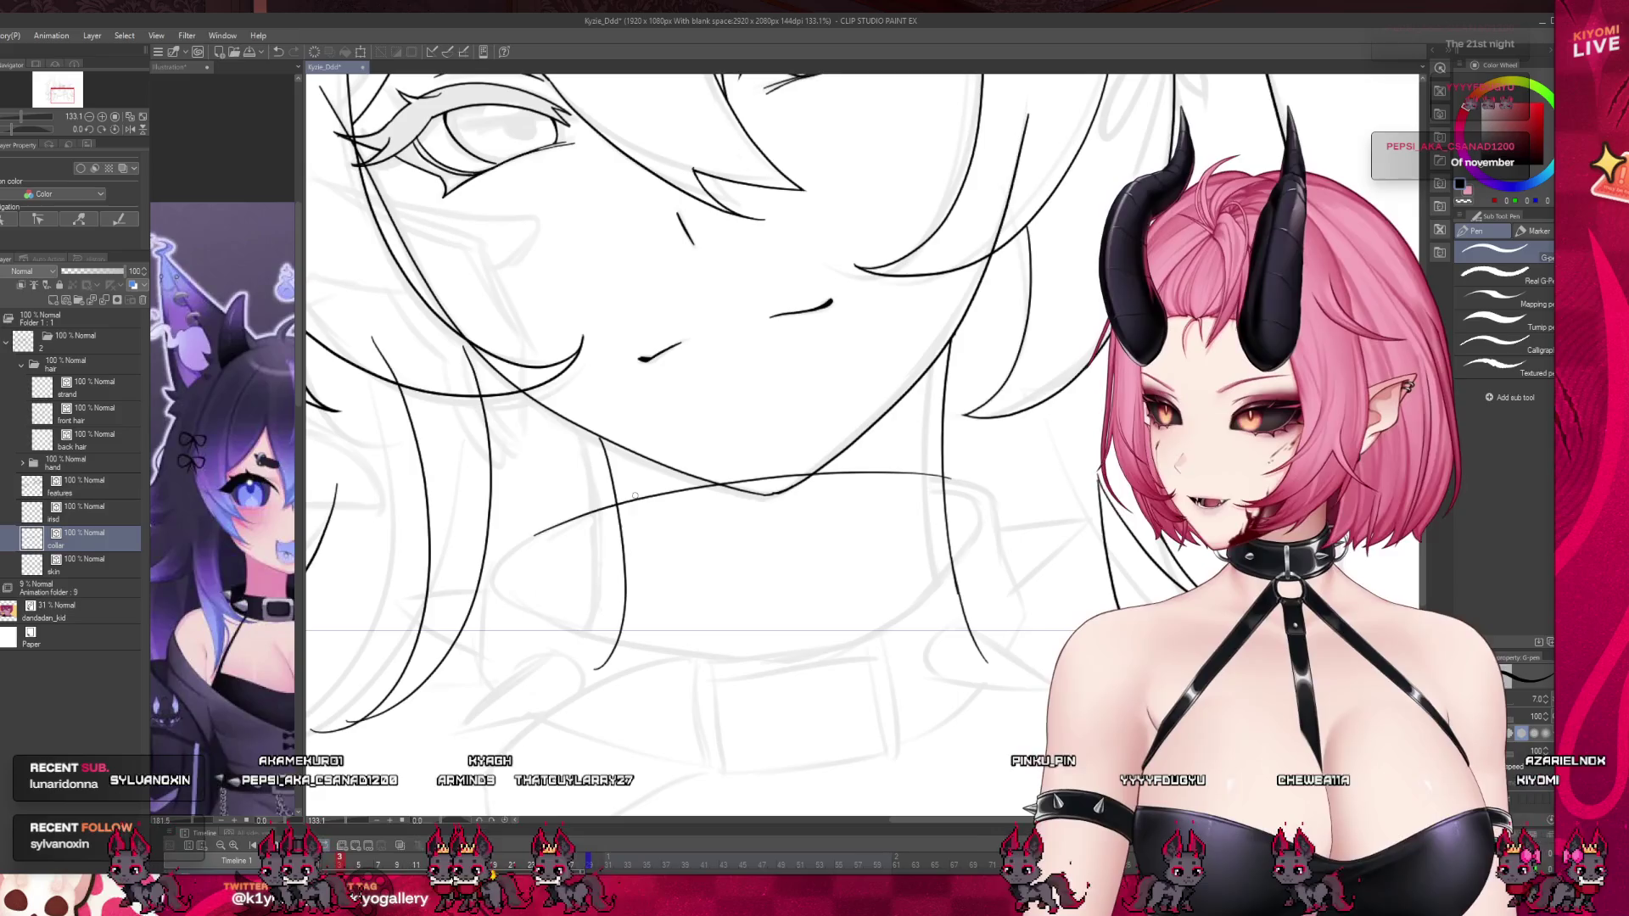
pyautogui.hotkey('ctrl', 'z')
pyautogui.moveTo(962, 481)
pyautogui.mouseDown()
pyautogui.moveTo(514, 594)
pyautogui.moveTo(617, 640)
pyautogui.mouseUp()
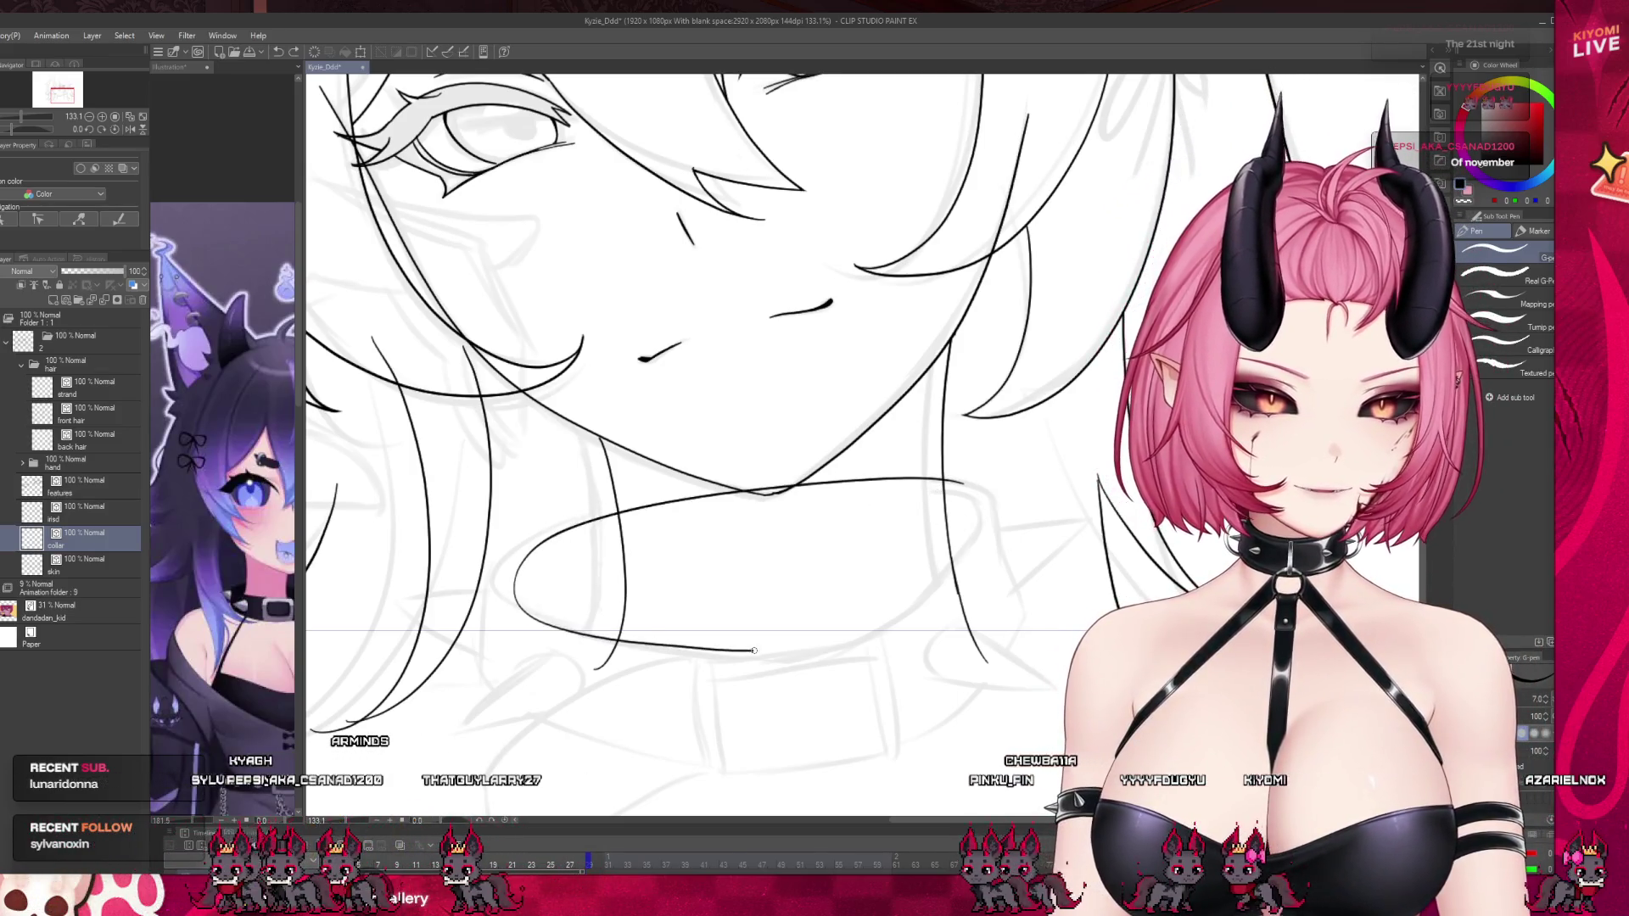
pyautogui.moveTo(986, 509); pyautogui.dragTo(938, 490)
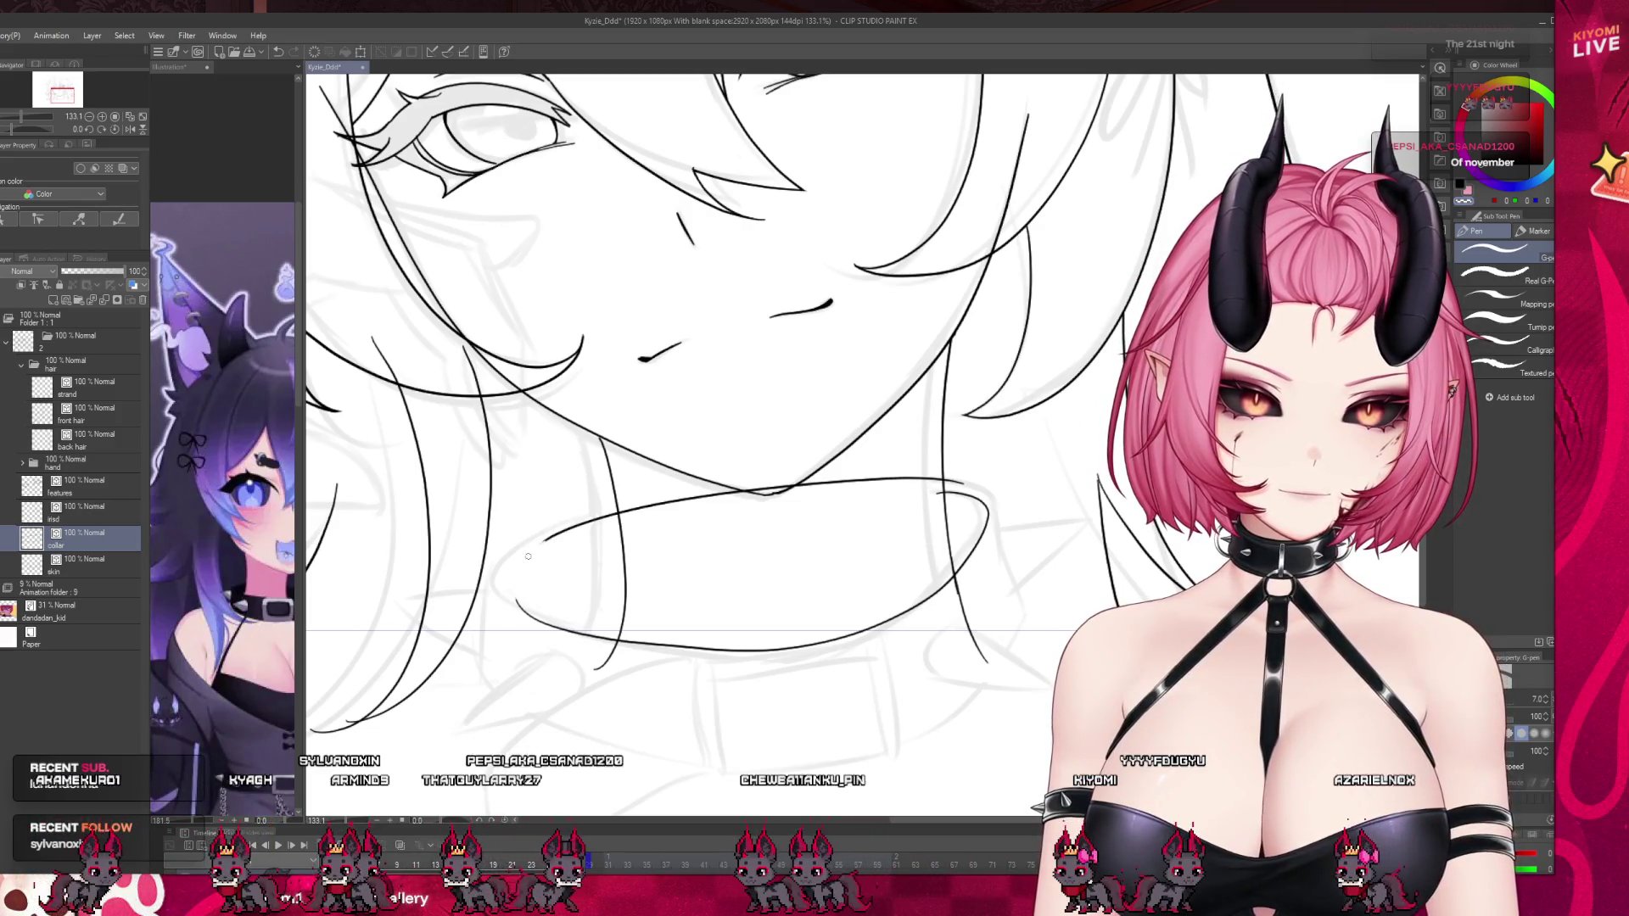
# Close the collar ring's left end with a clean curve, undoing rejected attempts.
pyautogui.moveTo(536, 543); pyautogui.dragTo(515, 603)
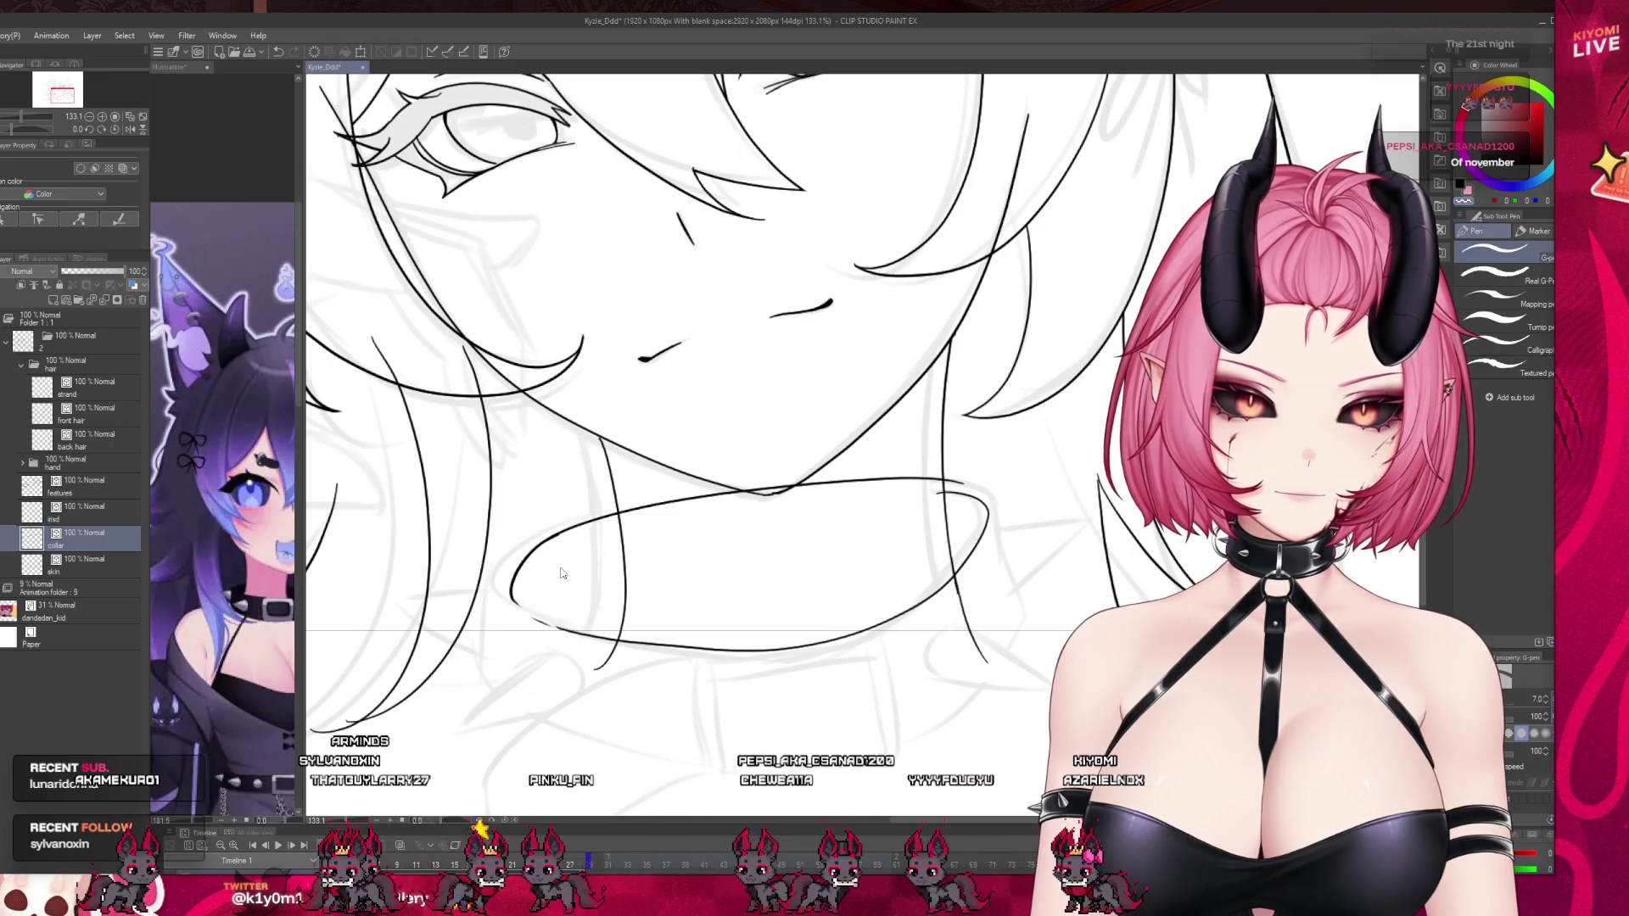
pyautogui.hotkey('ctrl', 'z')
pyautogui.moveTo(514, 564); pyautogui.dragTo(582, 527)
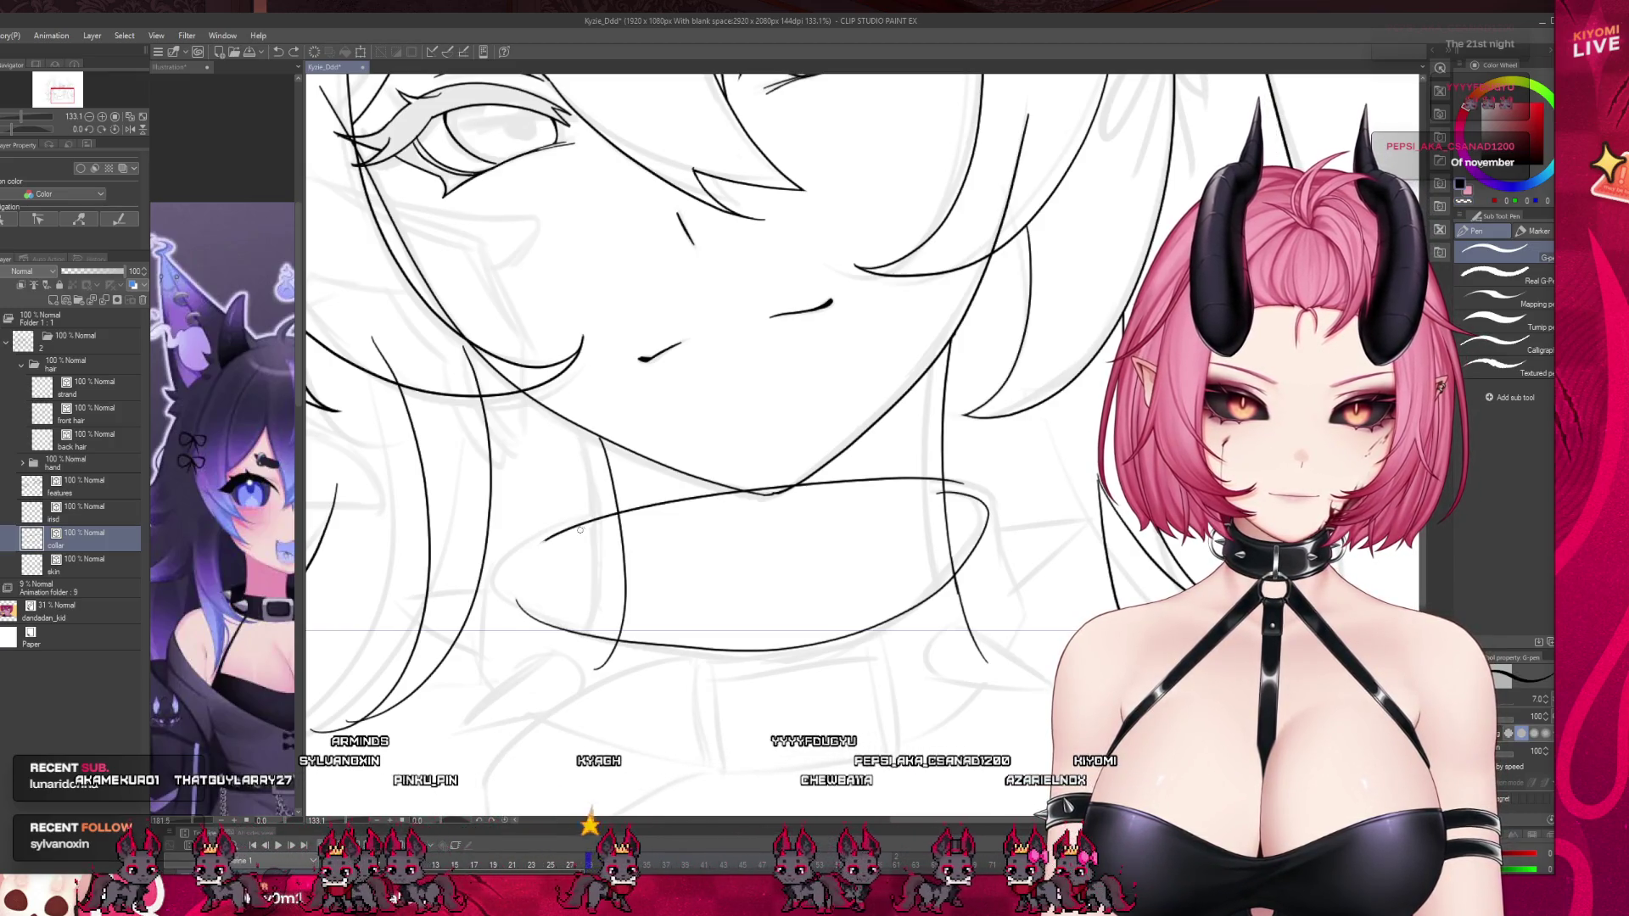
pyautogui.hotkey('ctrl', 'z')
pyautogui.moveTo(509, 570); pyautogui.dragTo(585, 522)
pyautogui.moveTo(511, 562)
pyautogui.mouseDown()
pyautogui.moveTo(497, 593)
pyautogui.moveTo(514, 591)
pyautogui.mouseUp()
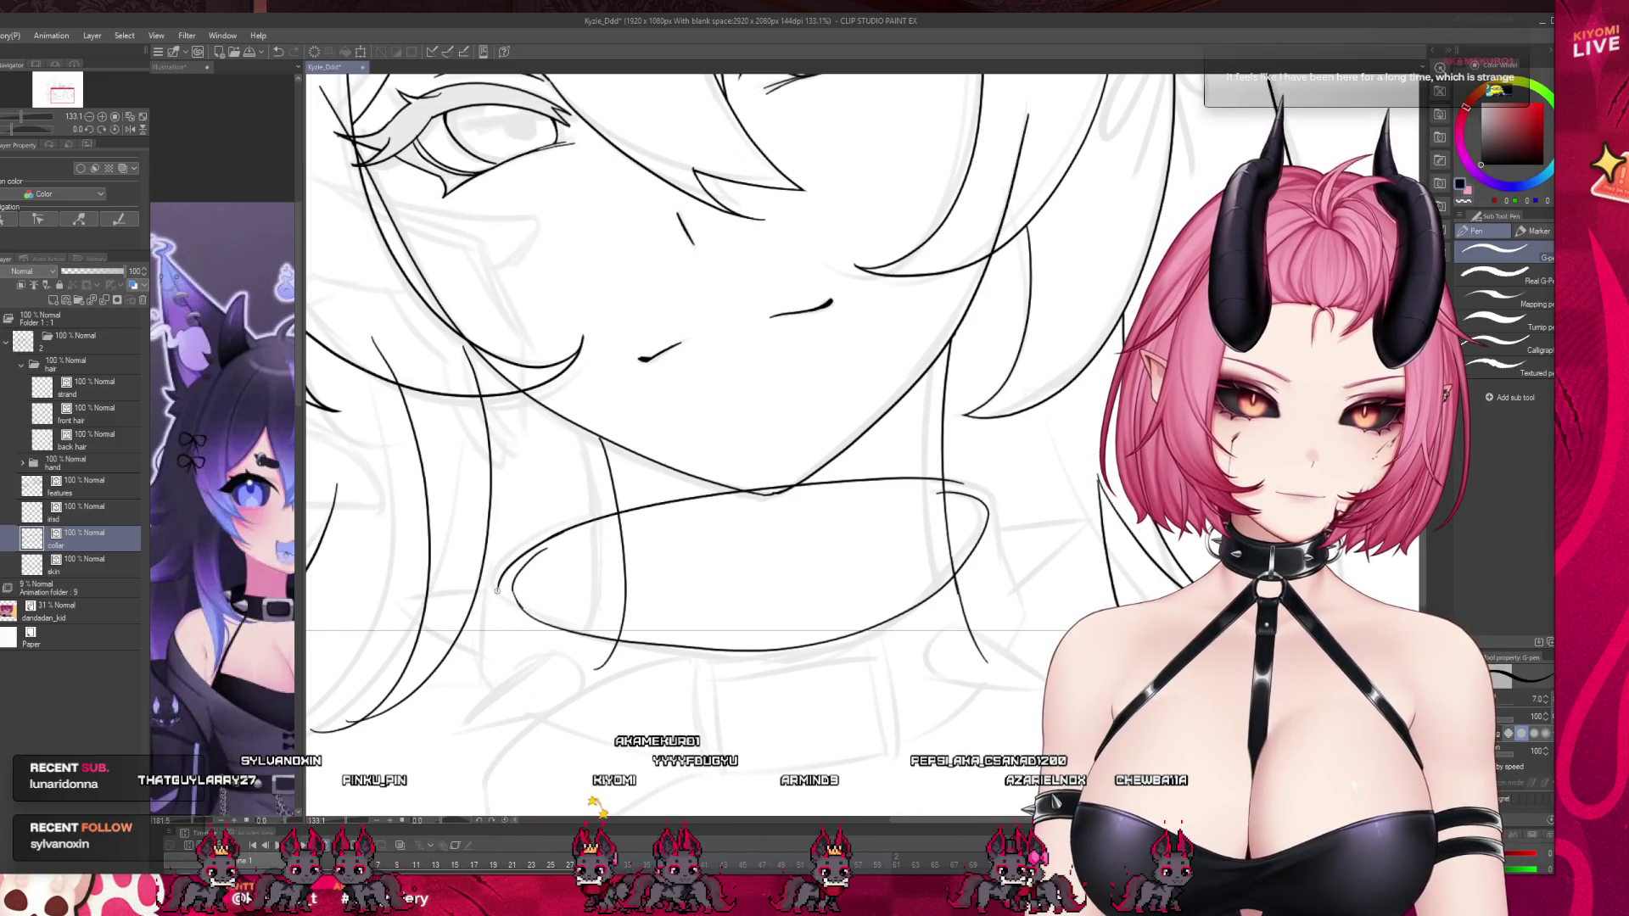
# Add a short vertical line below the collar and curve its right edge downward.
pyautogui.moveTo(498, 594); pyautogui.dragTo(499, 672)
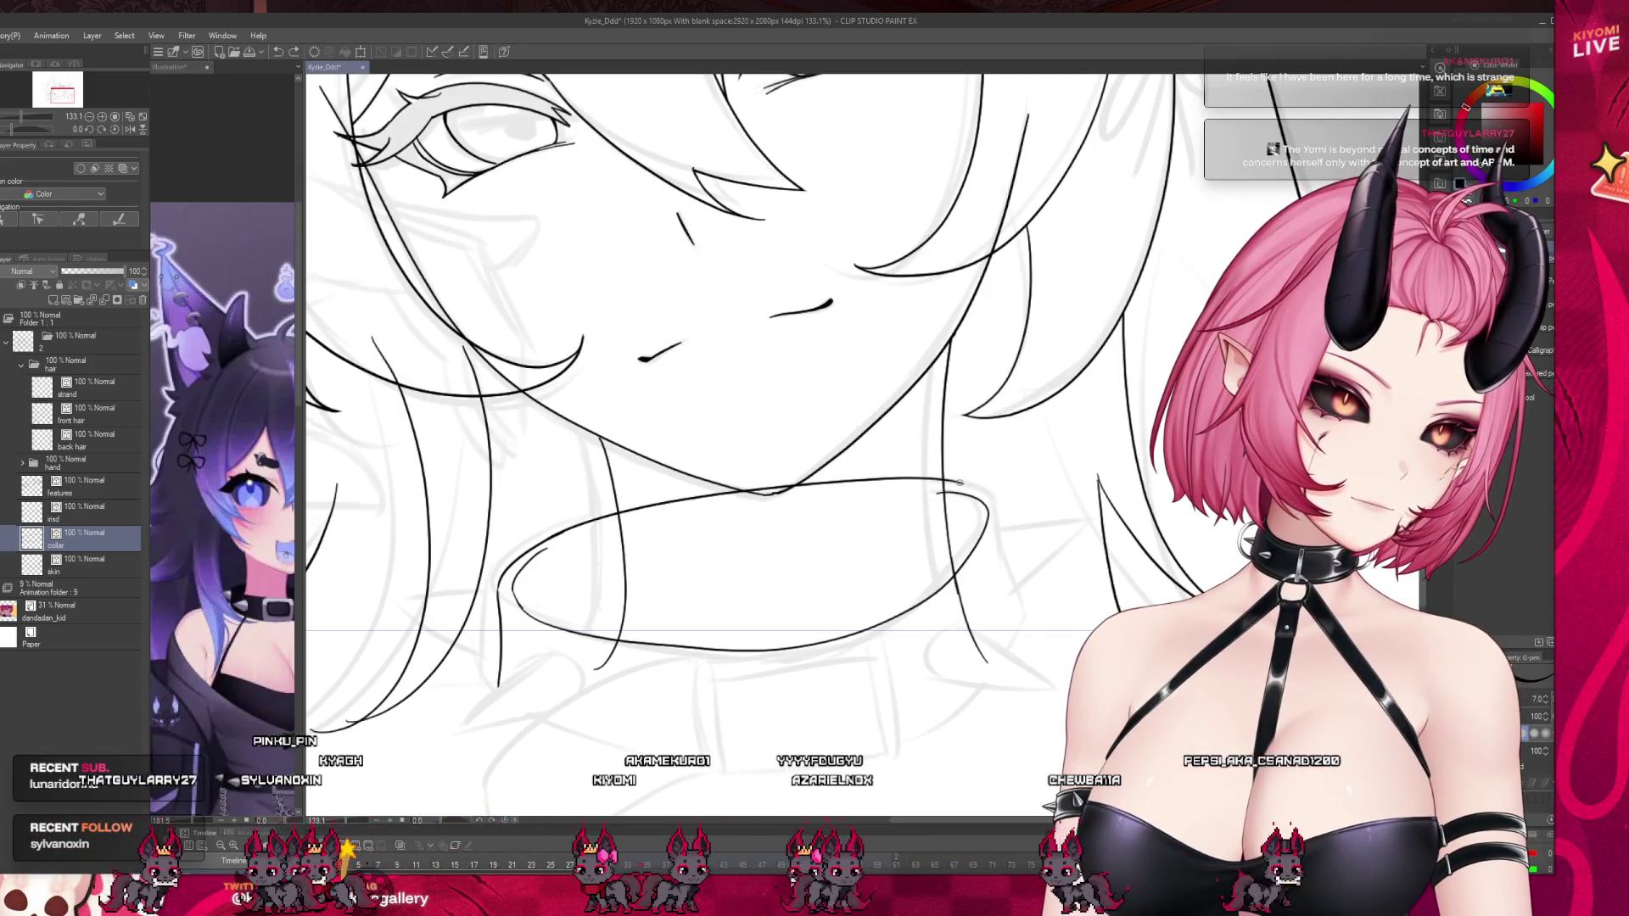
pyautogui.moveTo(1007, 564); pyautogui.dragTo(954, 715)
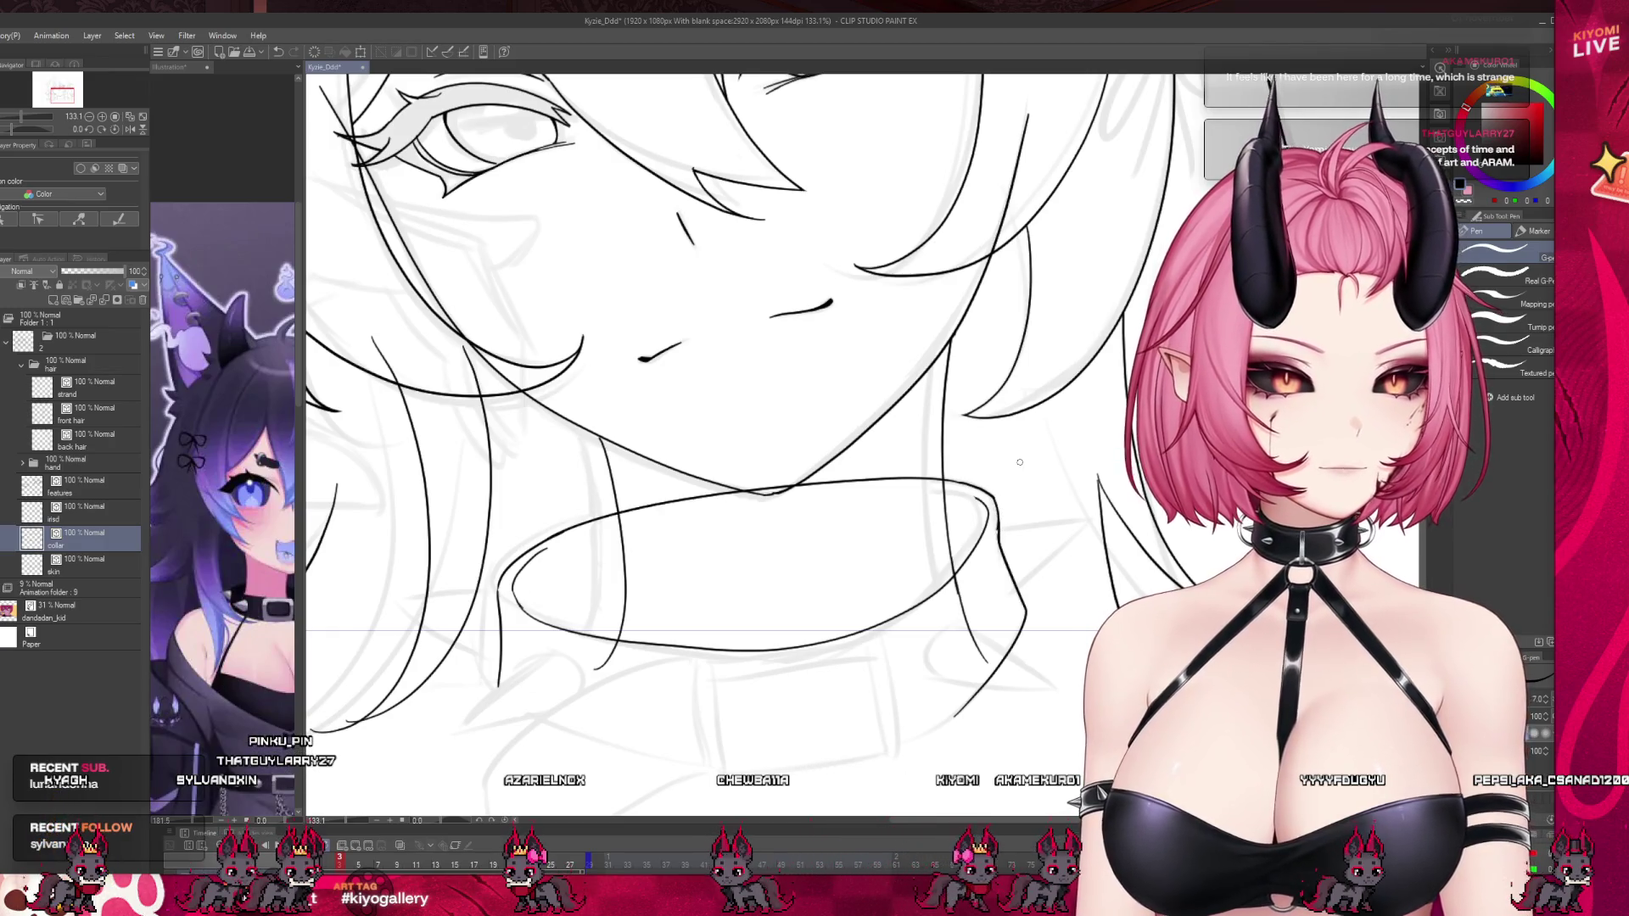
pyautogui.scroll(-5, 620, 491)
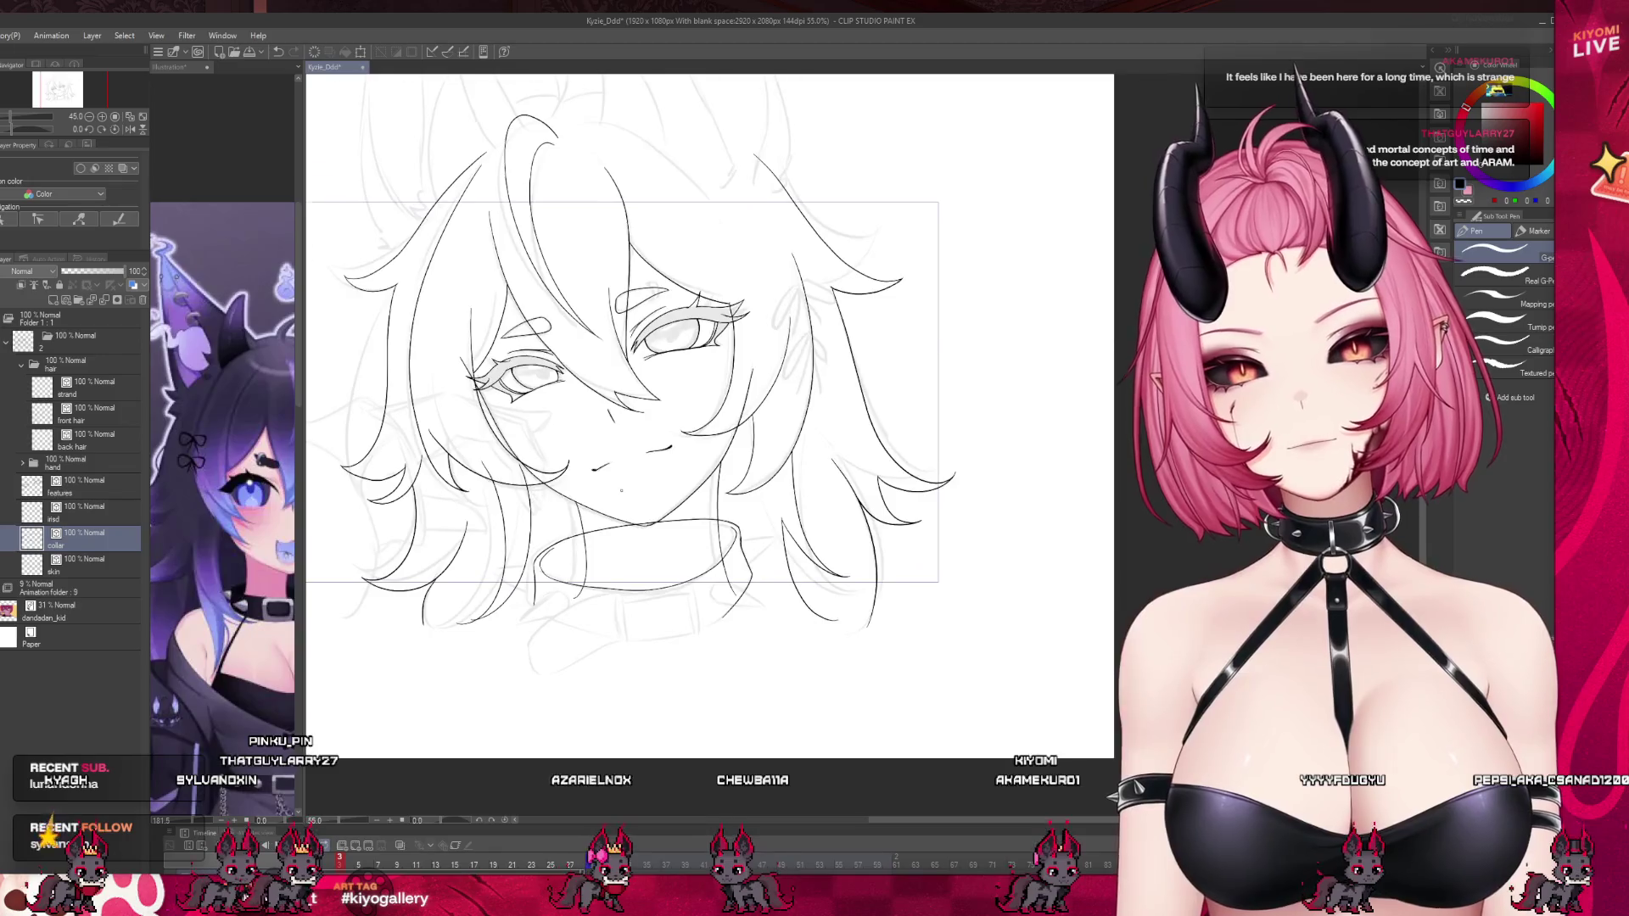
pyautogui.scroll(2, 621, 490)
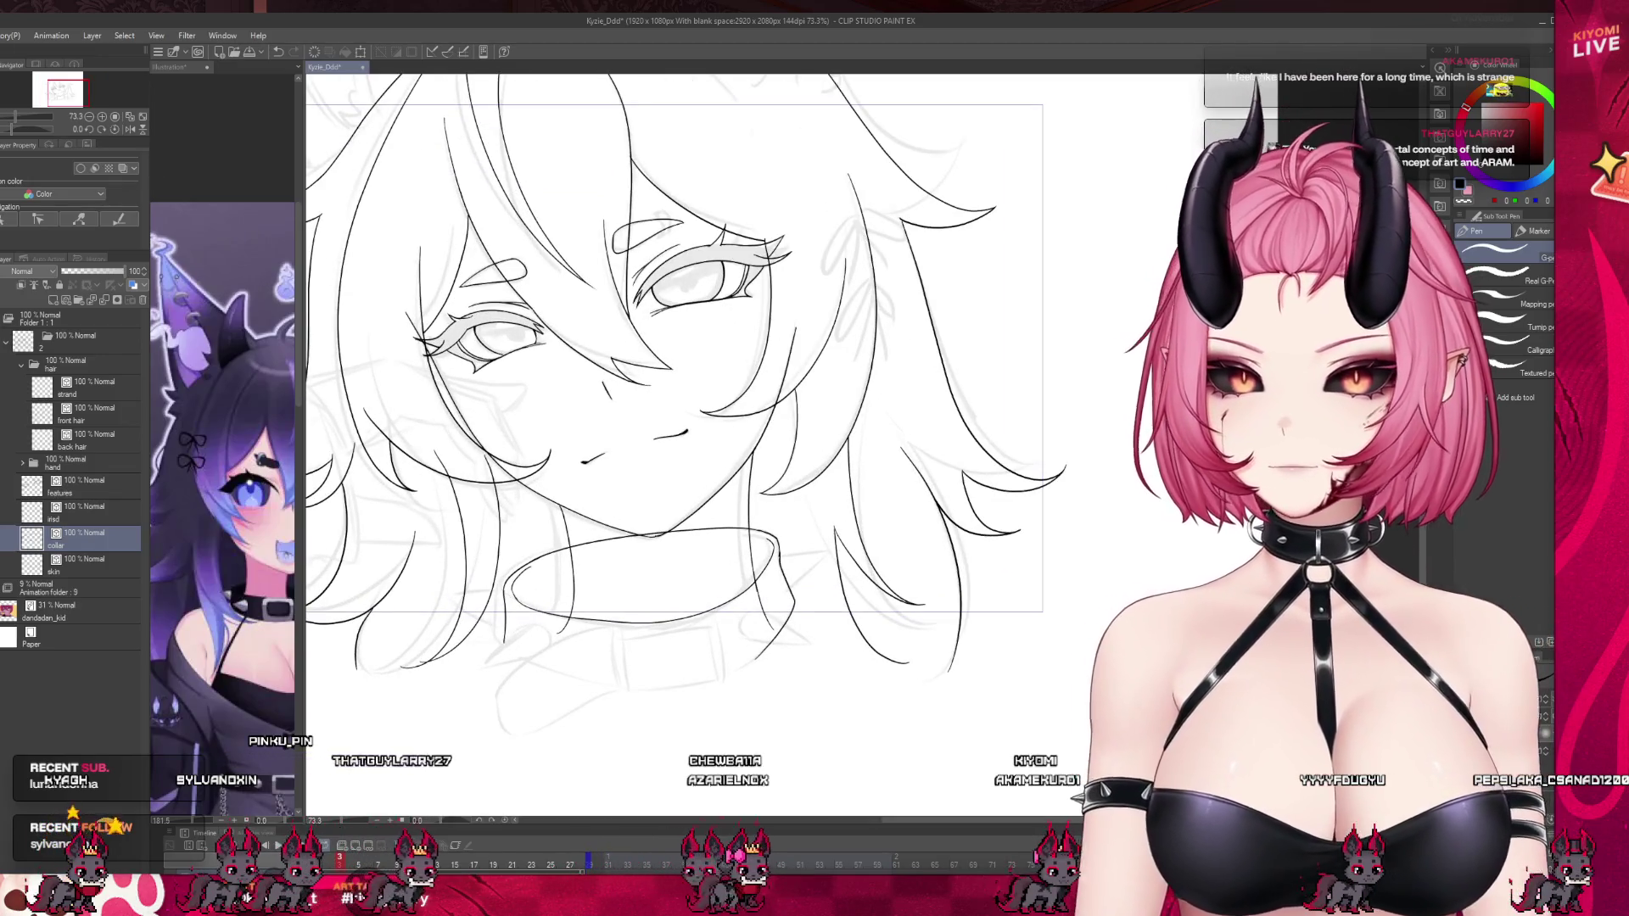
pyautogui.scroll(-3, 678, 381)
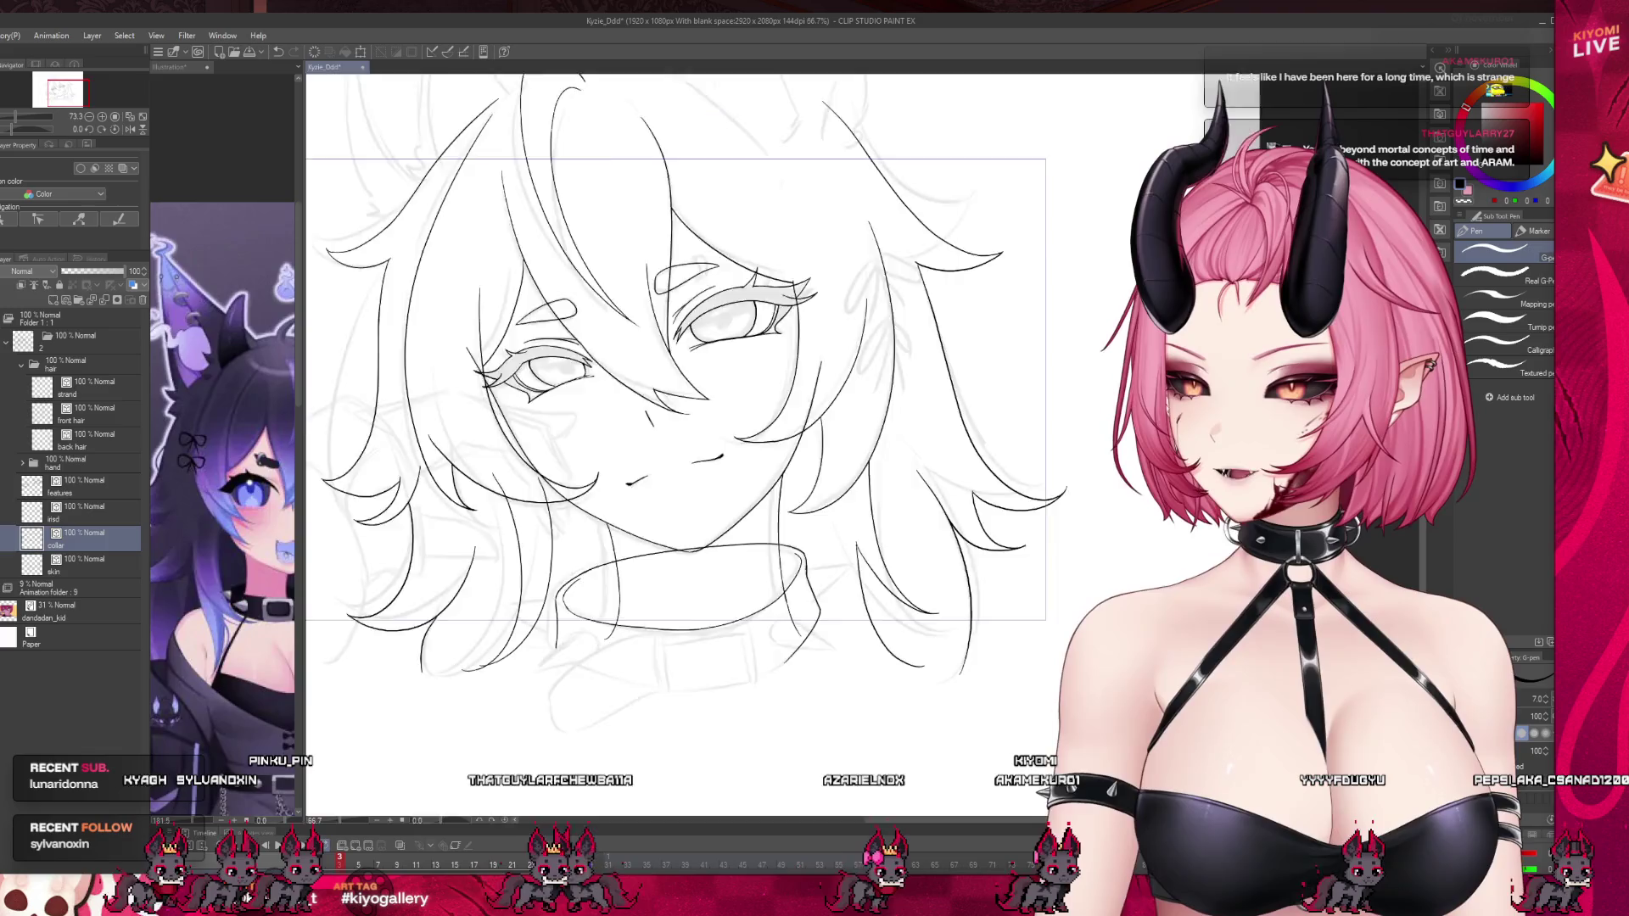
pyautogui.scroll(2, 679, 382)
pyautogui.scroll(8, 851, 496)
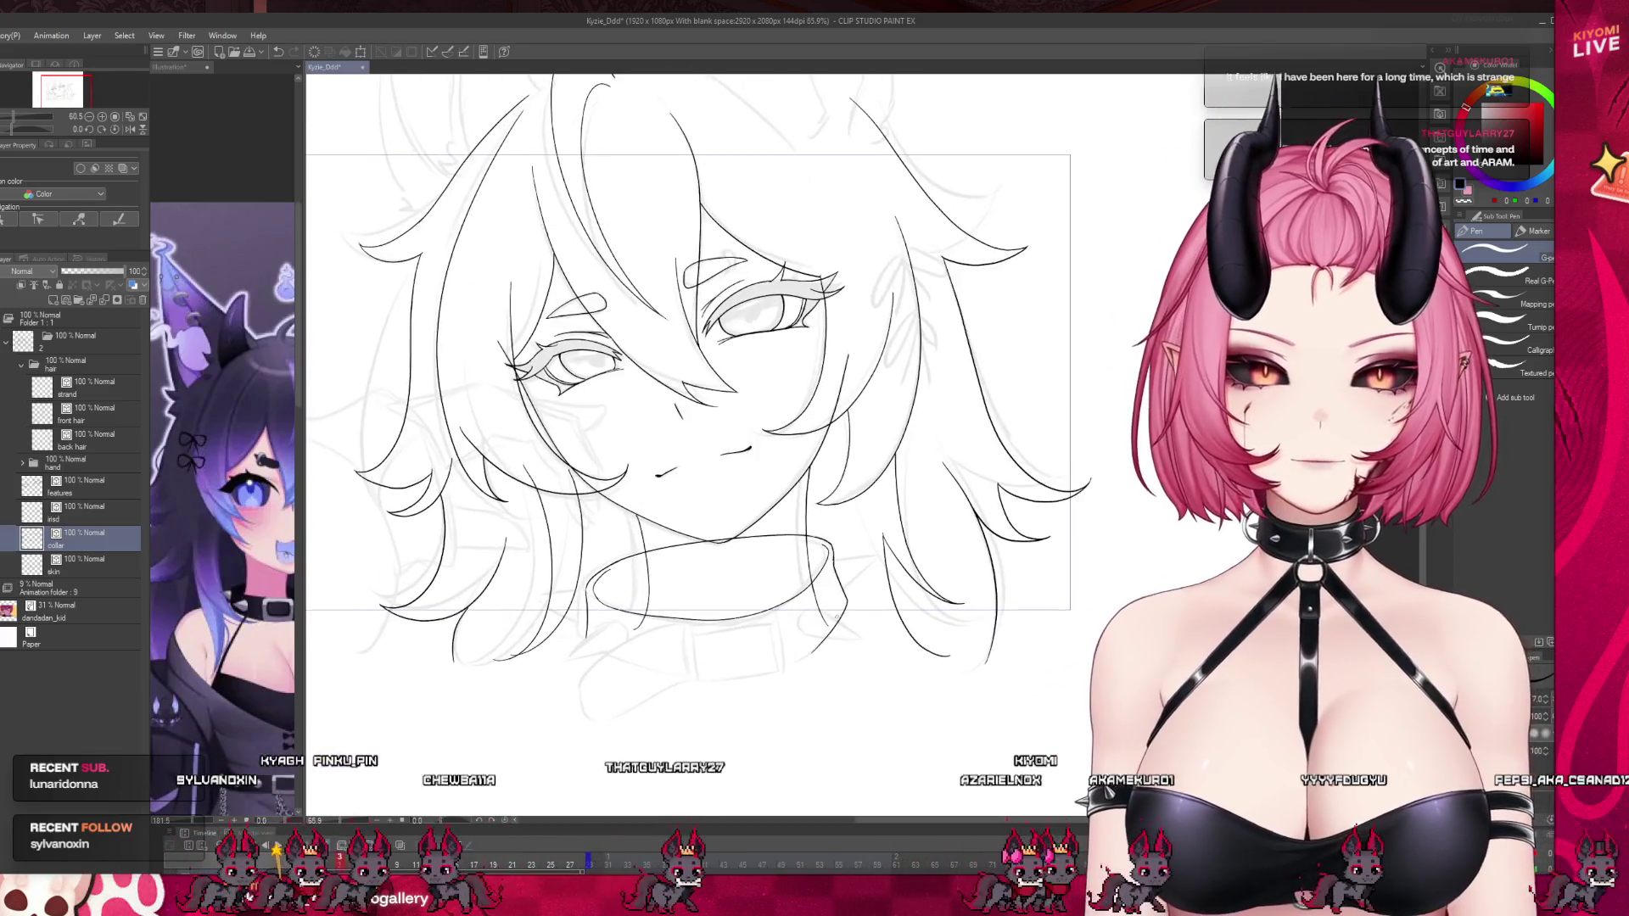
pyautogui.scroll(1, 851, 496)
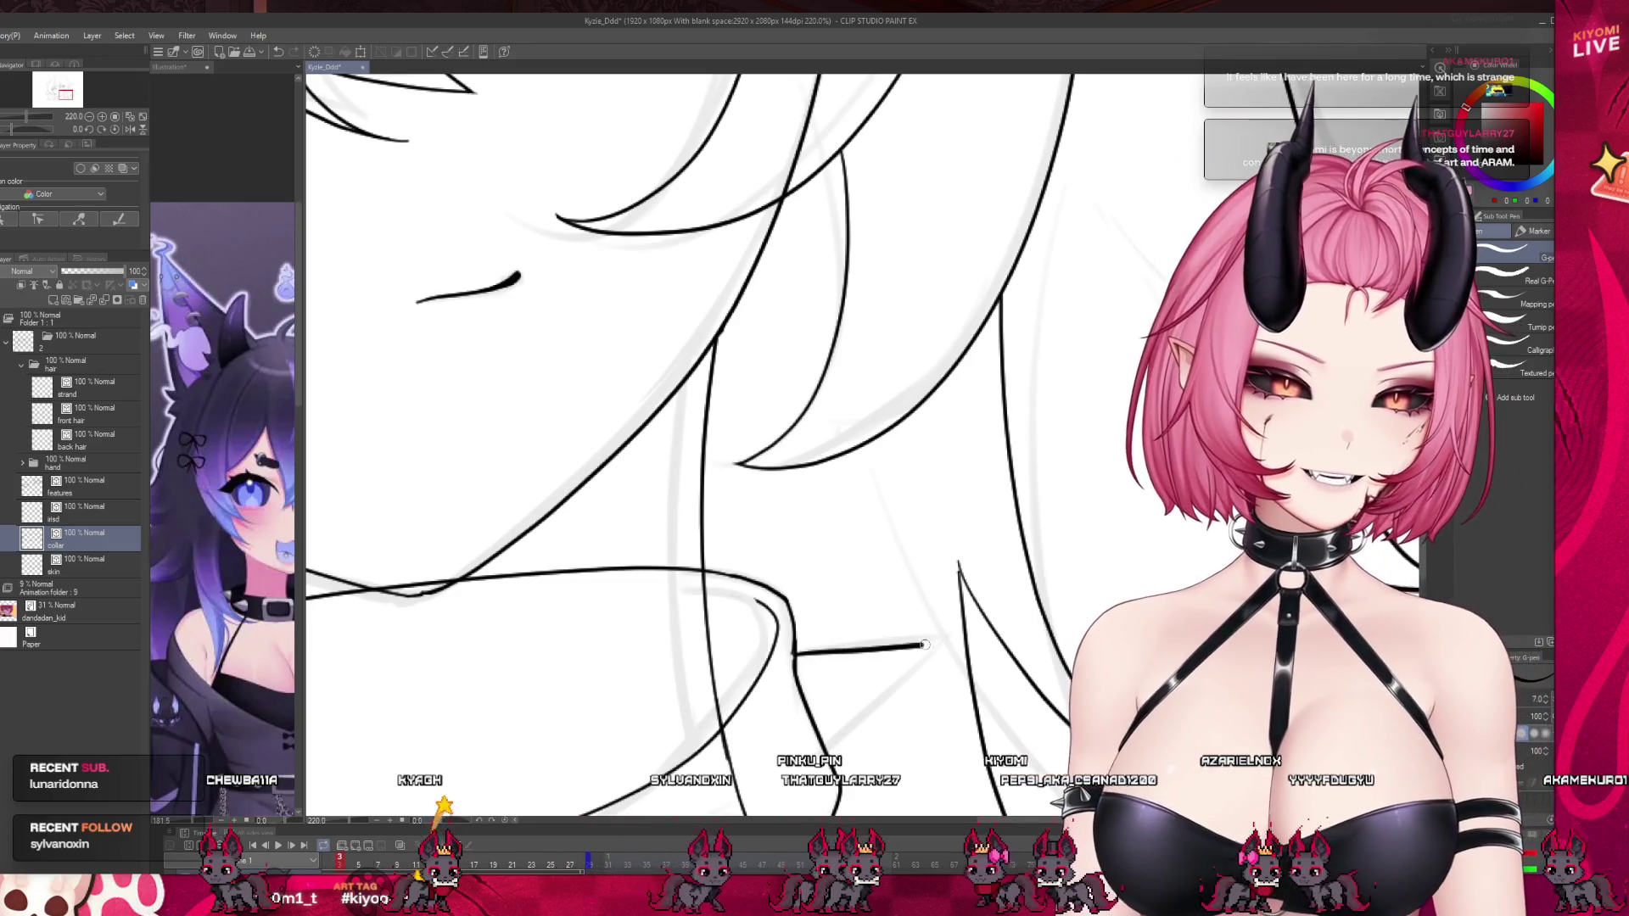
# Ink a spike jutting from the collar's right side and check the Illustration reference.
pyautogui.moveTo(840, 648); pyautogui.dragTo(942, 639)
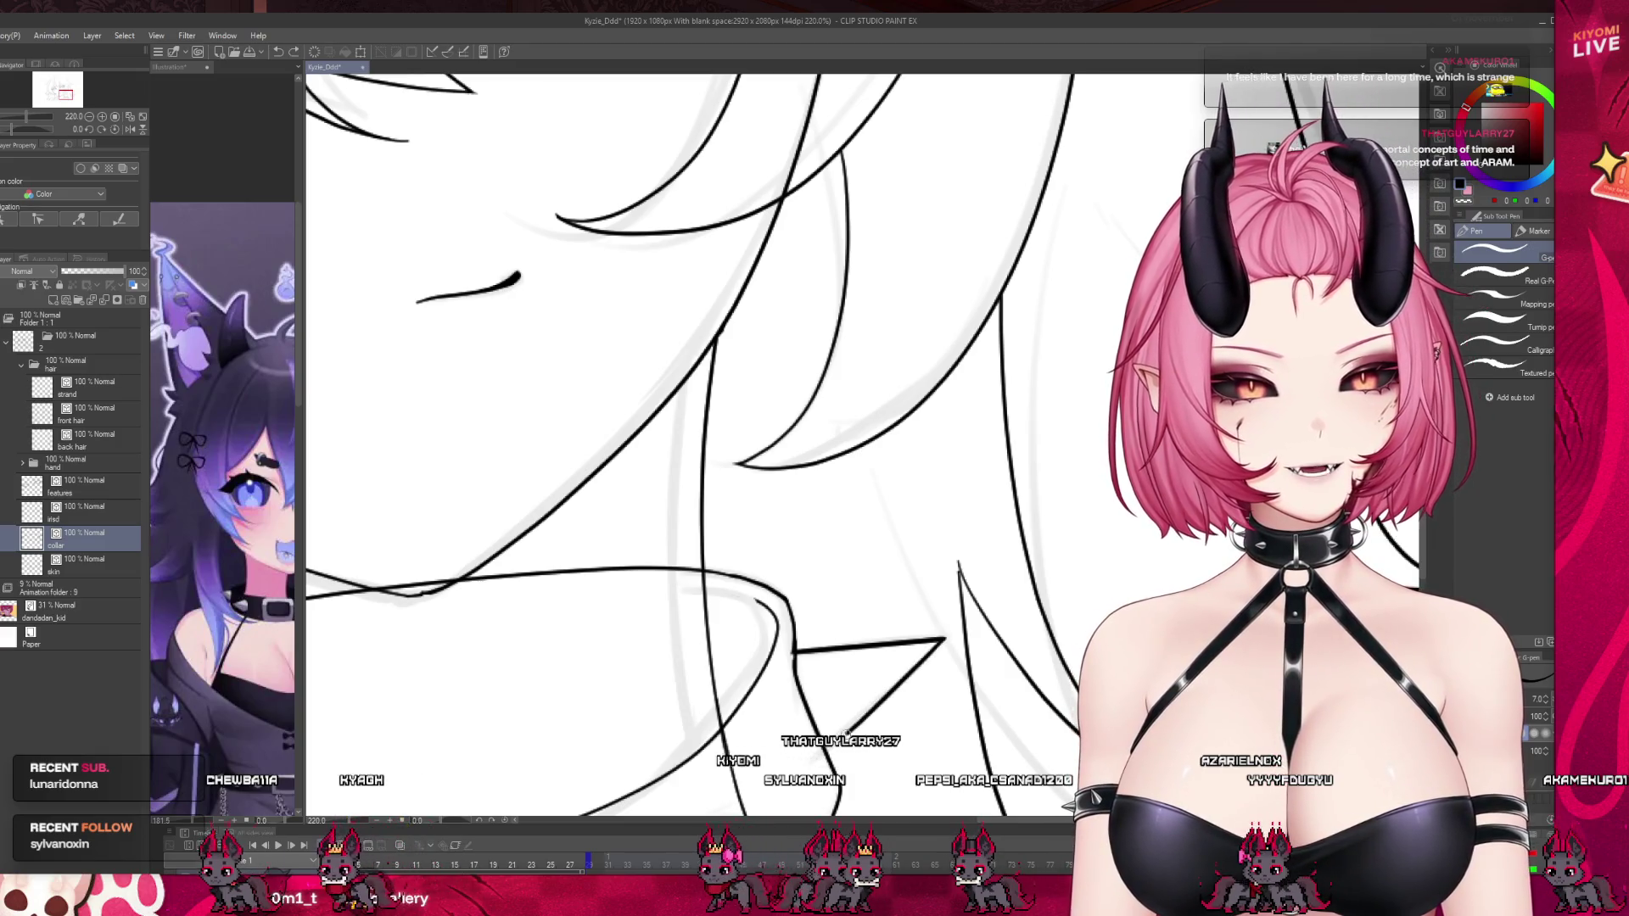
pyautogui.scroll(-2, 959, 453)
pyautogui.hotkey('ctrl', 'Tab')
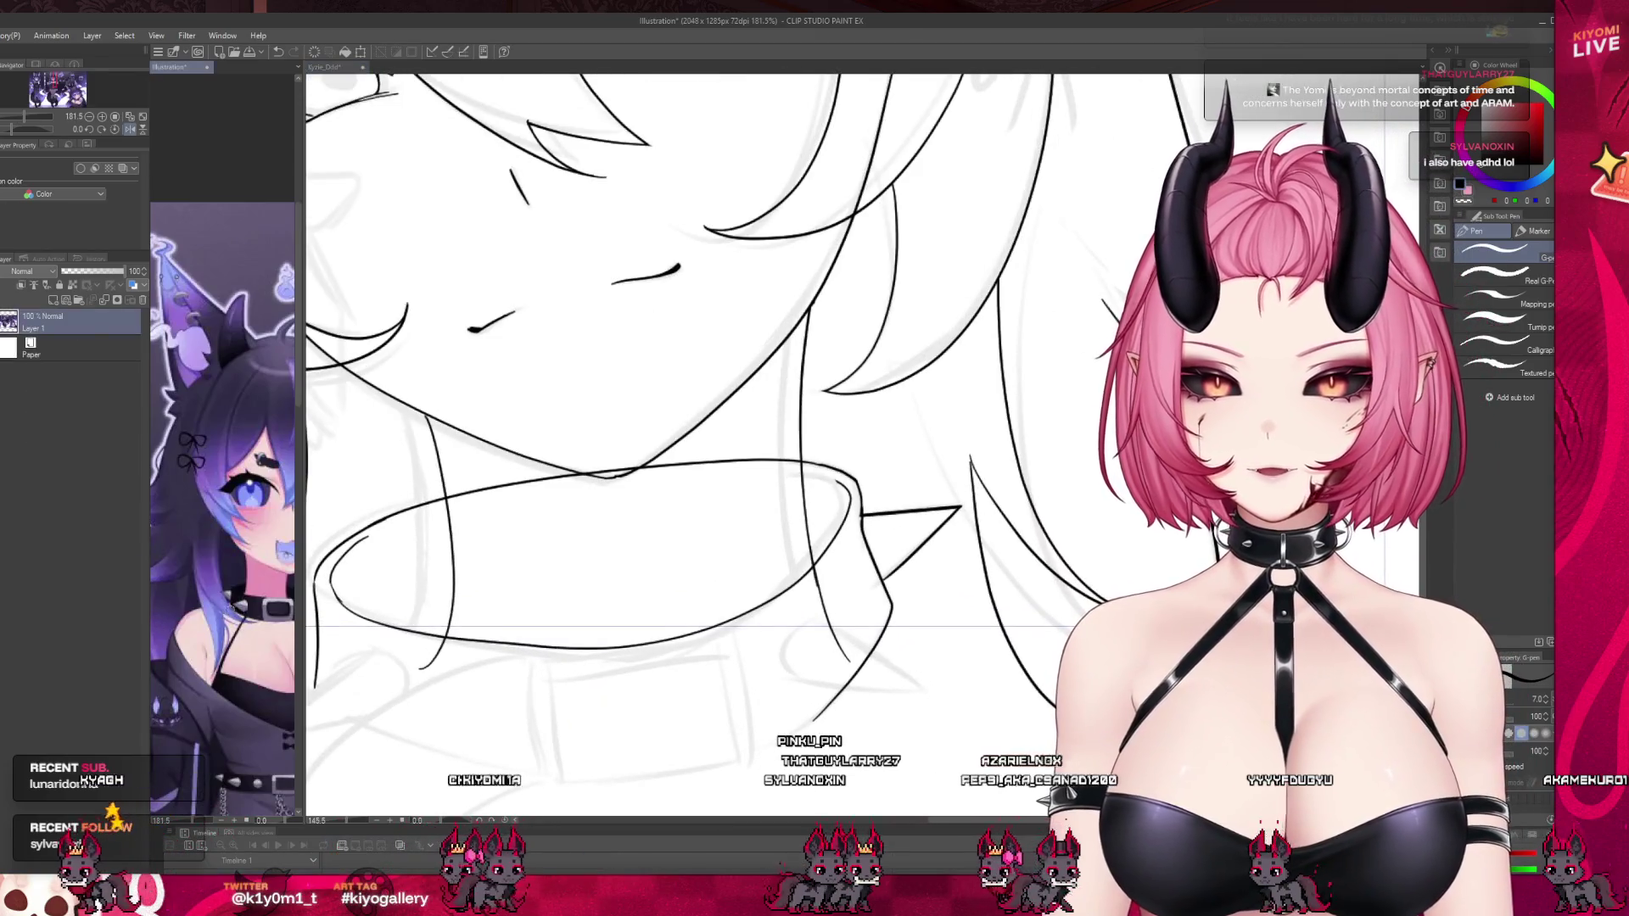
pyautogui.scroll(-2, 764, 424)
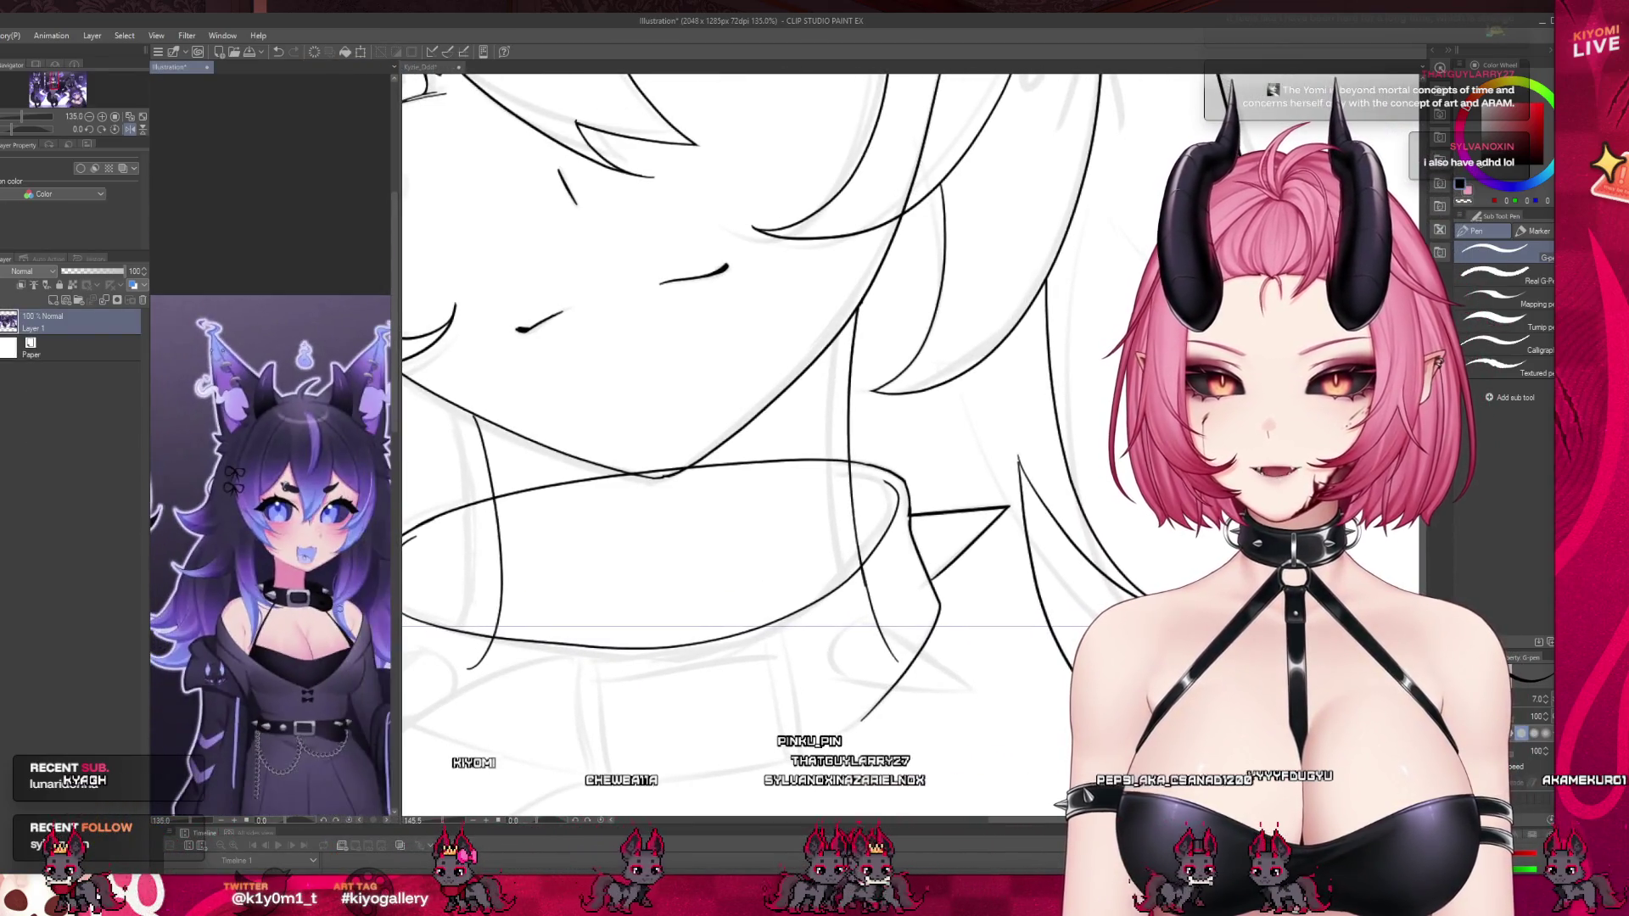
pyautogui.hotkey('ctrl', 'Tab')
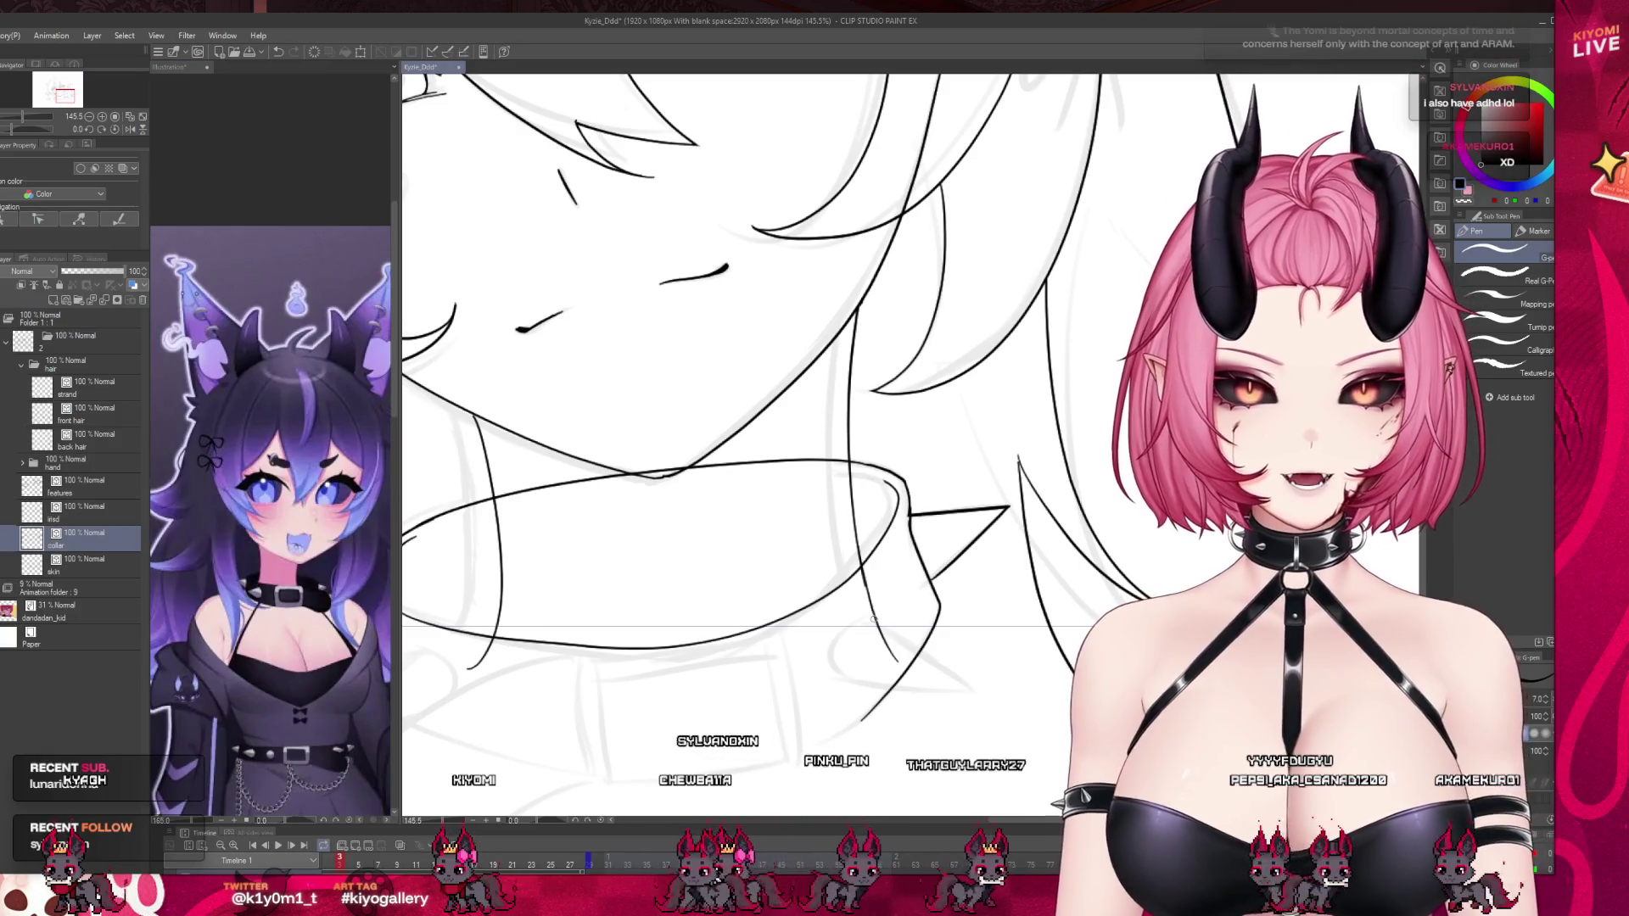
# Undo the last curved stroke, recheck the Illustration reference, and return to the Pen.
pyautogui.hotkey('ctrl', 'z')
pyautogui.click(253, 181)
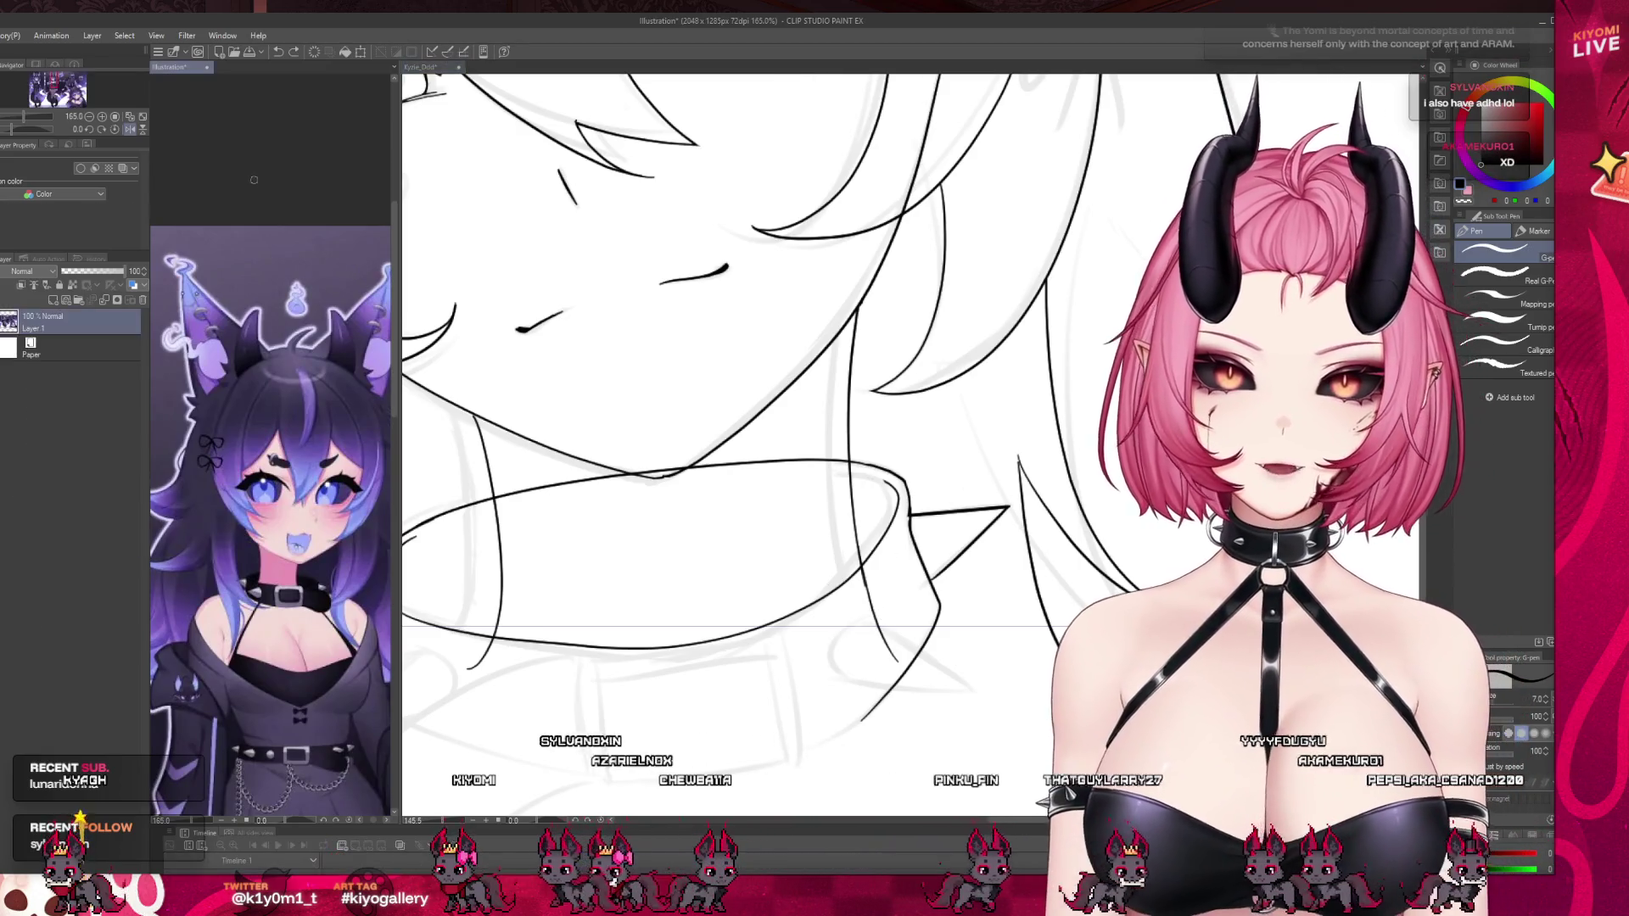
pyautogui.hotkey('ctrl', 'Tab')
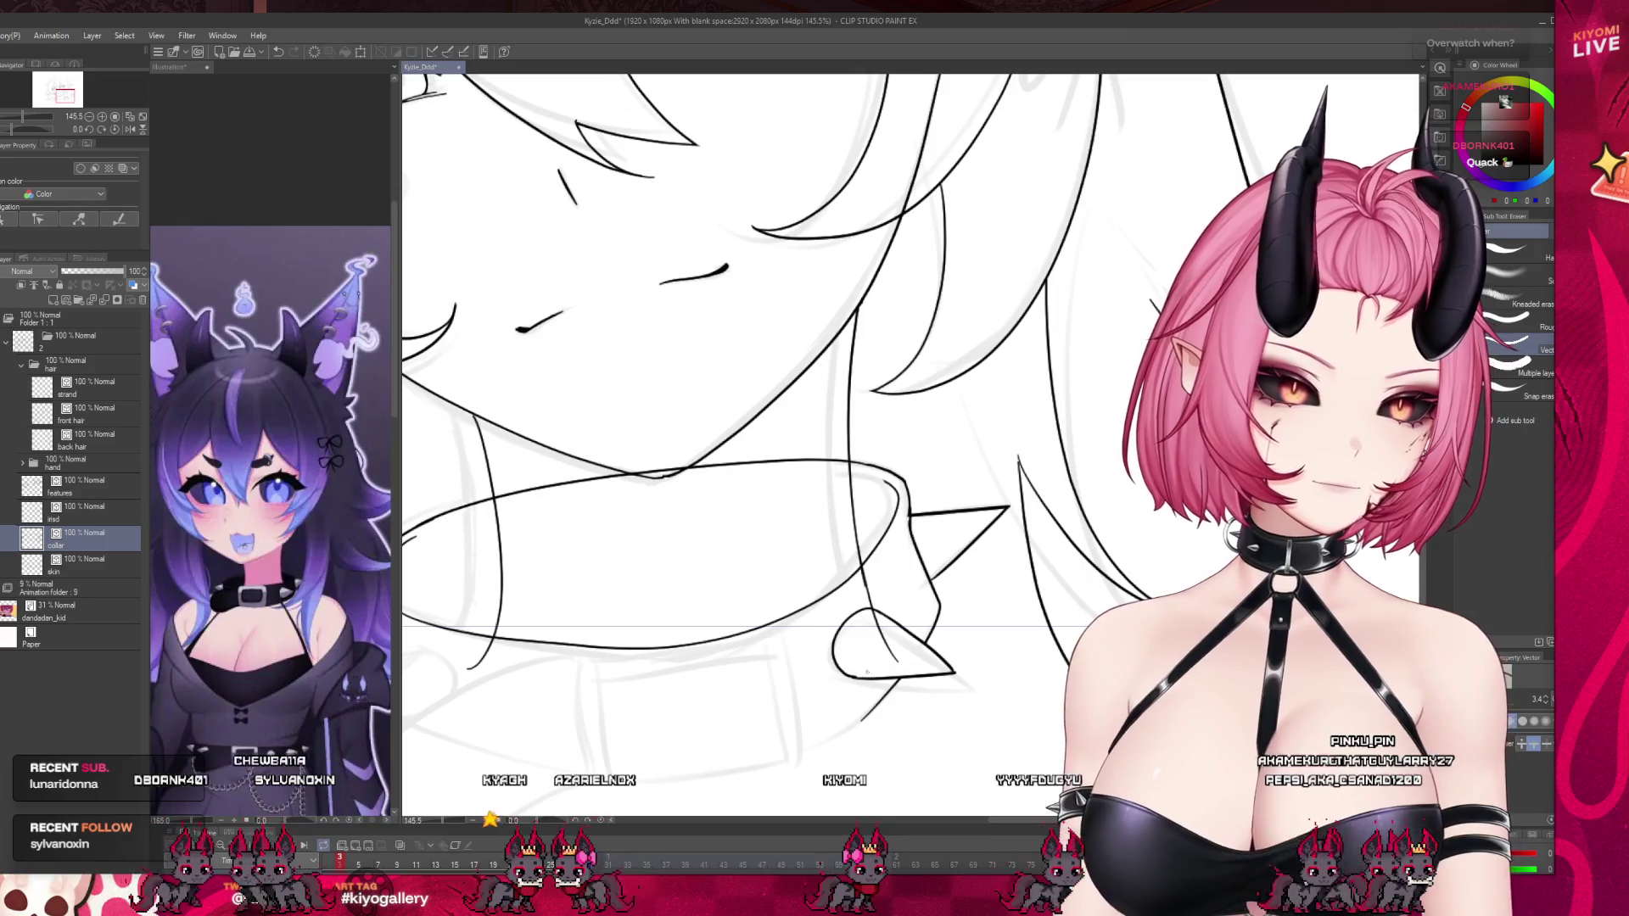
pyautogui.scroll(-5, 997, 474)
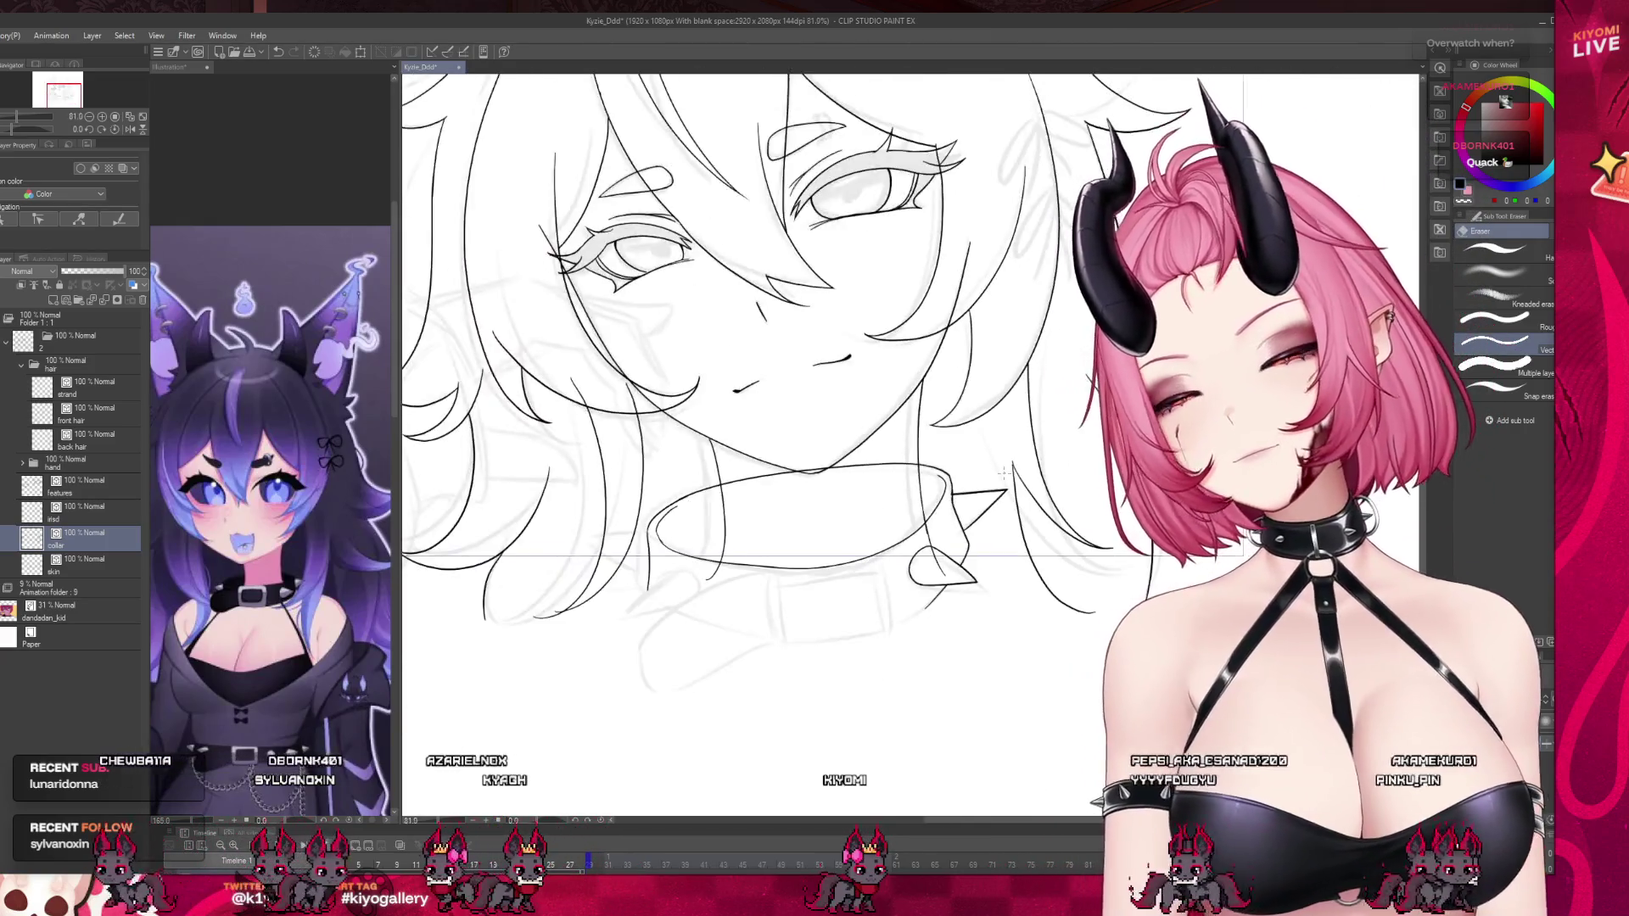
pyautogui.scroll(3, 975, 466)
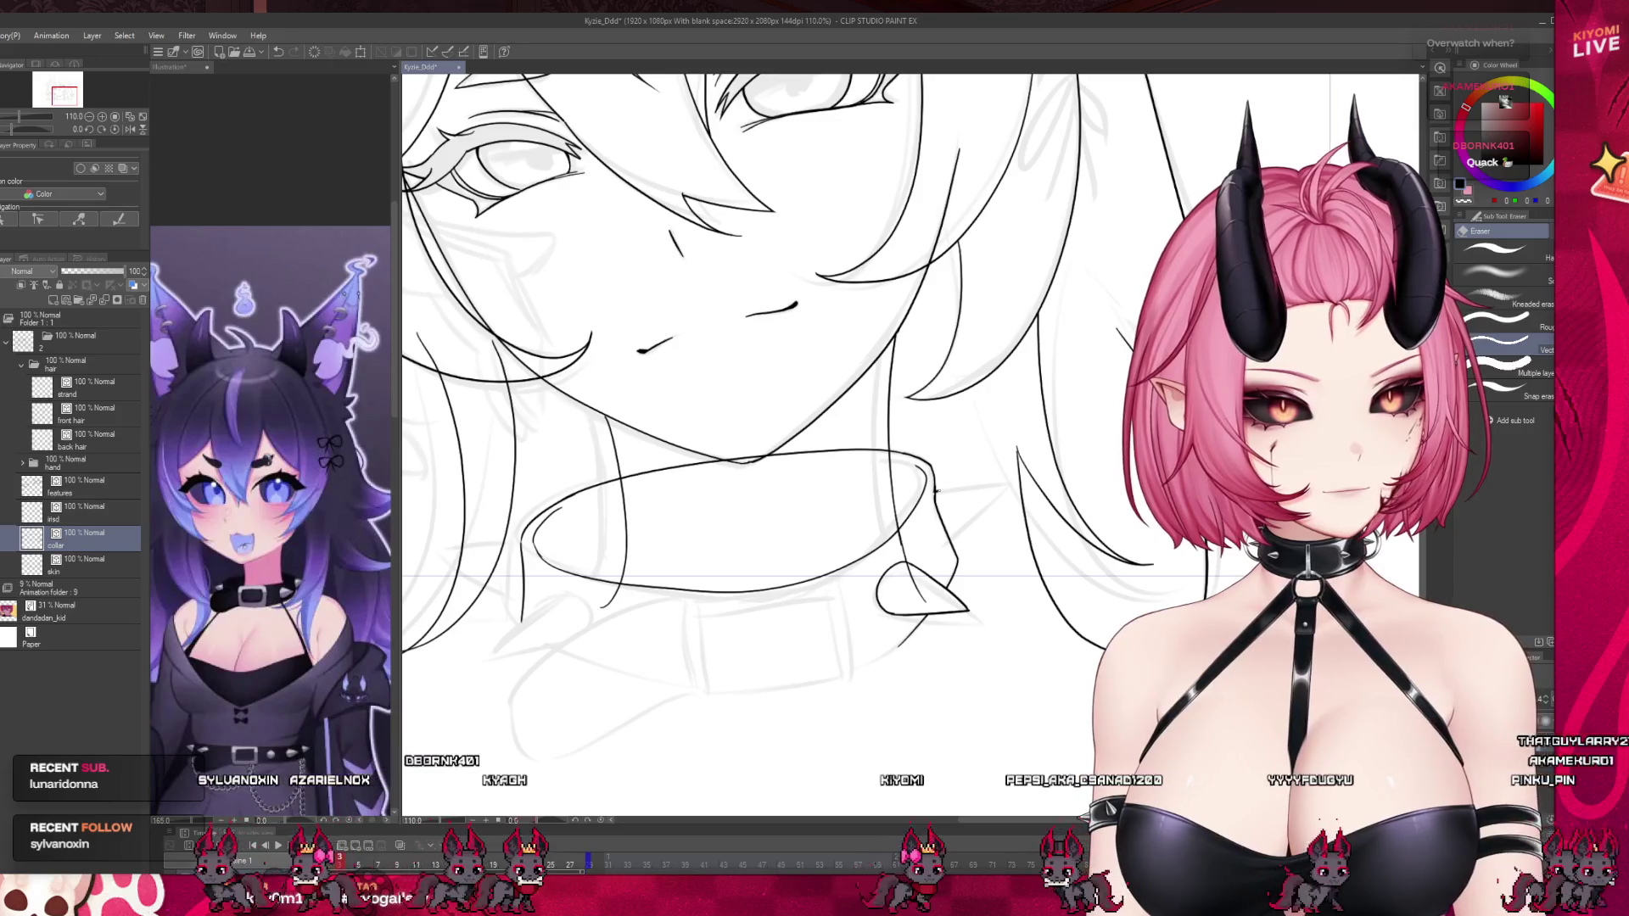
pyautogui.scroll(2, 1042, 490)
pyautogui.scroll(1, 1041, 491)
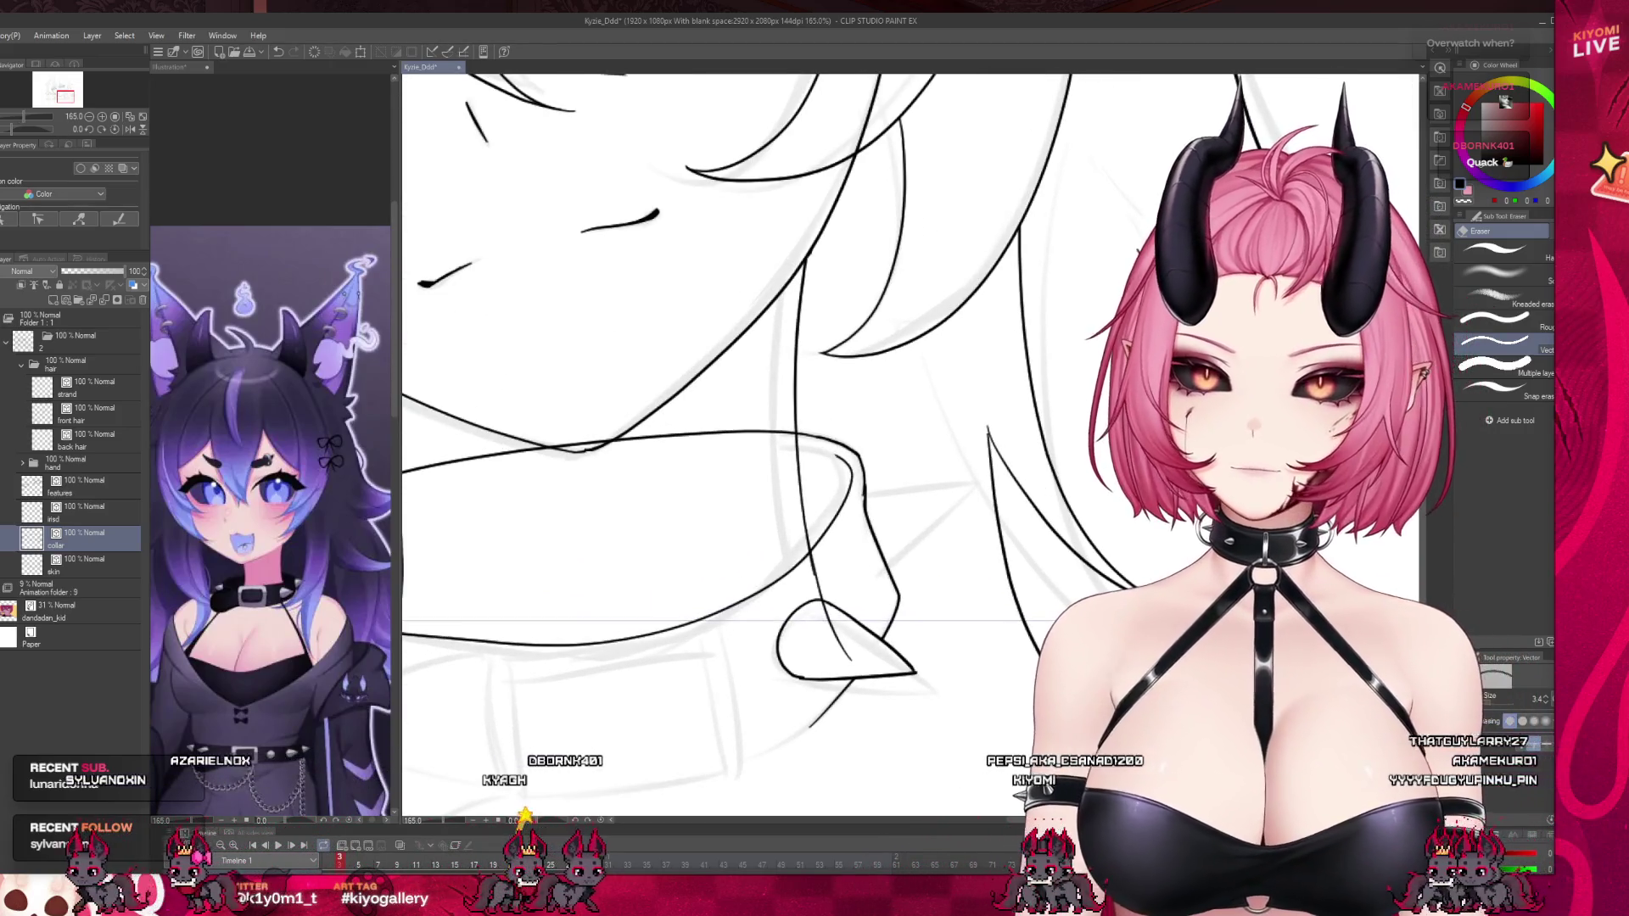
pyautogui.press('p')
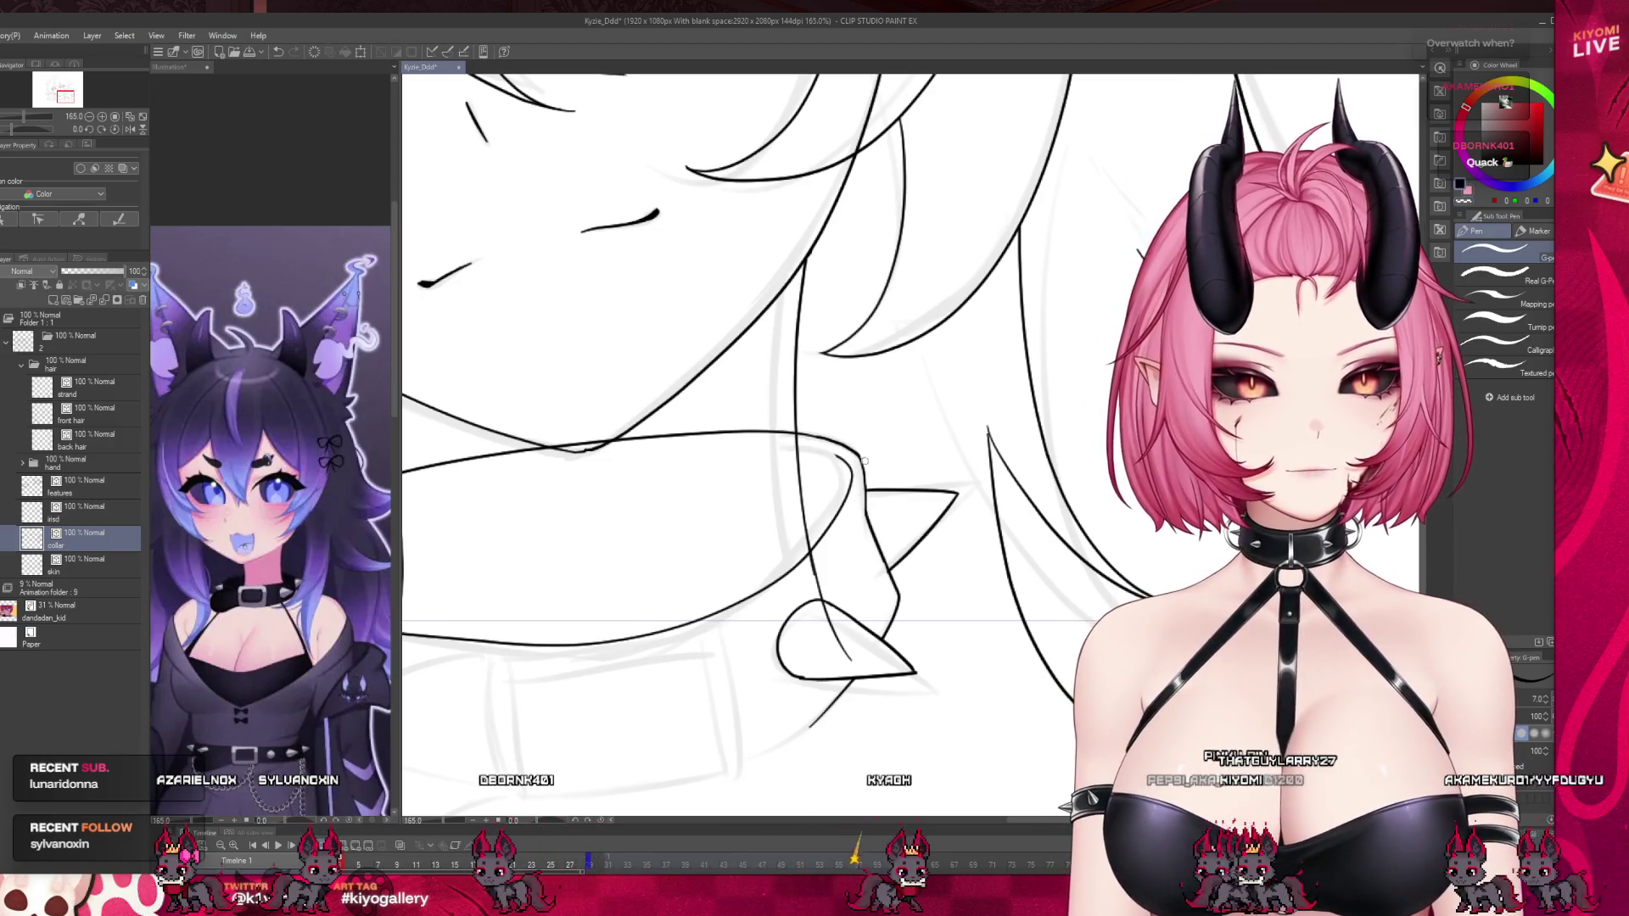
# Try a short ink stroke on the collar's lower left, redrawing it lower and then angled.
pyautogui.scroll(-4, 901, 410)
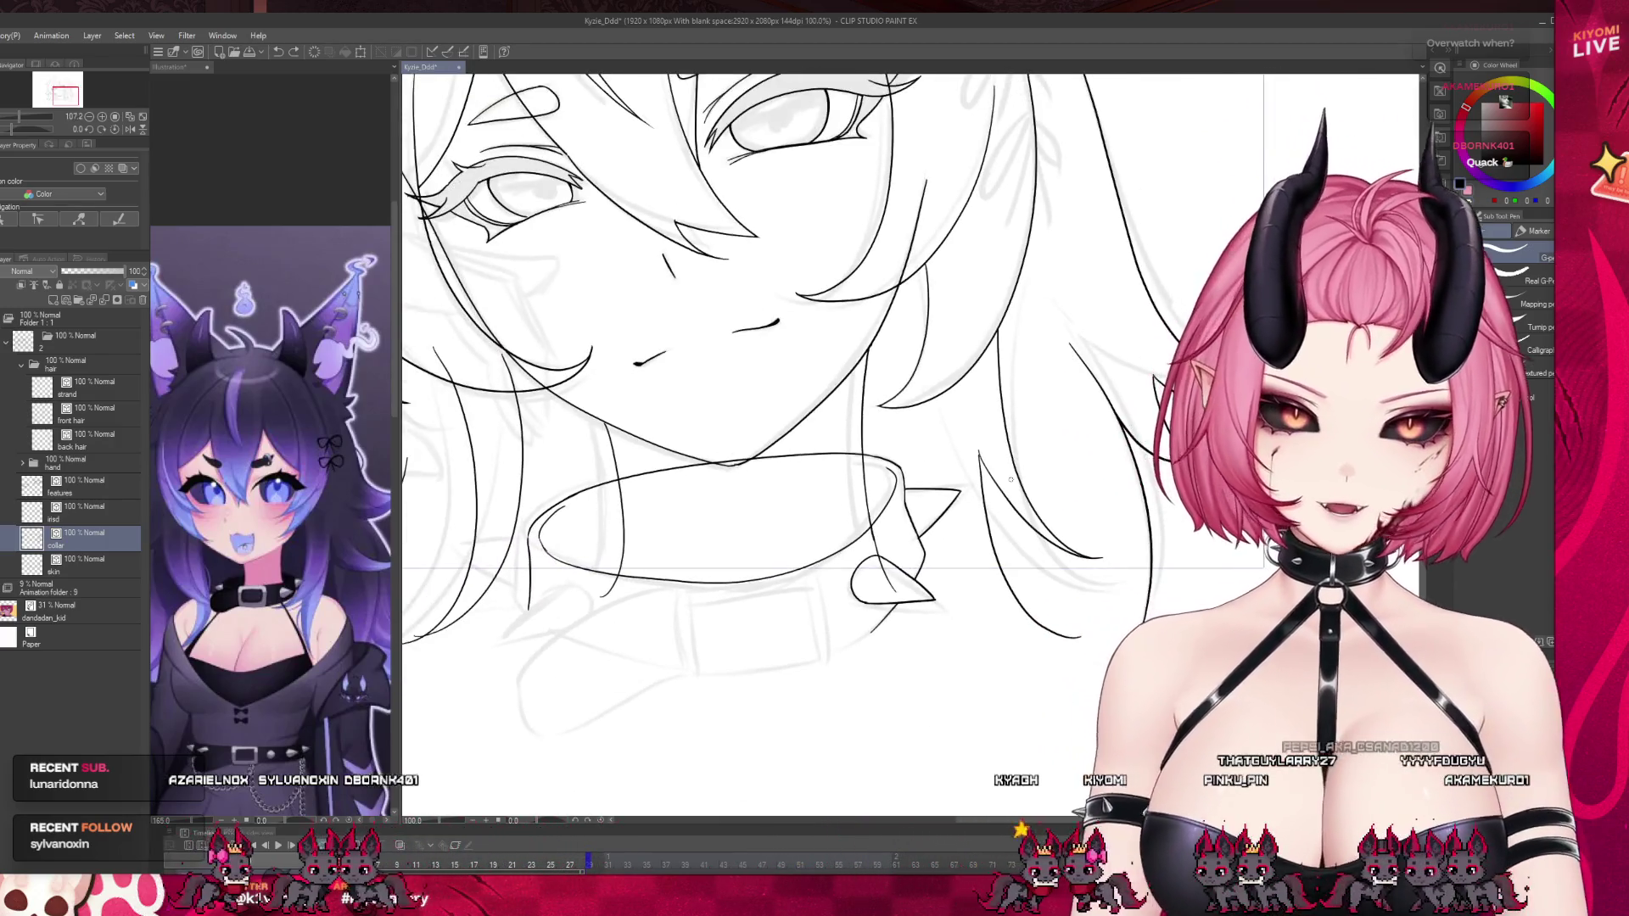
pyautogui.scroll(-2, 514, 544)
pyautogui.scroll(6, 551, 534)
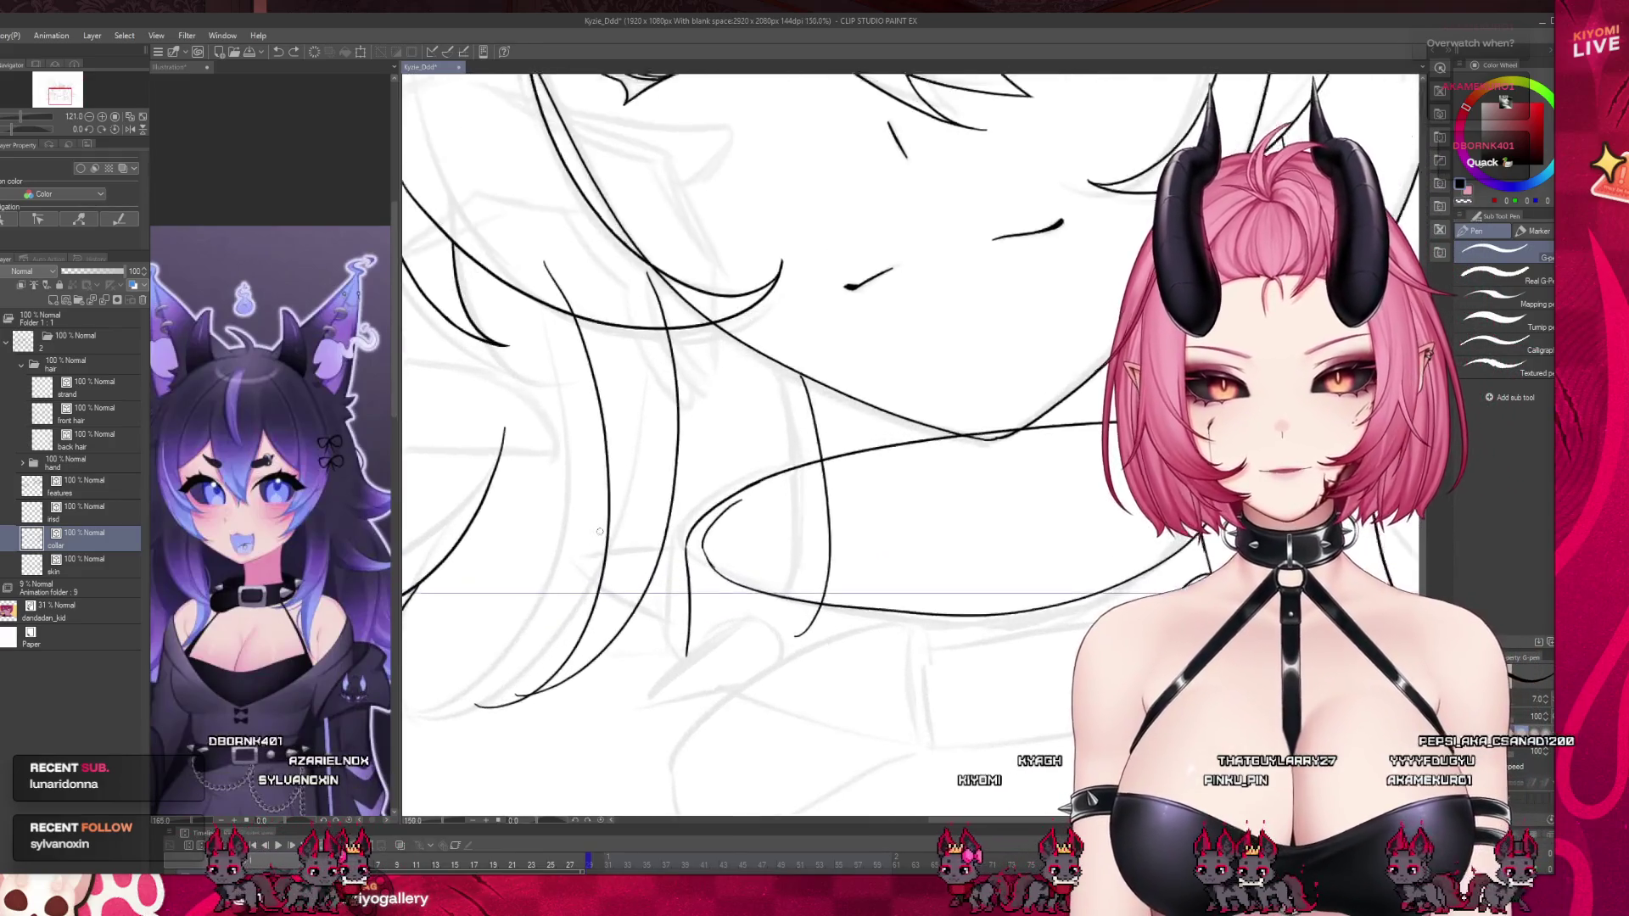
pyautogui.moveTo(598, 574); pyautogui.dragTo(715, 558)
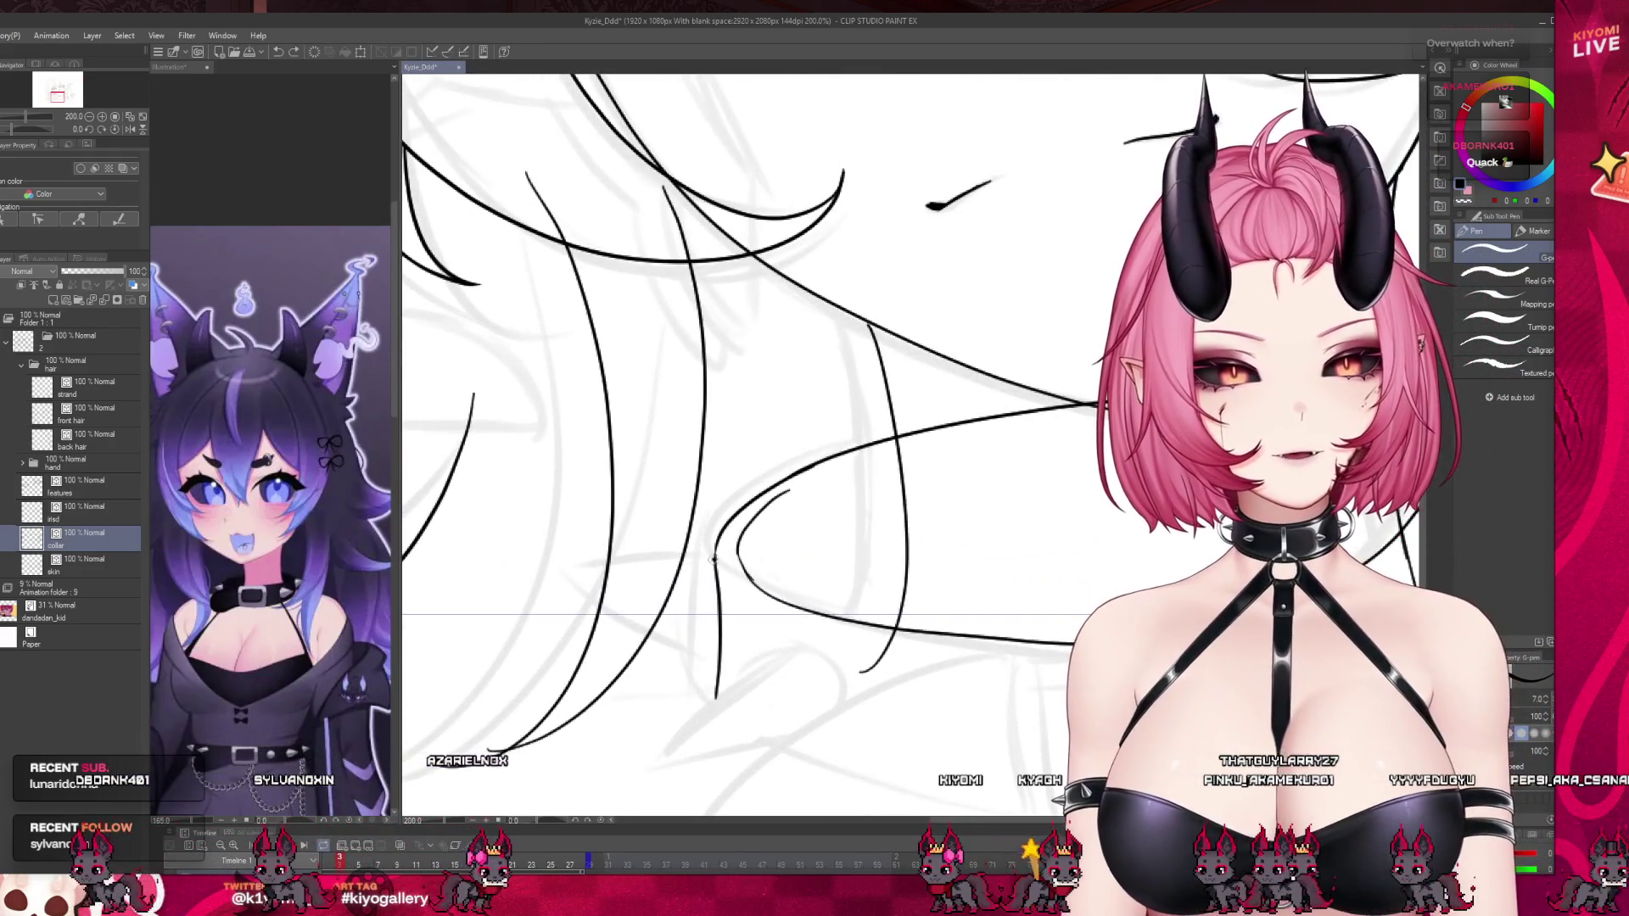
pyautogui.hotkey('ctrl', 'z')
pyautogui.moveTo(717, 566)
pyautogui.mouseDown()
pyautogui.moveTo(598, 591)
pyautogui.moveTo(721, 655)
pyautogui.mouseUp()
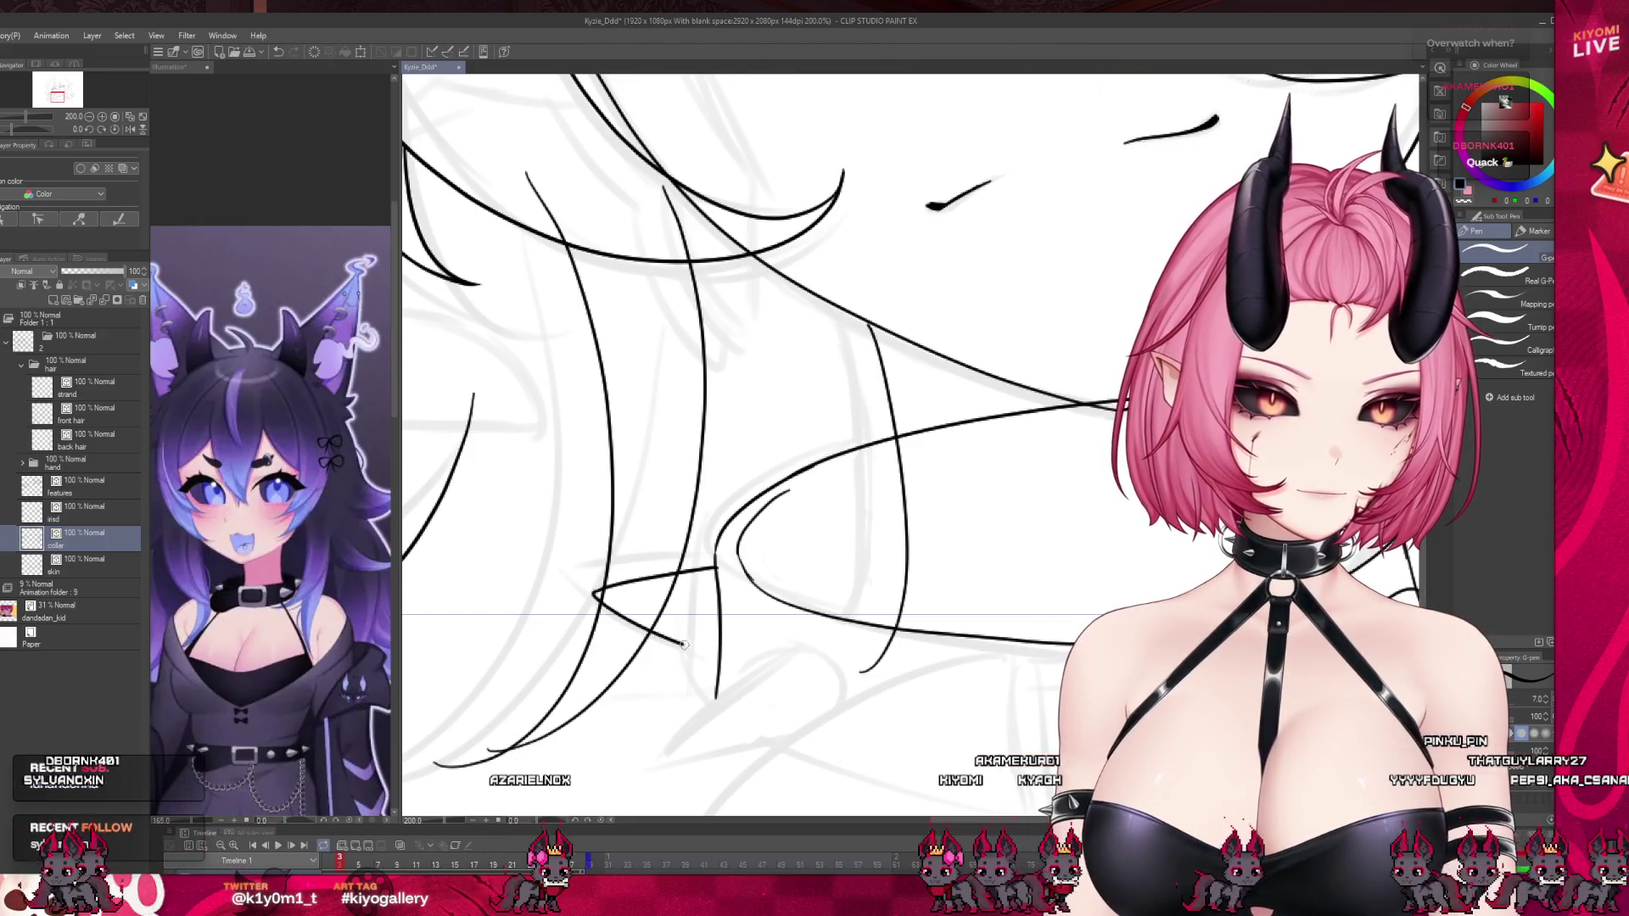
pyautogui.hotkey('ctrl', 'z')
pyautogui.hotkey('ctrl', 'z')
pyautogui.moveTo(717, 566); pyautogui.dragTo(582, 617)
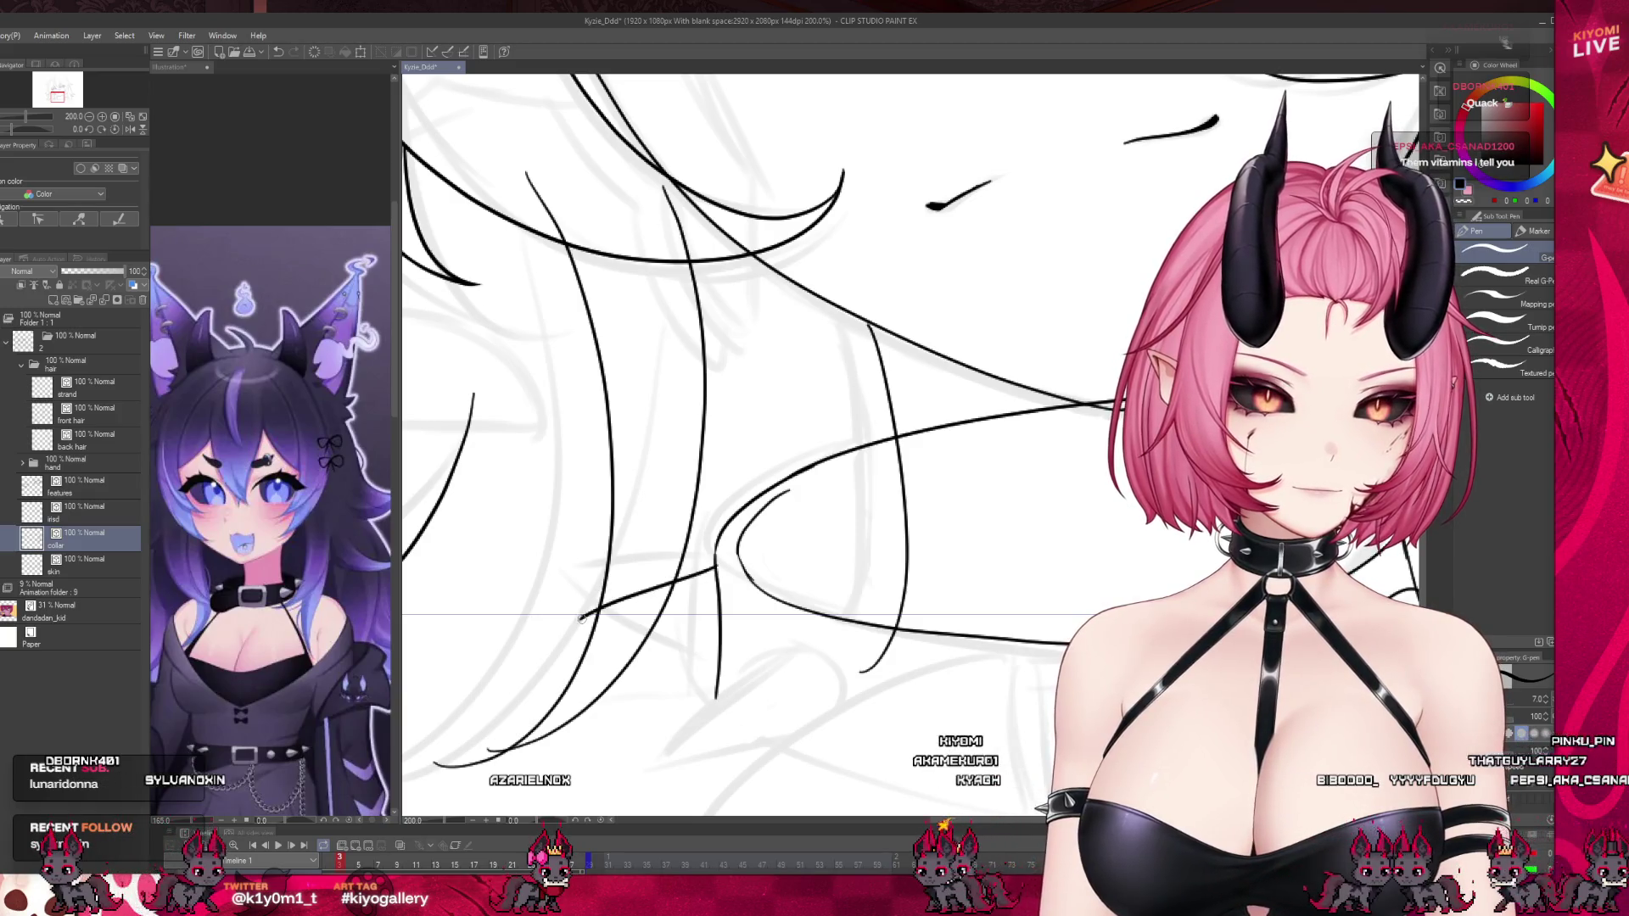
# Undo the rejected attempts and draw the final short collar stroke running down-left.
pyautogui.scroll(-2, 590, 602)
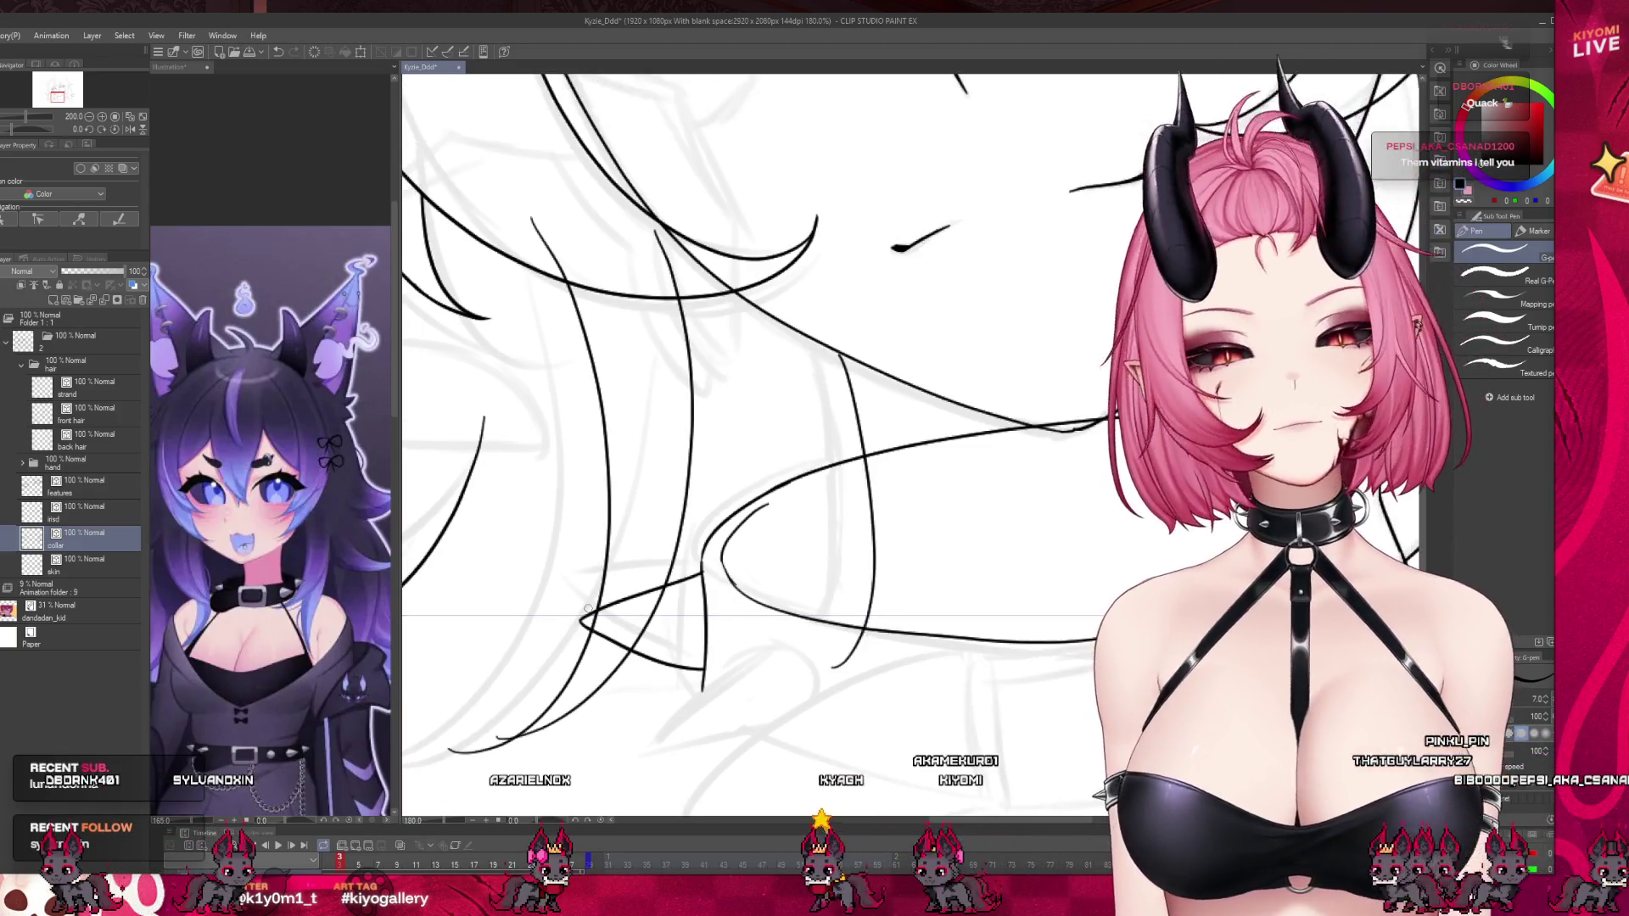
pyautogui.hotkey('ctrl', 'z')
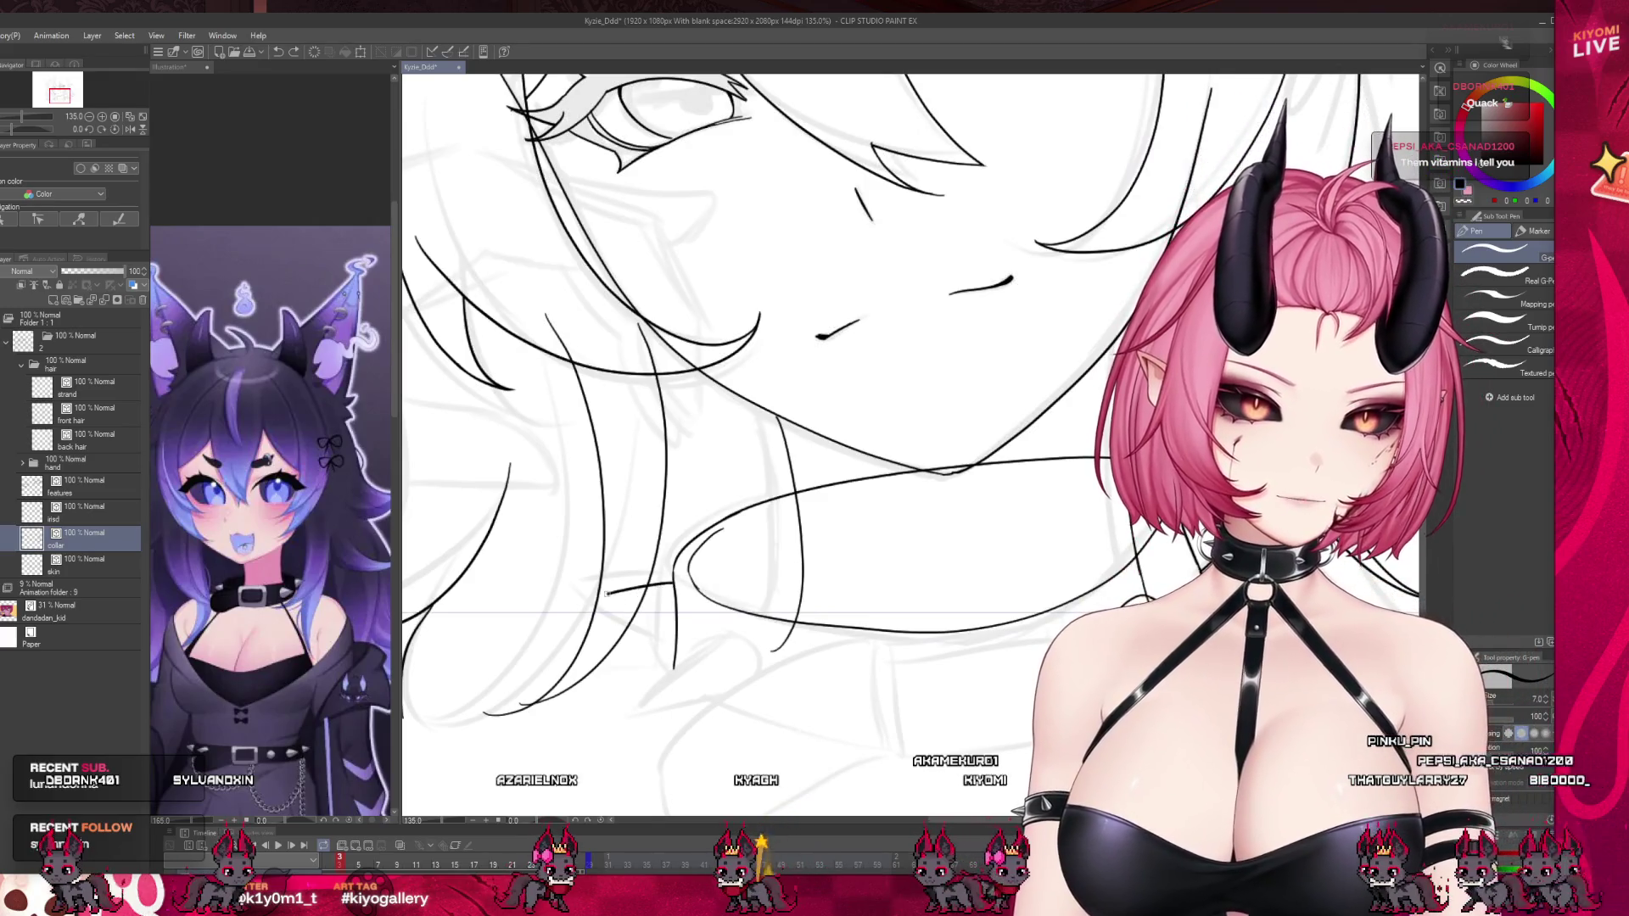
pyautogui.hotkey('ctrl', 'z')
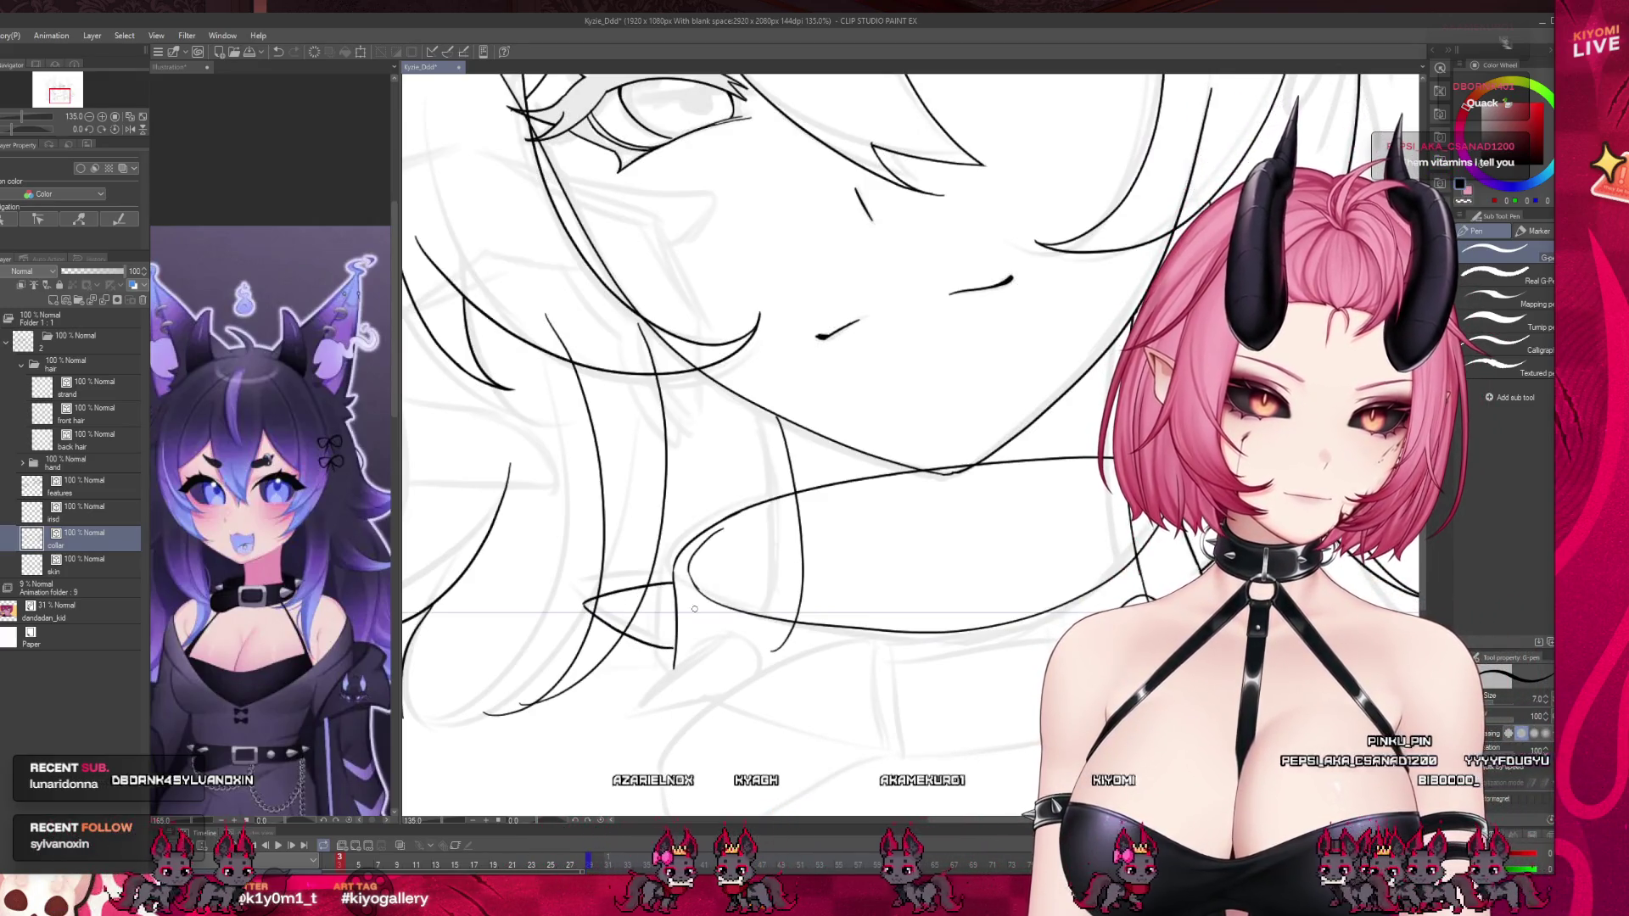
pyautogui.moveTo(672, 581); pyautogui.dragTo(594, 607)
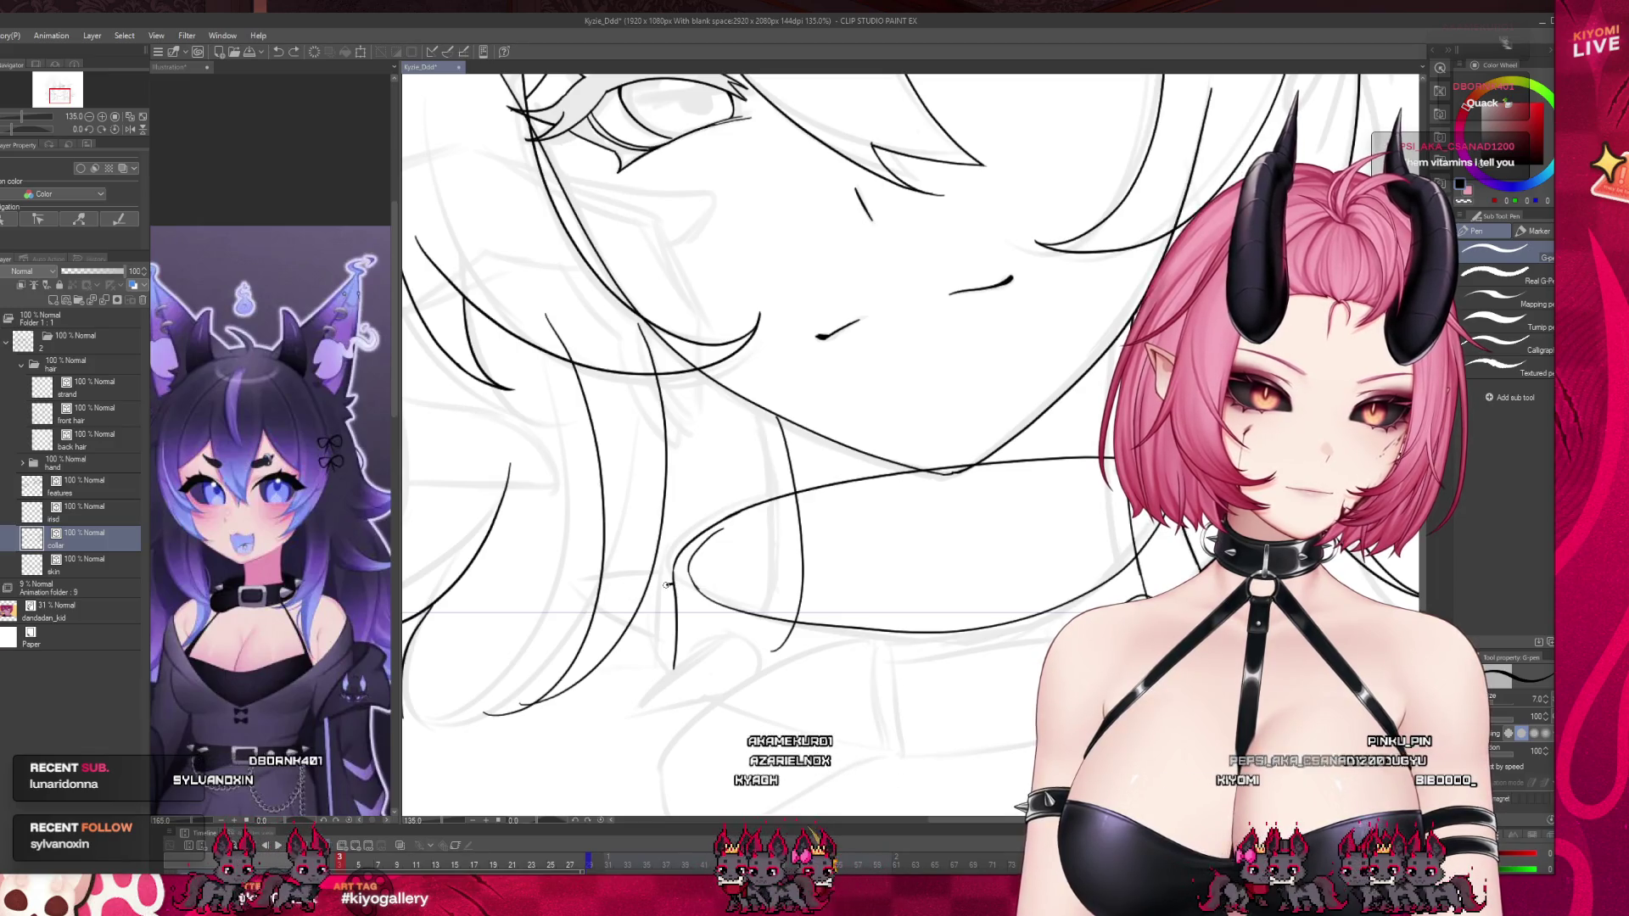
pyautogui.hotkey('ctrl', 'z')
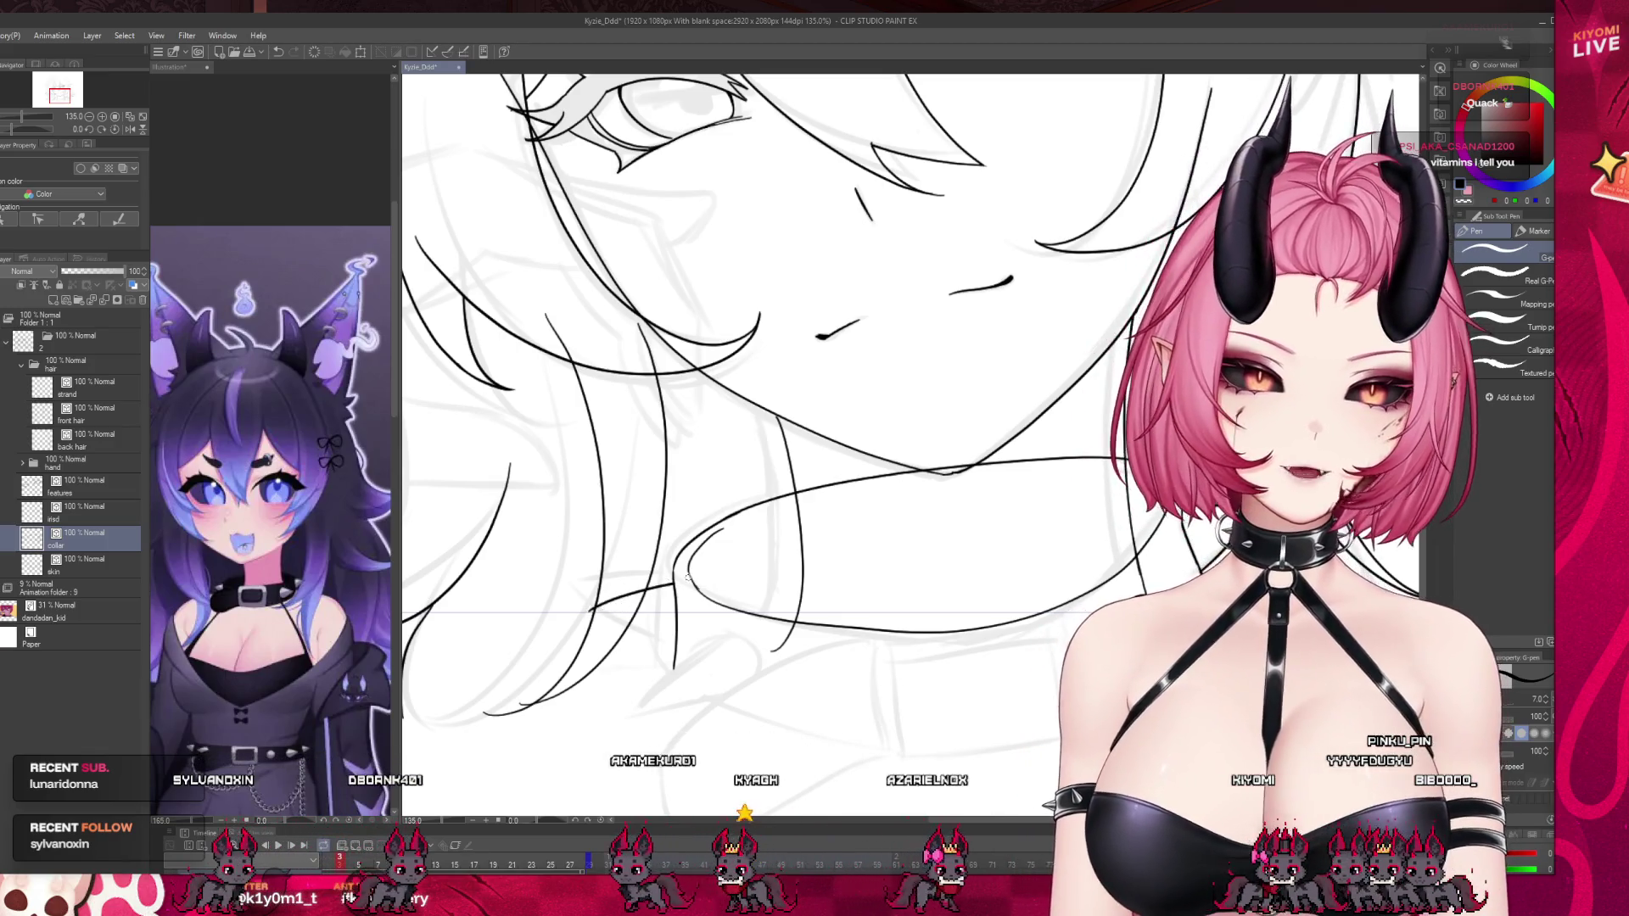
pyautogui.moveTo(673, 584); pyautogui.dragTo(579, 618)
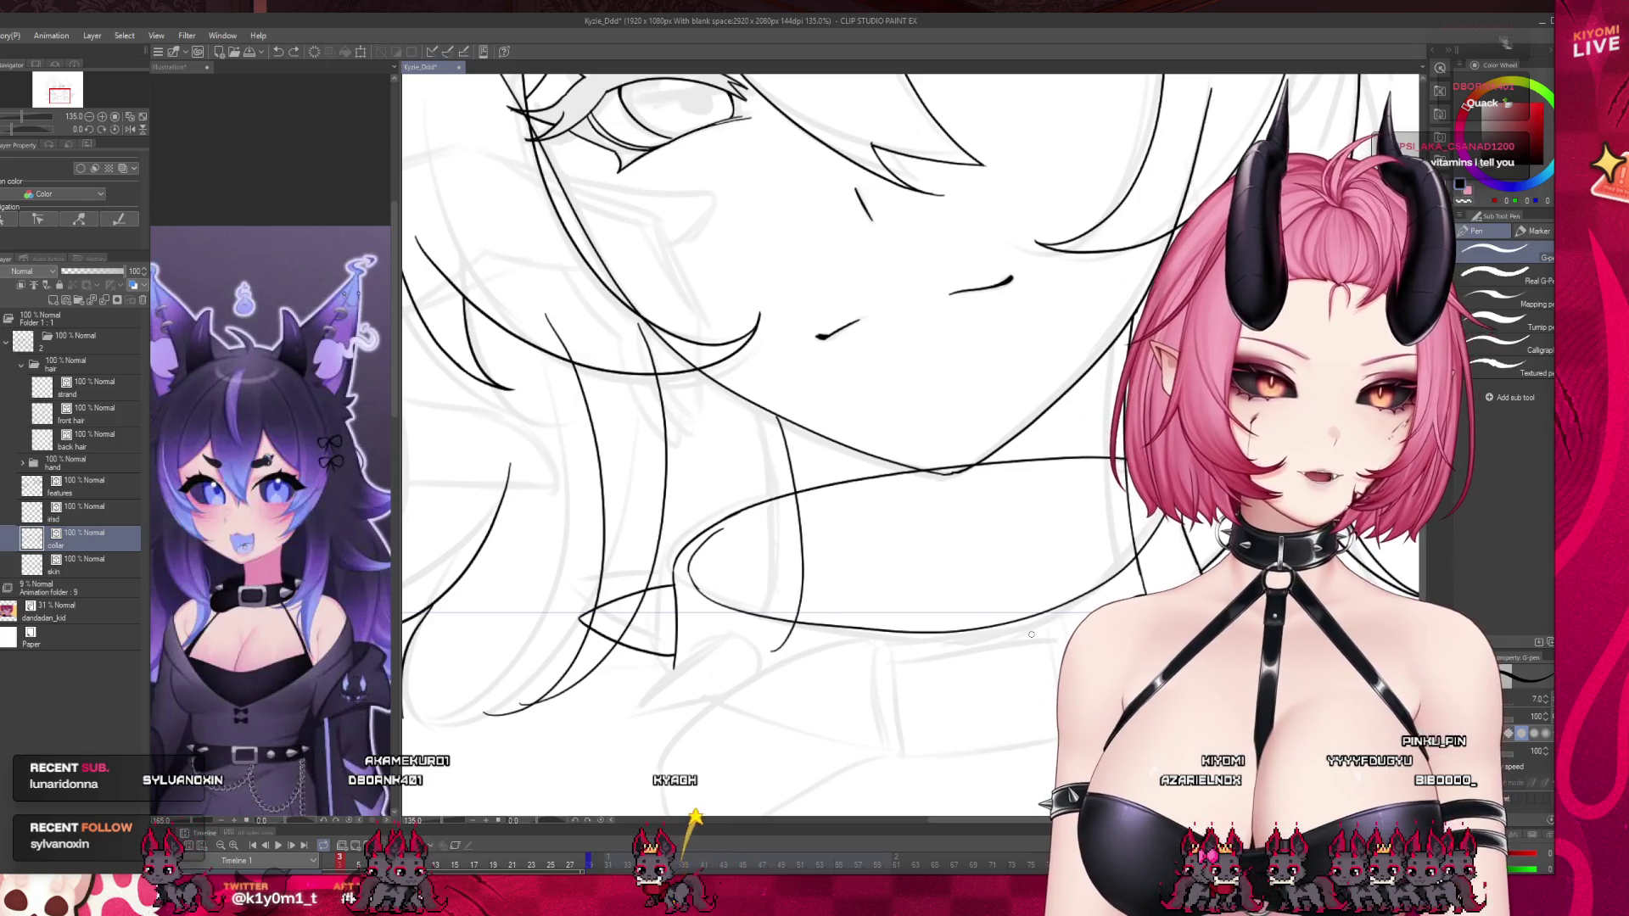
pyautogui.scroll(3, 888, 561)
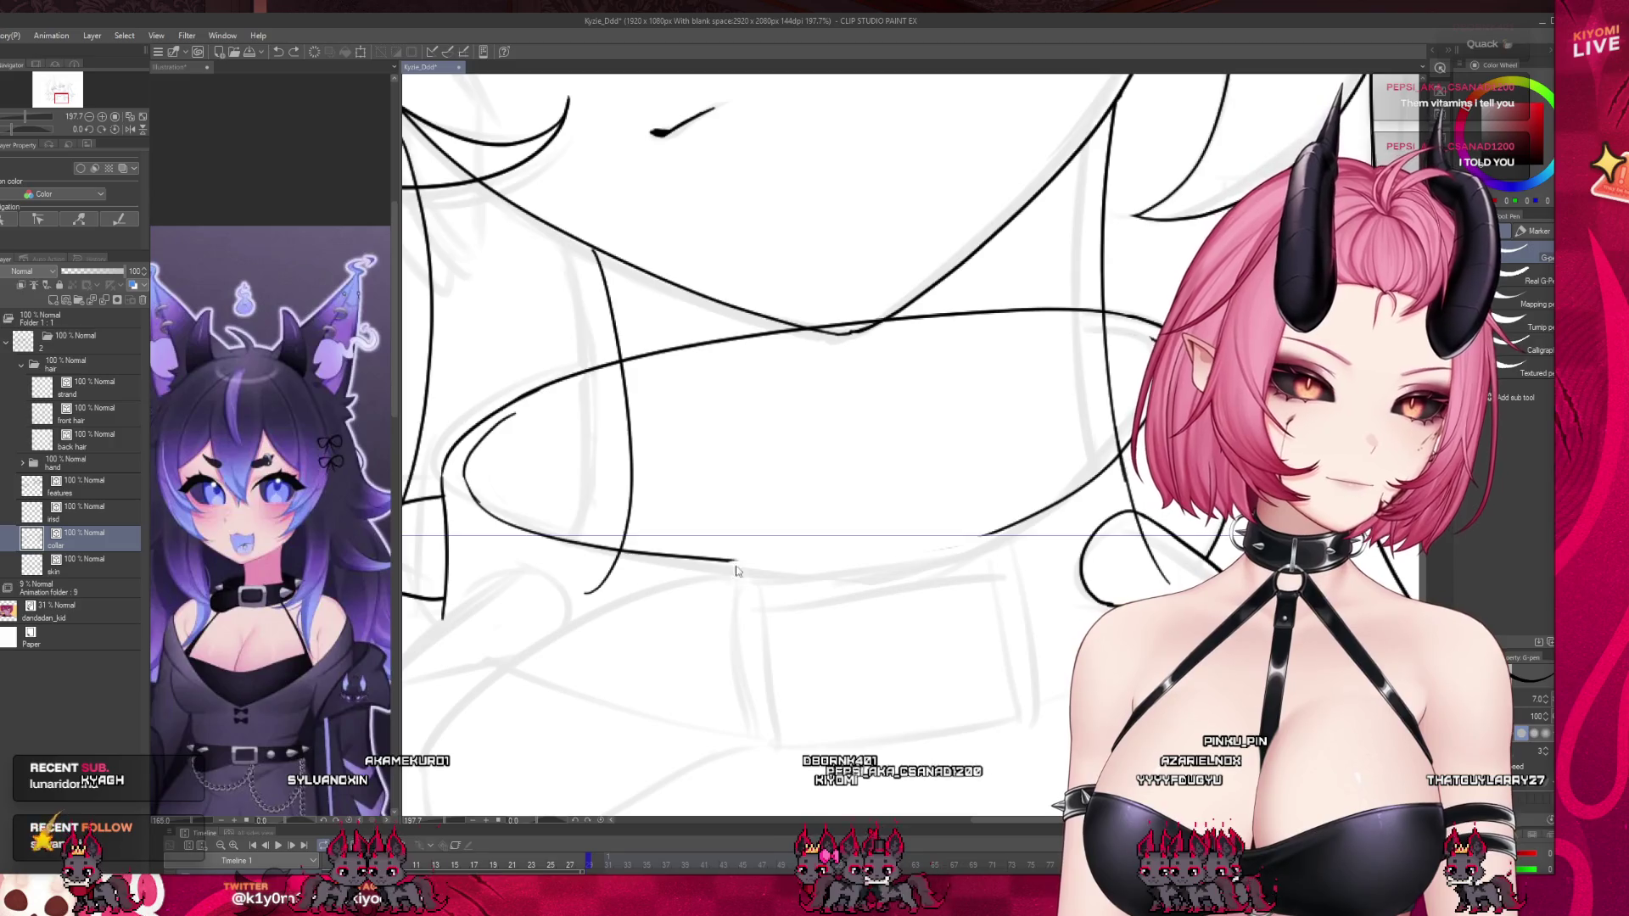
# Ink the left tab's two side lines under the collar and close its top.
pyautogui.moveTo(733, 565)
pyautogui.mouseDown()
pyautogui.moveTo(746, 721)
pyautogui.moveTo(785, 754)
pyautogui.mouseUp()
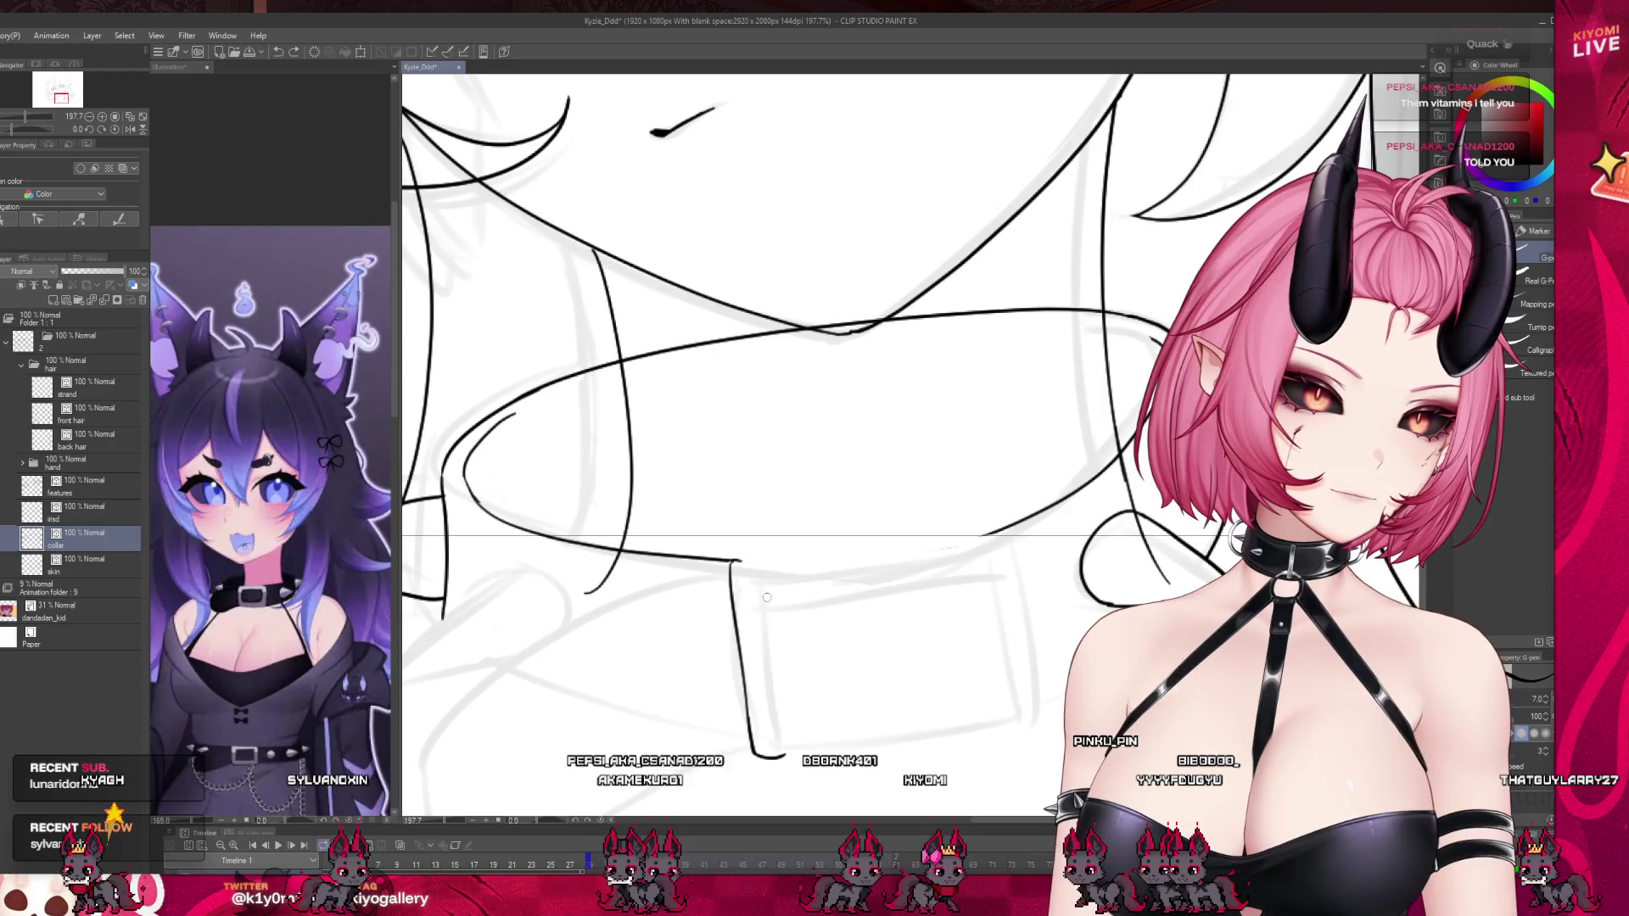
pyautogui.moveTo(768, 598); pyautogui.dragTo(782, 746)
pyautogui.moveTo(740, 561); pyautogui.dragTo(759, 564)
pyautogui.hotkey('ctrl', 'z')
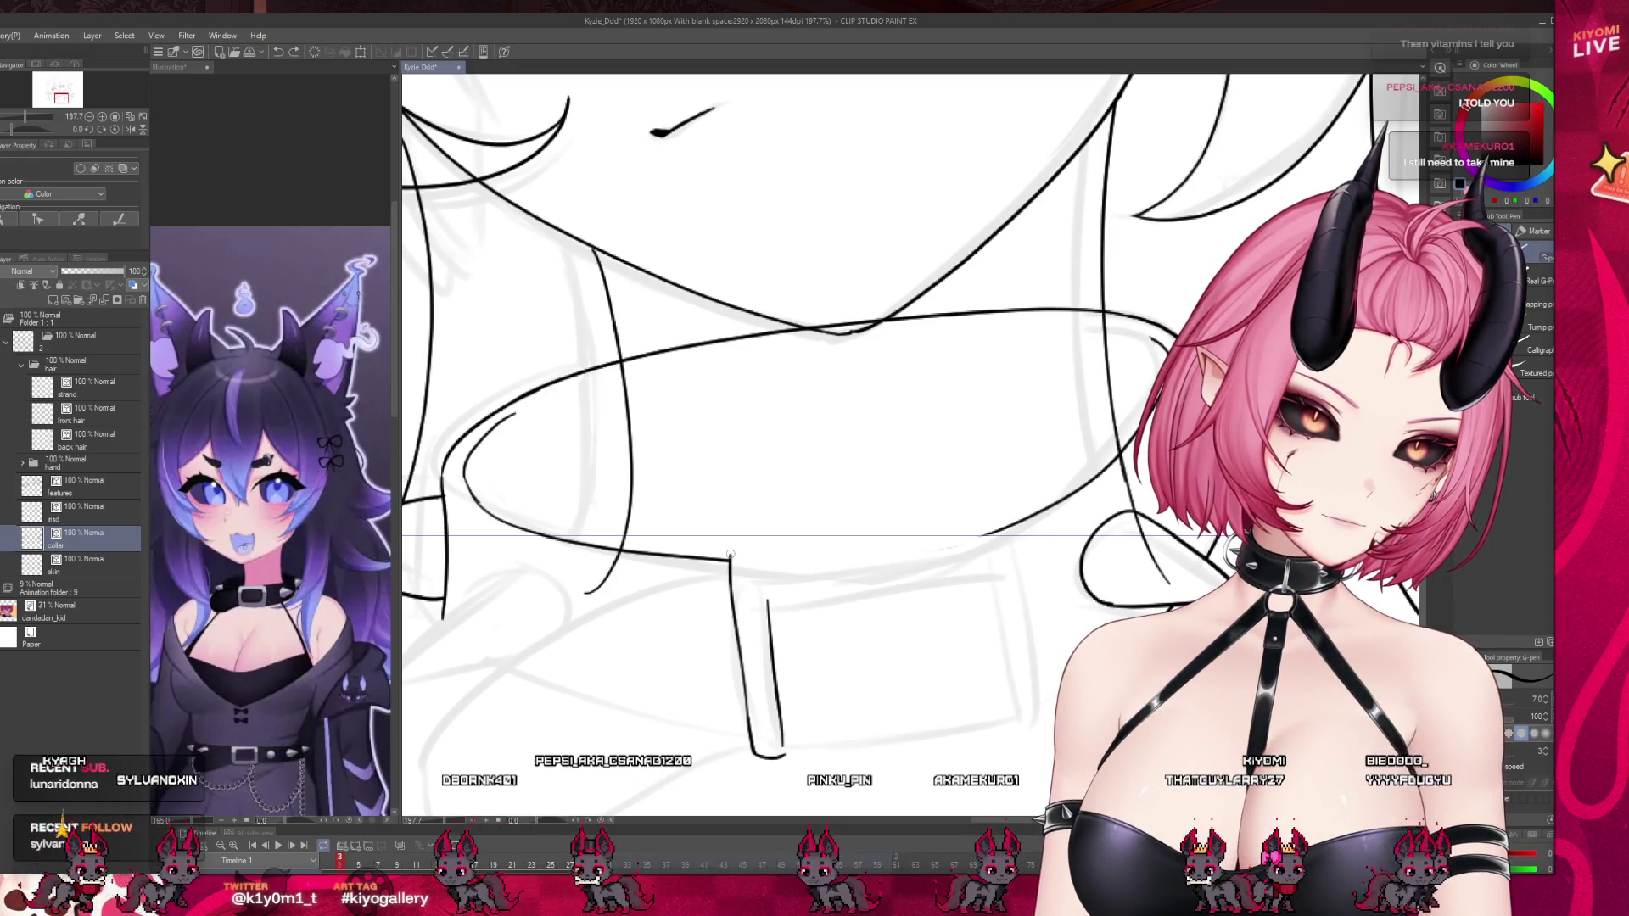
pyautogui.moveTo(729, 555); pyautogui.dragTo(767, 600)
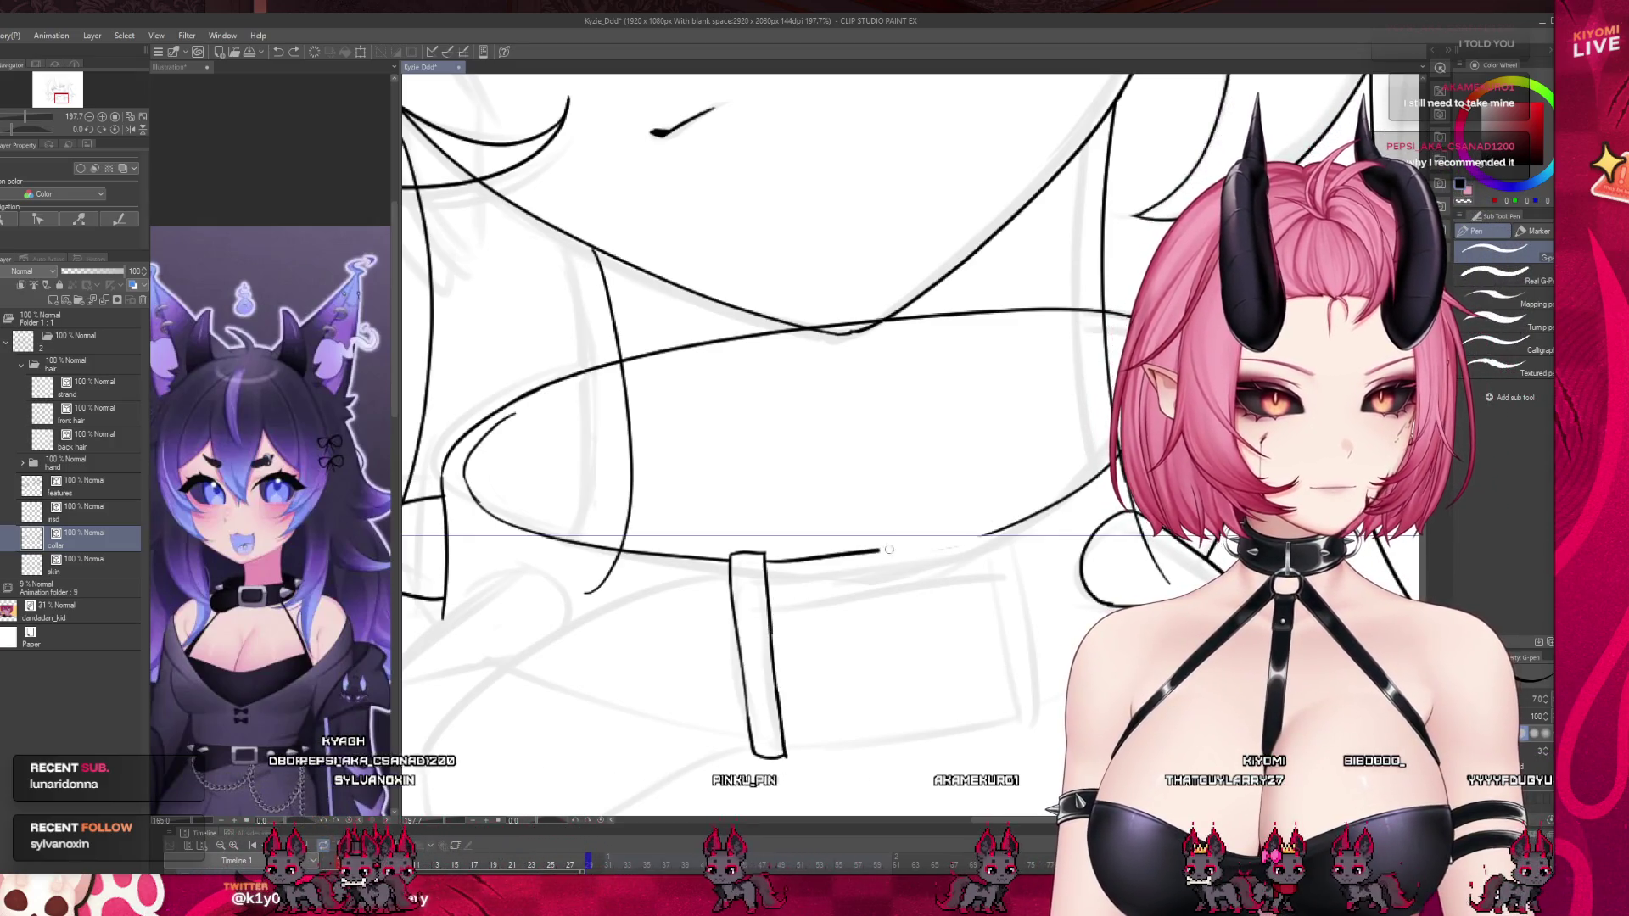
# Extend the collar's lower edge to the right and close the right tab's bottom.
pyautogui.moveTo(768, 563); pyautogui.dragTo(984, 536)
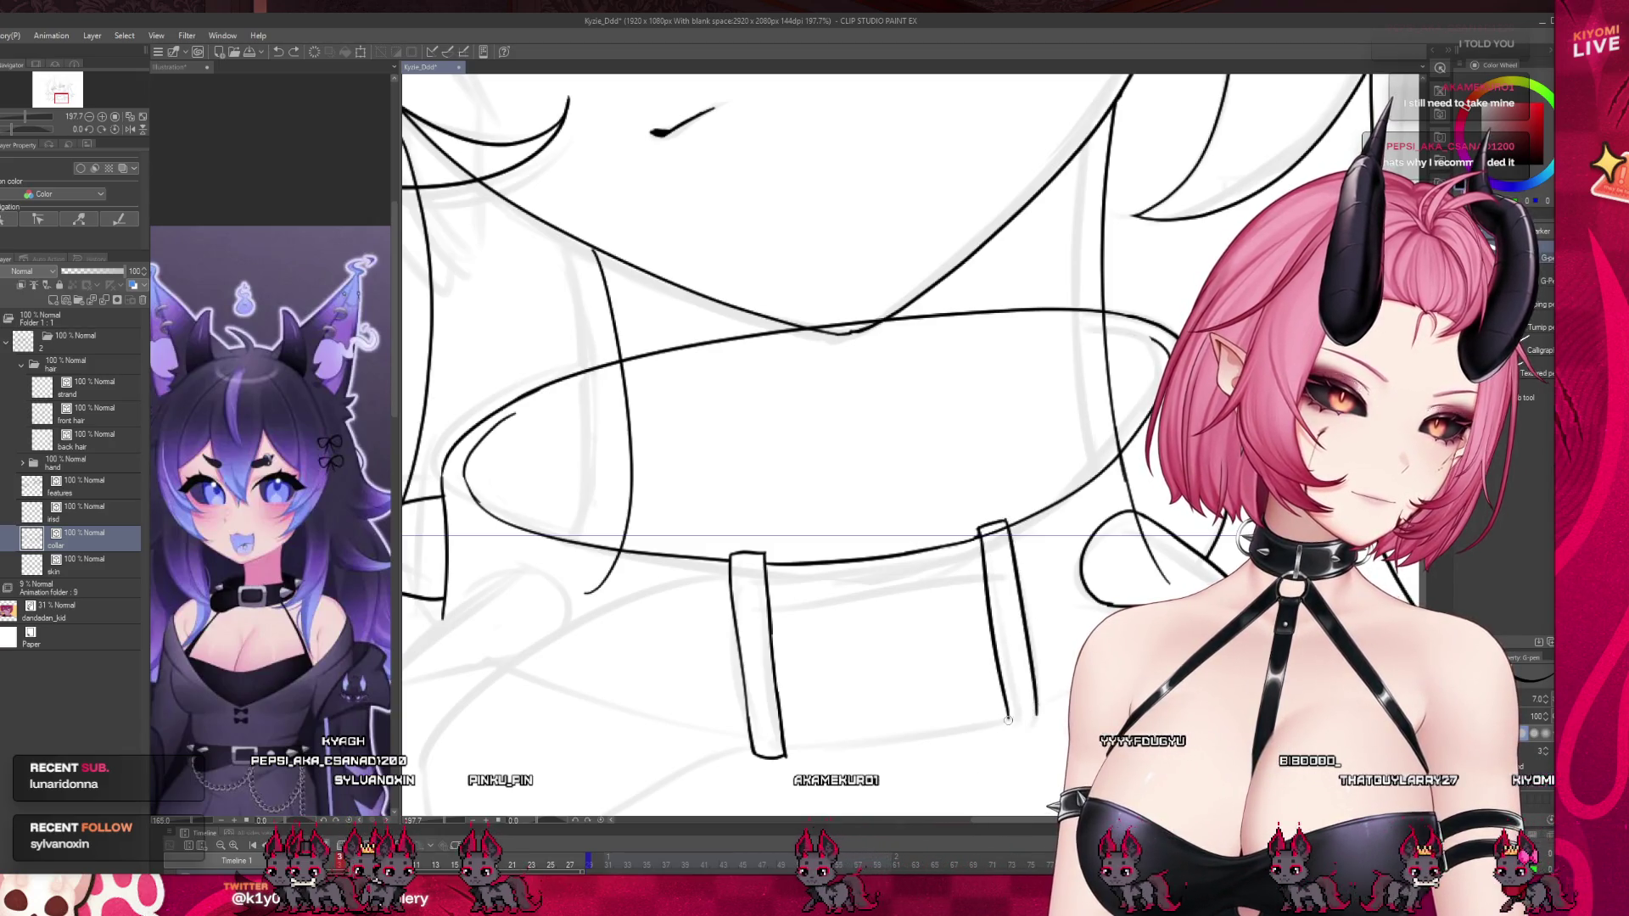
pyautogui.moveTo(1009, 717); pyautogui.dragTo(1036, 708)
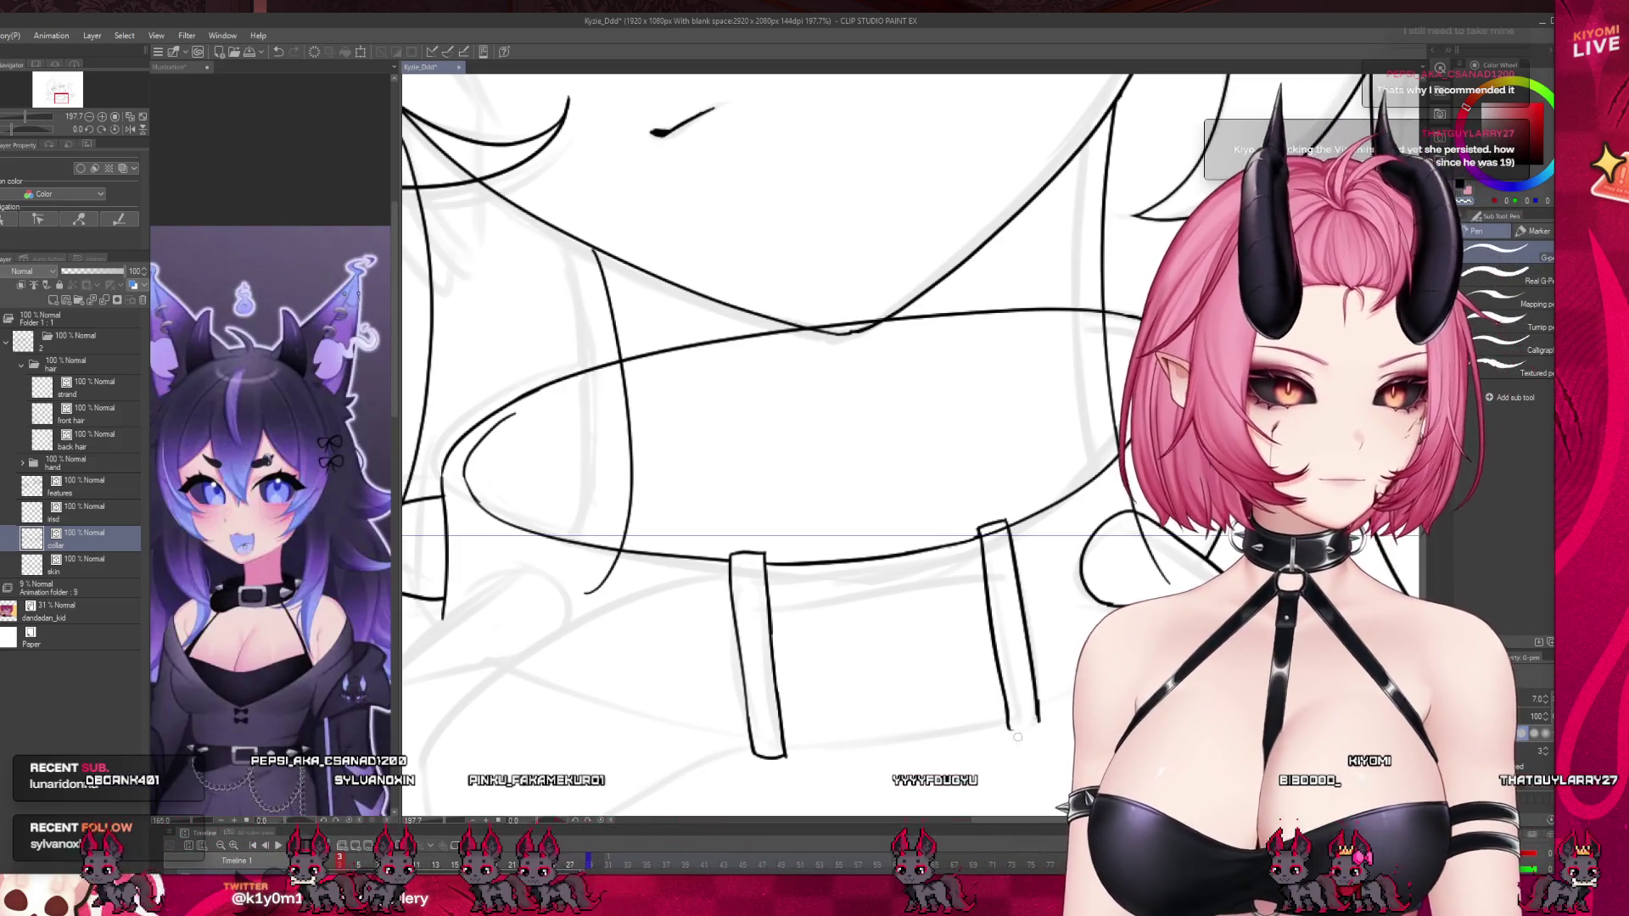
pyautogui.moveTo(1008, 727); pyautogui.dragTo(1038, 719)
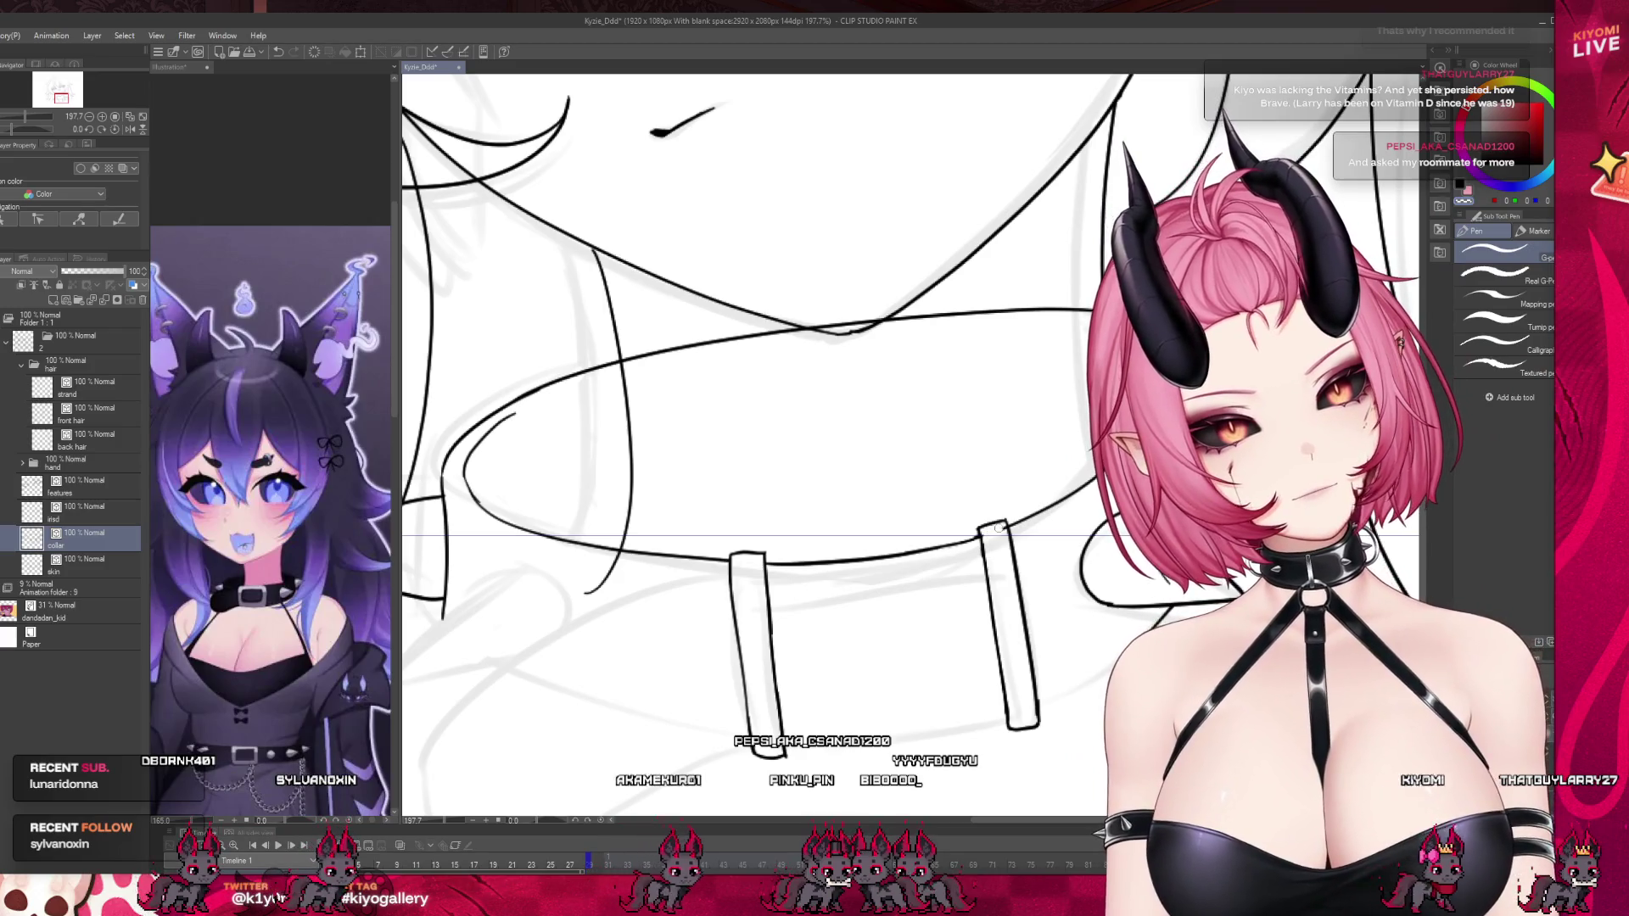
pyautogui.scroll(-3, 743, 655)
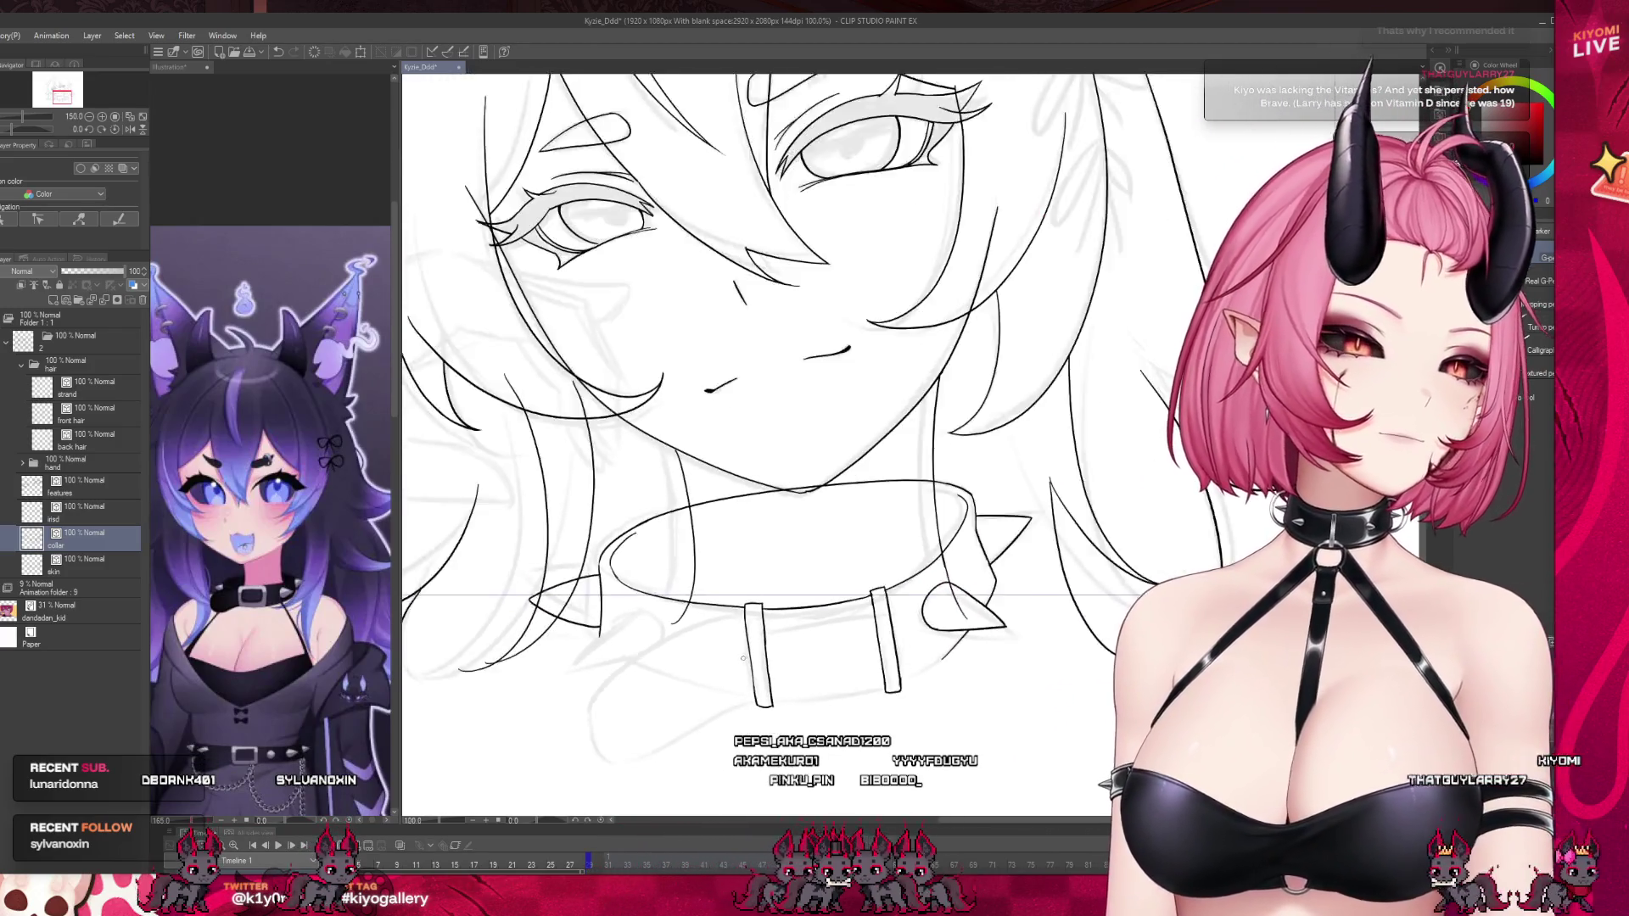
pyautogui.scroll(-2, 744, 655)
pyautogui.scroll(2, 754, 647)
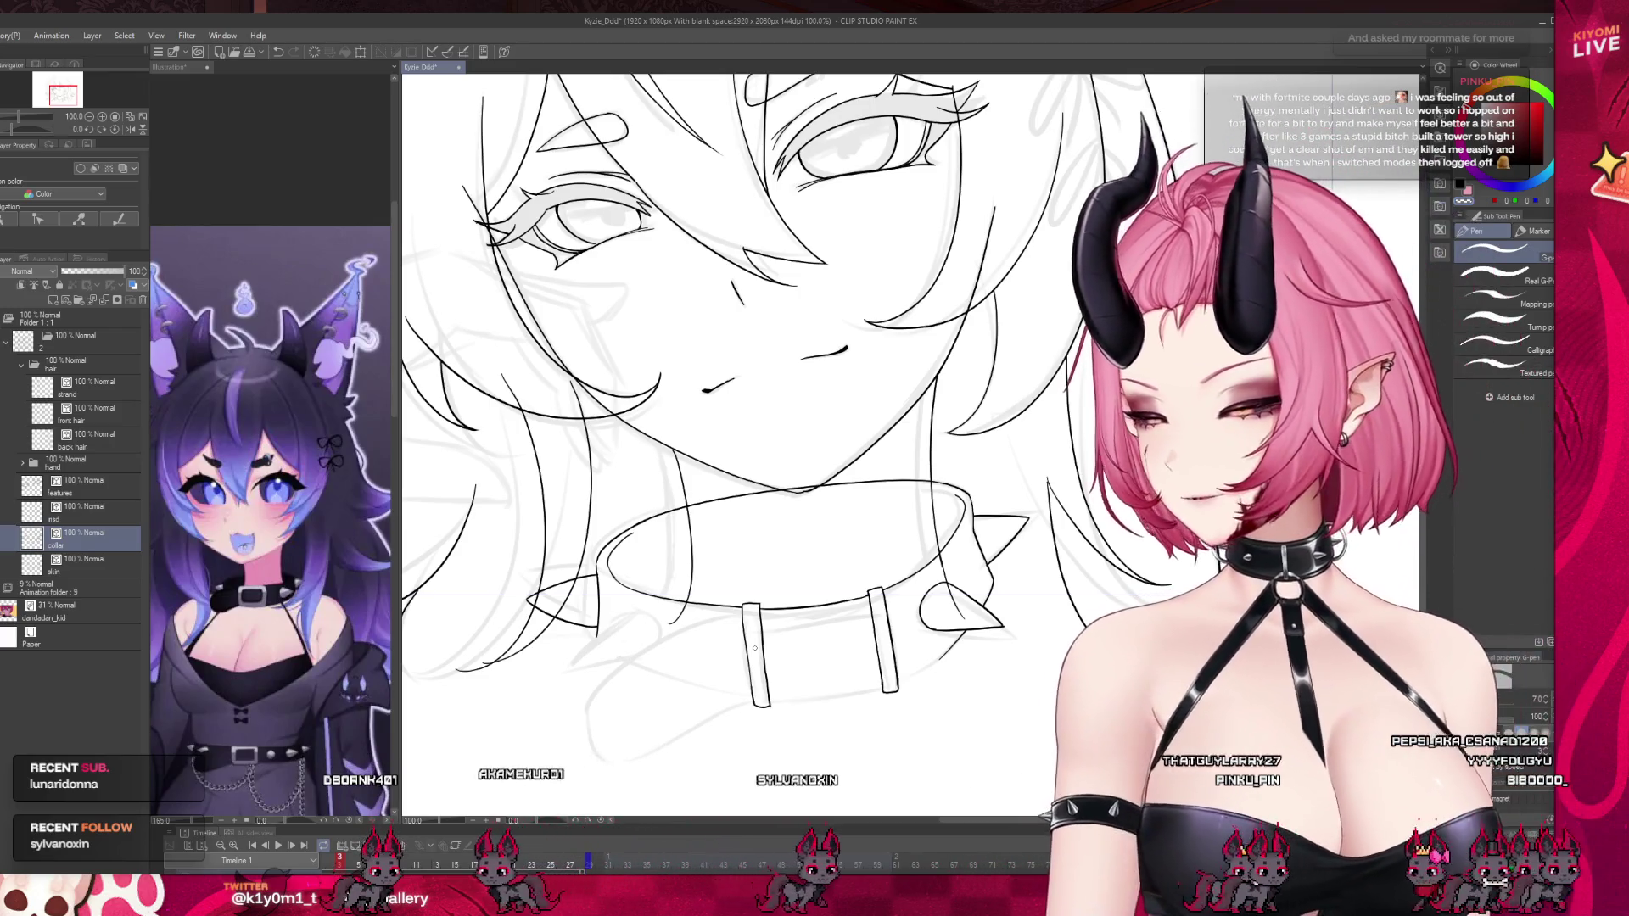
pyautogui.scroll(5, 772, 644)
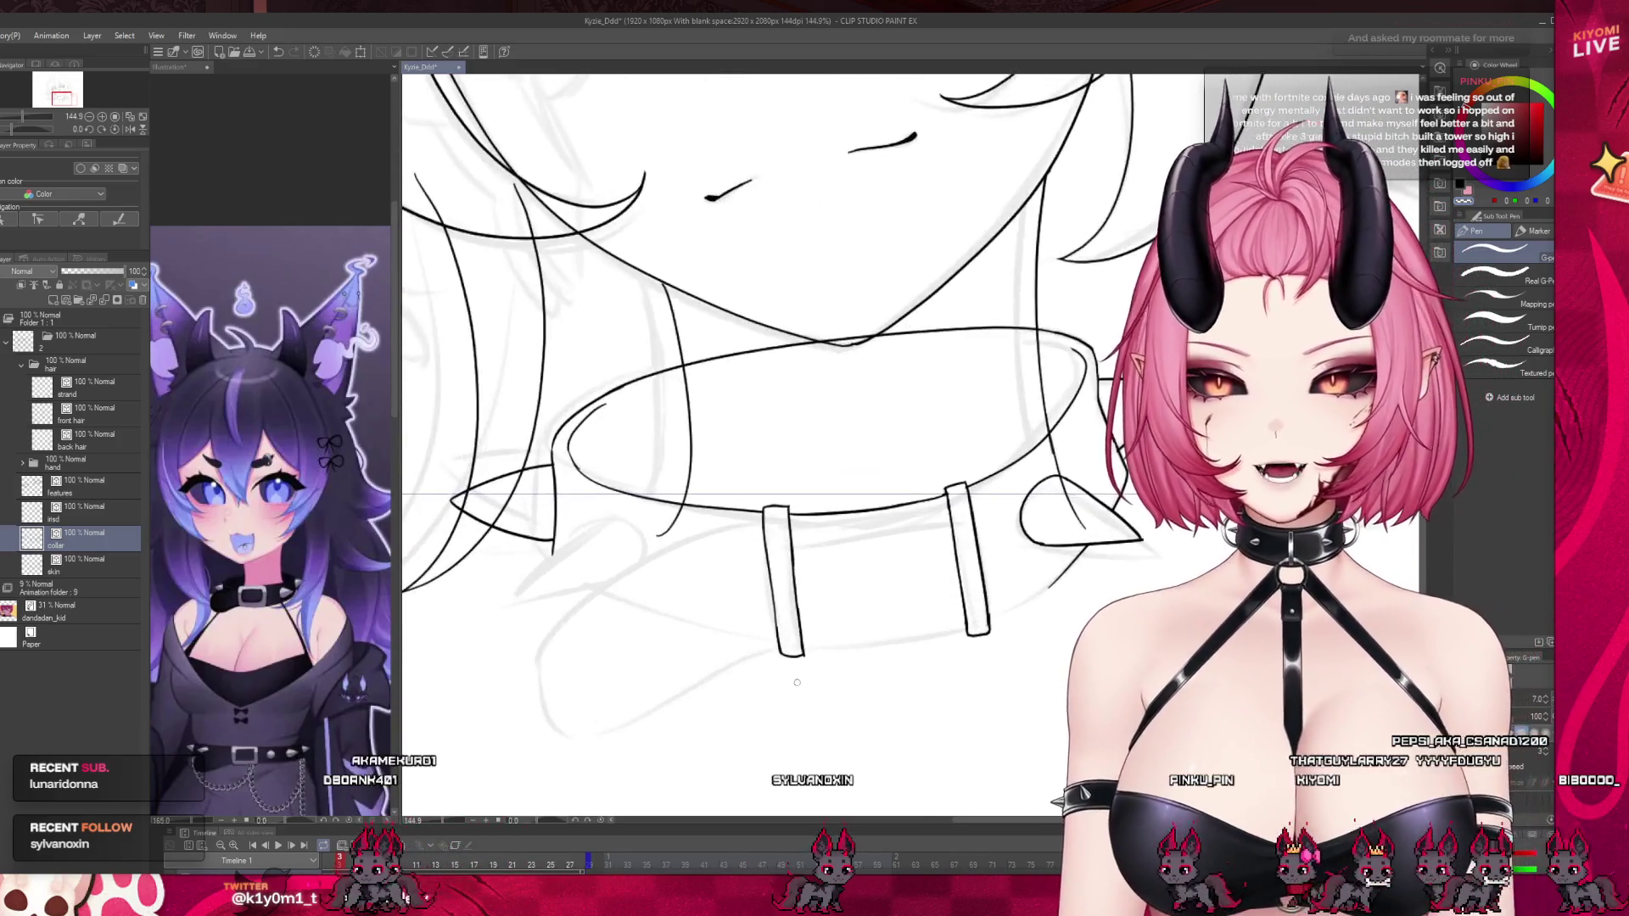
# Draw the line joining the two tabs' bottoms and the strap edge down to the right tab.
pyautogui.moveTo(802, 646); pyautogui.dragTo(986, 623)
pyautogui.hotkey('ctrl', 'z')
pyautogui.hotkey('ctrl', 'z')
pyautogui.moveTo(802, 647); pyautogui.dragTo(986, 624)
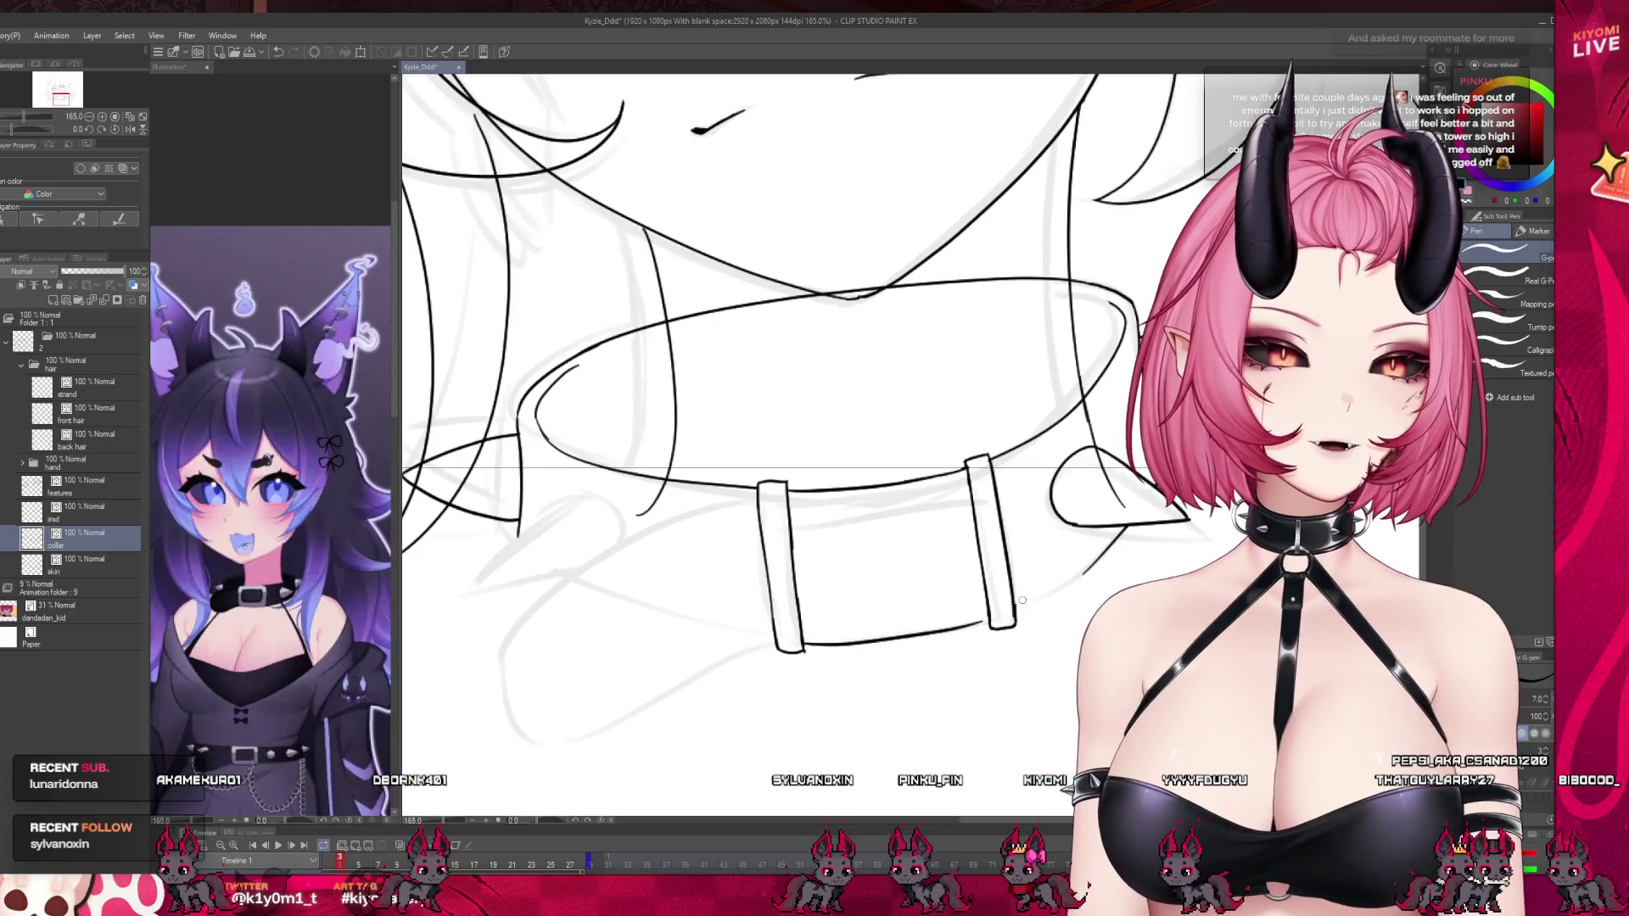
pyautogui.moveTo(1092, 564); pyautogui.dragTo(1017, 609)
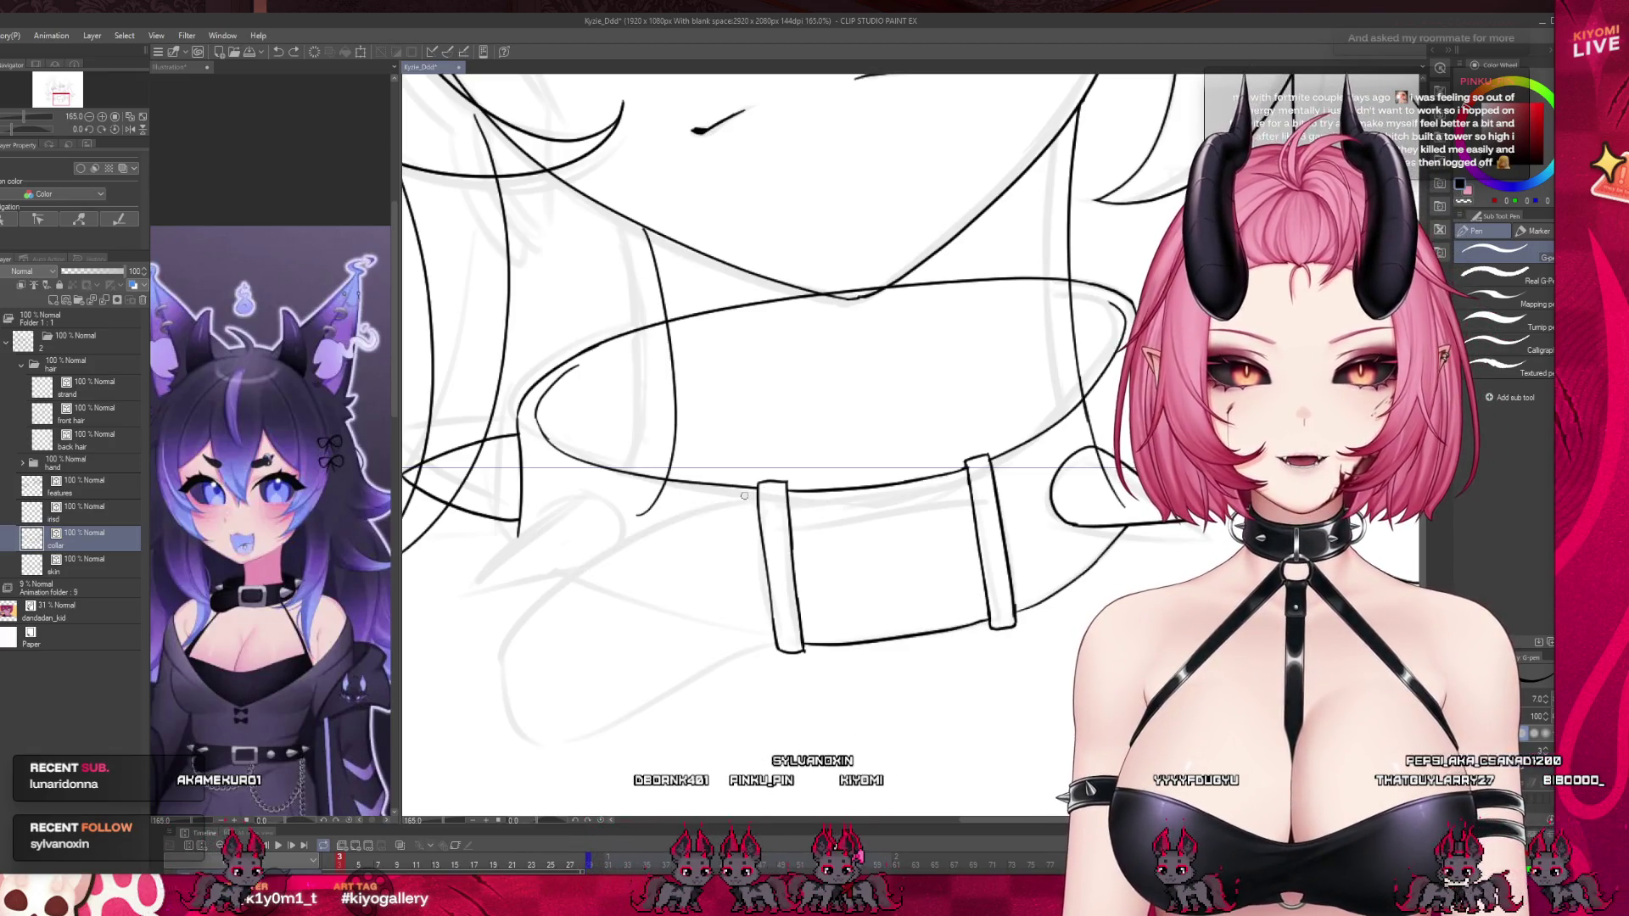
# Draw the strap end curving down-left and close its bottom edge.
pyautogui.moveTo(752, 492); pyautogui.dragTo(519, 644)
pyautogui.hotkey('ctrl', 'z')
pyautogui.moveTo(751, 492); pyautogui.dragTo(519, 646)
pyautogui.hotkey('ctrl', 'z')
pyautogui.hotkey('ctrl', 'z')
pyautogui.moveTo(752, 491)
pyautogui.mouseDown()
pyautogui.moveTo(524, 703)
pyautogui.moveTo(594, 745)
pyautogui.moveTo(753, 646)
pyautogui.moveTo(641, 693)
pyautogui.mouseUp()
pyautogui.hotkey('ctrl', 'z')
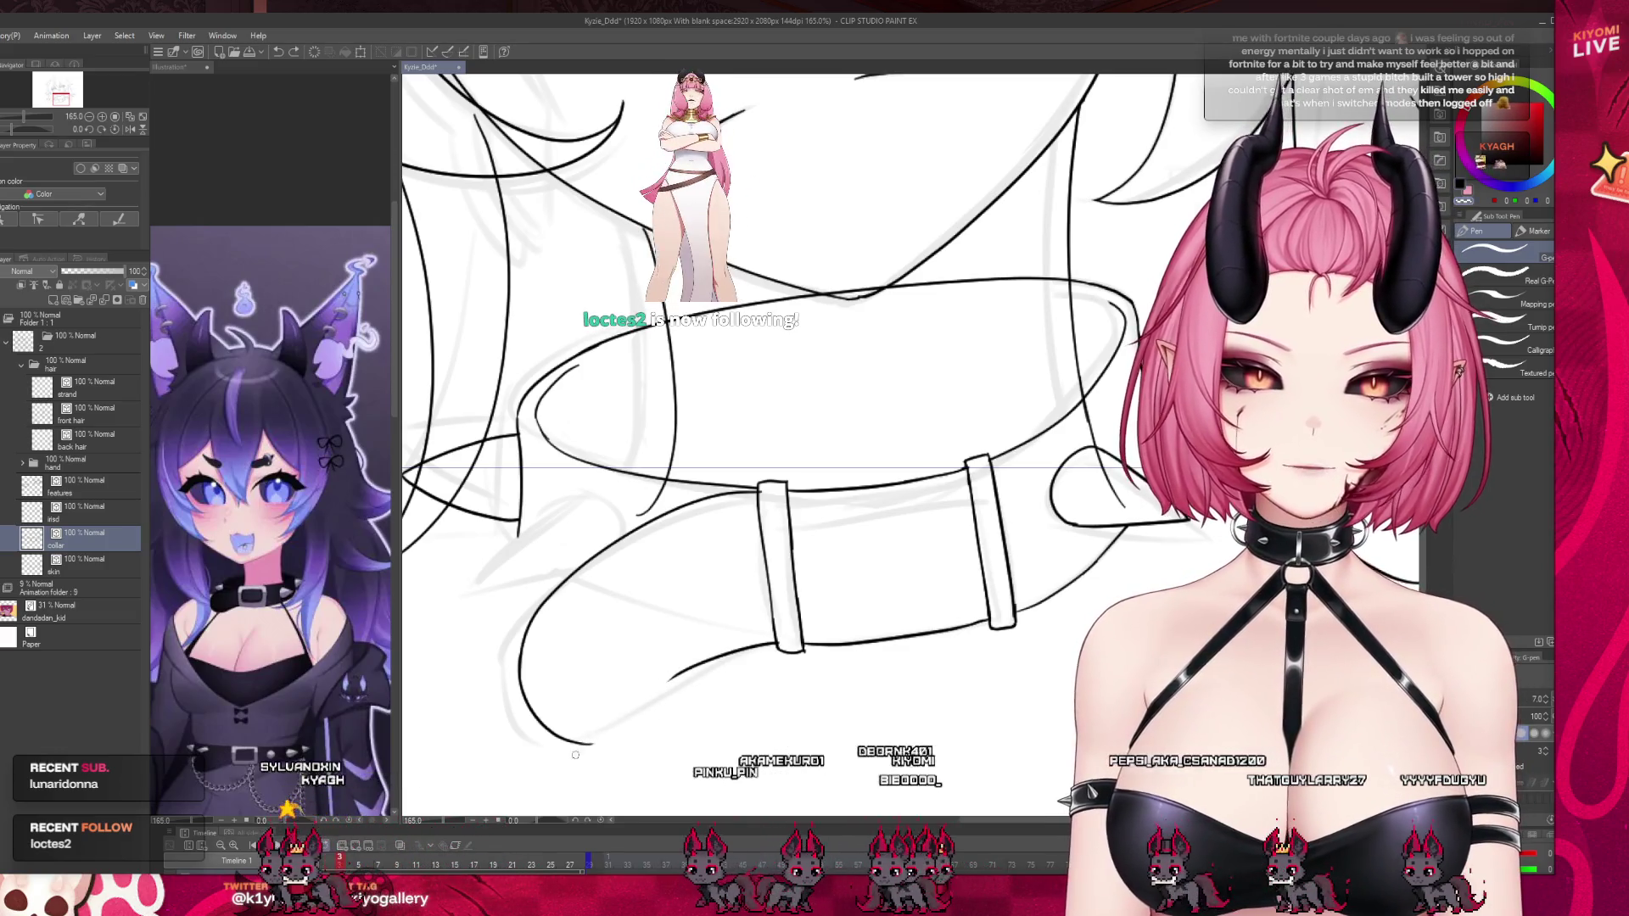
pyautogui.moveTo(562, 741); pyautogui.dragTo(652, 693)
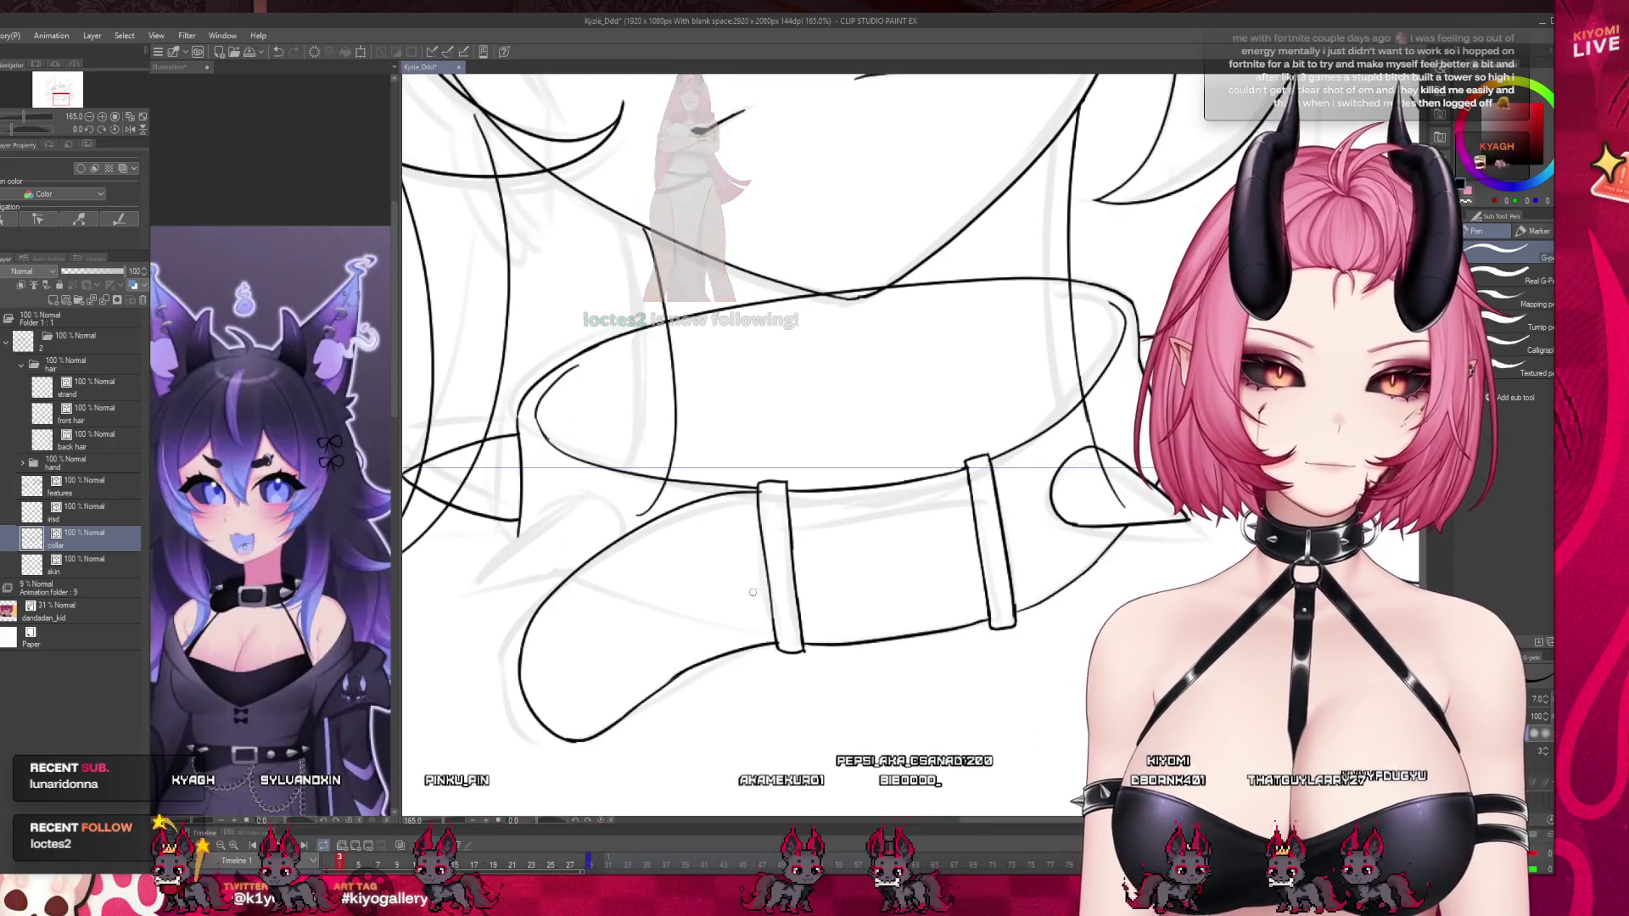
pyautogui.scroll(-3, 703, 585)
pyautogui.scroll(4, 699, 581)
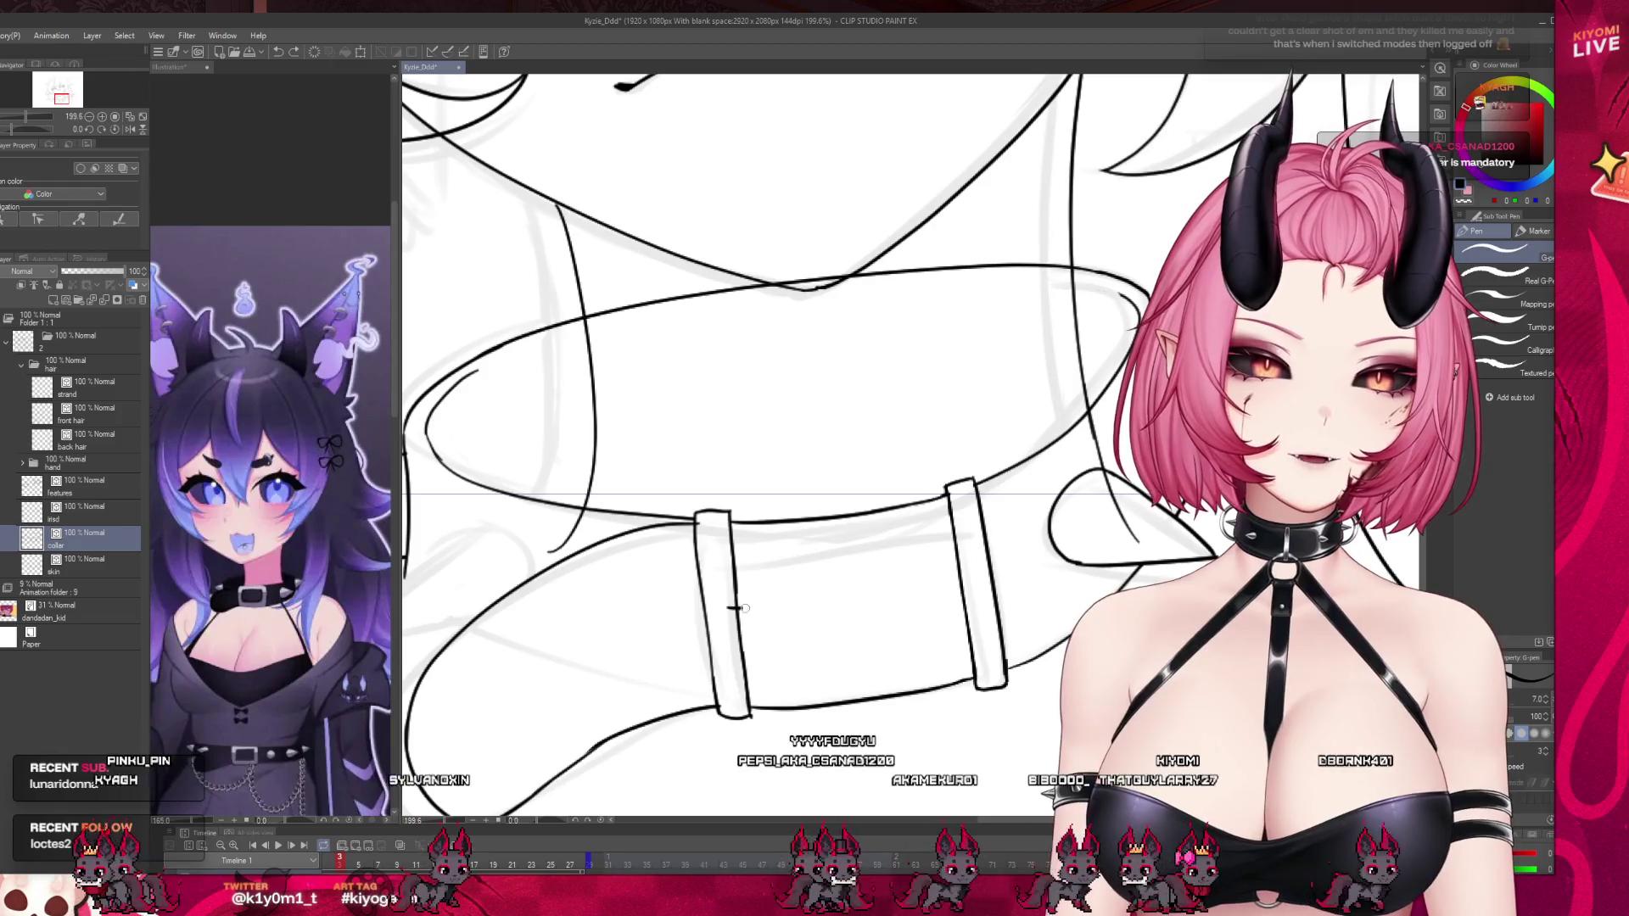
# Ink the buckle prong's left end and top edge across the collar strap.
pyautogui.moveTo(729, 607); pyautogui.dragTo(730, 641)
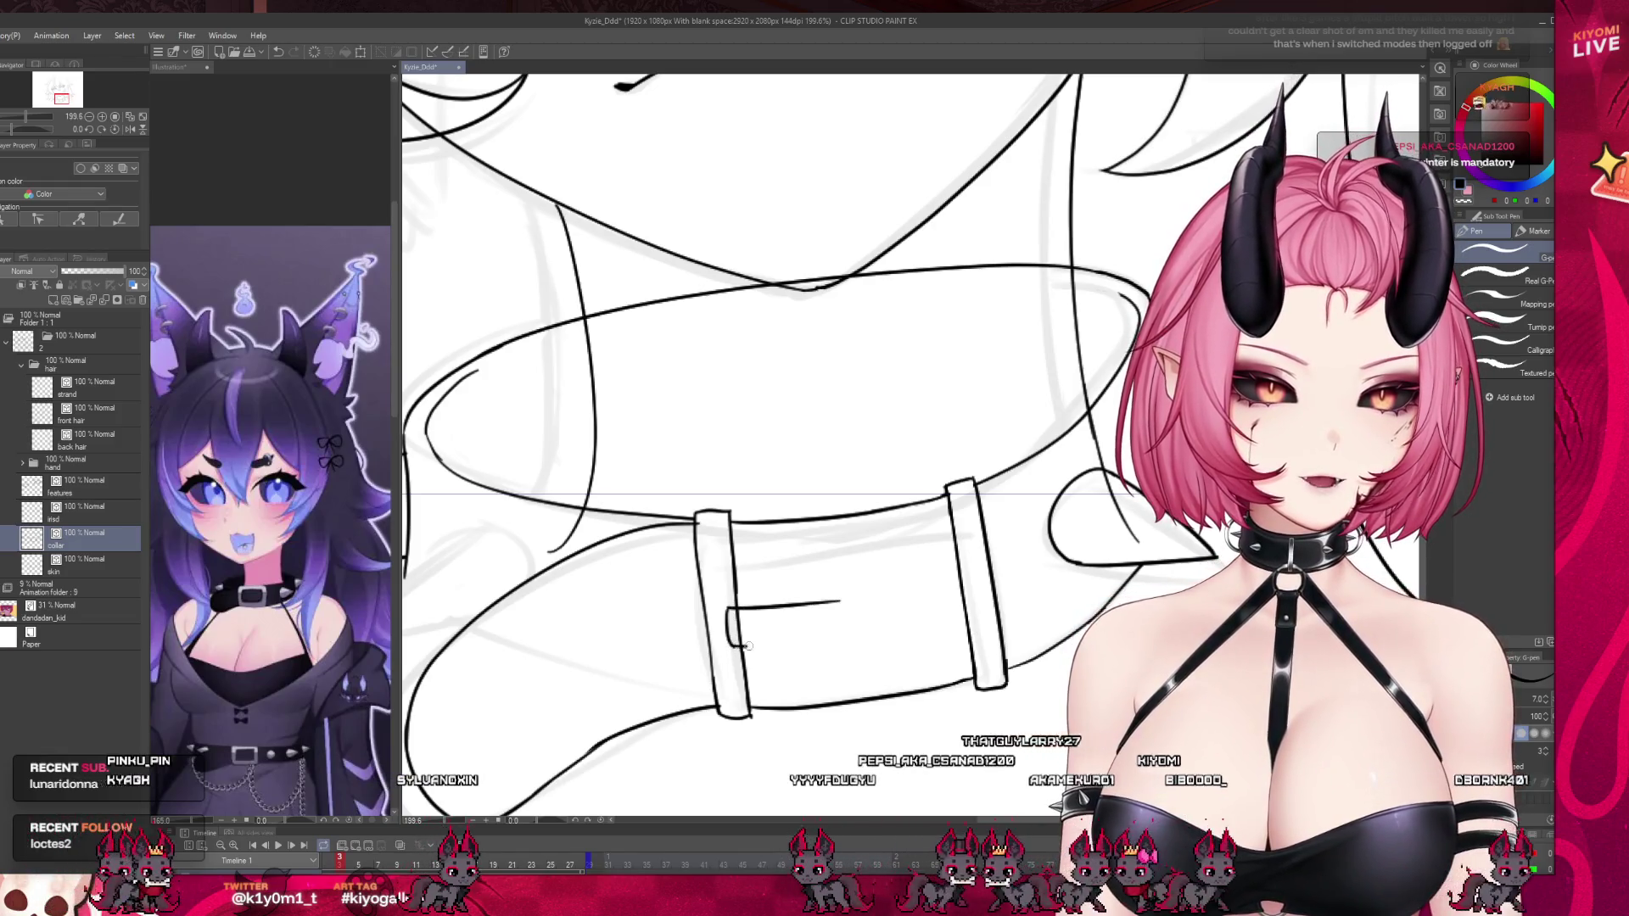
pyautogui.moveTo(731, 647); pyautogui.dragTo(828, 637)
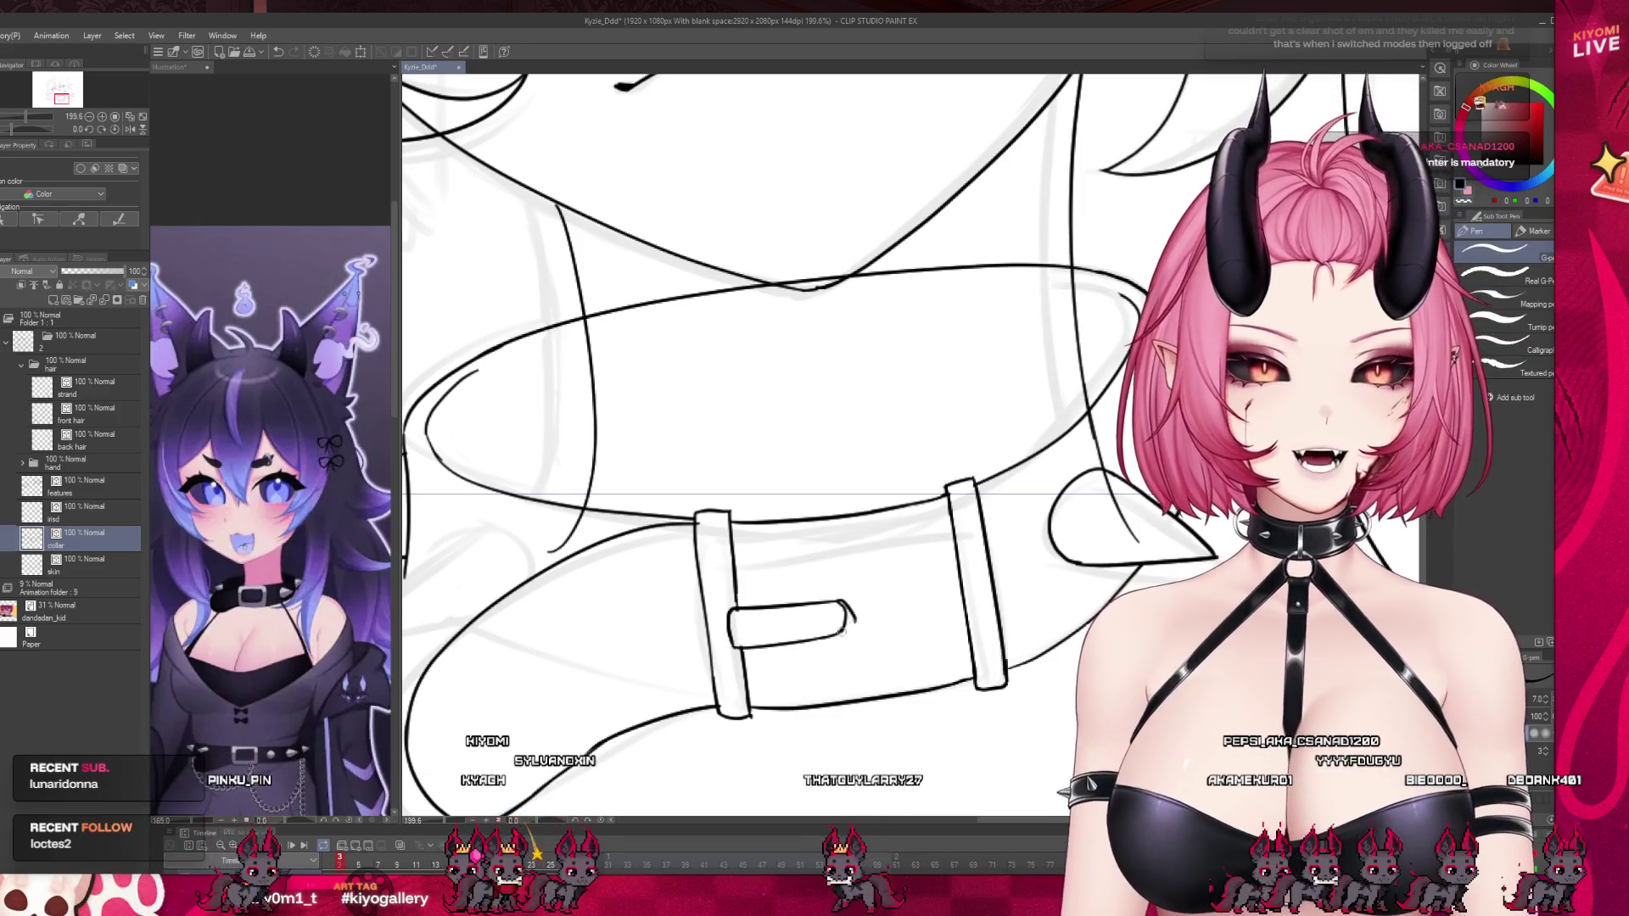
pyautogui.scroll(-2, 728, 572)
pyautogui.scroll(-1, 728, 573)
pyautogui.scroll(5, 738, 593)
pyautogui.scroll(1, 746, 611)
# Erase the rough prong bottom and the sketch along the strap's left edge.
pyautogui.moveTo(683, 632); pyautogui.dragTo(853, 617)
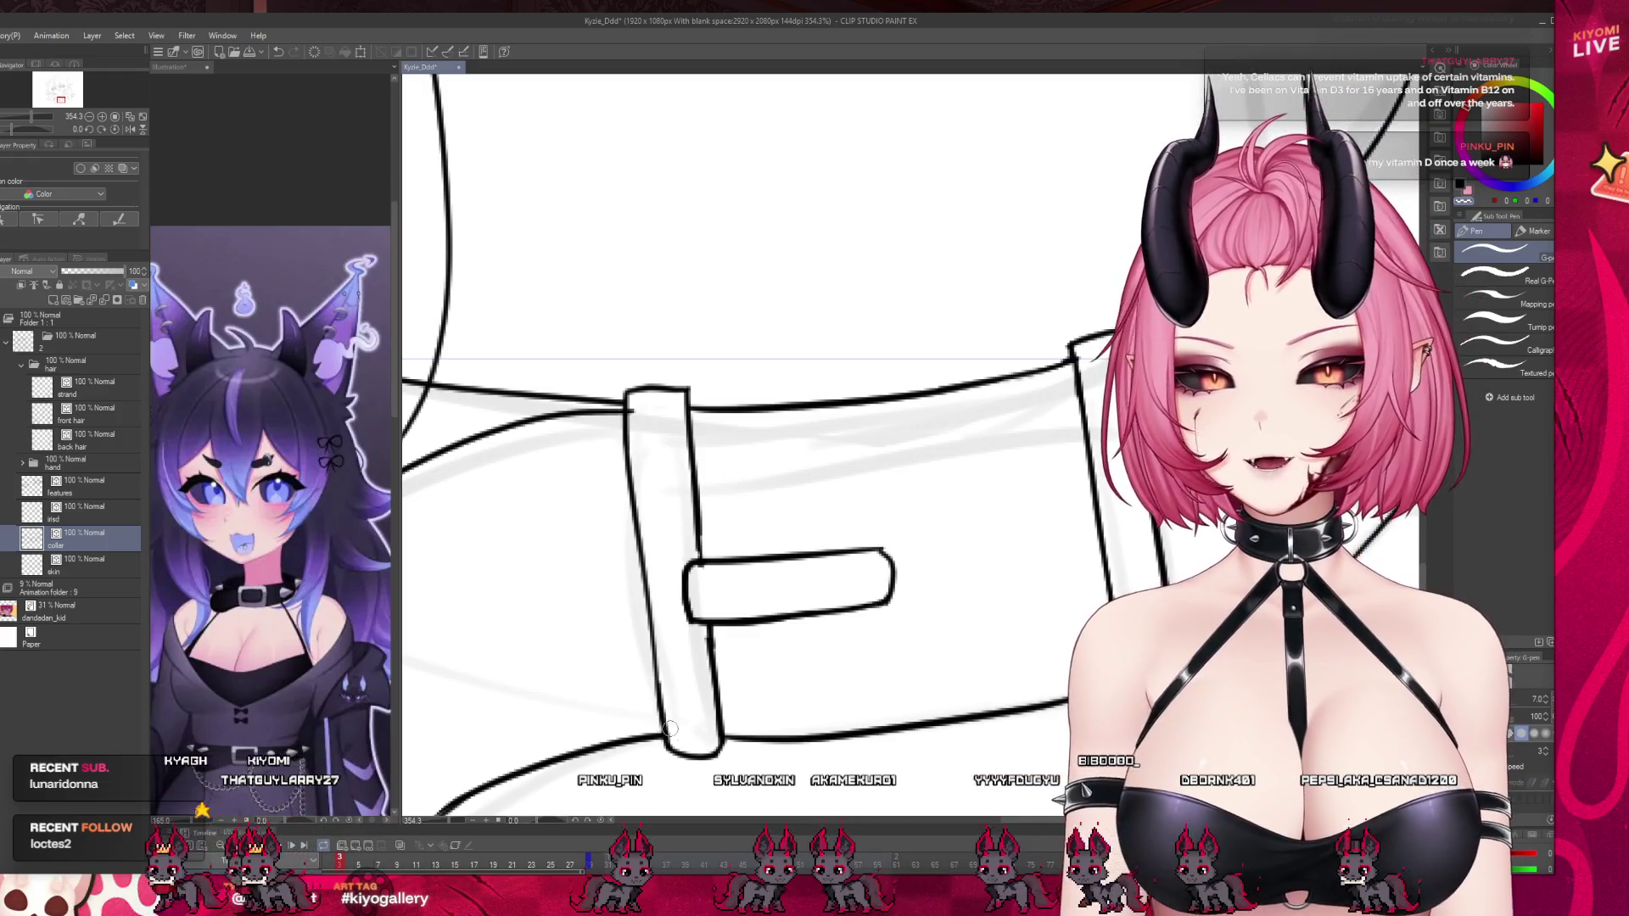
pyautogui.moveTo(647, 560); pyautogui.dragTo(655, 651)
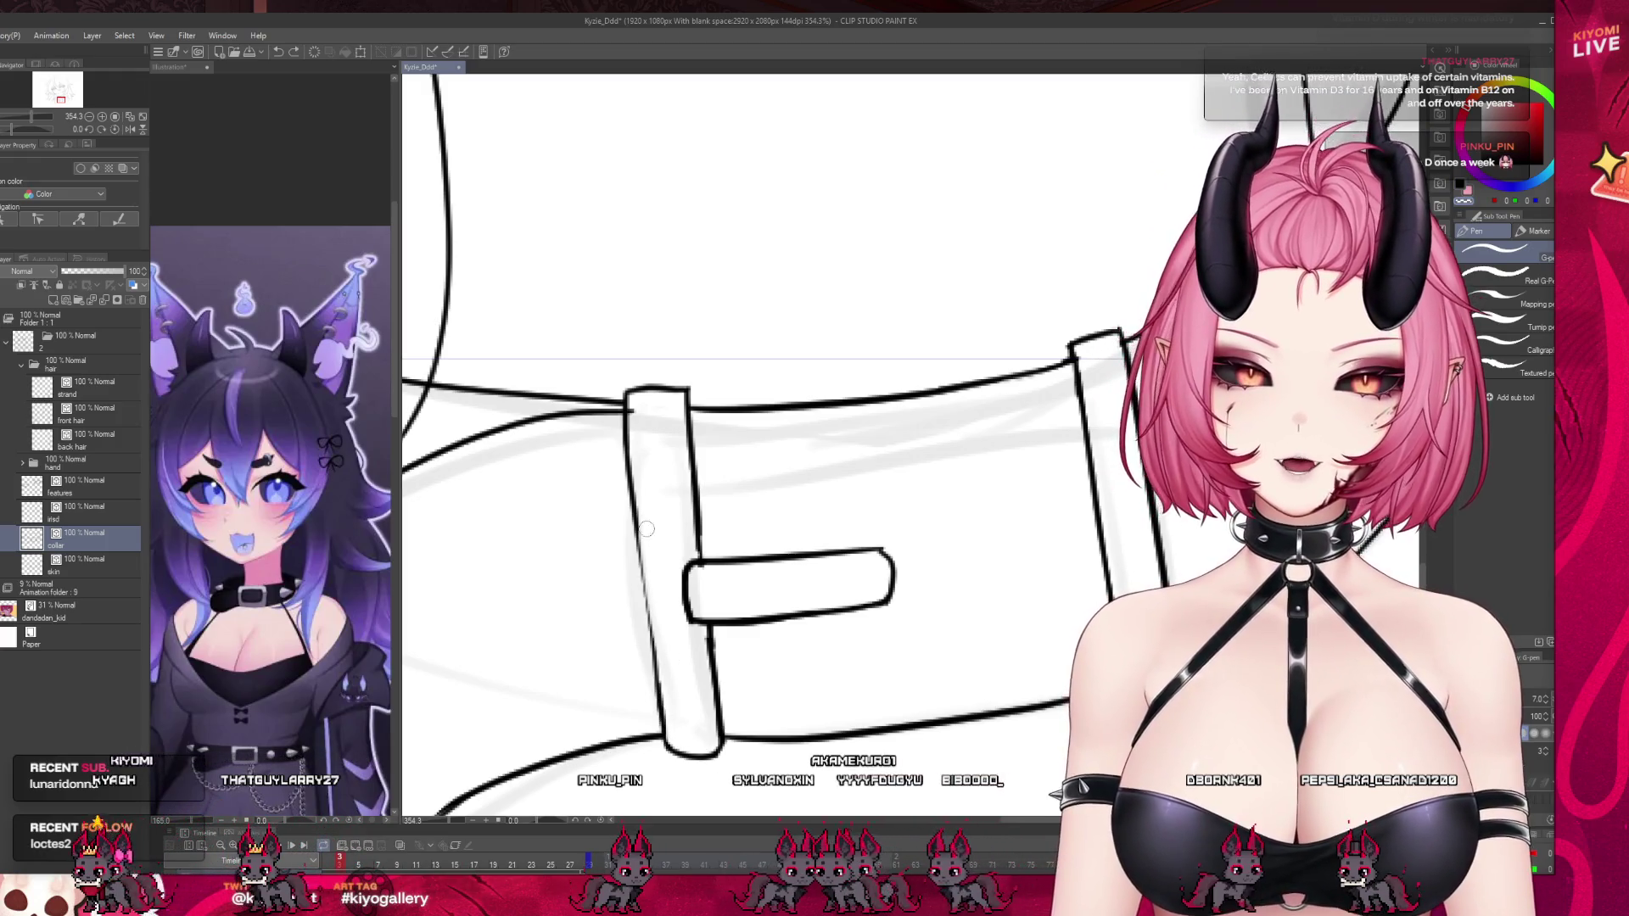
pyautogui.hotkey('ctrl', 'z')
pyautogui.moveTo(666, 723); pyautogui.dragTo(650, 521)
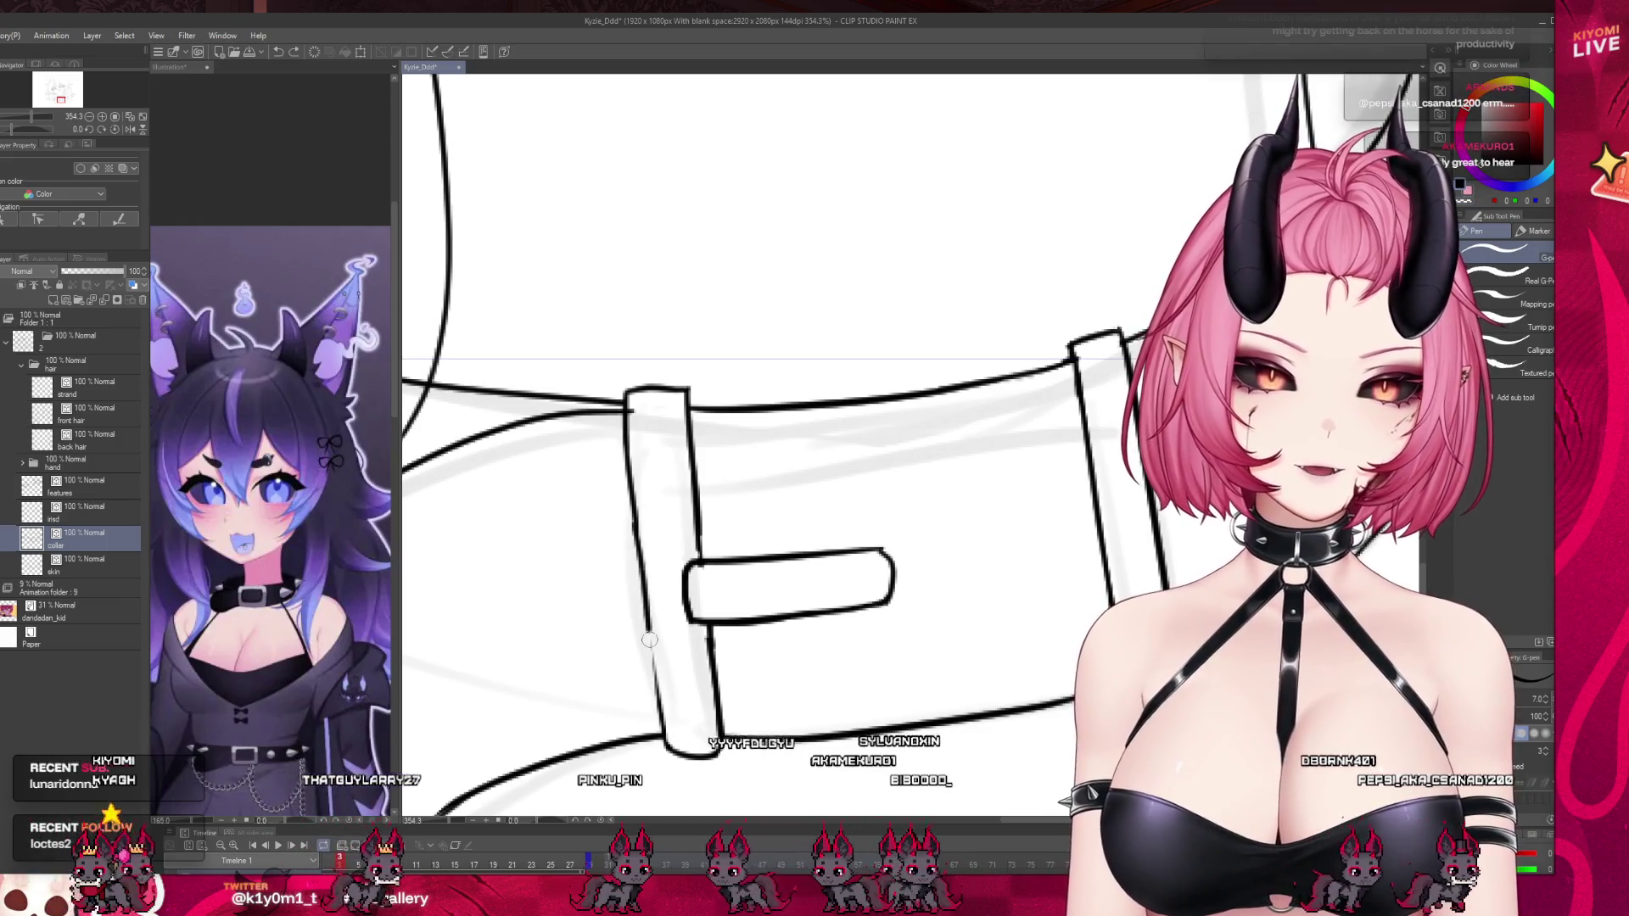
pyautogui.scroll(-8, 678, 527)
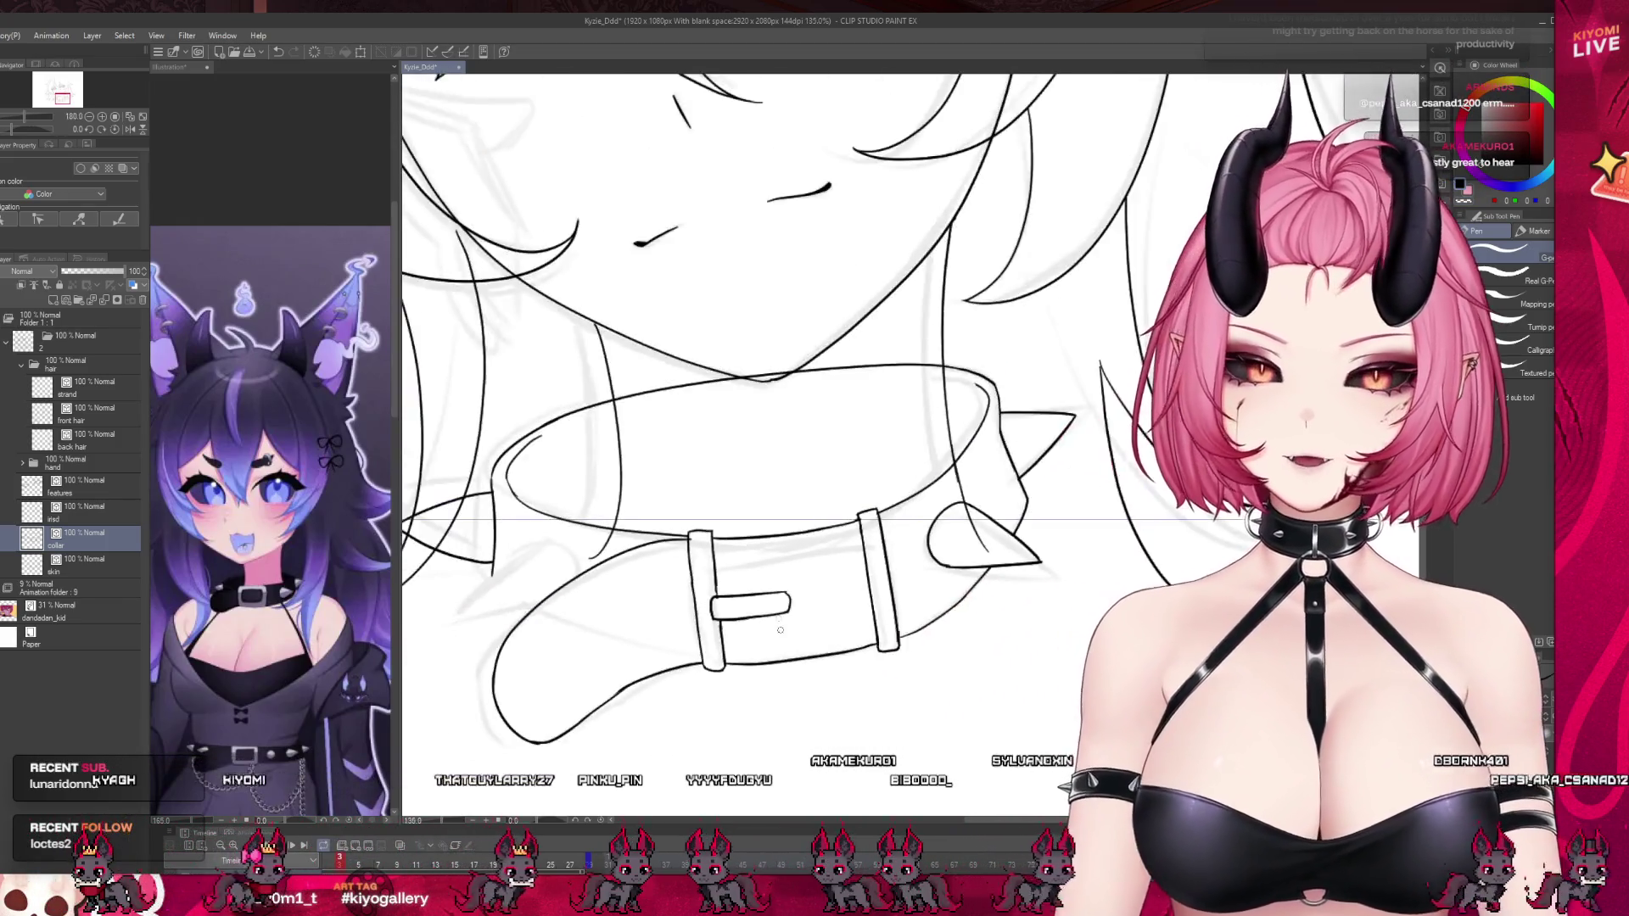
pyautogui.scroll(4, 872, 634)
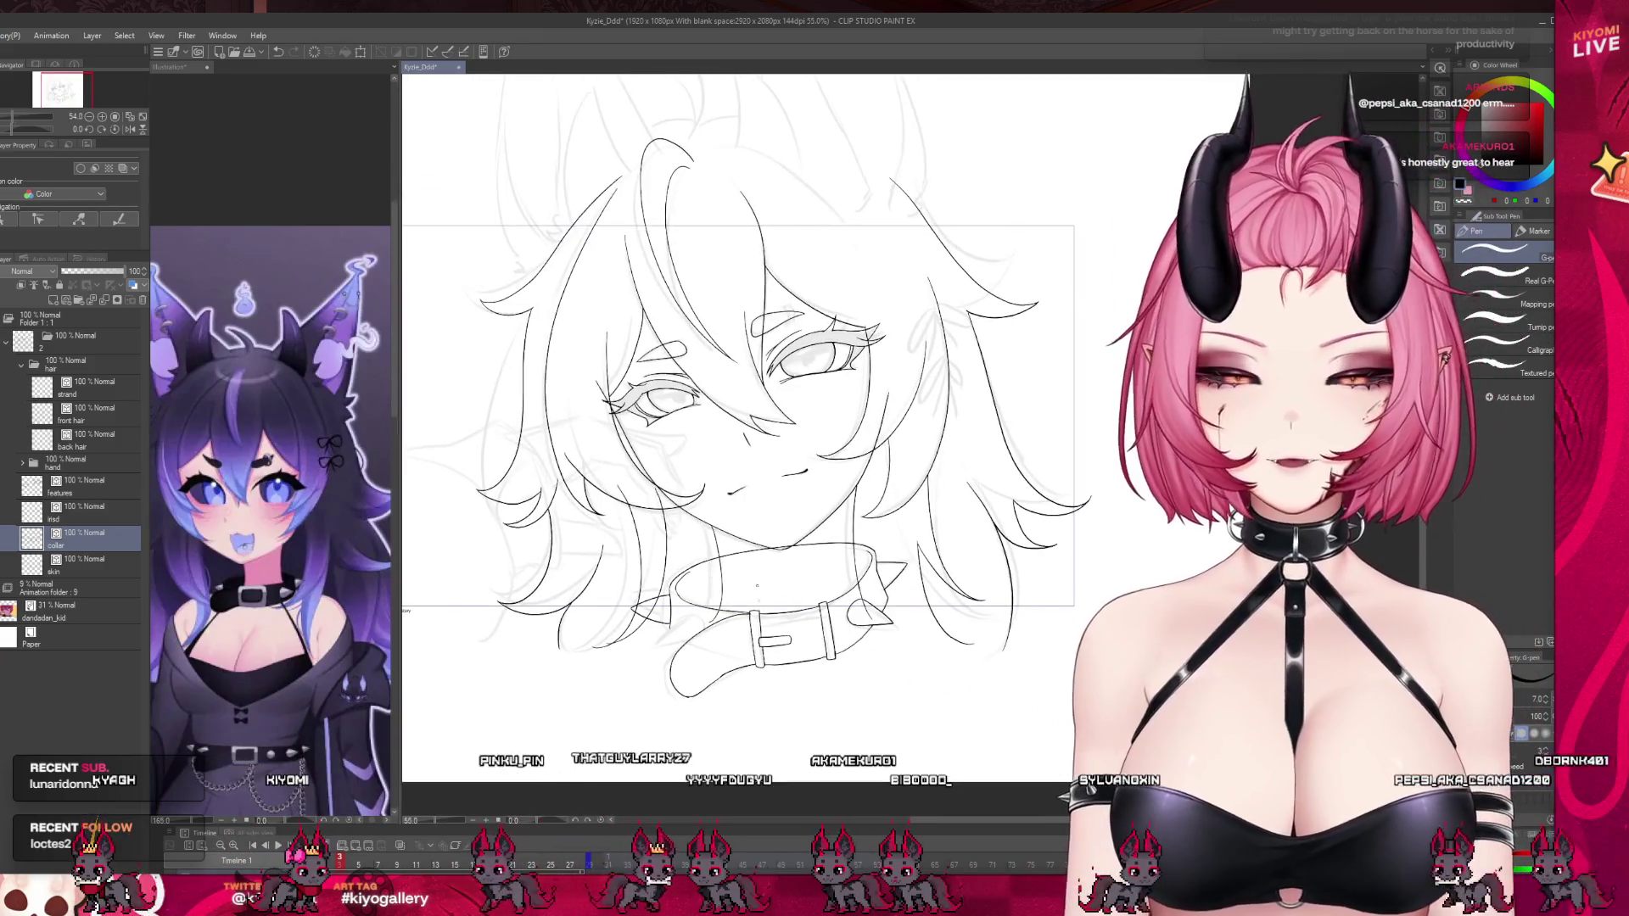
pyautogui.scroll(1, 872, 634)
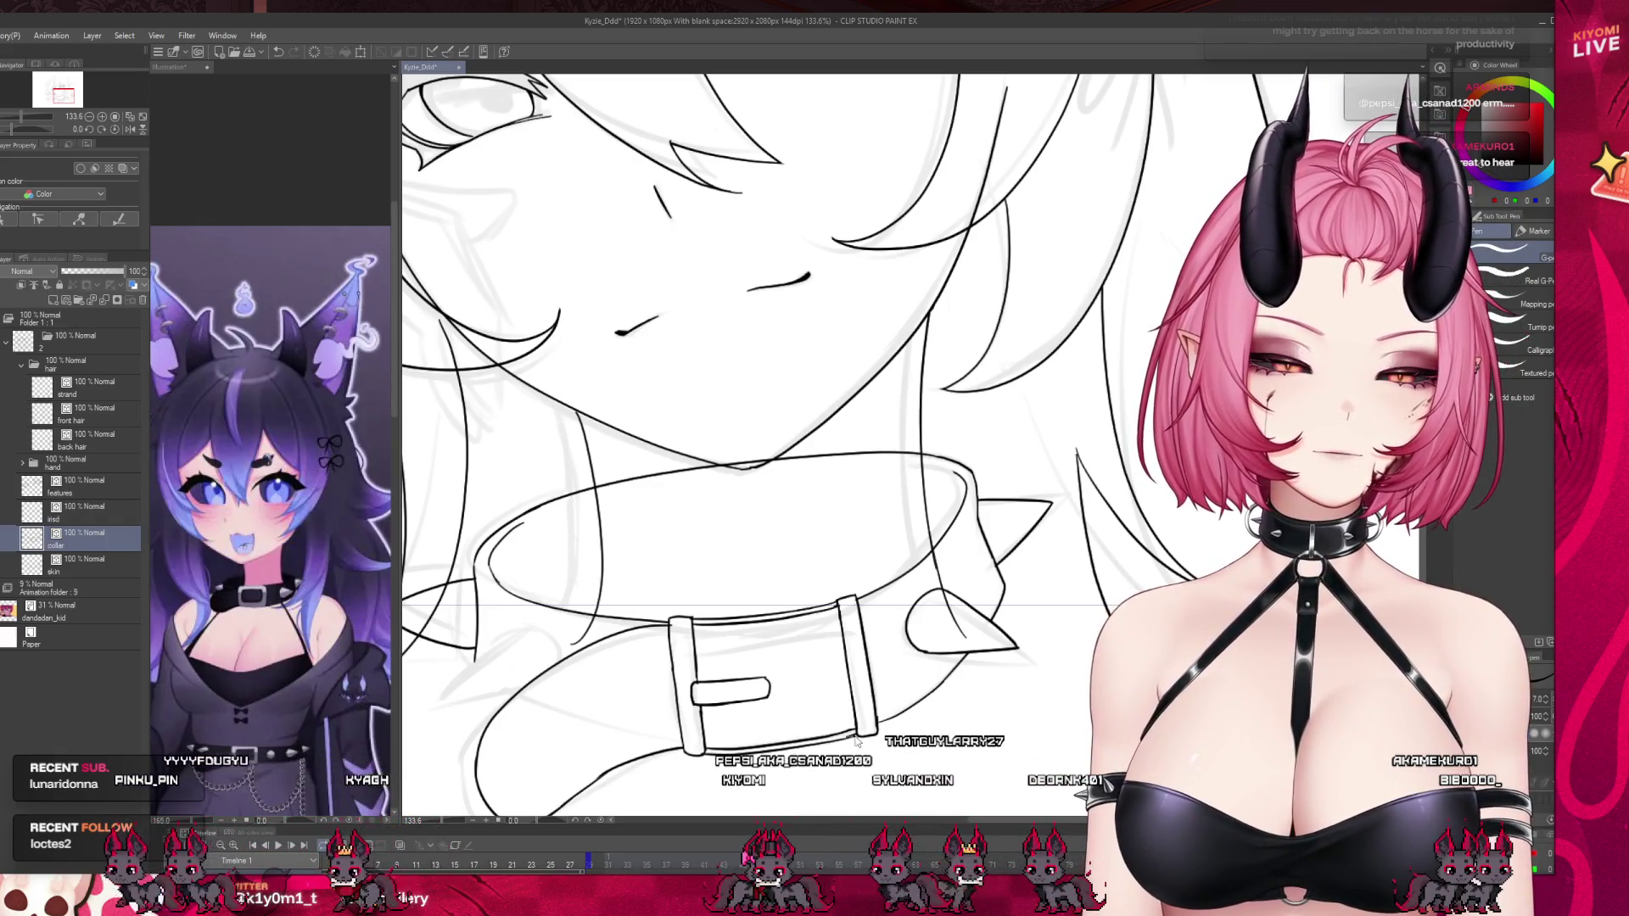
pyautogui.scroll(-5, 749, 568)
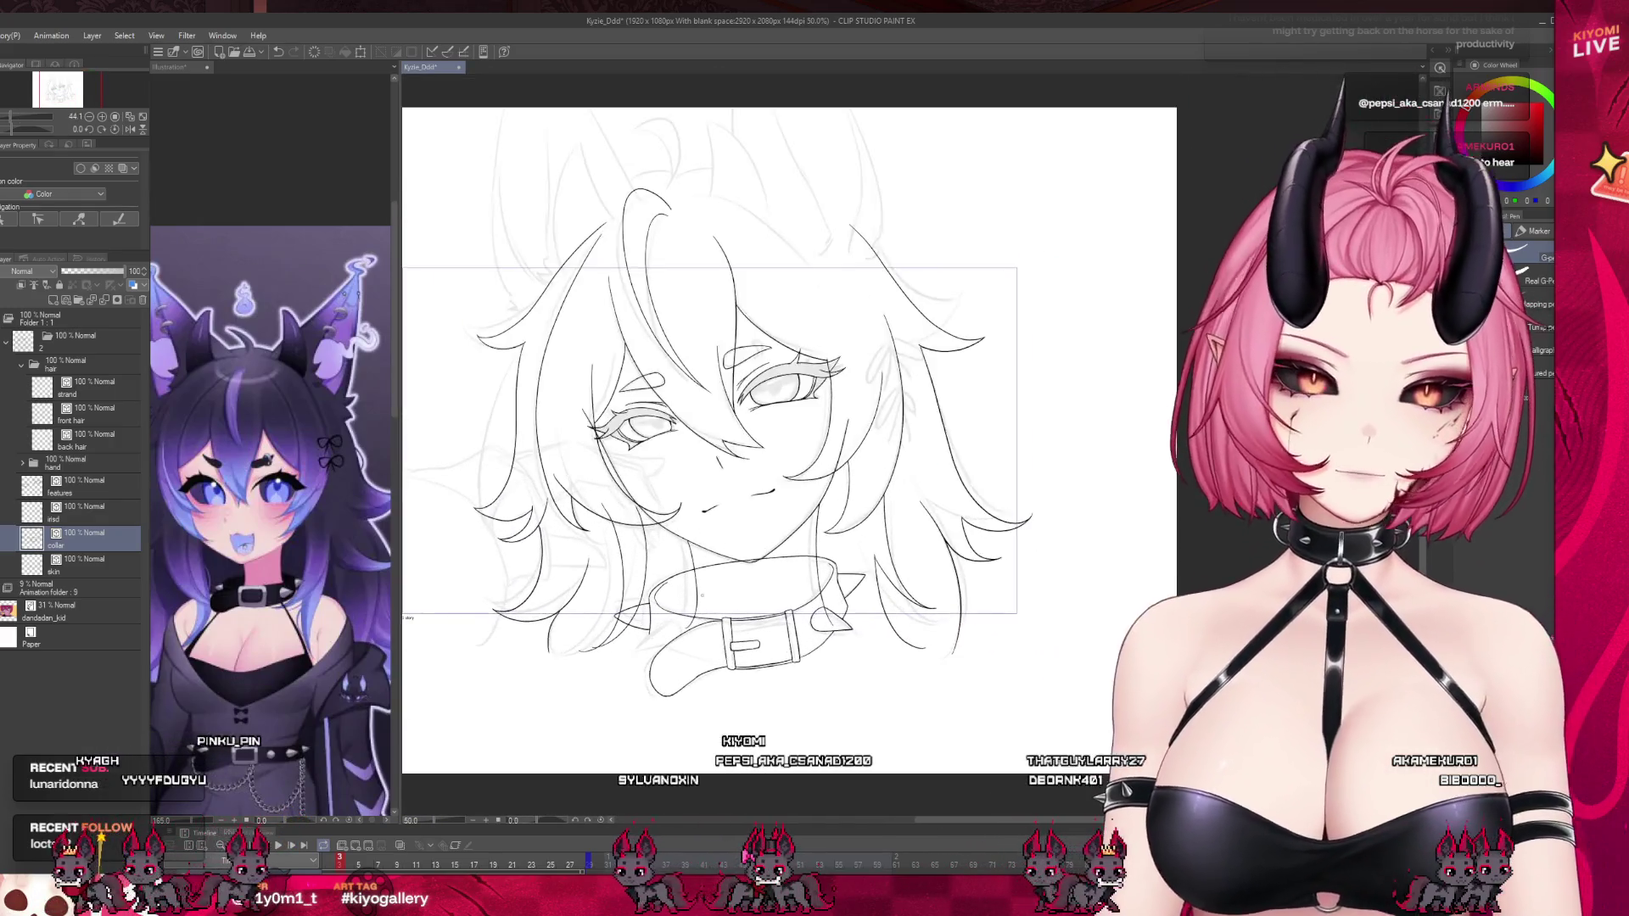
pyautogui.scroll(3, 712, 600)
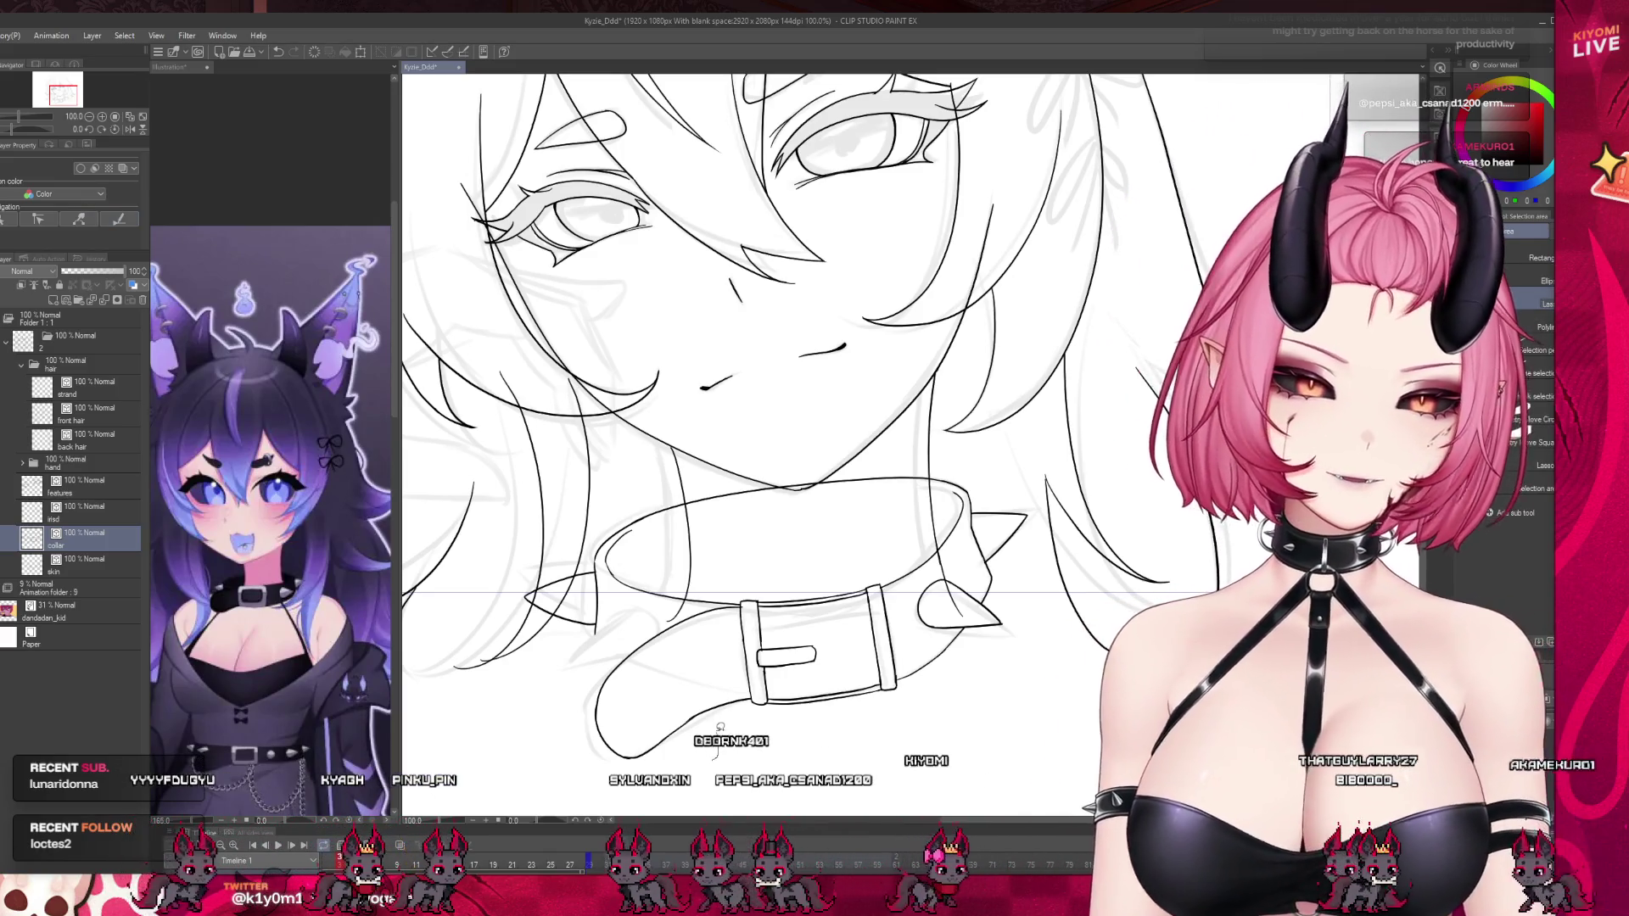
# Reshape the collar's lower-left strap end with a transform, stretching it up-right and down.
pyautogui.moveTo(721, 728); pyautogui.dragTo(717, 767)
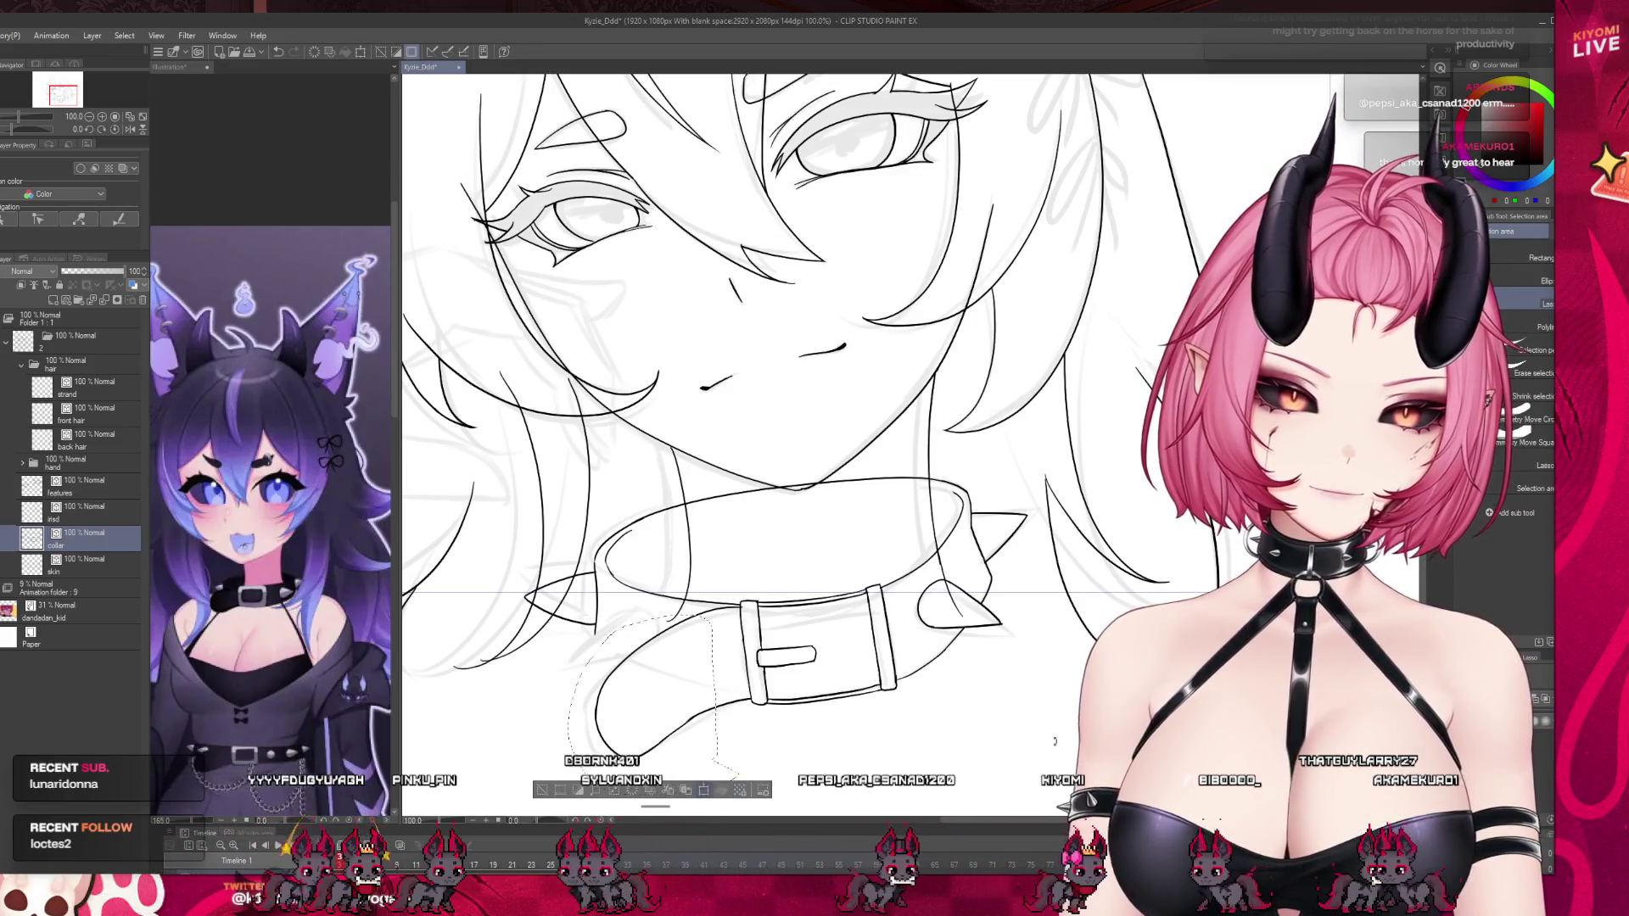
pyautogui.hotkey('ctrl', 't')
pyautogui.moveTo(568, 617); pyautogui.dragTo(612, 601)
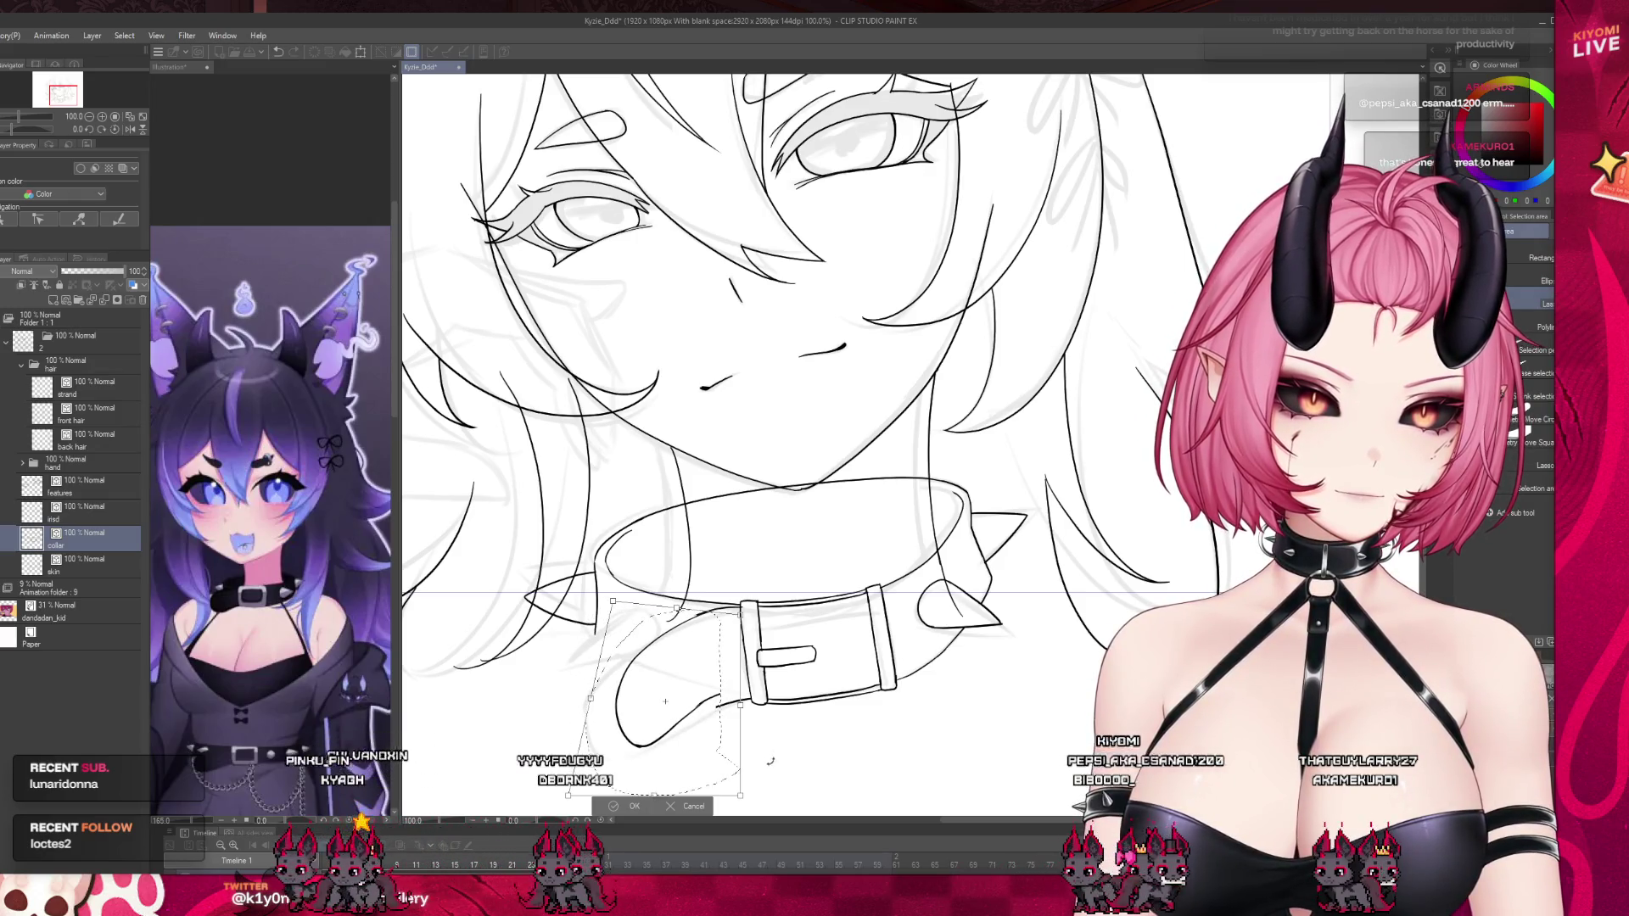
pyautogui.moveTo(740, 704); pyautogui.dragTo(740, 726)
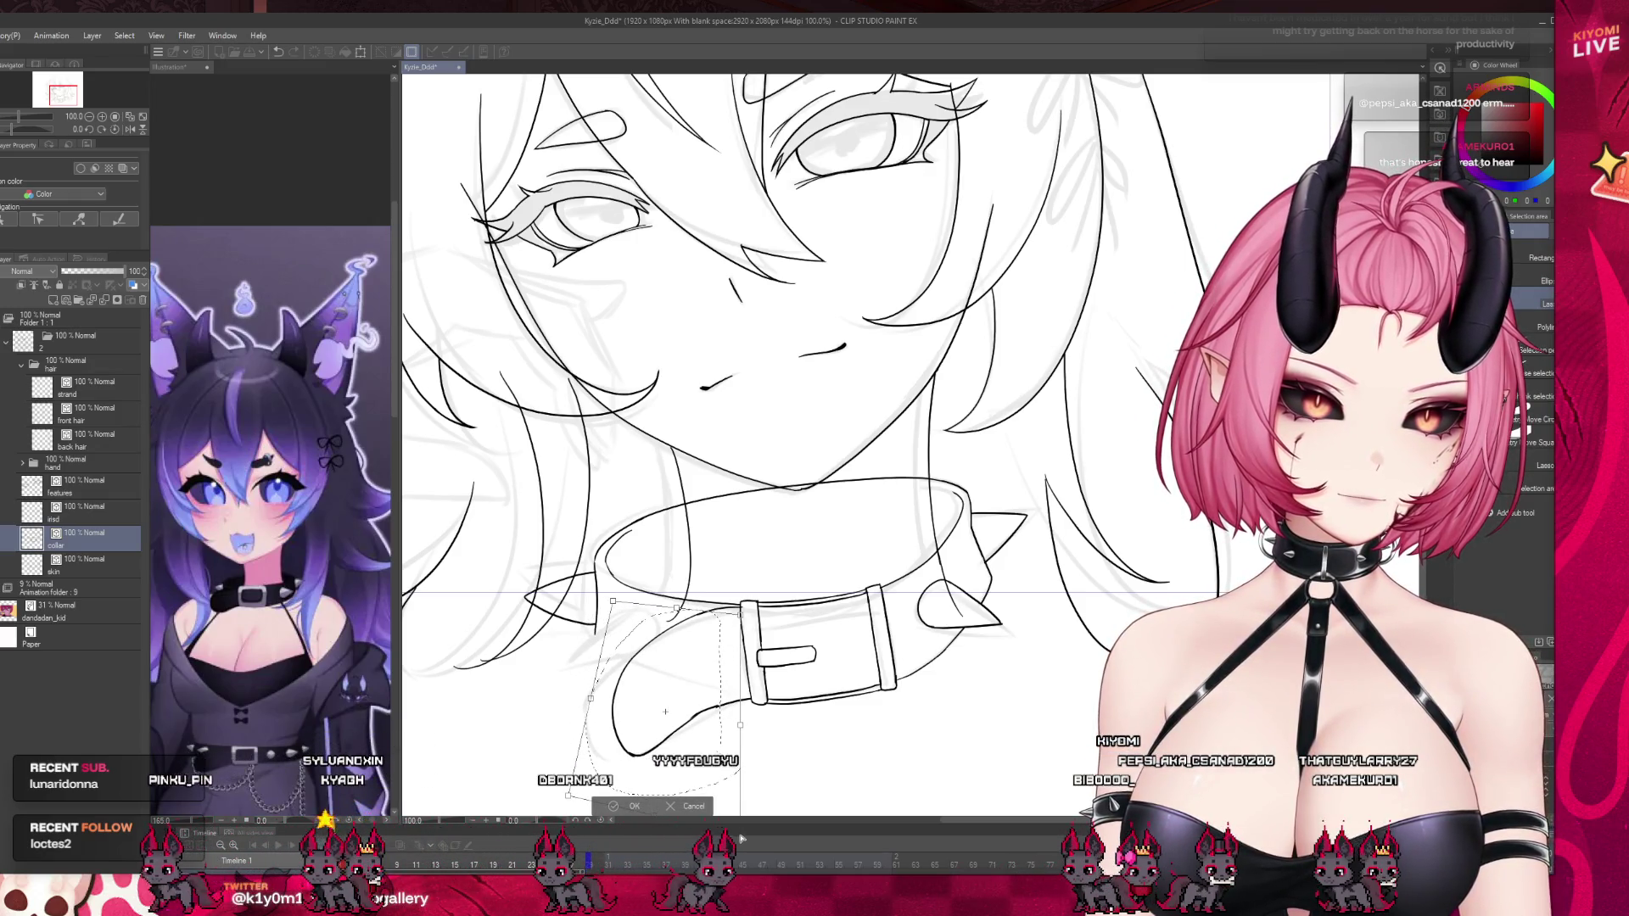
pyautogui.click(626, 806)
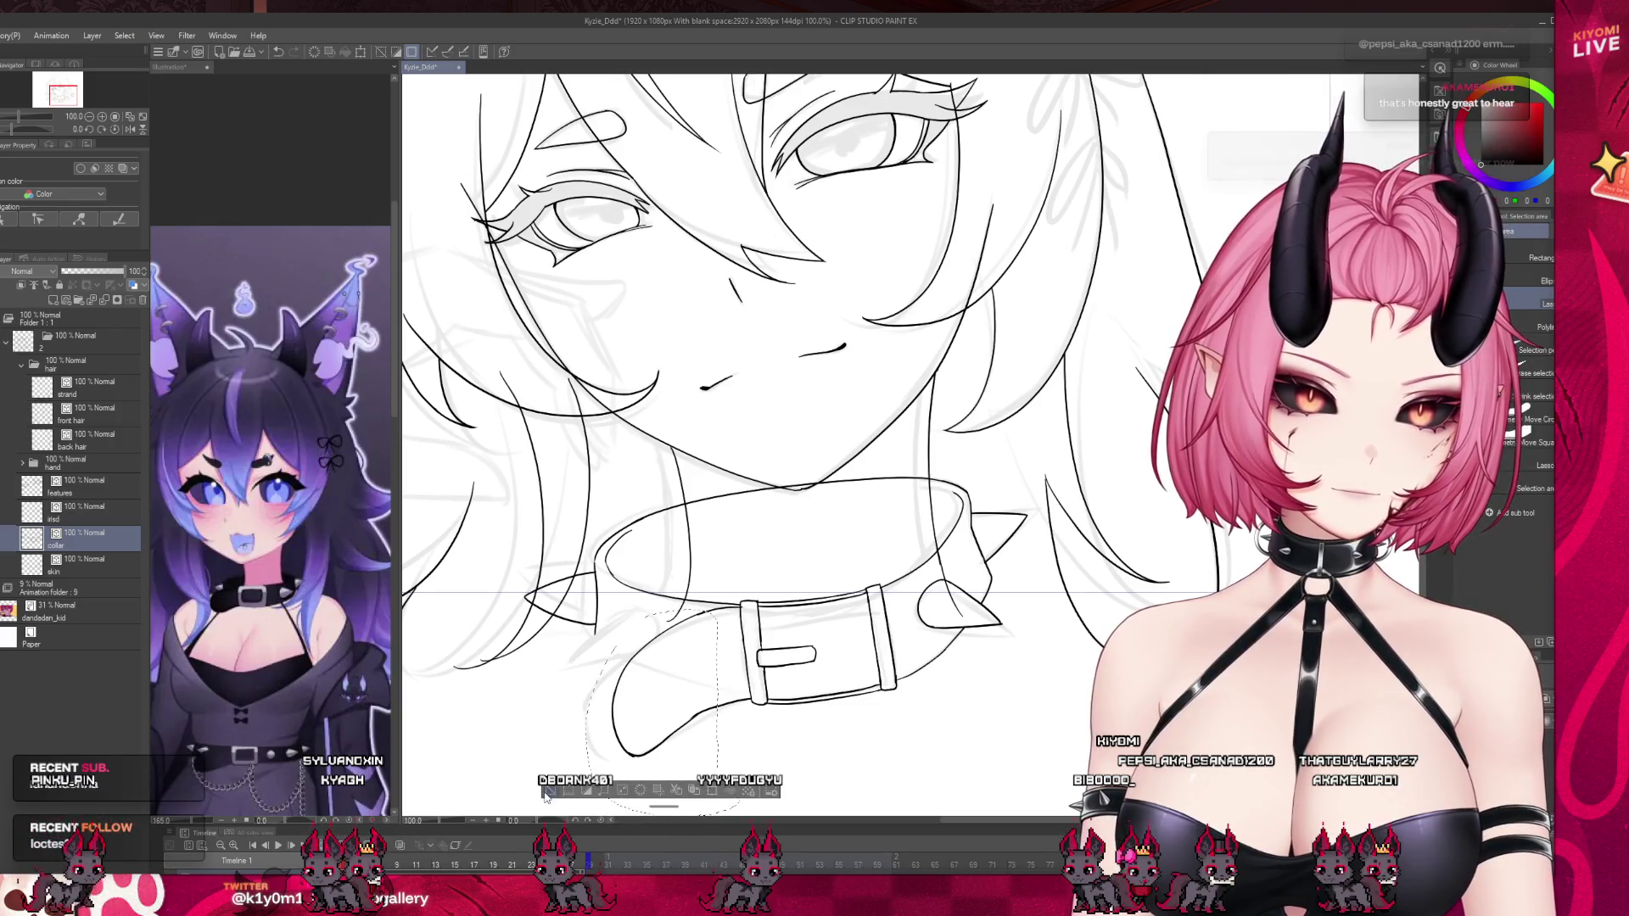
pyautogui.click(545, 794)
# Jump to frame 11 of the animation on the Timeline.
pyautogui.scroll(-5, 805, 507)
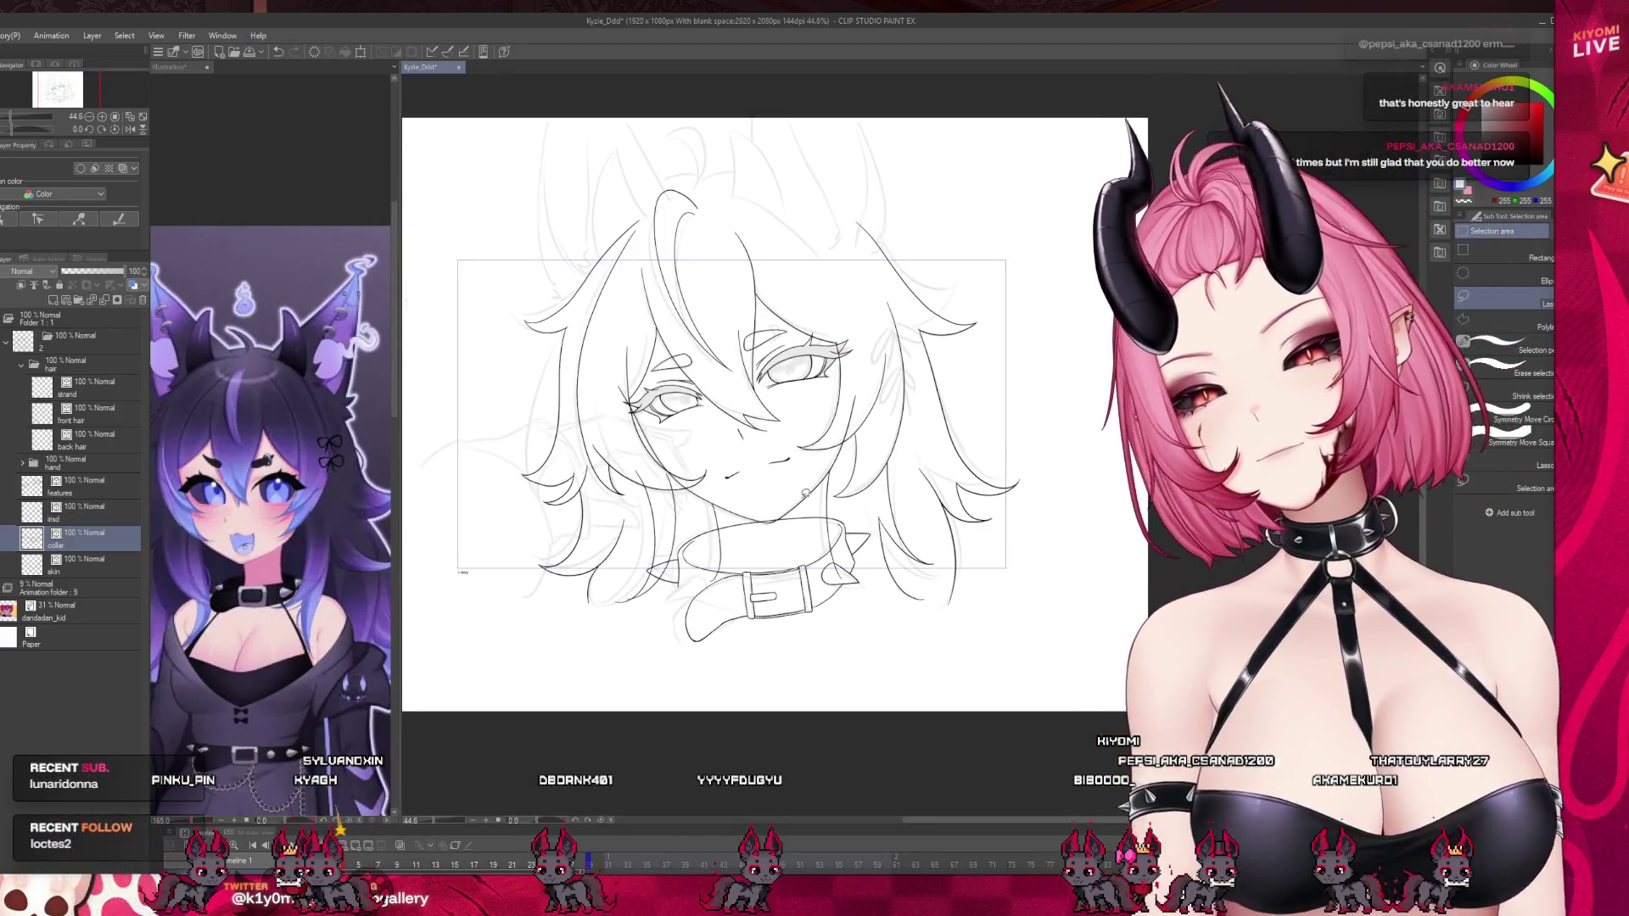
pyautogui.scroll(2, 765, 550)
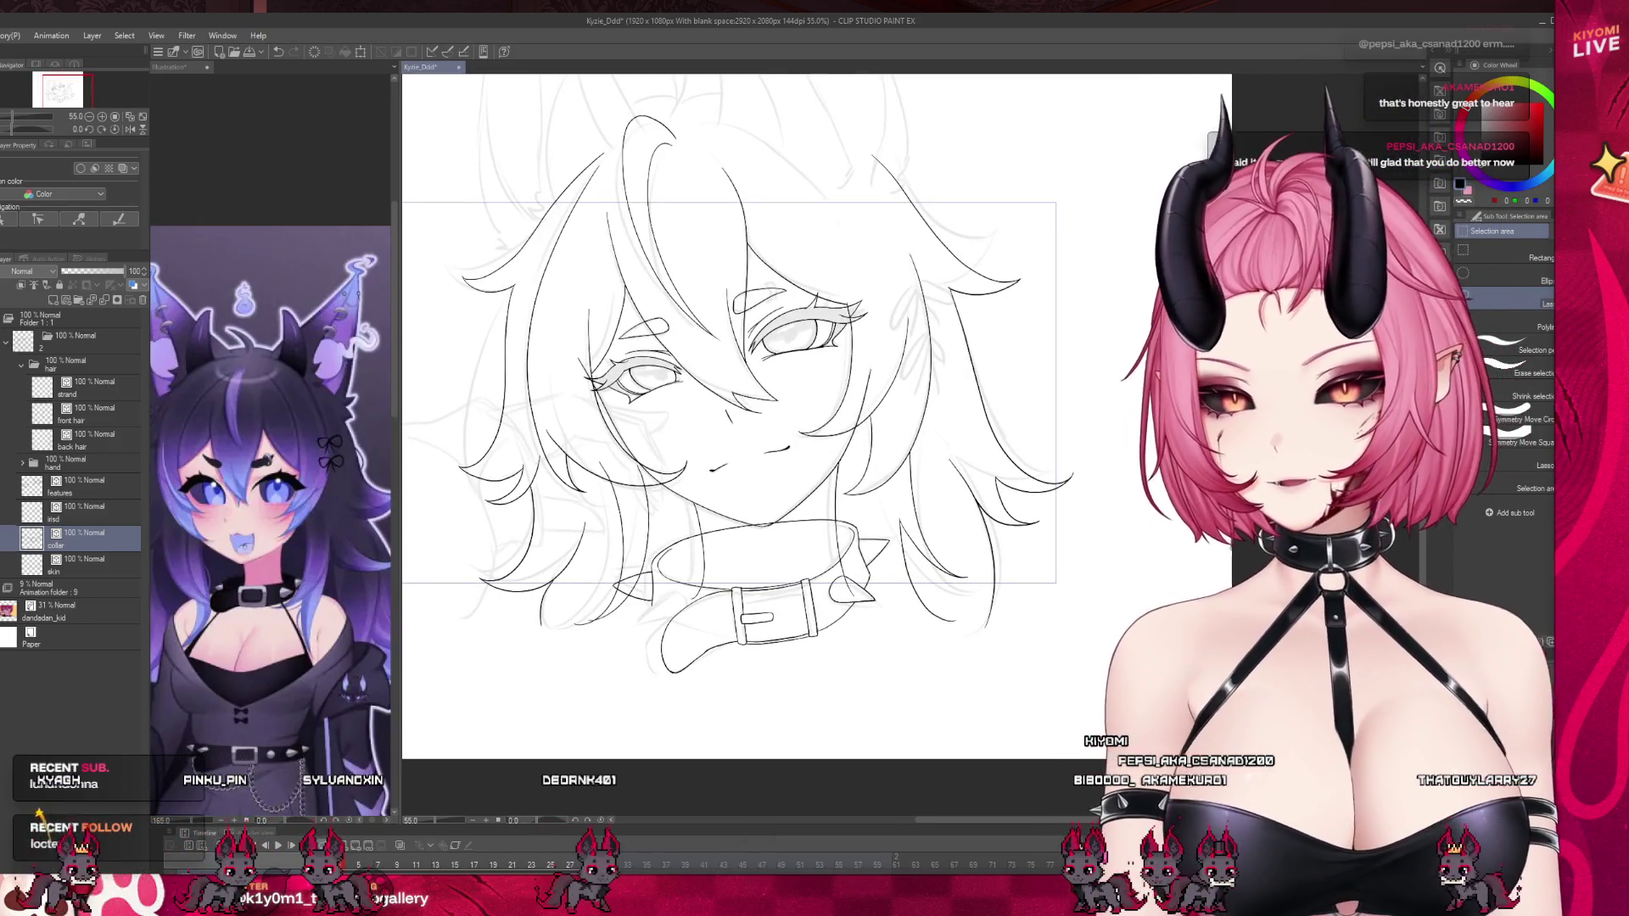
pyautogui.click(417, 859)
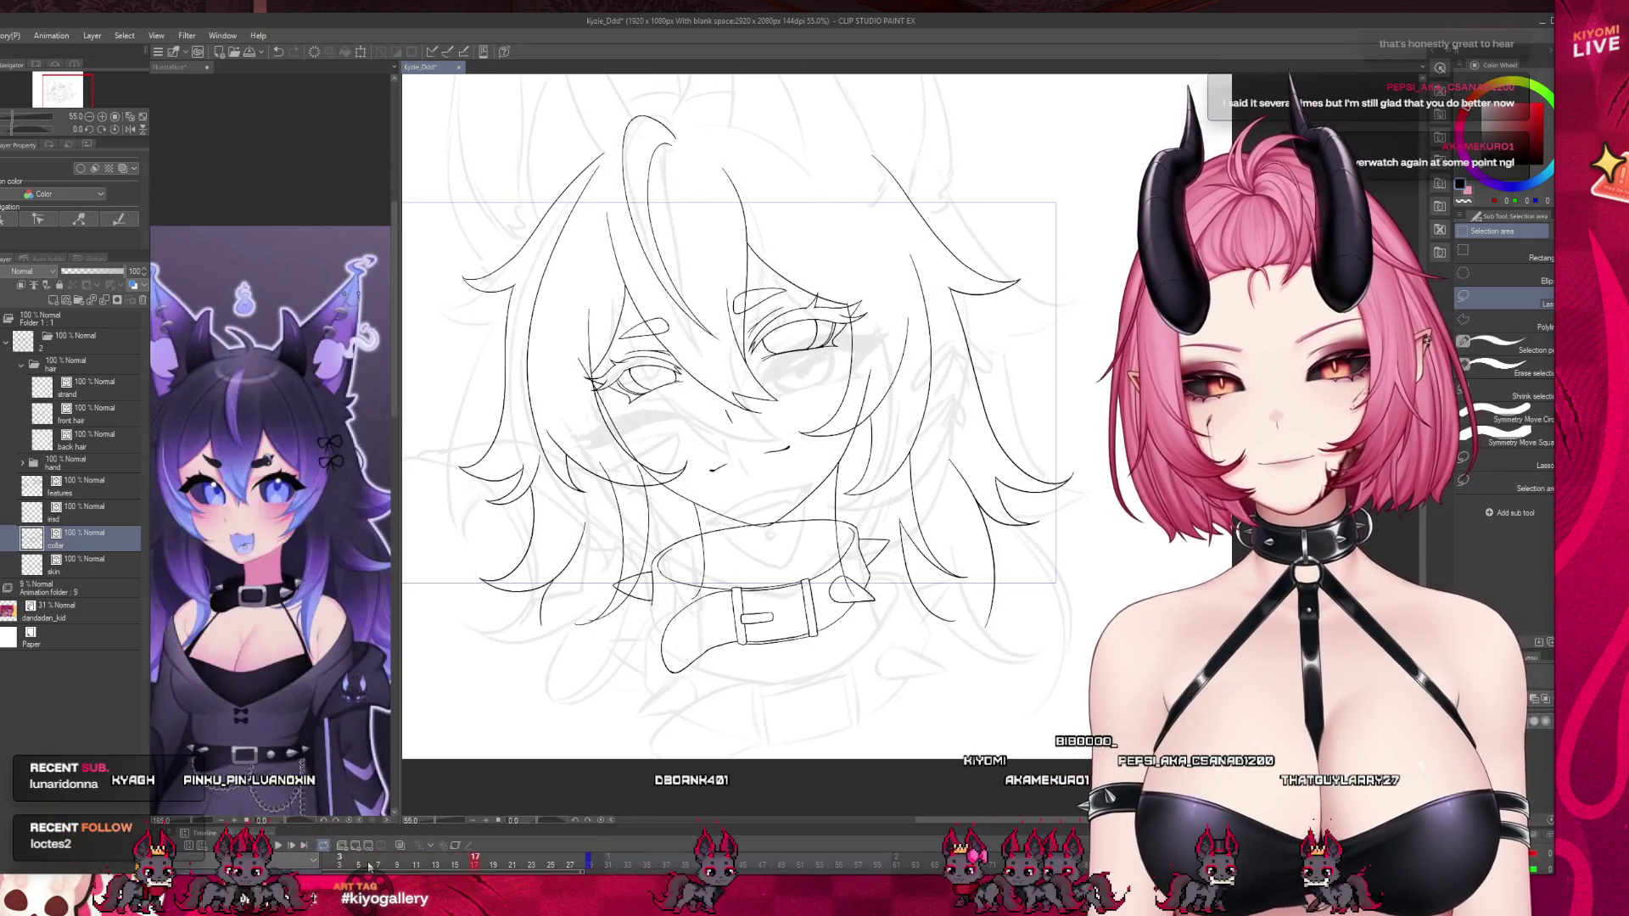
pyautogui.scroll(-5, 879, 480)
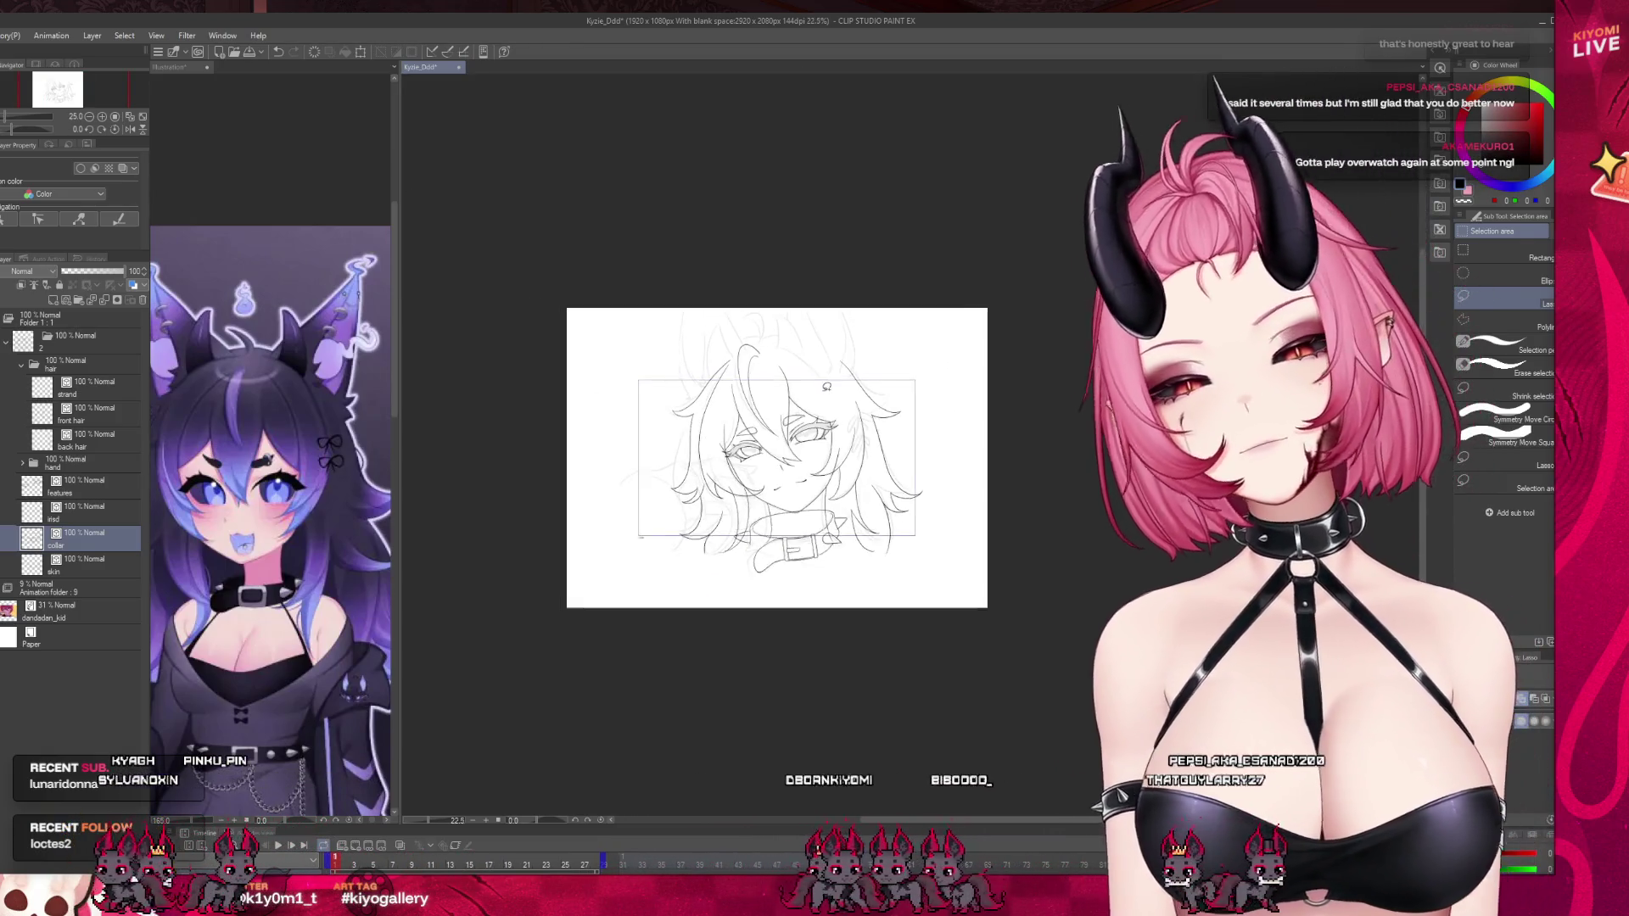
pyautogui.scroll(5, 879, 480)
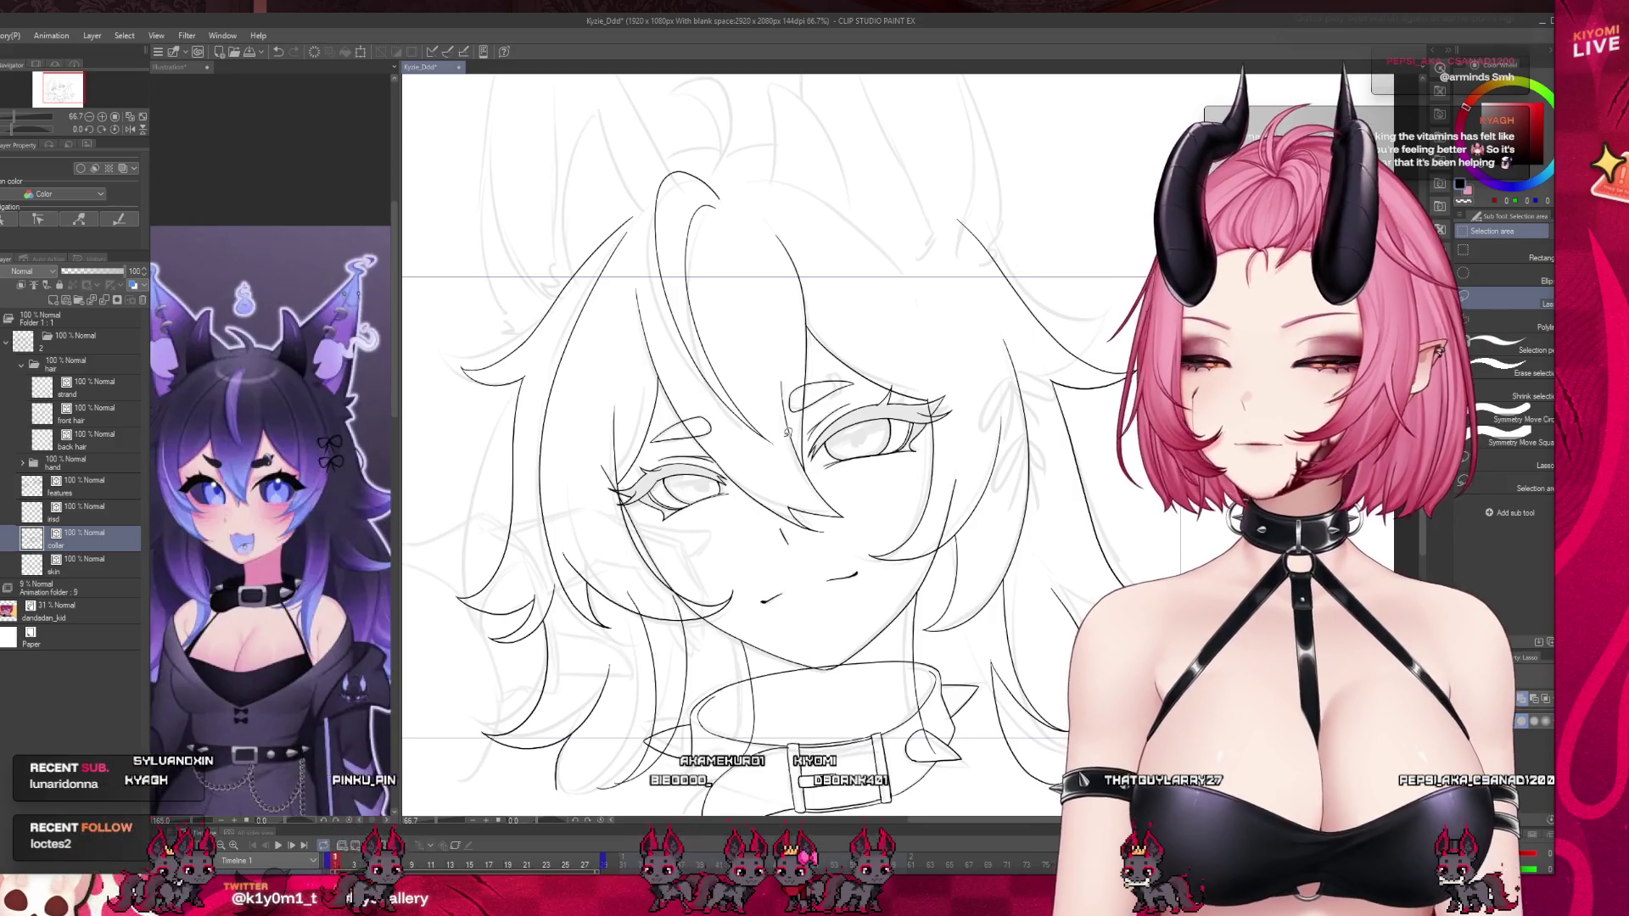
pyautogui.scroll(-2, 798, 493)
pyautogui.scroll(2, 798, 493)
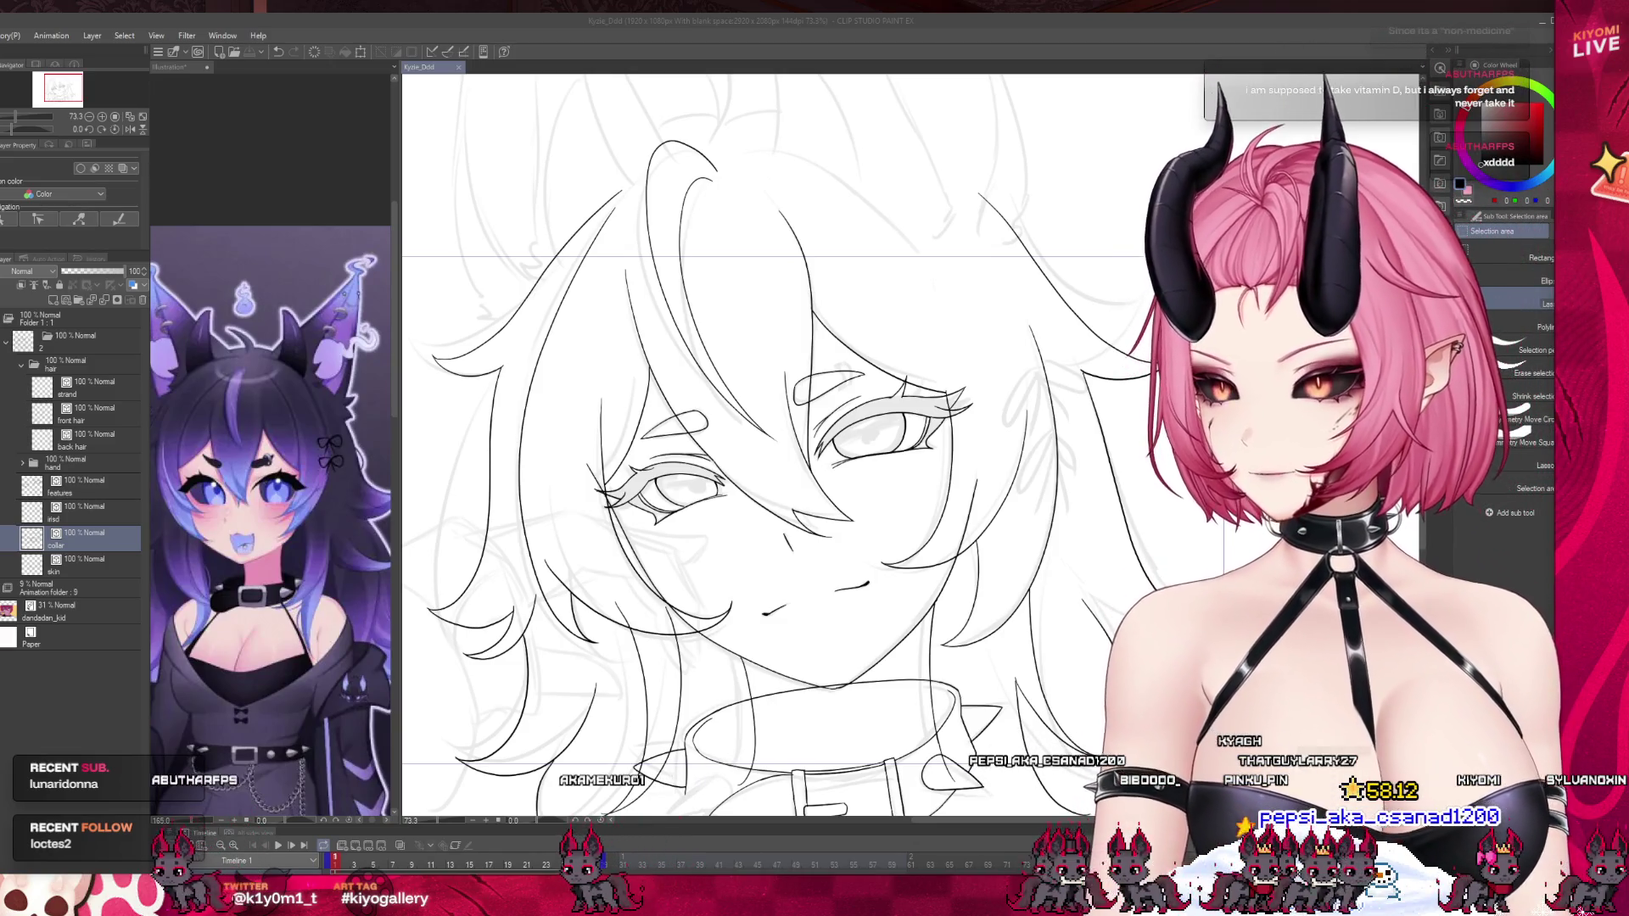
pyautogui.hotkey('ctrl', '-')
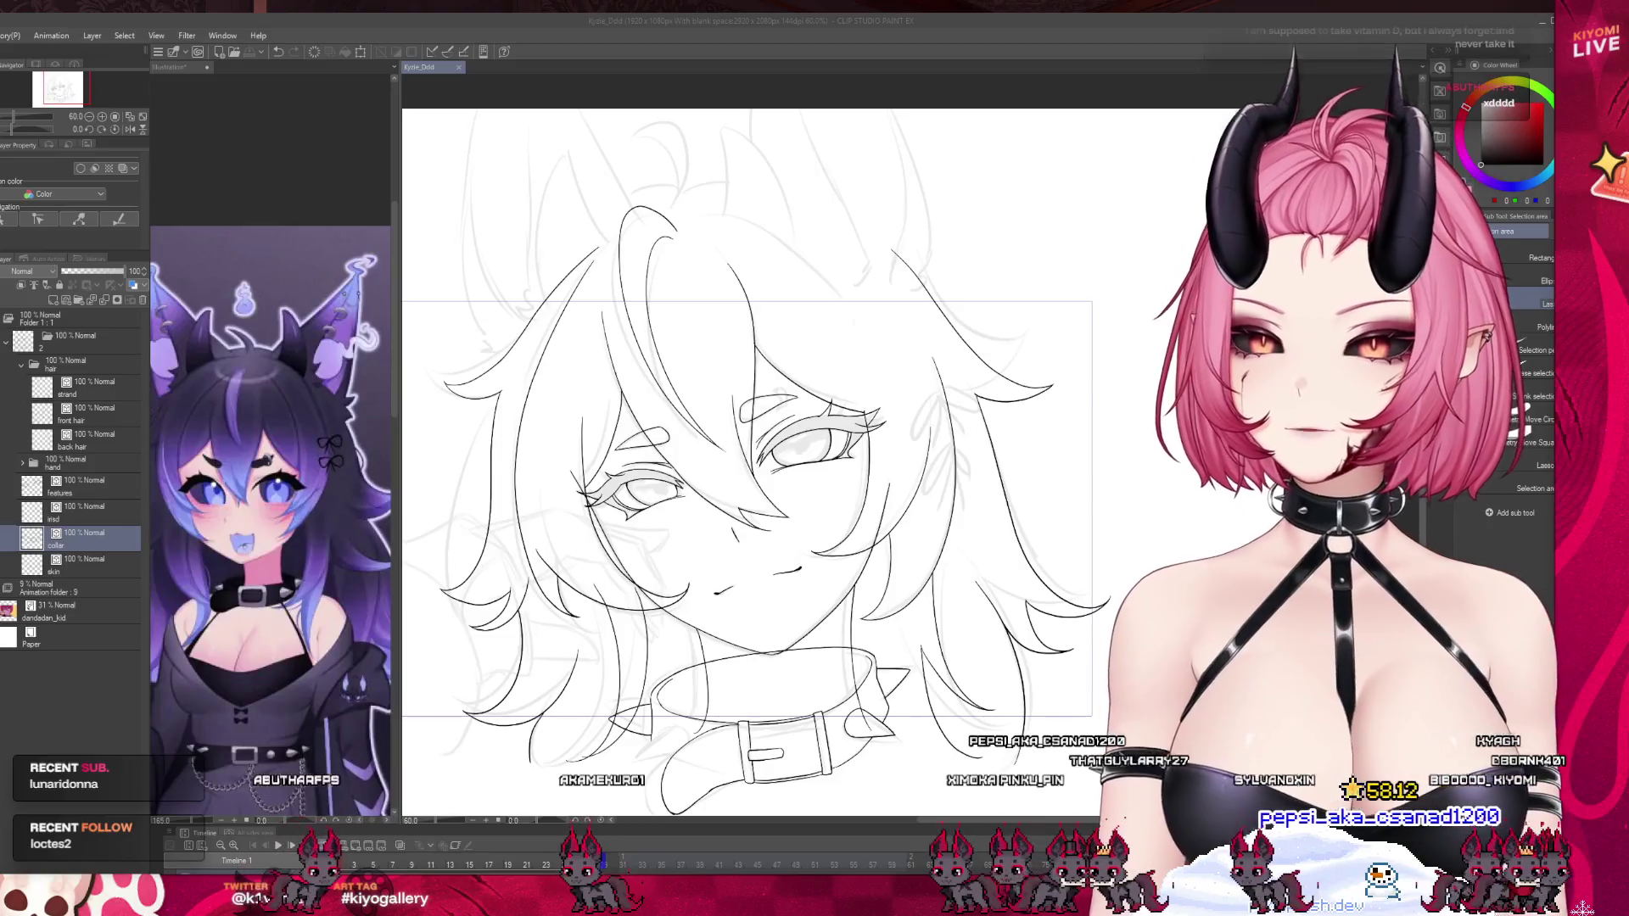
# Create a layer folder named 'ears' above the hair folder with a new empty layer inside.
pyautogui.hotkey('ctrl', '+')
pyautogui.hotkey('ctrl', '-')
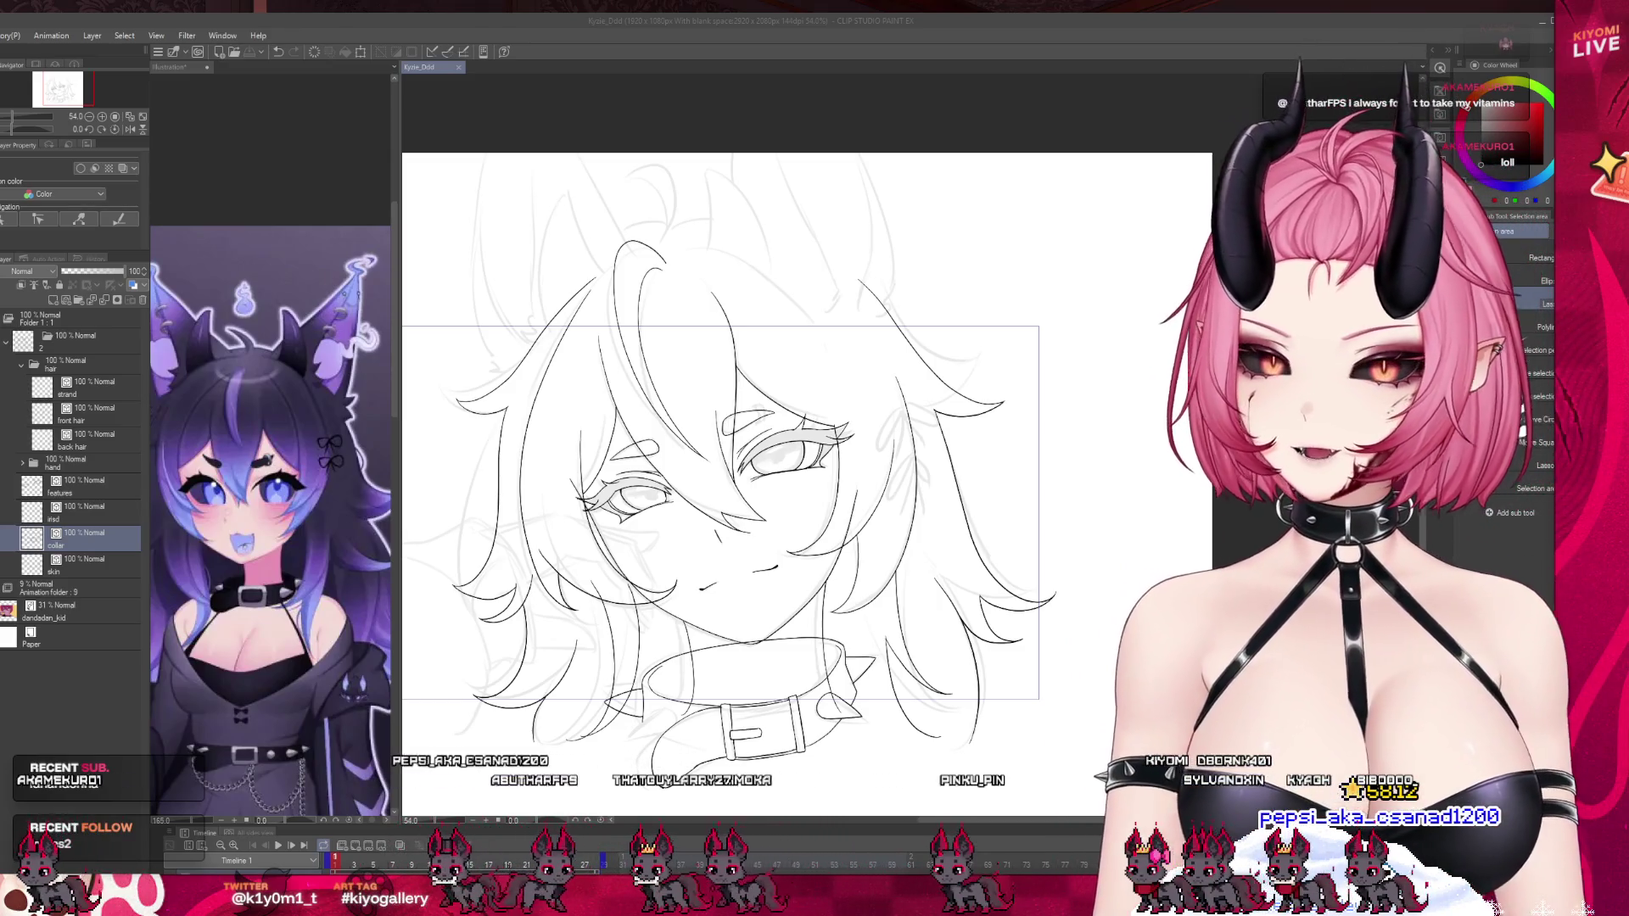
pyautogui.hotkey('ctrl', '-')
pyautogui.hotkey('ctrl', '+')
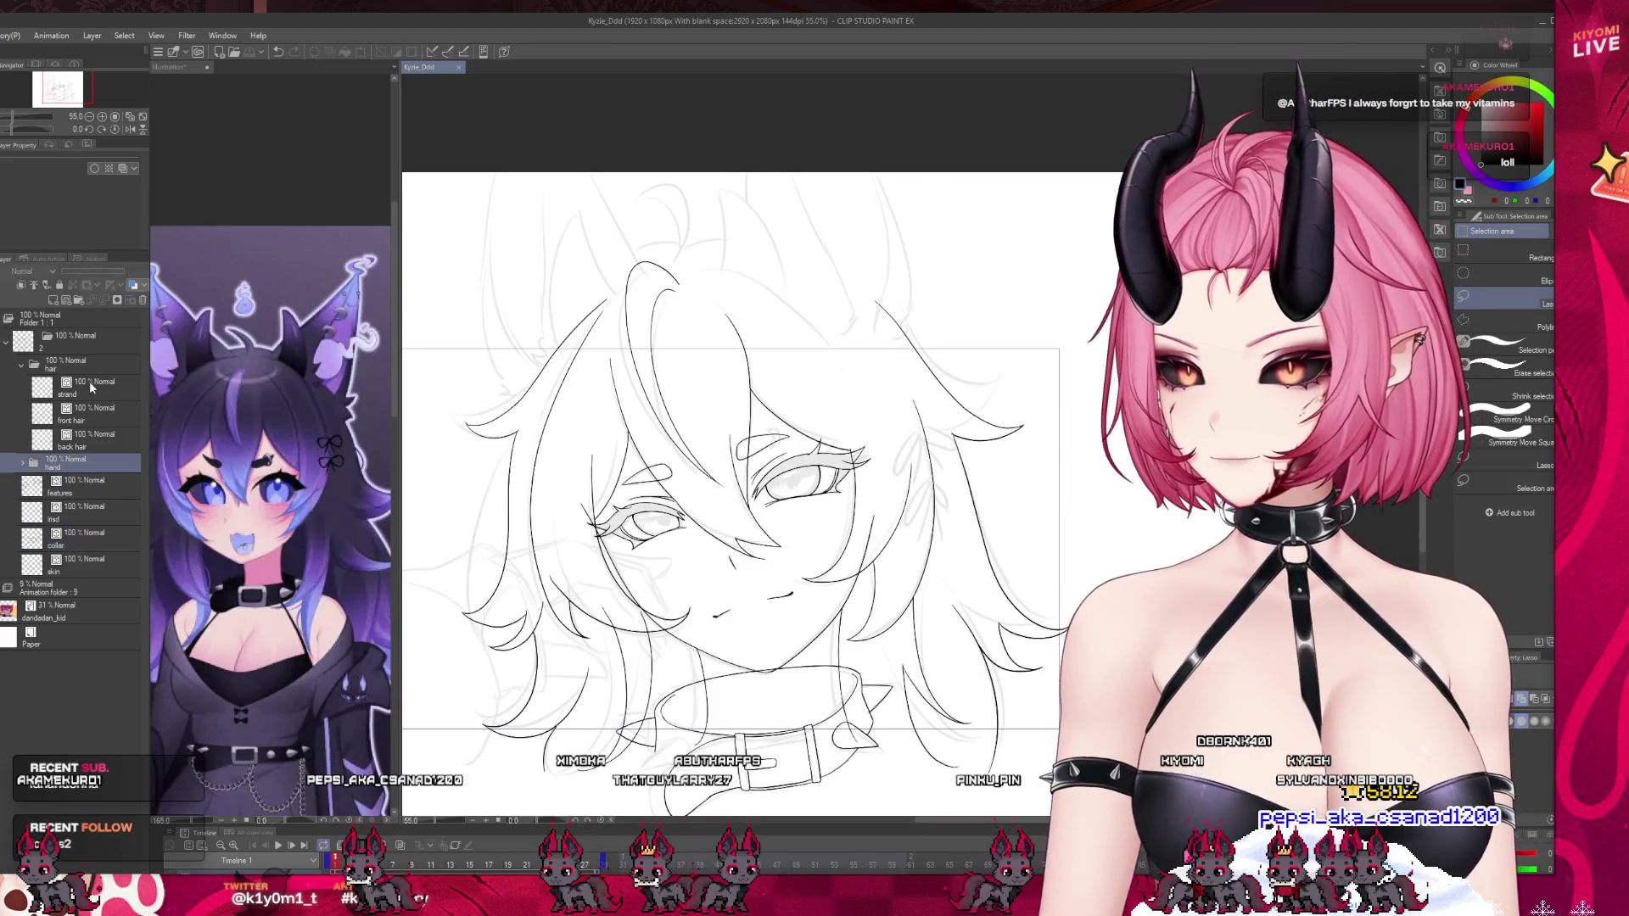
pyautogui.click(90, 382)
pyautogui.click(82, 300)
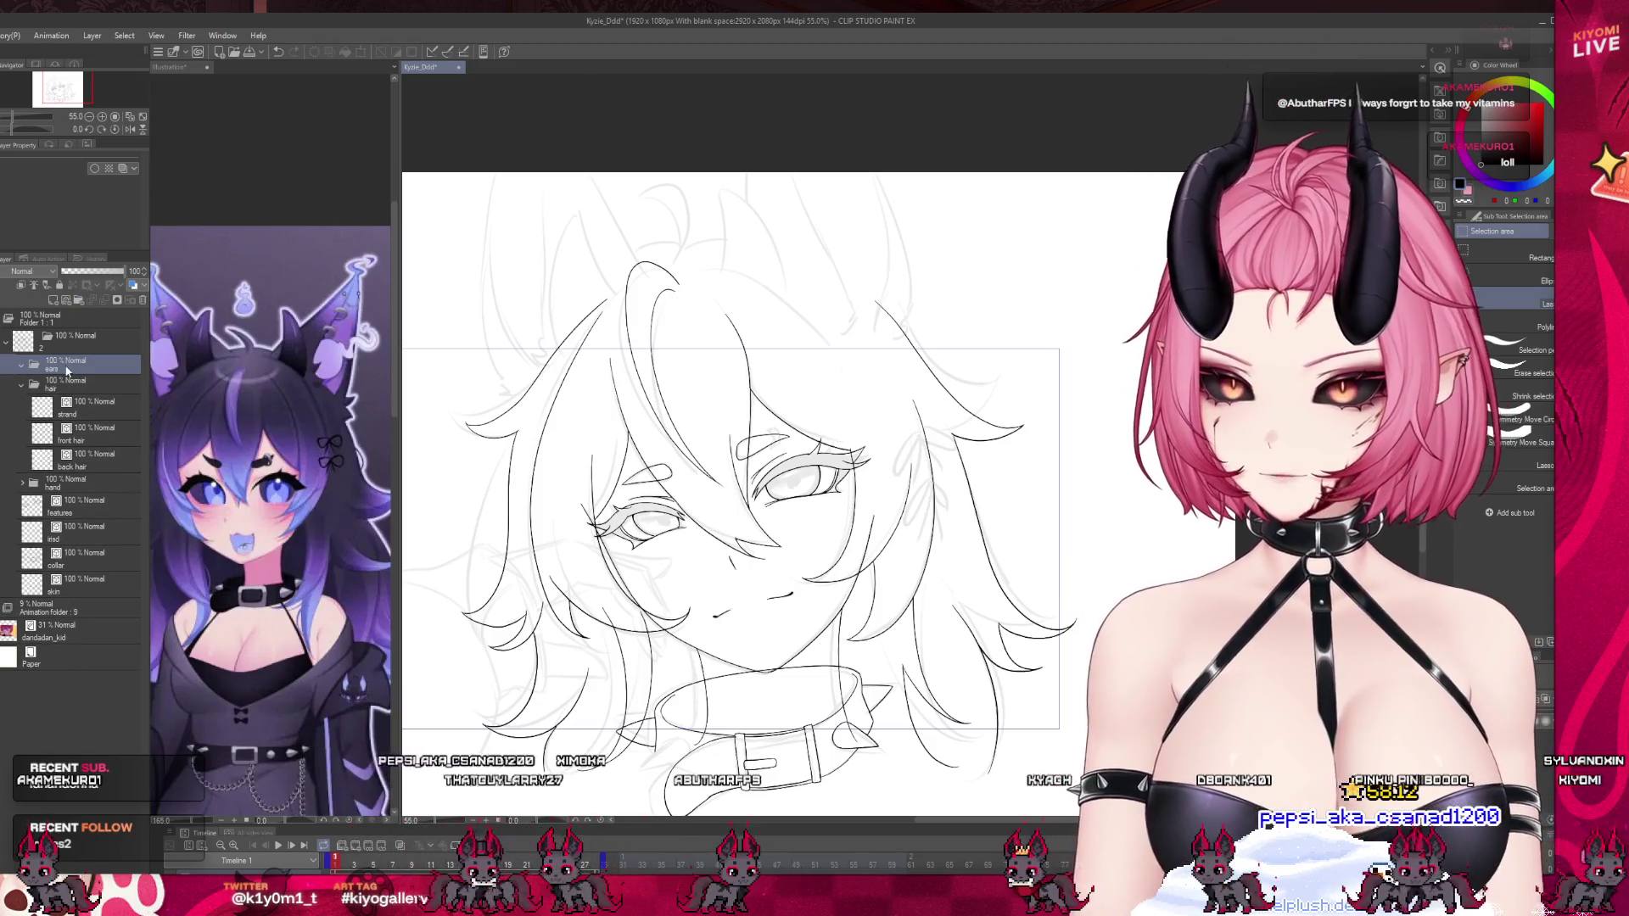
pyautogui.write('ears')
pyautogui.press('Return')
pyautogui.hotkey('ctrl', 'shift', 'n')
pyautogui.hotkey('ctrl', '-')
pyautogui.scroll(5, 578, 336)
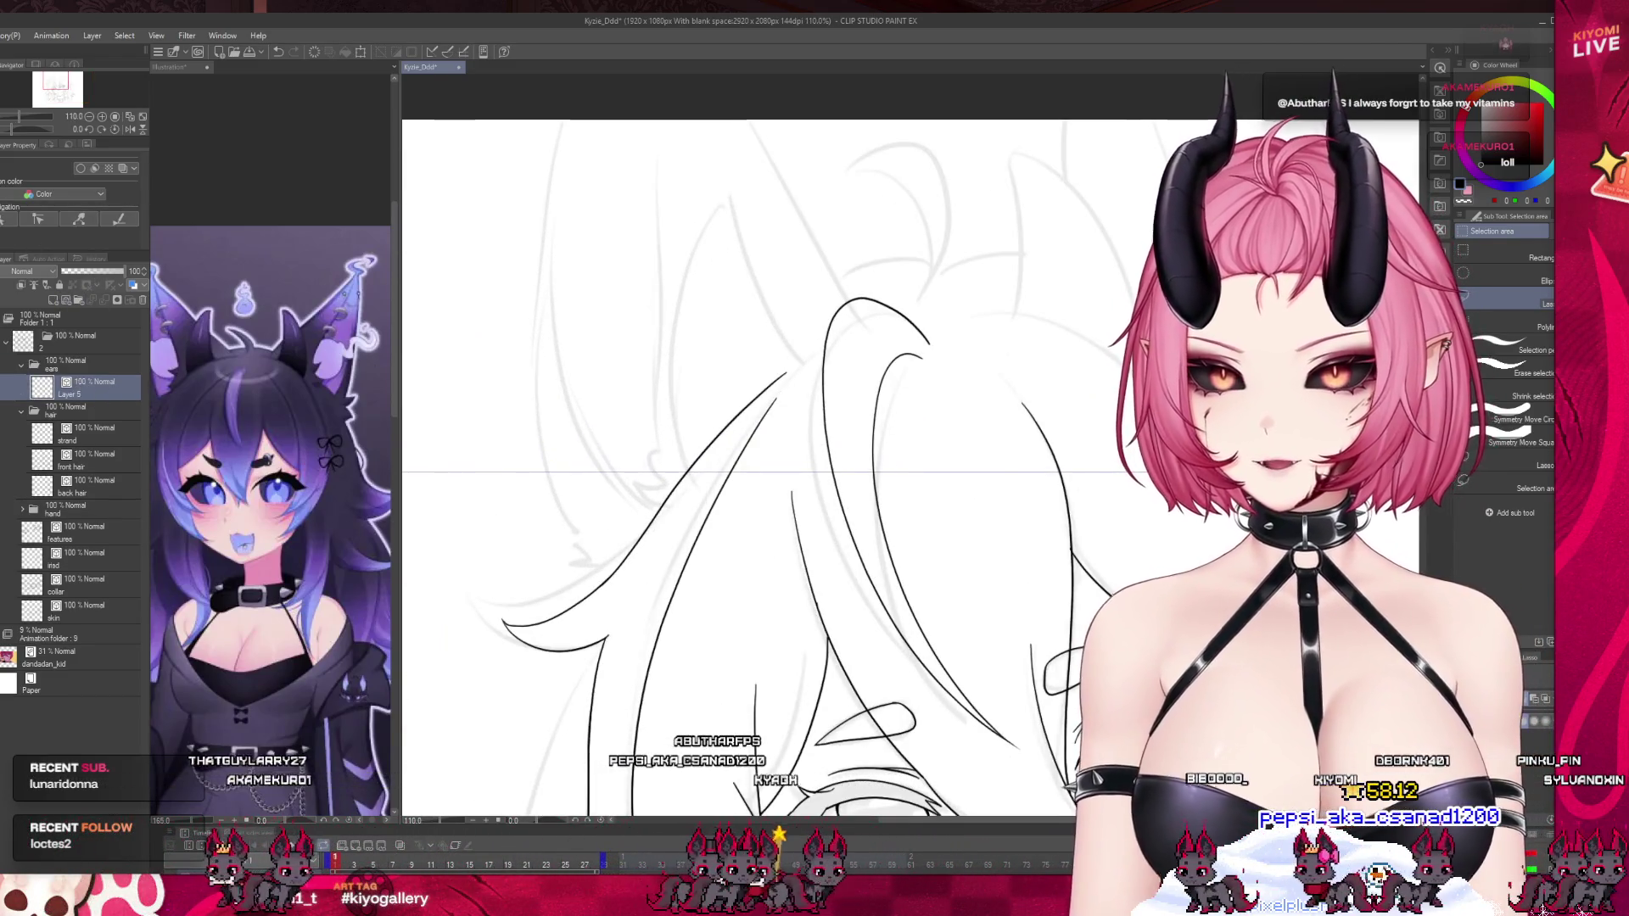
# Switch to the inking pen on the cat-girl drawing and discard a trial hook stroke.
pyautogui.press('p')
pyautogui.scroll(1, 551, 466)
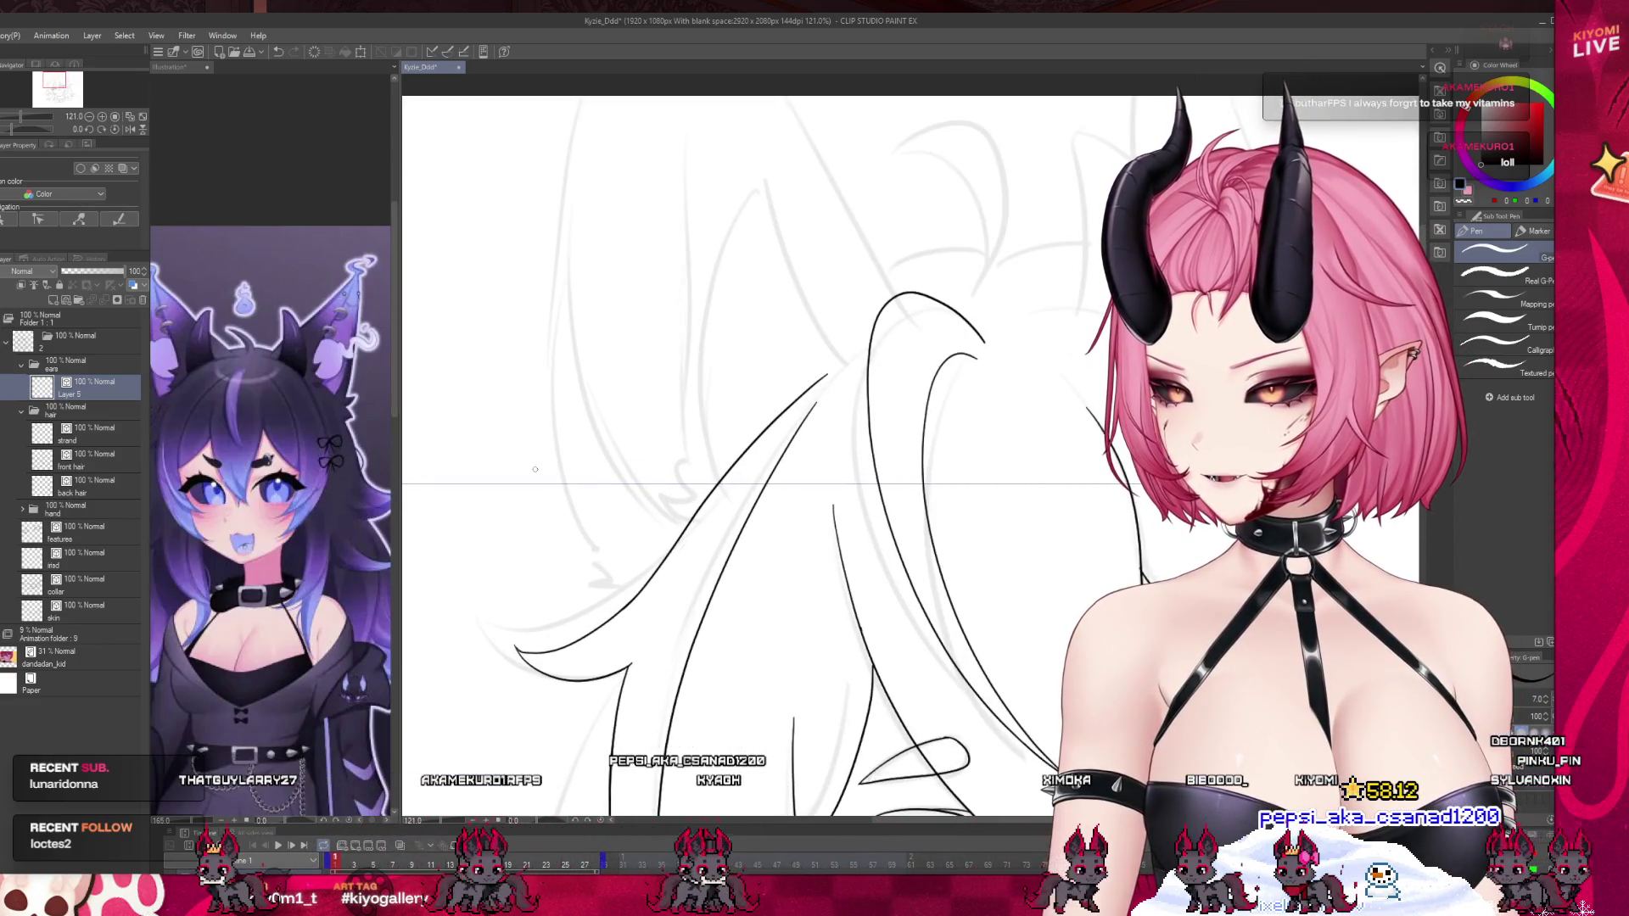
pyautogui.scroll(-2, 531, 468)
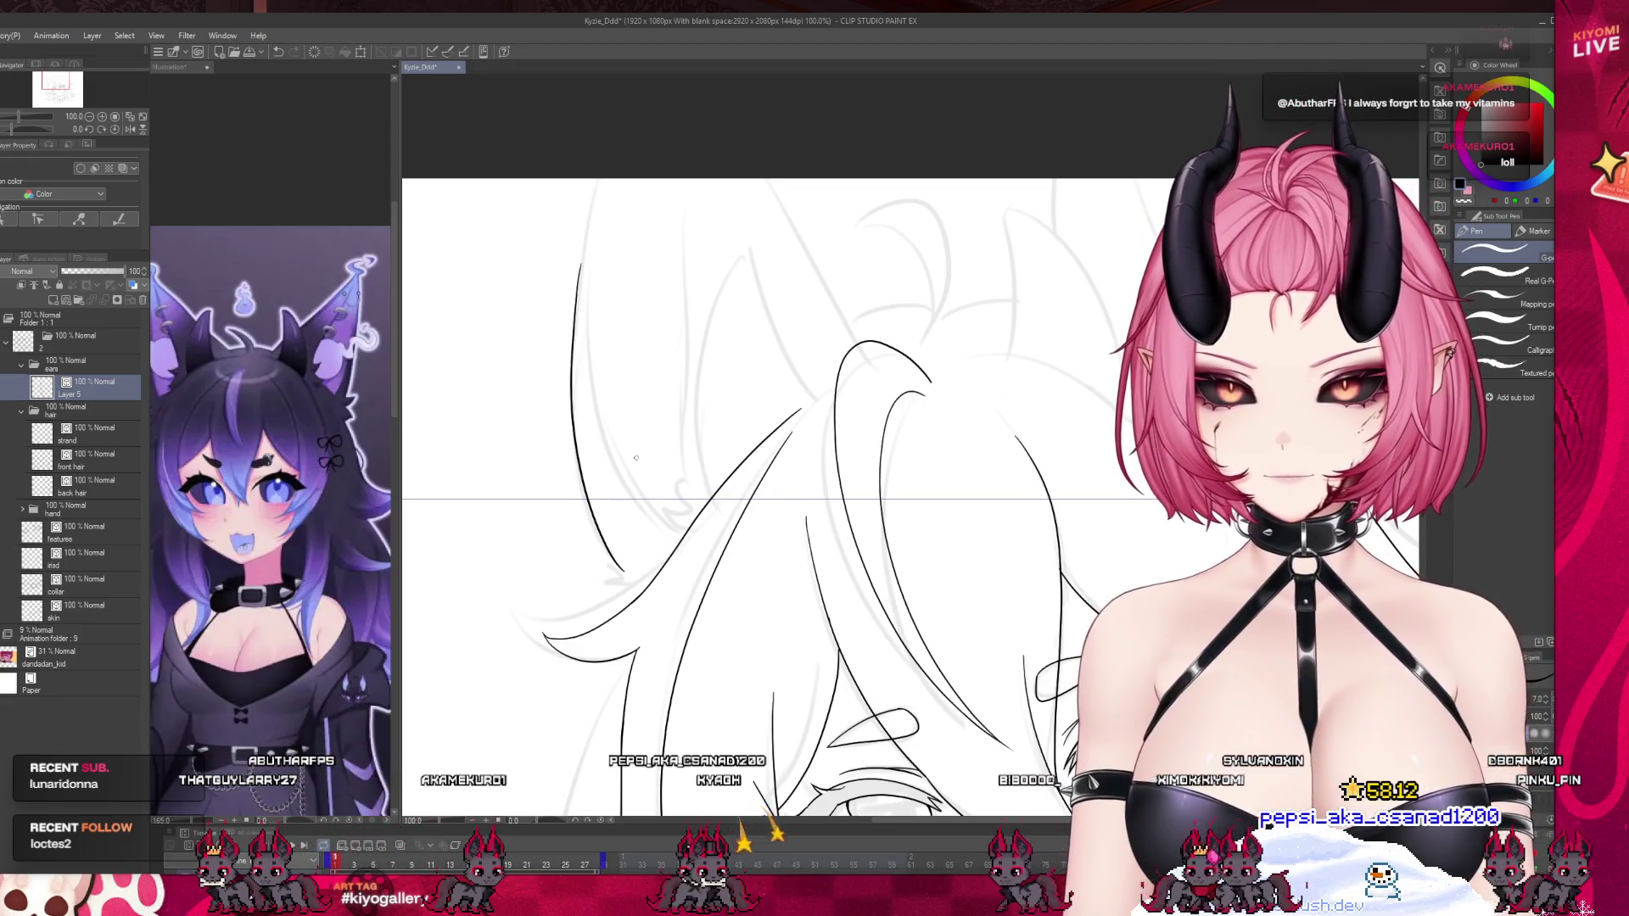
pyautogui.click(169, 66)
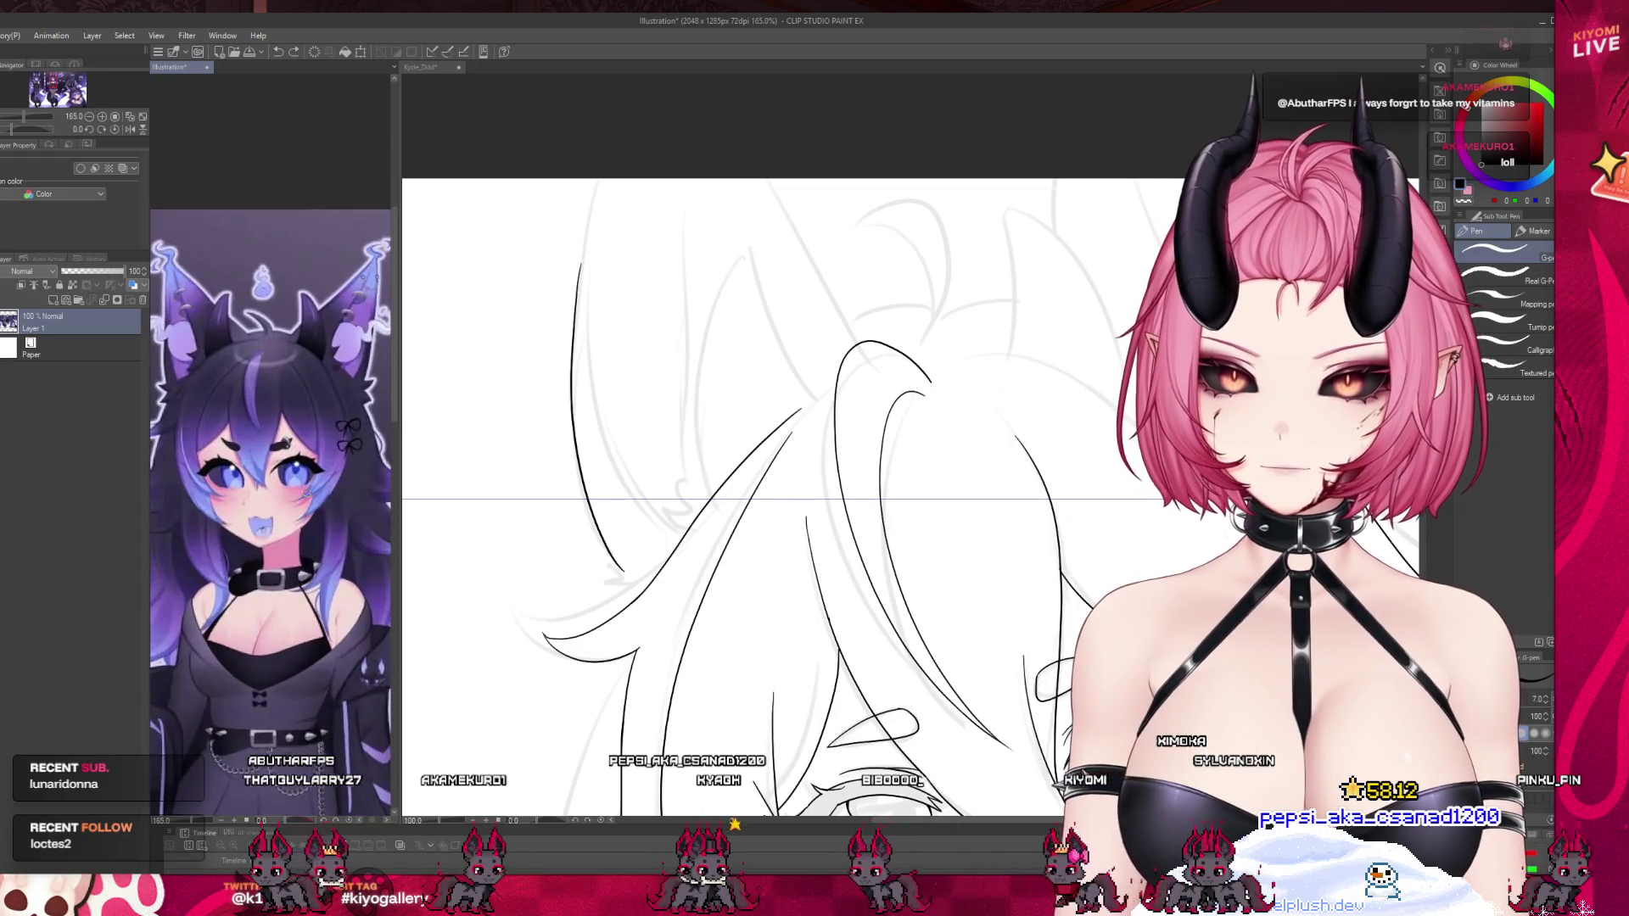
pyautogui.click(625, 574)
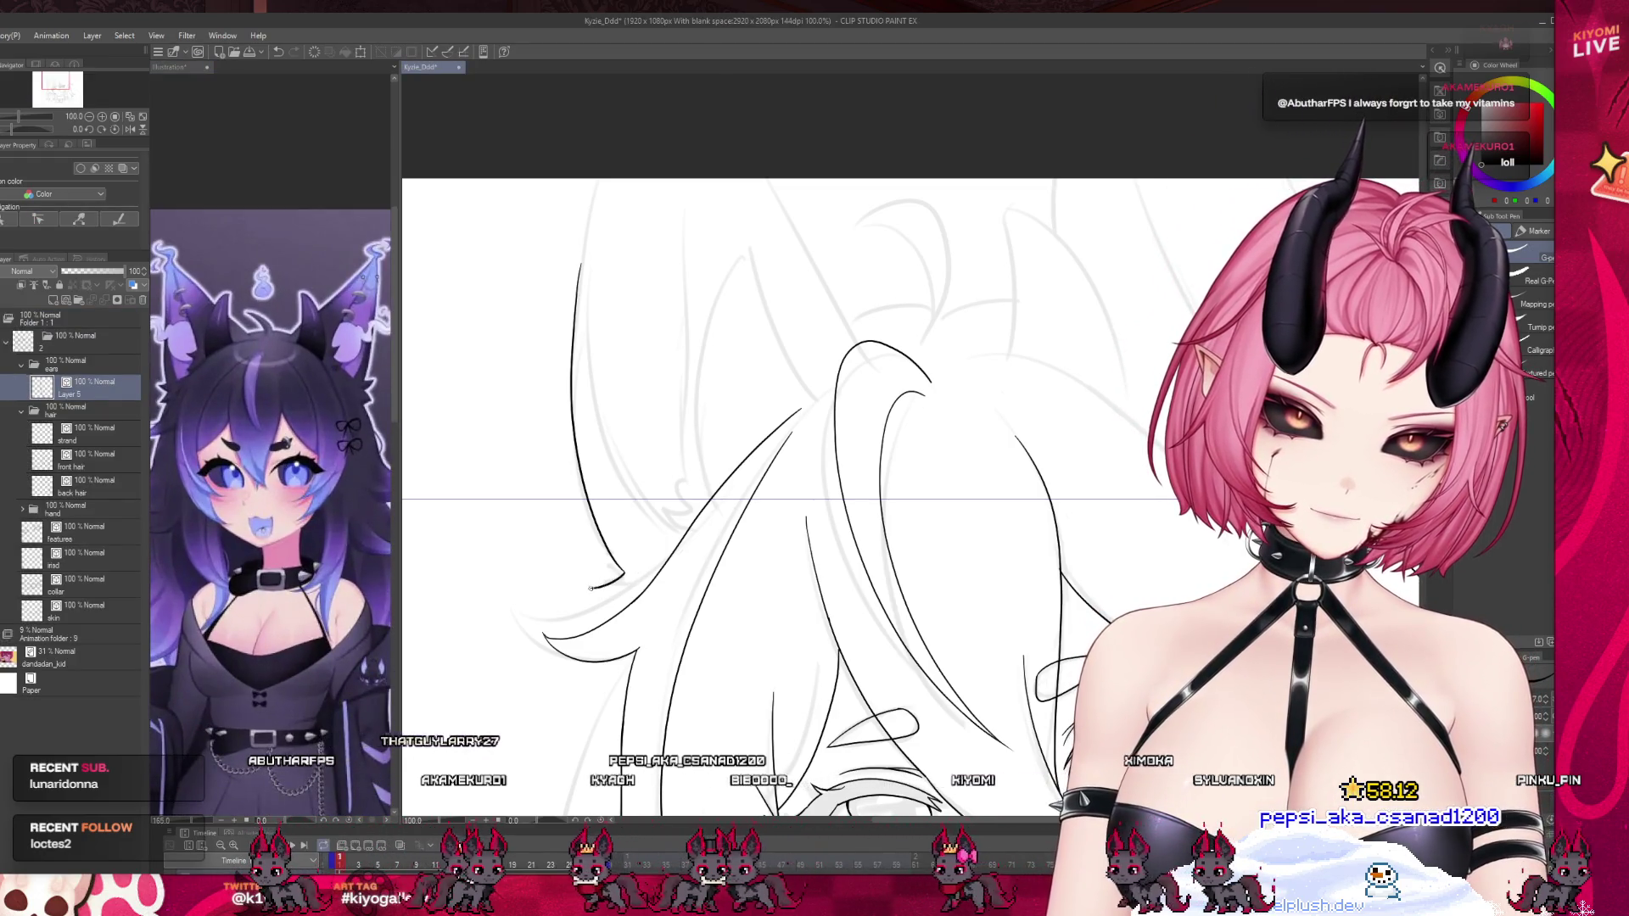
pyautogui.moveTo(623, 571); pyautogui.dragTo(594, 588)
pyautogui.hotkey('ctrl', 'z')
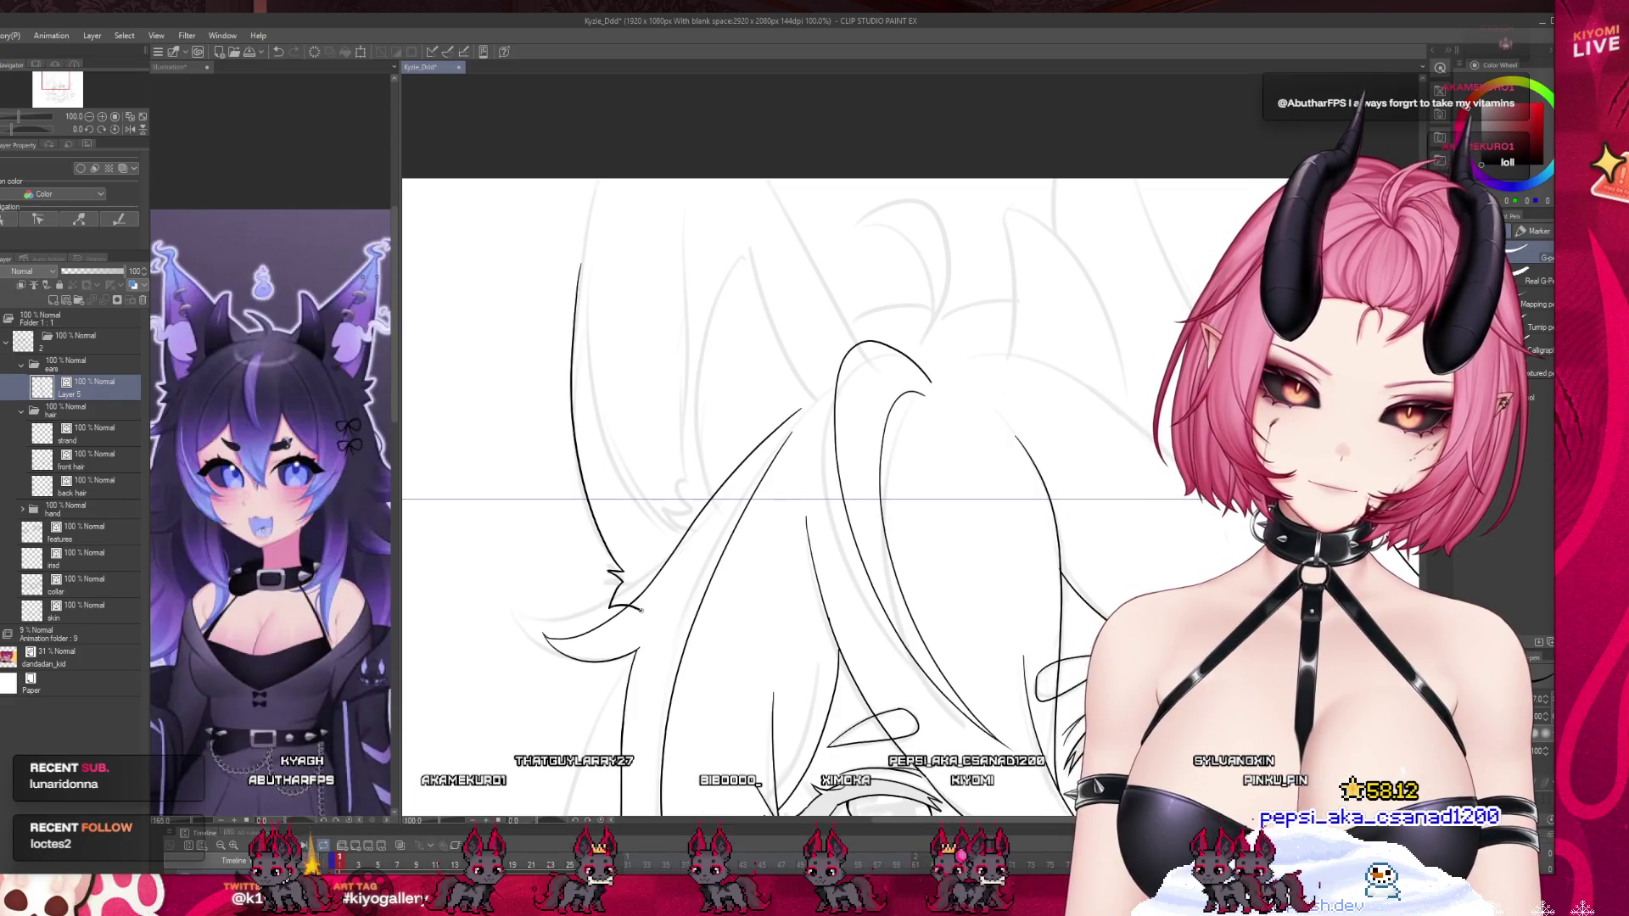
pyautogui.scroll(-2, 677, 523)
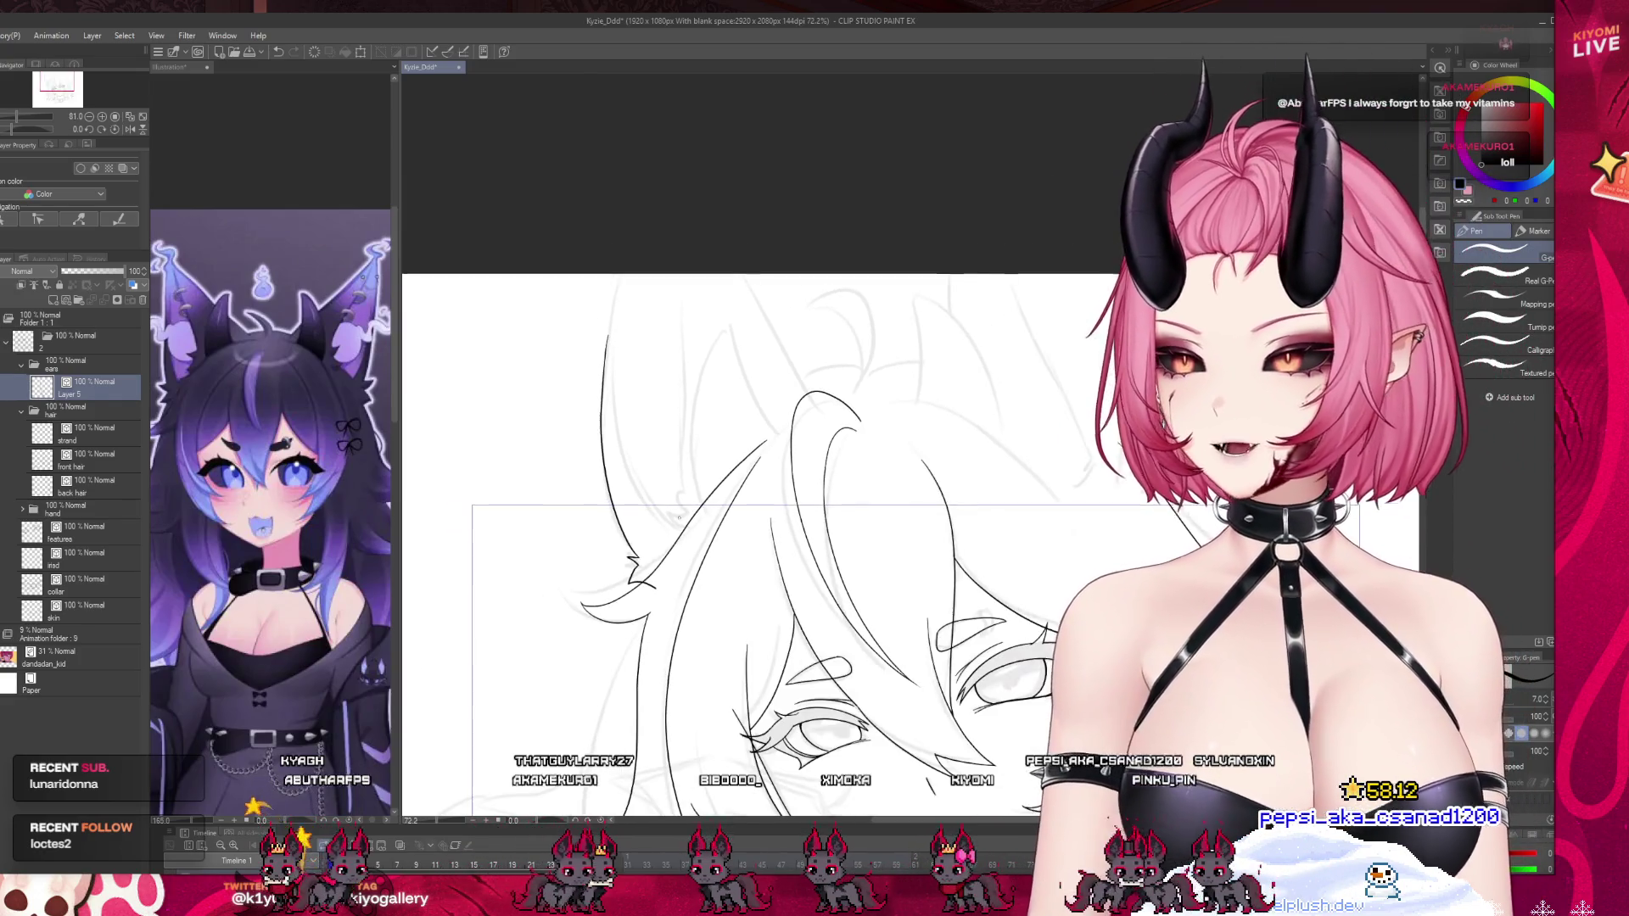
pyautogui.scroll(2, 1020, 421)
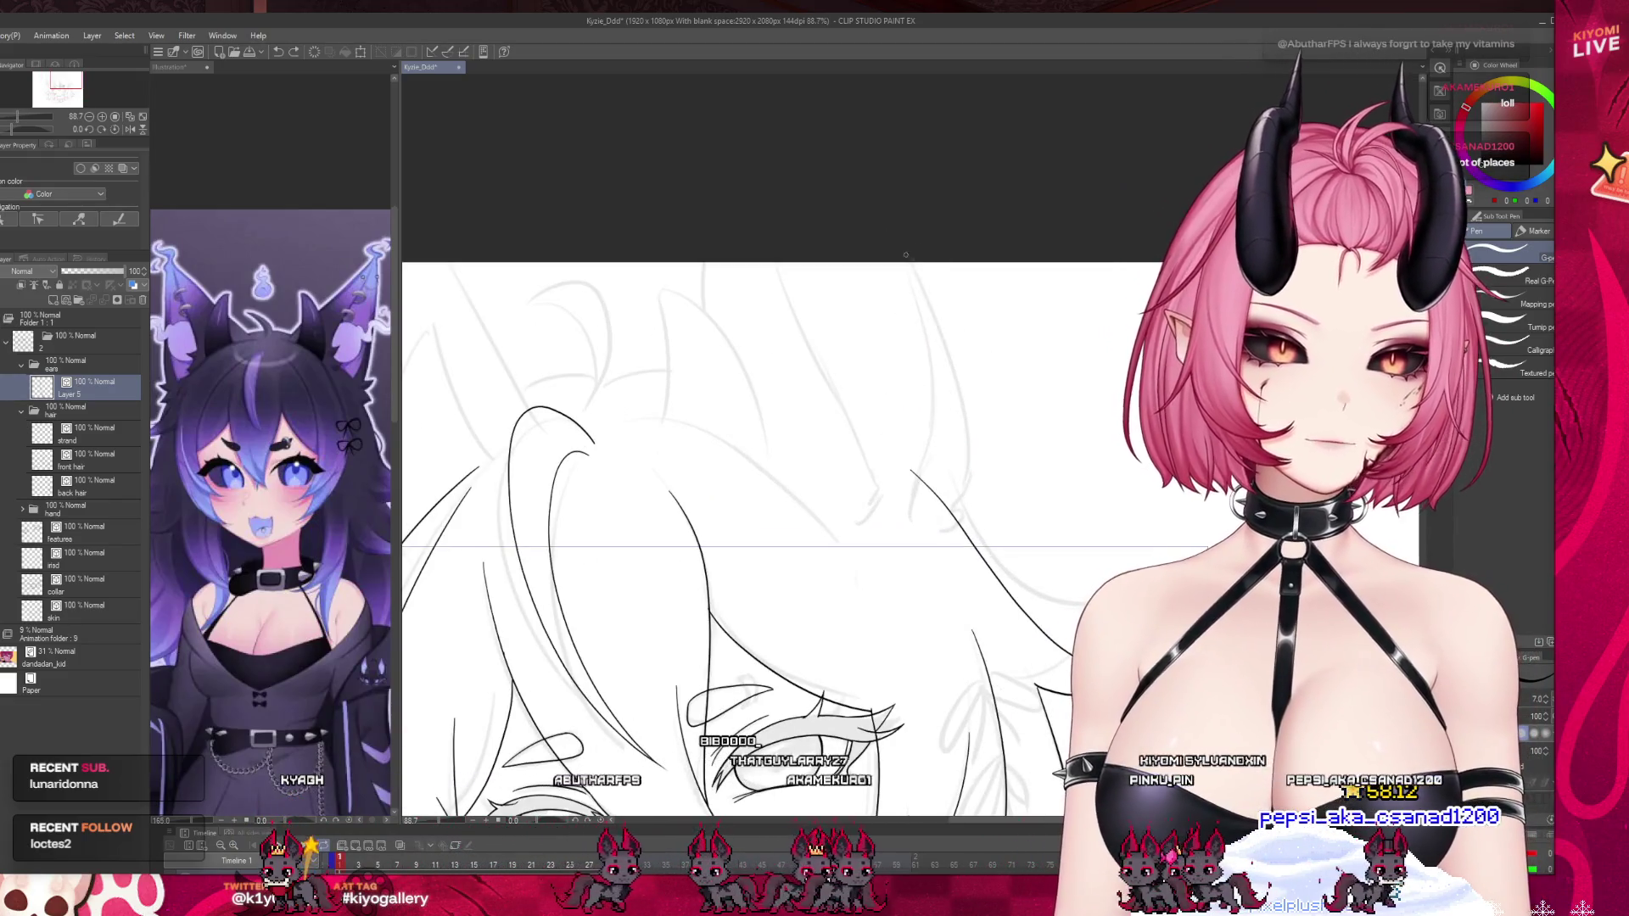
# Ink the right cat ear's outline, inner curve and a fur stroke at its base.
pyautogui.hotkey('ctrl', 'z')
pyautogui.moveTo(912, 263); pyautogui.dragTo(964, 494)
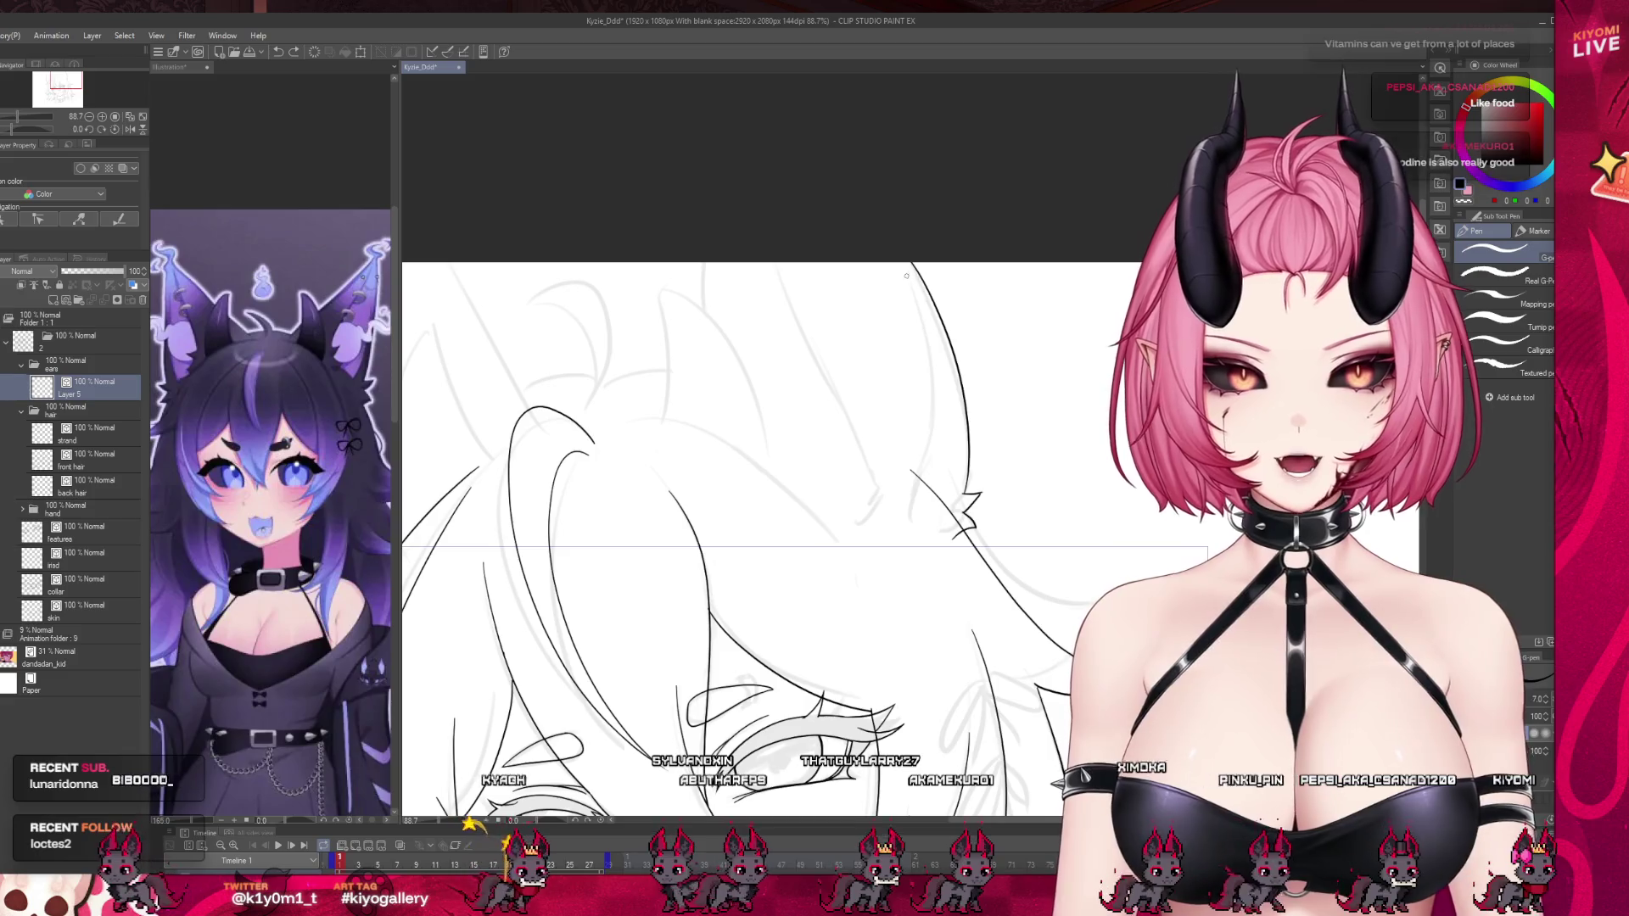
pyautogui.moveTo(906, 276); pyautogui.dragTo(901, 523)
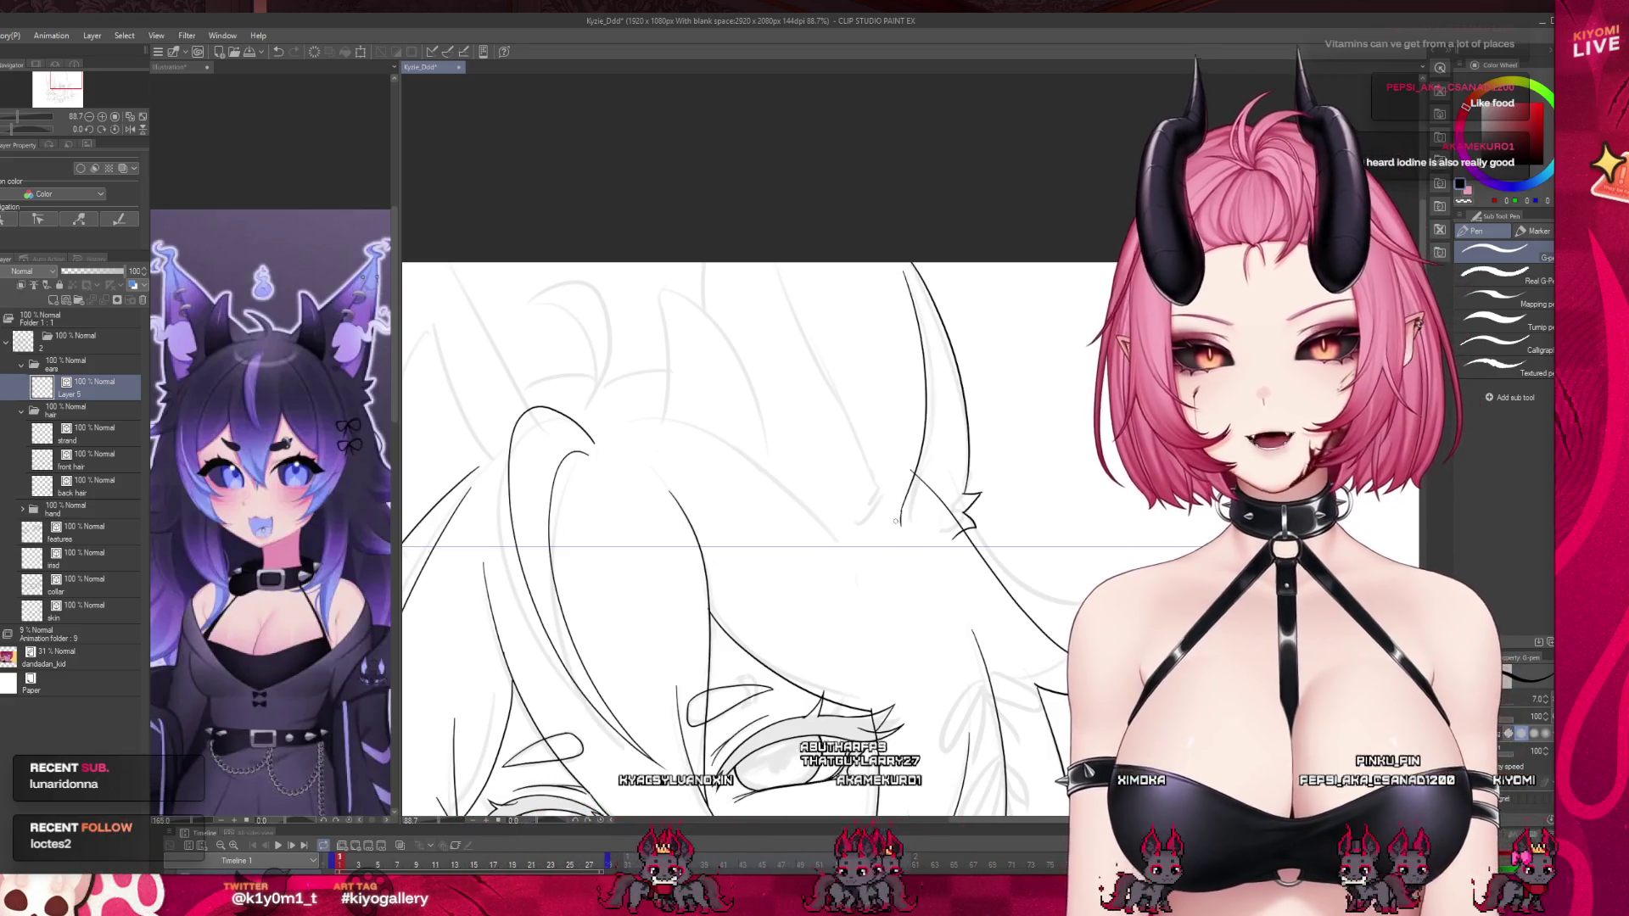
pyautogui.moveTo(902, 514); pyautogui.dragTo(832, 369)
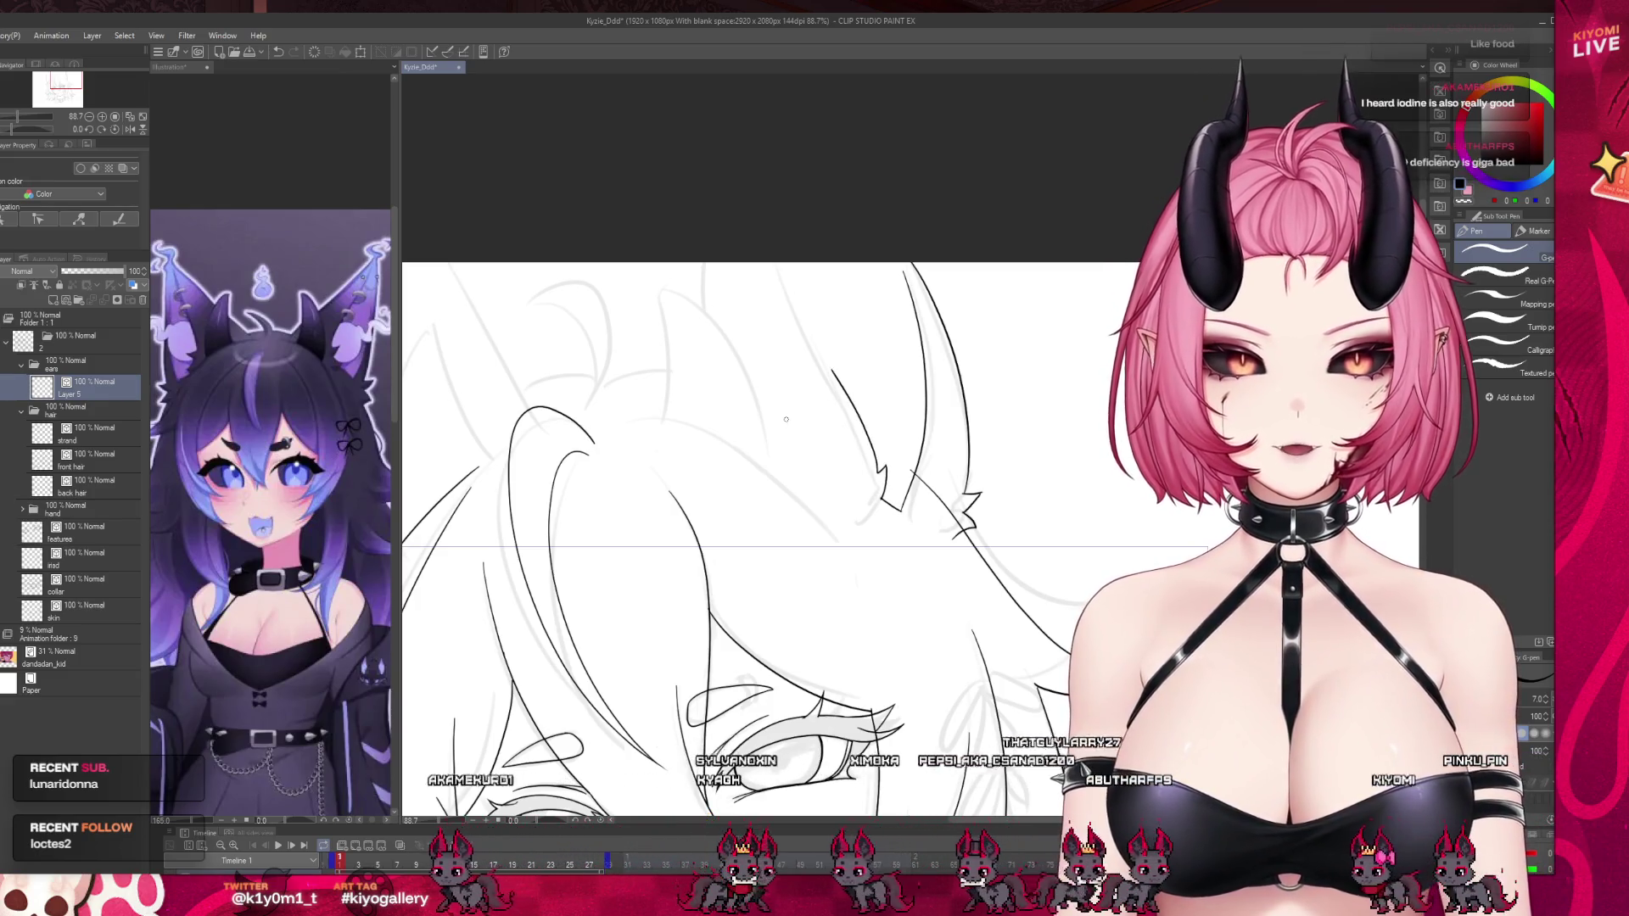
pyautogui.scroll(-4, 814, 339)
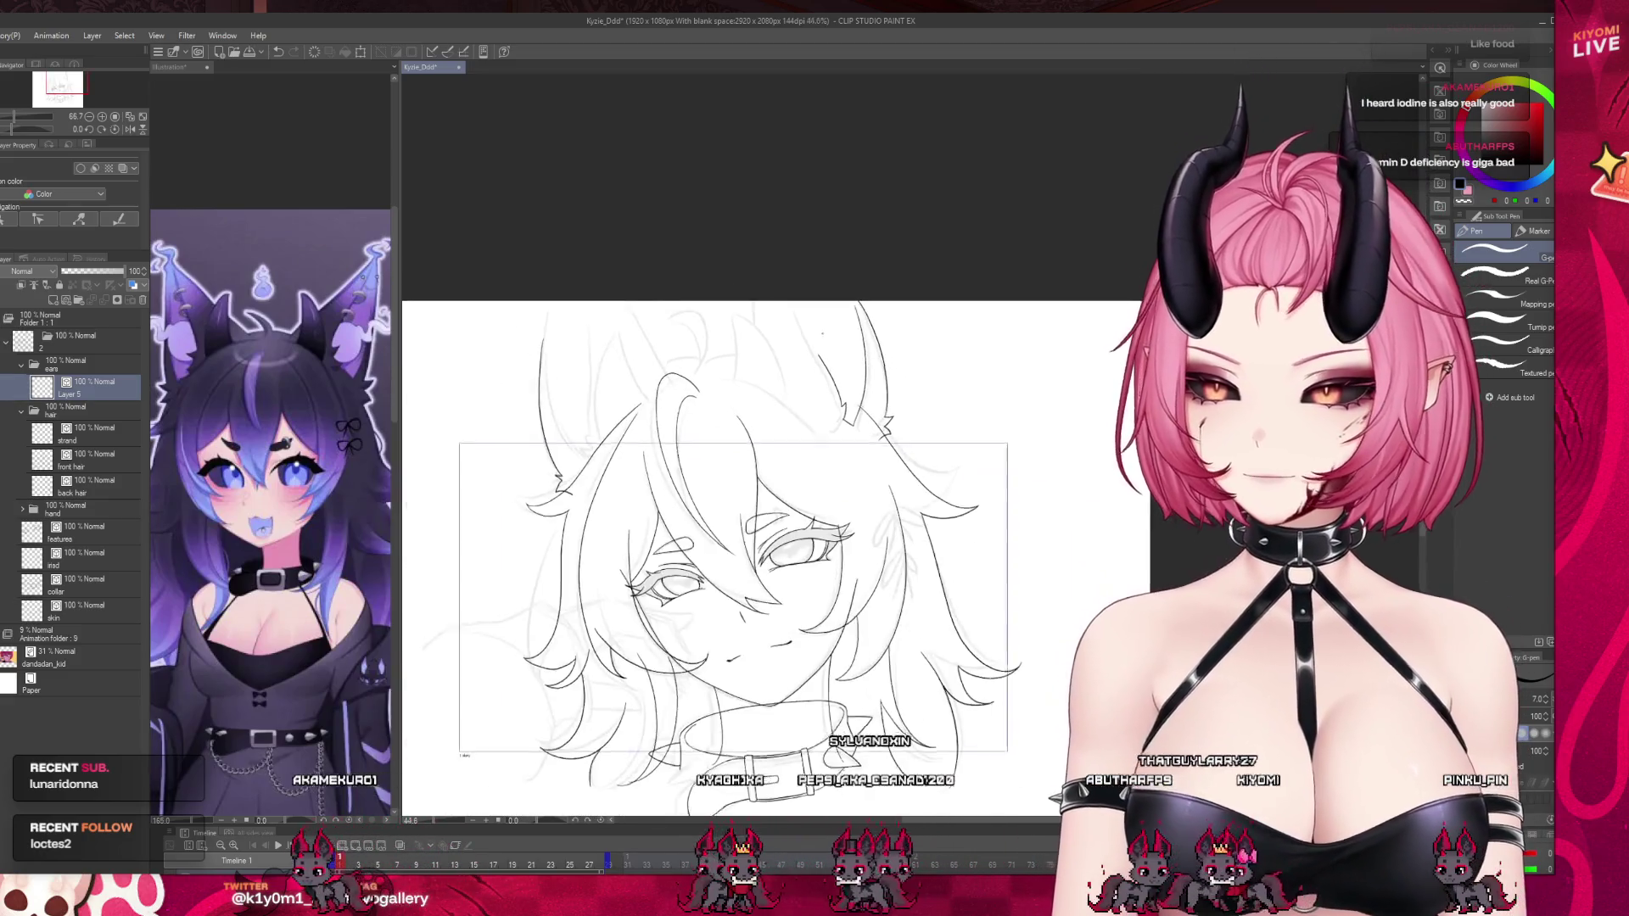
pyautogui.scroll(5, 822, 332)
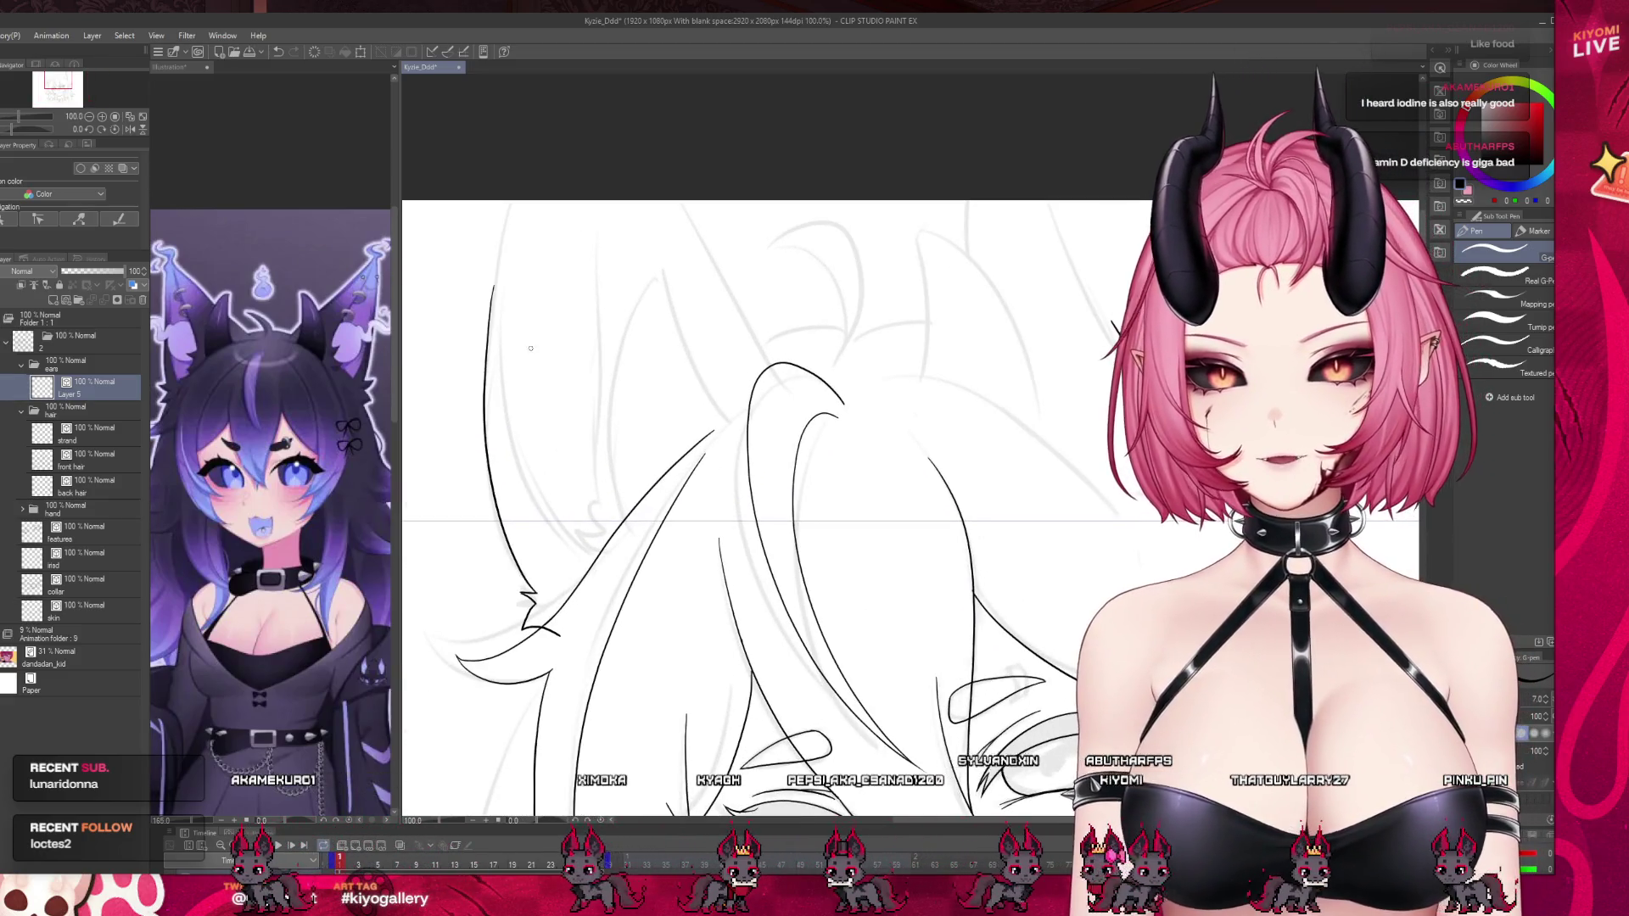
# Ink the left cat ear's outline down into the hair and its inner line.
pyautogui.moveTo(501, 335); pyautogui.dragTo(577, 540)
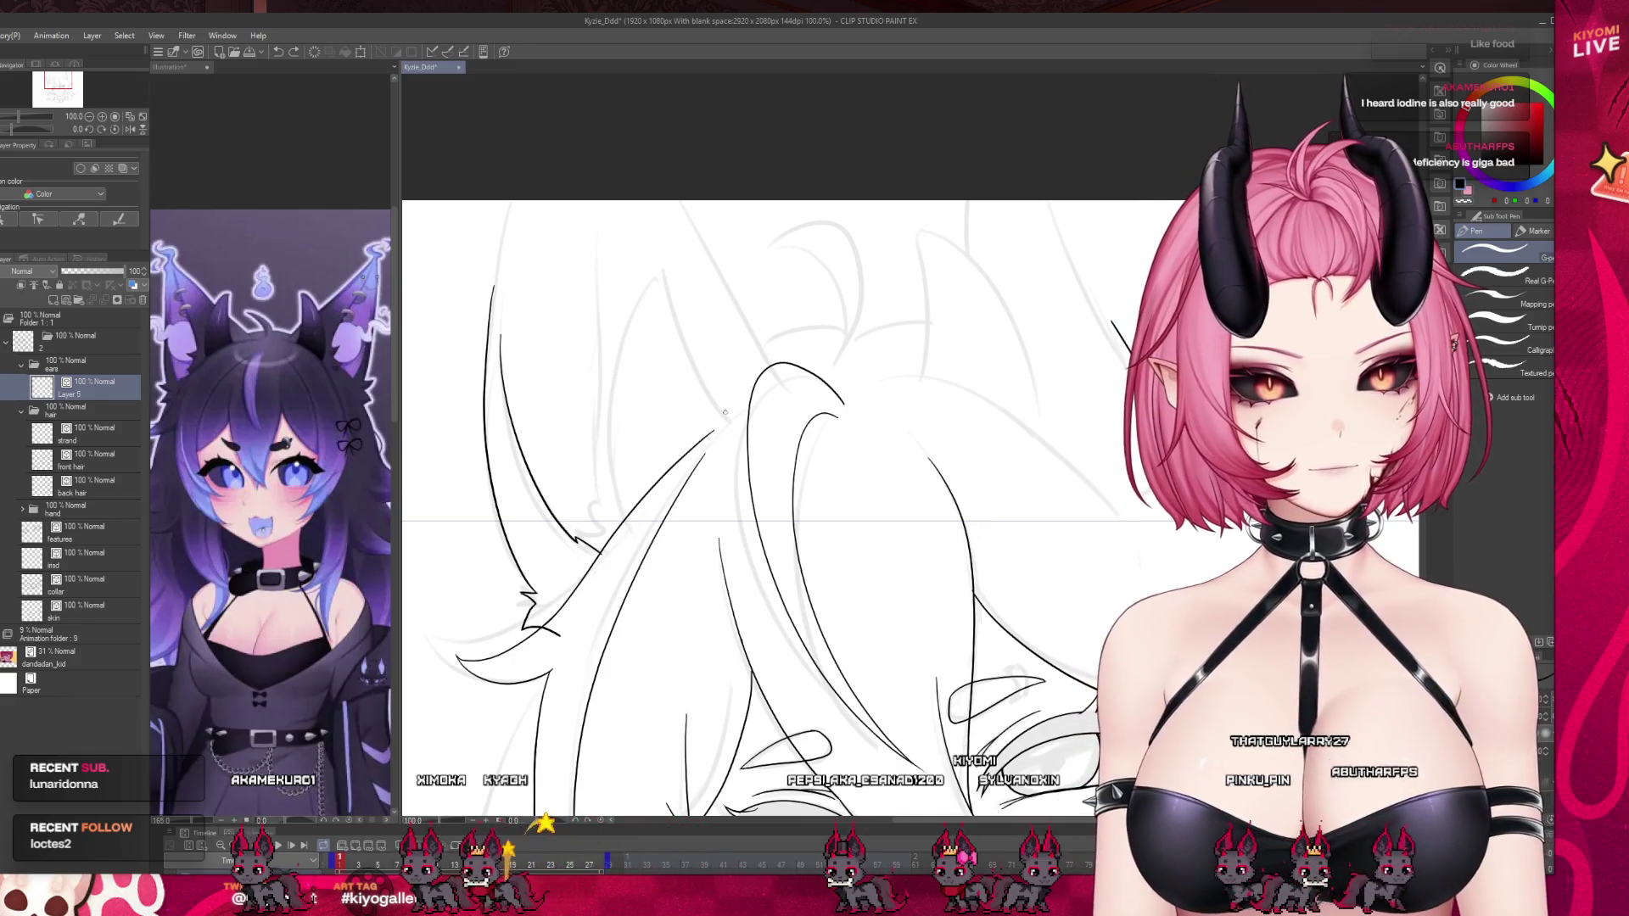
pyautogui.moveTo(735, 416); pyautogui.dragTo(689, 252)
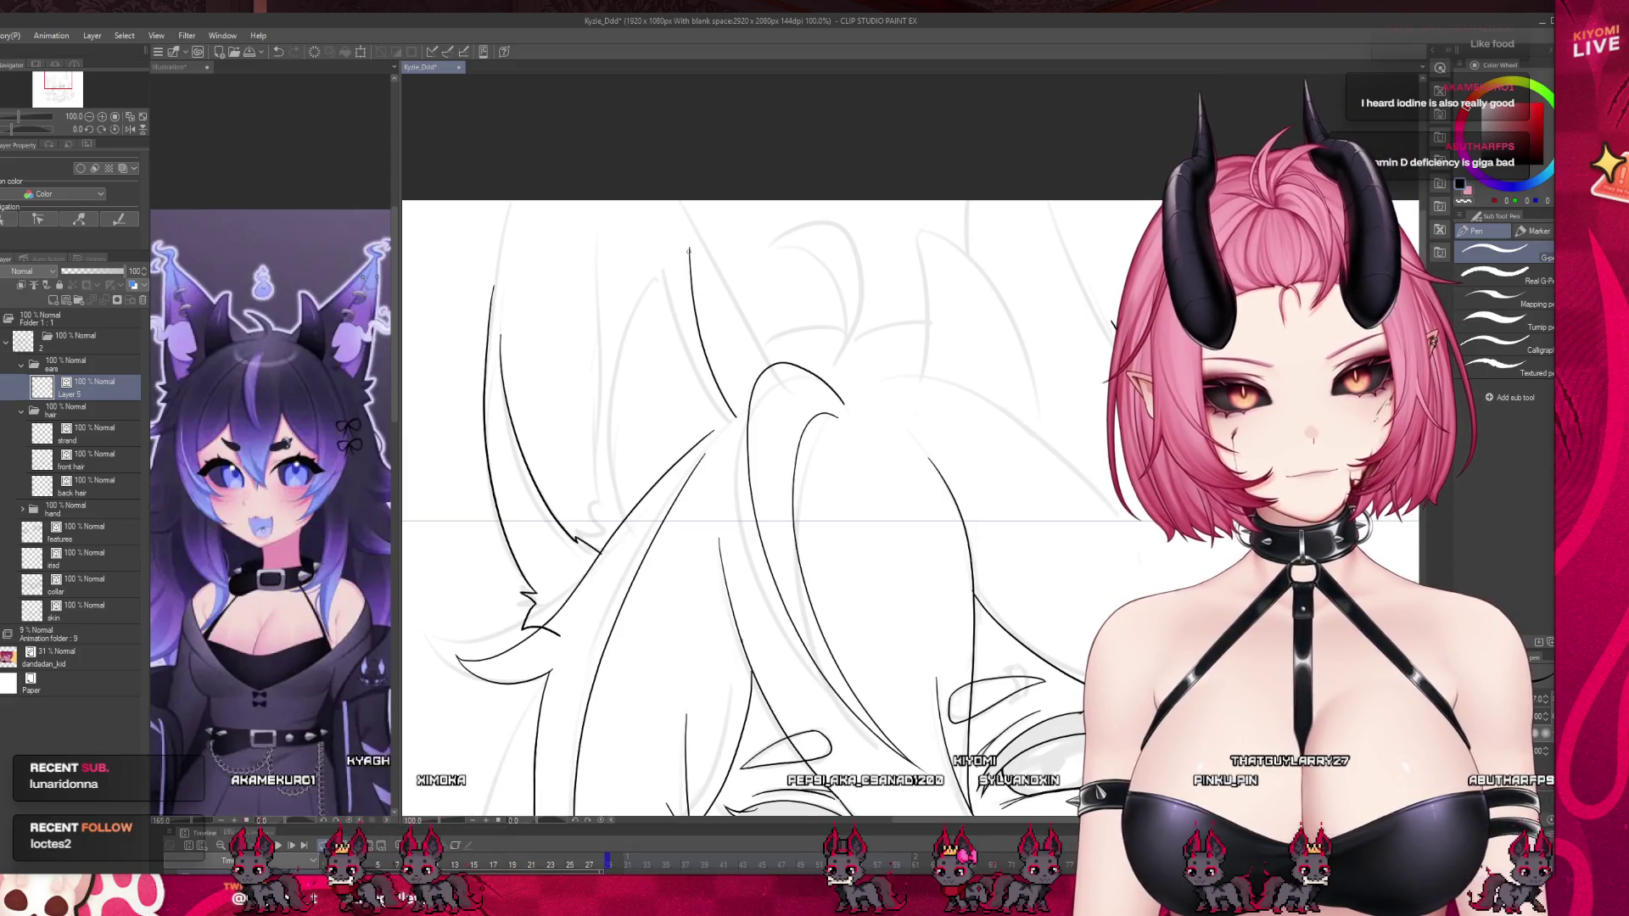
pyautogui.hotkey('ctrl', 'z')
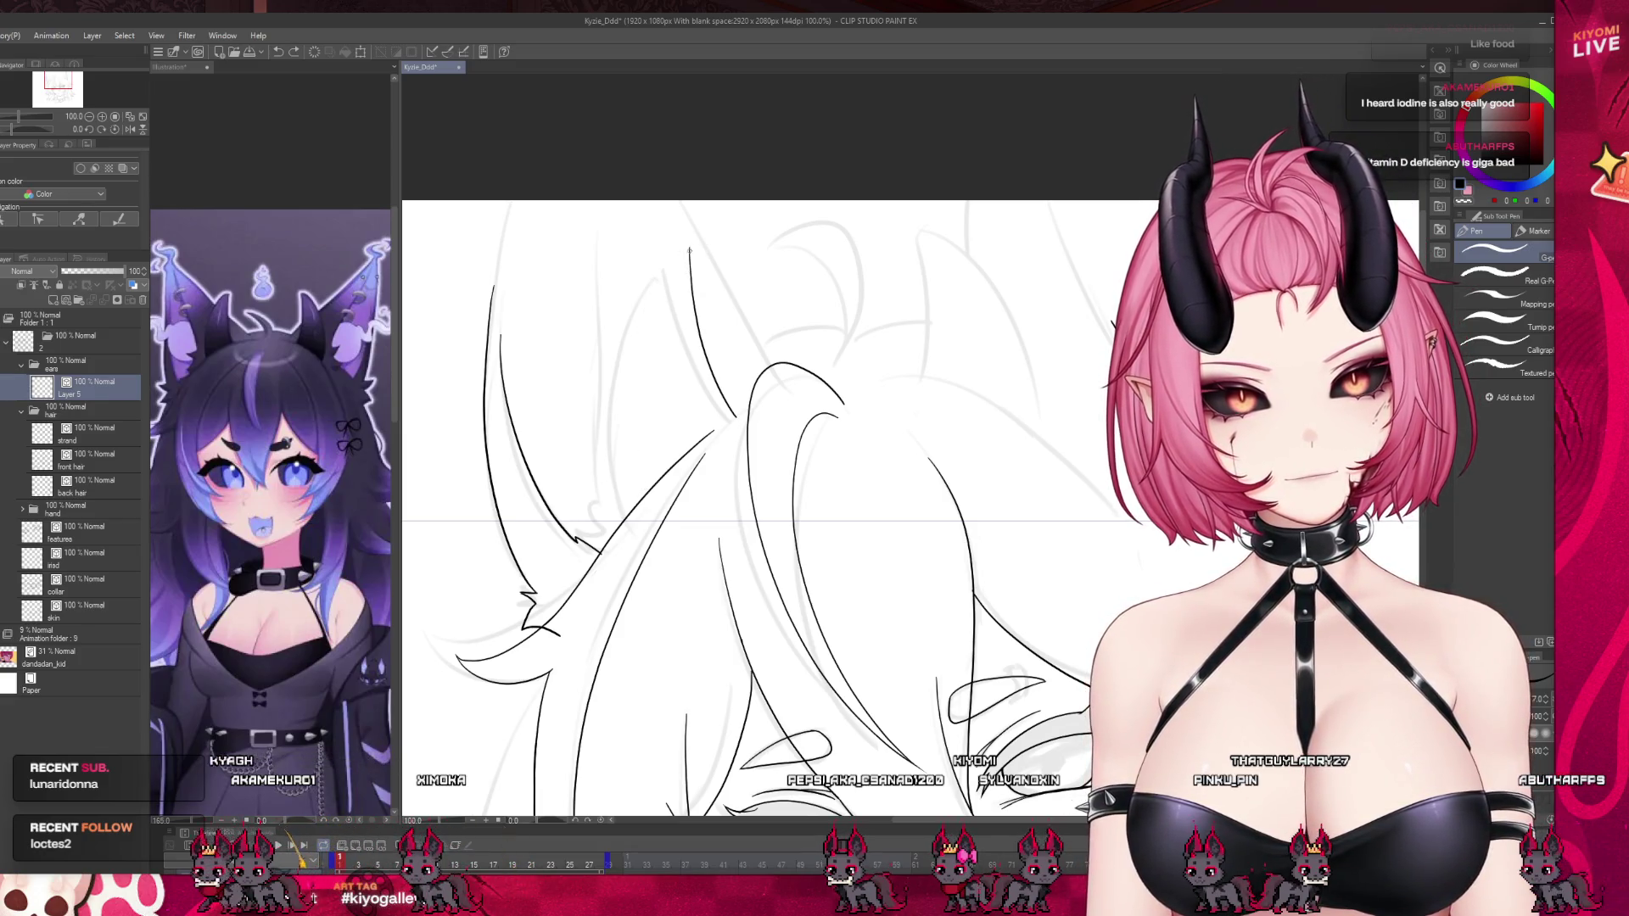
pyautogui.moveTo(643, 303); pyautogui.dragTo(626, 504)
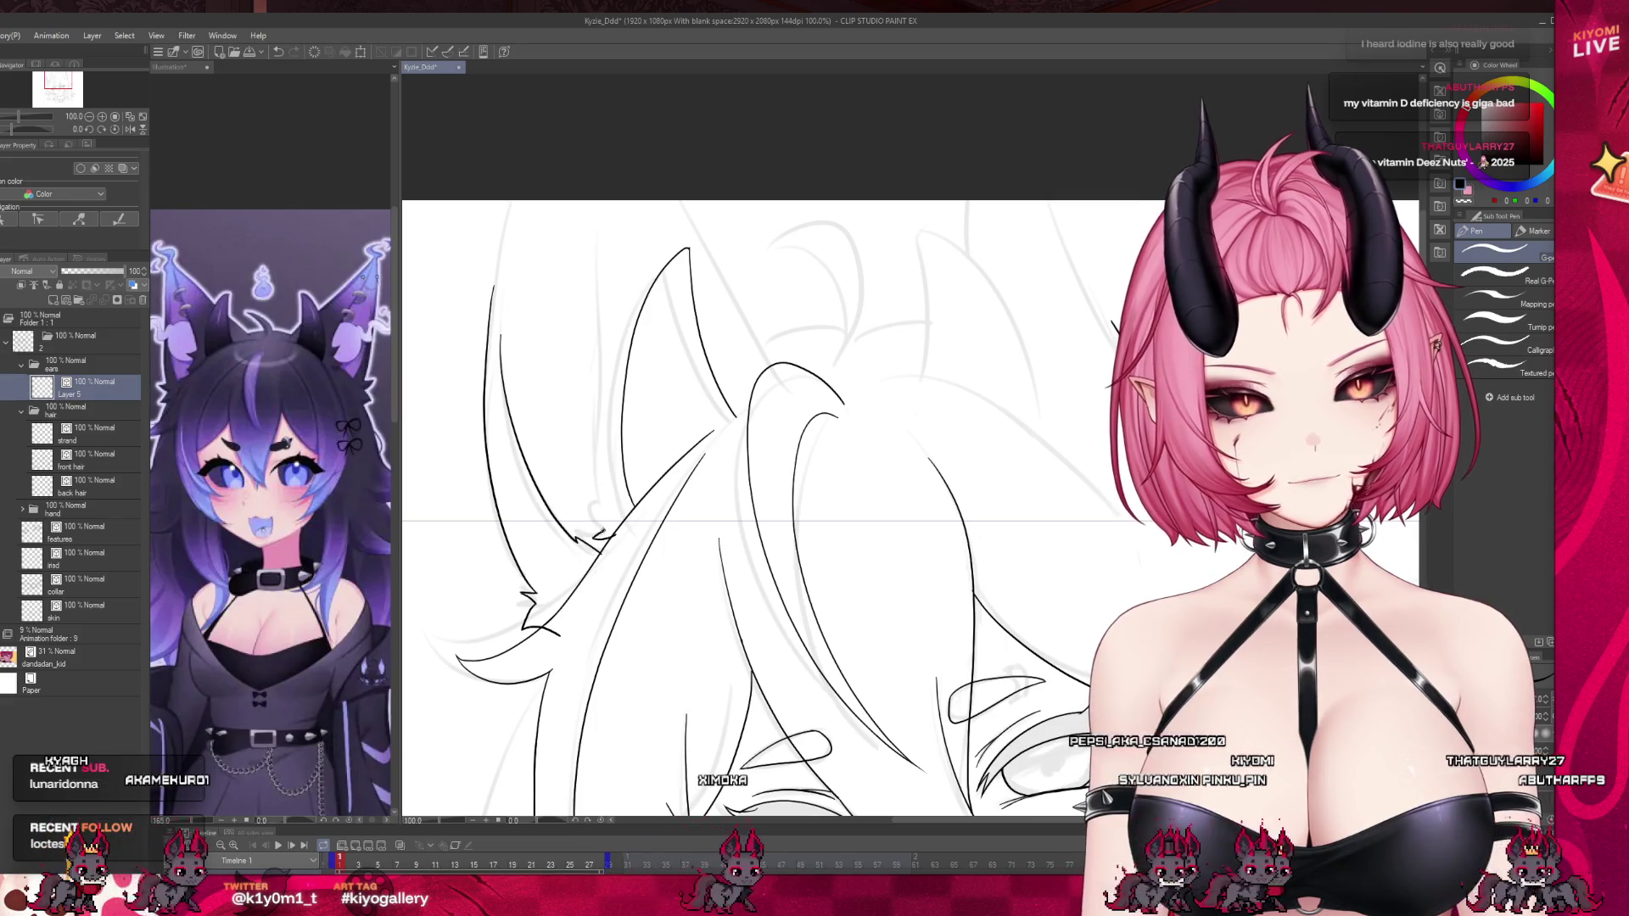
pyautogui.moveTo(604, 536); pyautogui.dragTo(585, 505)
pyautogui.moveTo(588, 201); pyautogui.dragTo(599, 386)
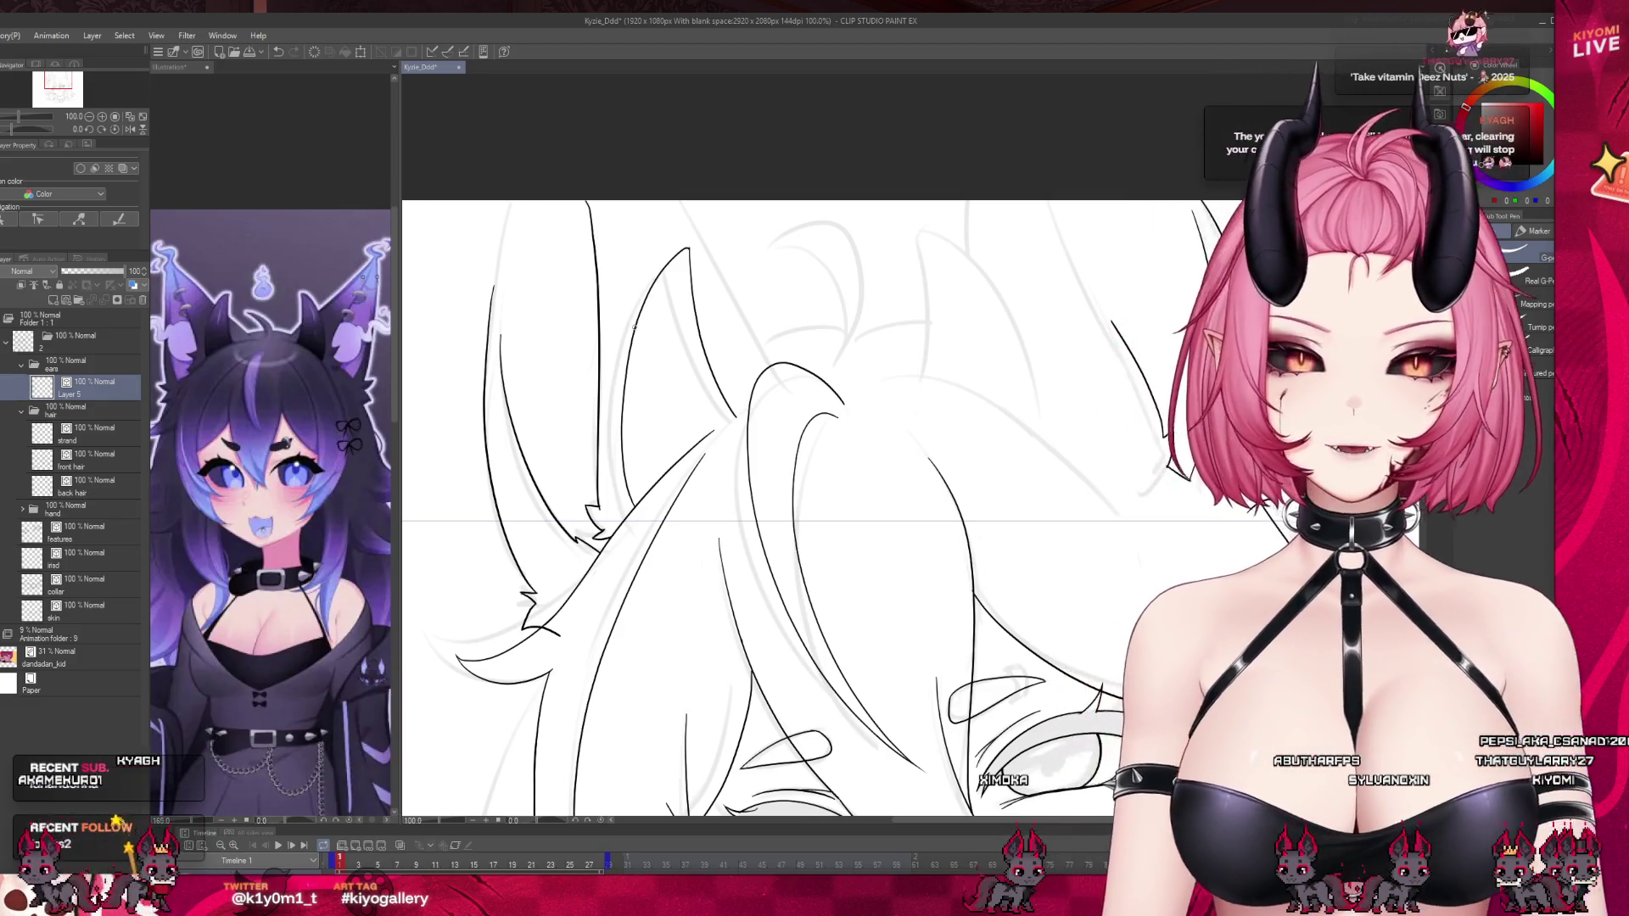
# Scroll through the Layer panel and select the hand layer folder.
pyautogui.scroll(-3, 894, 302)
pyautogui.scroll(-4, 894, 302)
pyautogui.scroll(3, 786, 360)
pyautogui.scroll(2, 661, 482)
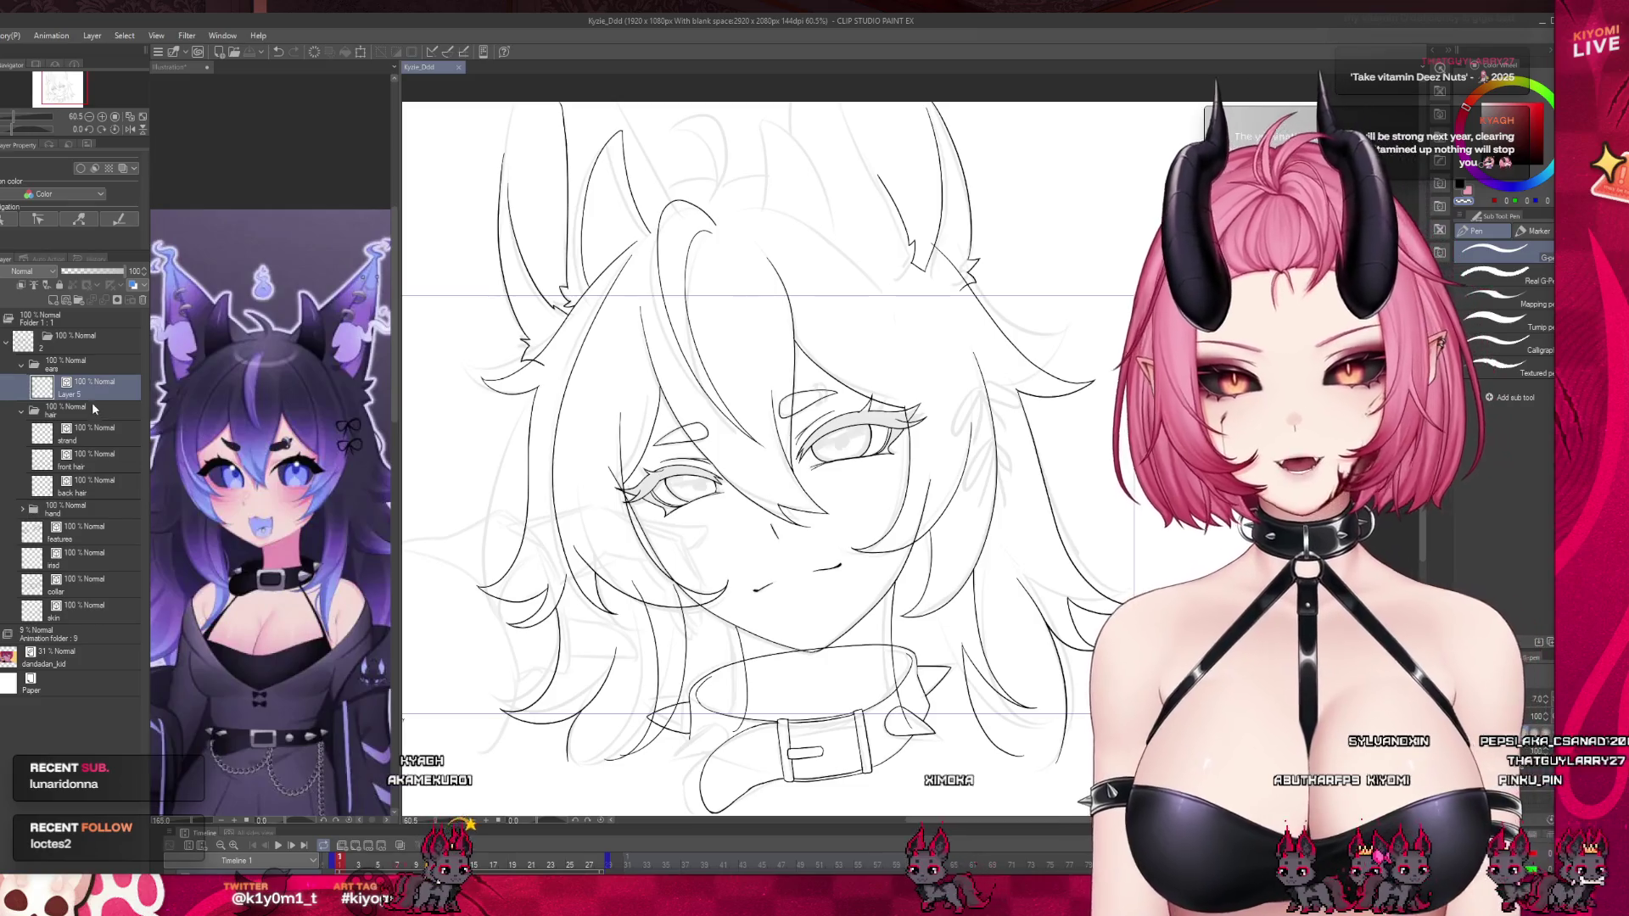
pyautogui.click(76, 507)
pyautogui.click(7, 507)
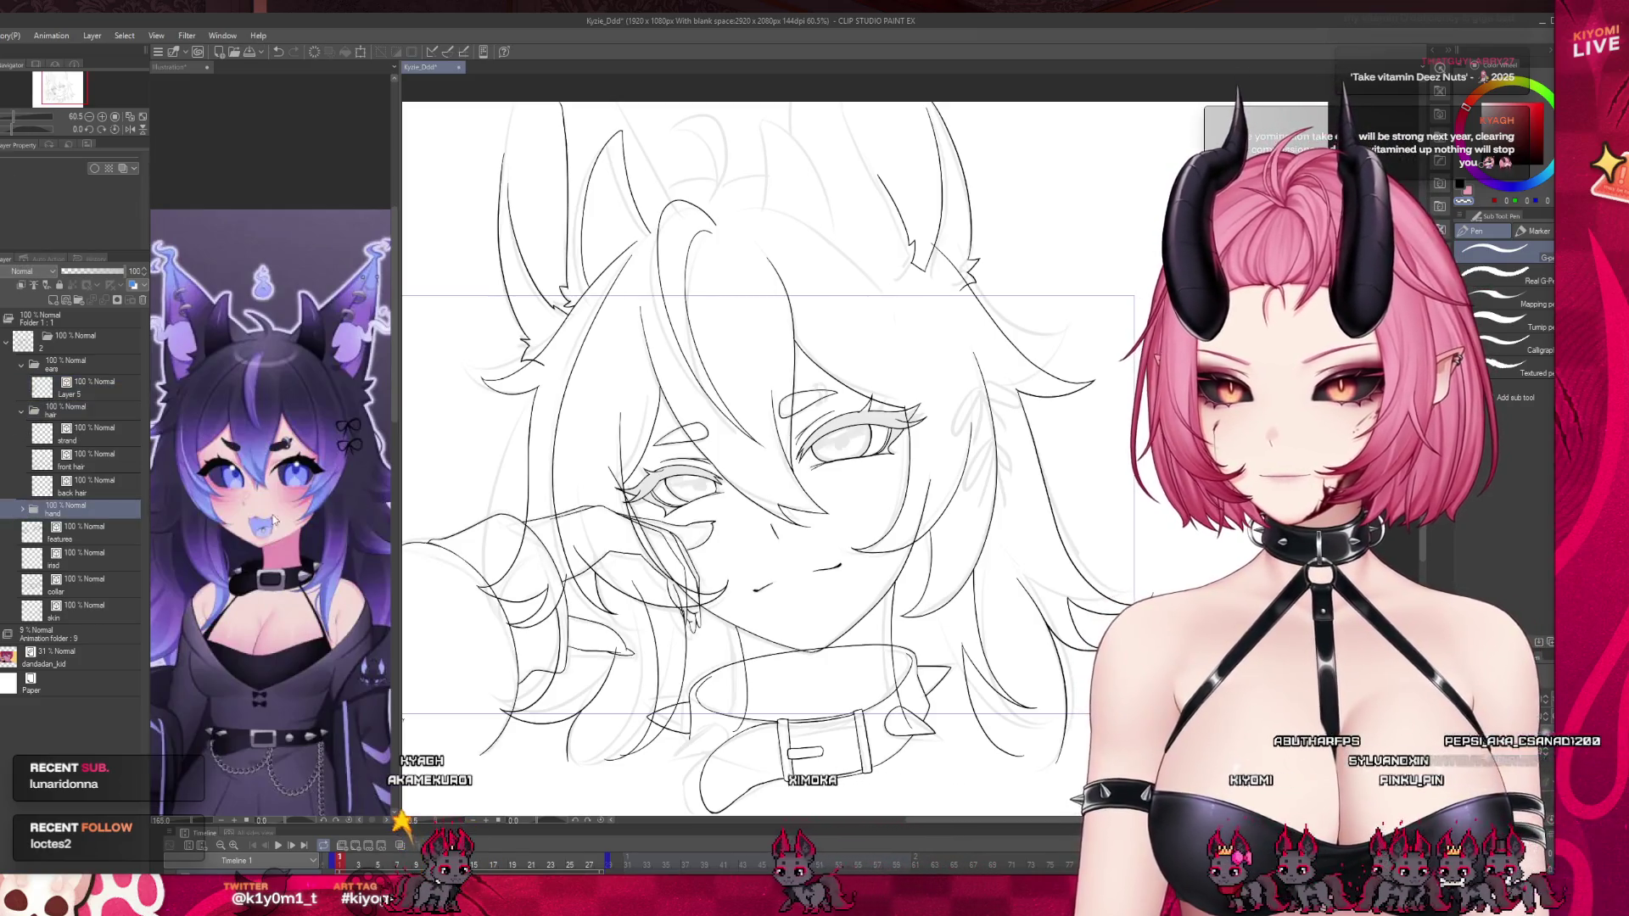
pyautogui.scroll(-2, 658, 490)
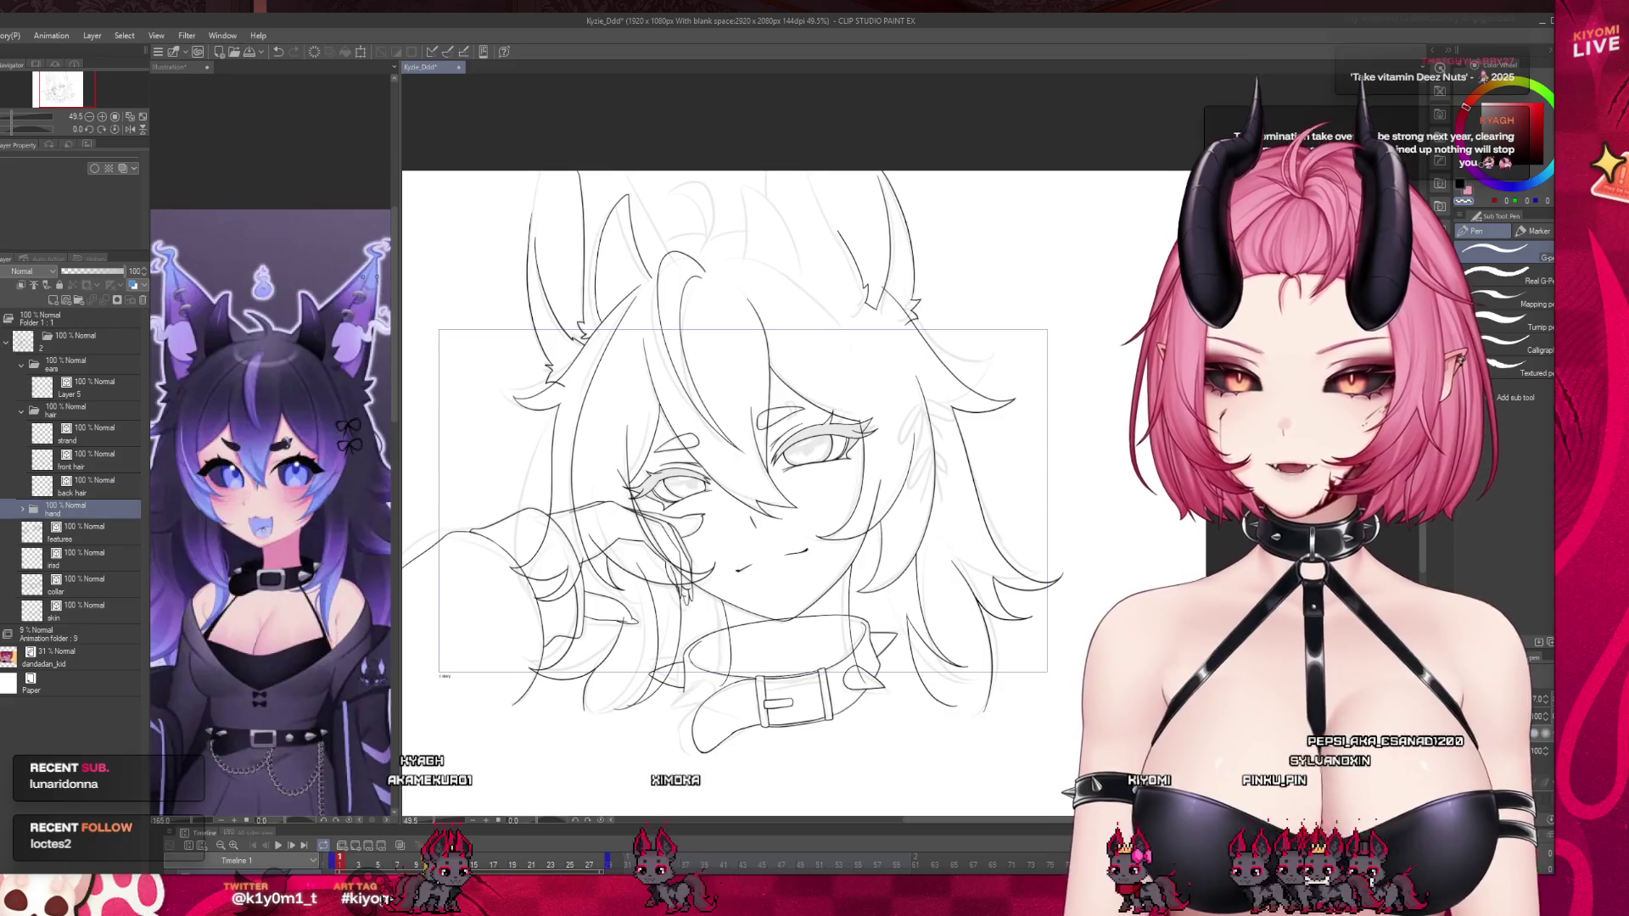
pyautogui.scroll(-2, 863, 579)
pyautogui.scroll(3, 863, 580)
# Select the collar layer and shift it slightly right with the Move layer tool.
pyautogui.click(94, 389)
pyautogui.click(122, 487)
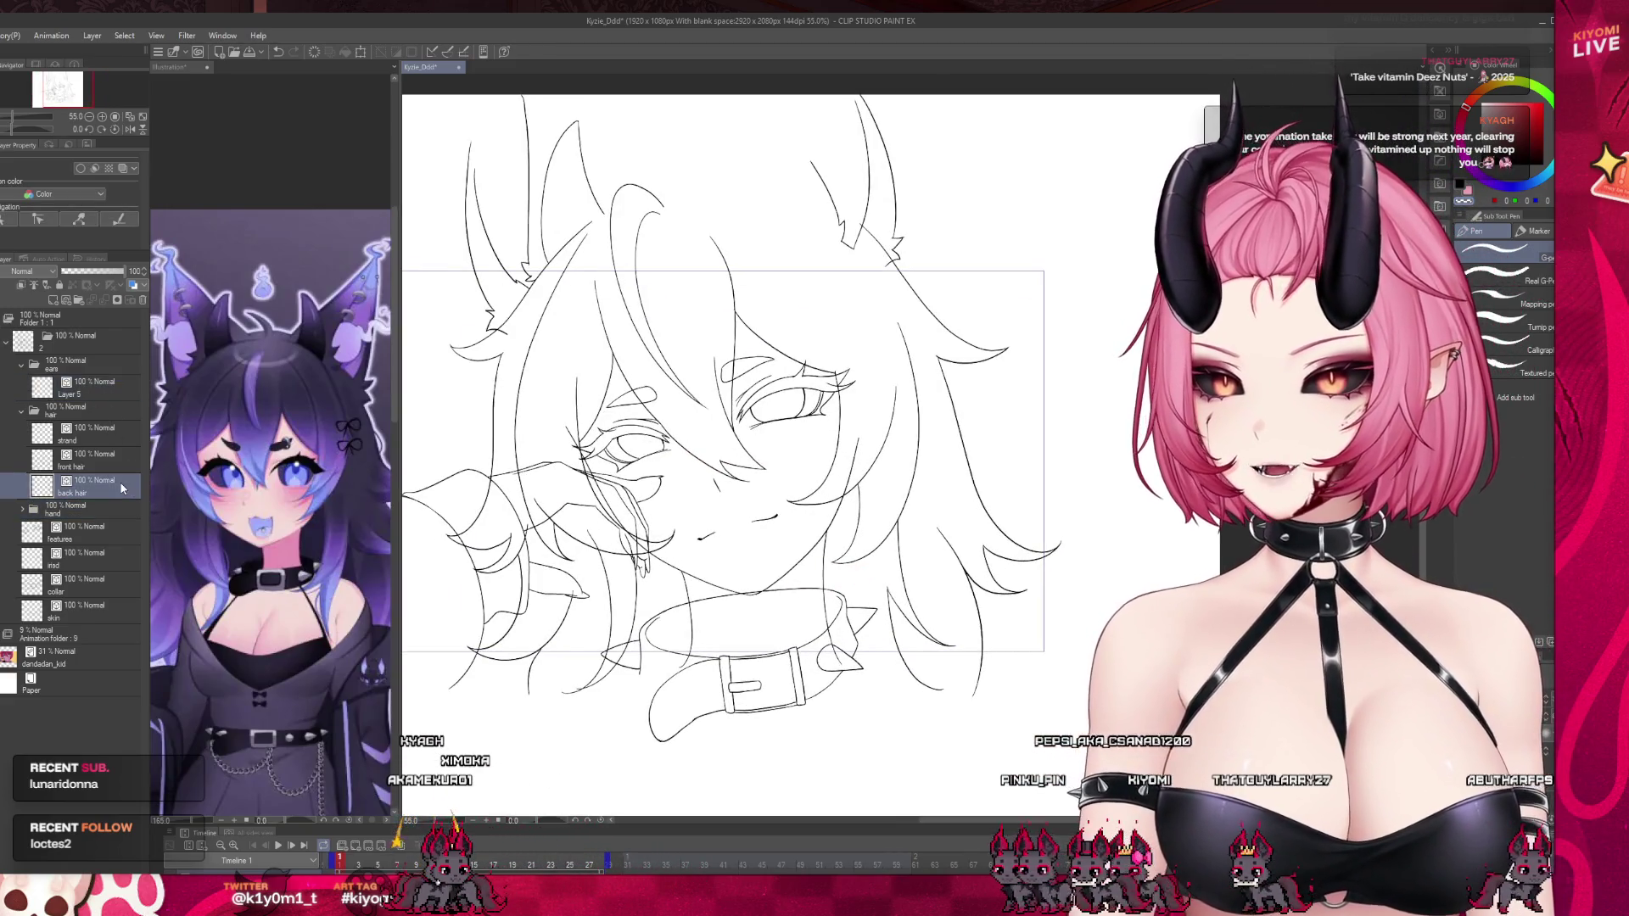
pyautogui.click(45, 525)
pyautogui.click(86, 579)
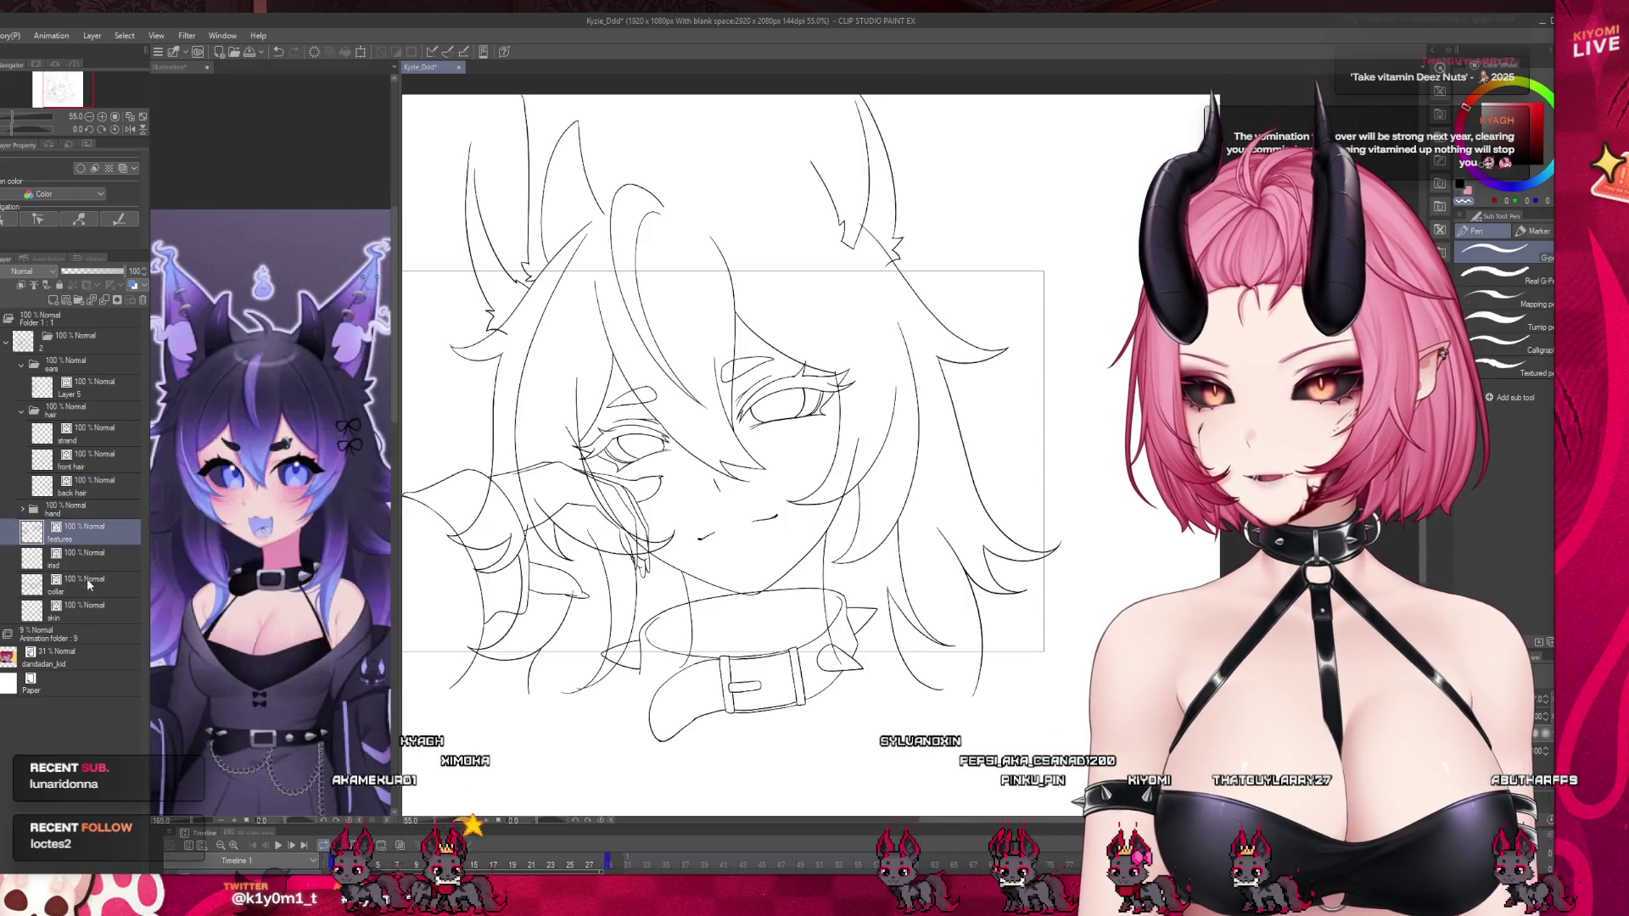
pyautogui.press('k')
pyautogui.moveTo(922, 623); pyautogui.dragTo(934, 623)
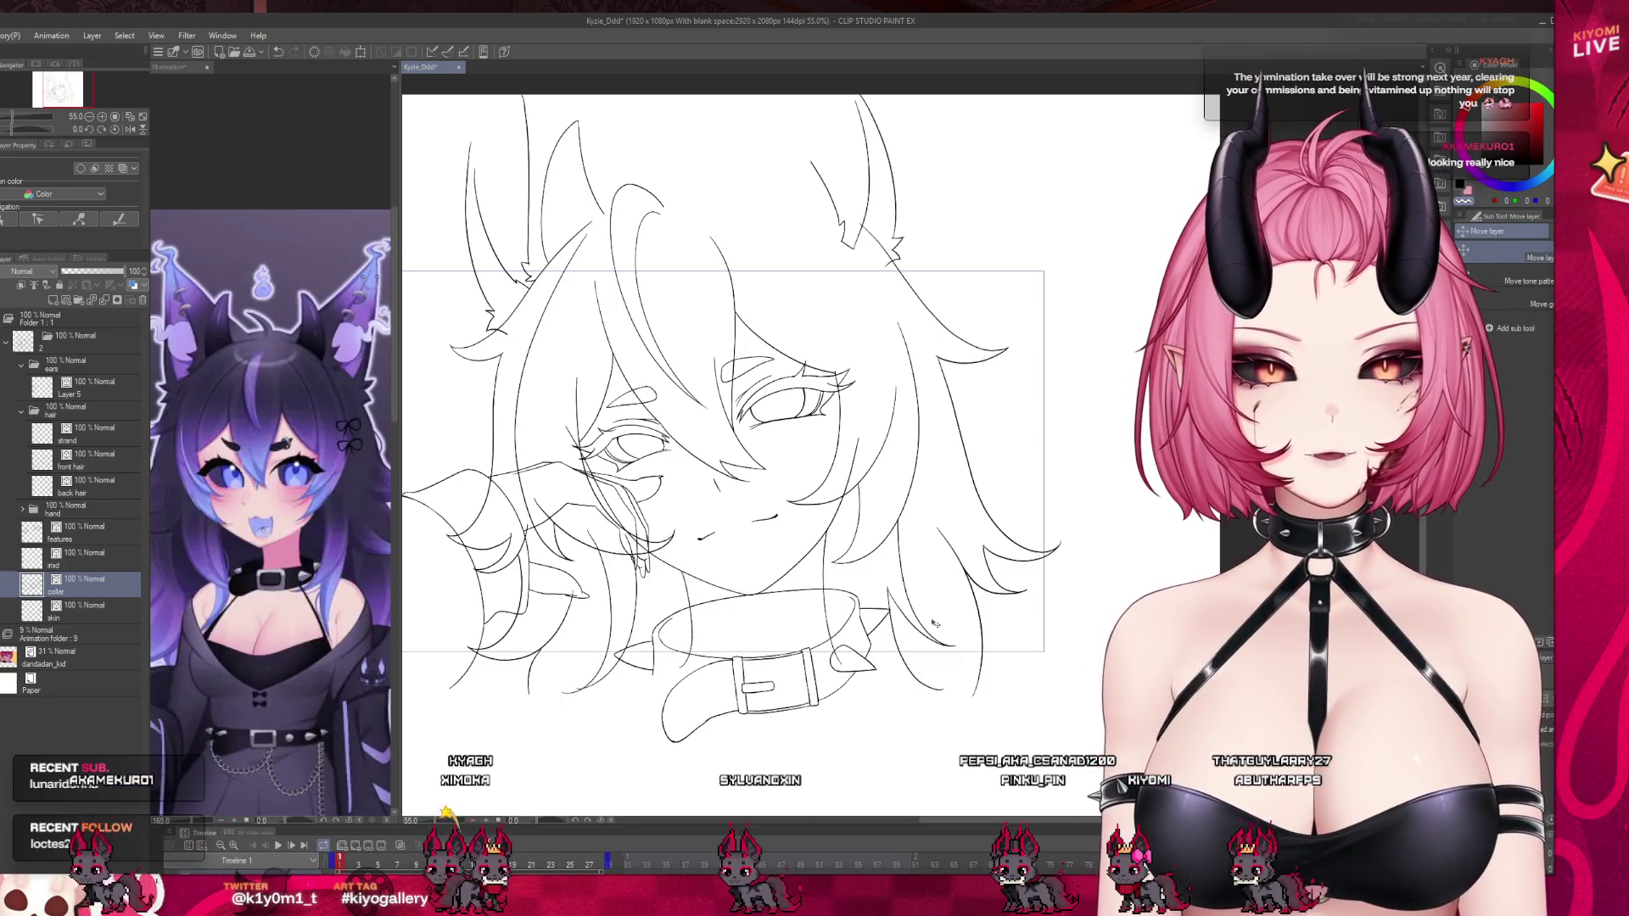
pyautogui.scroll(-3, 789, 558)
pyautogui.scroll(1, 790, 559)
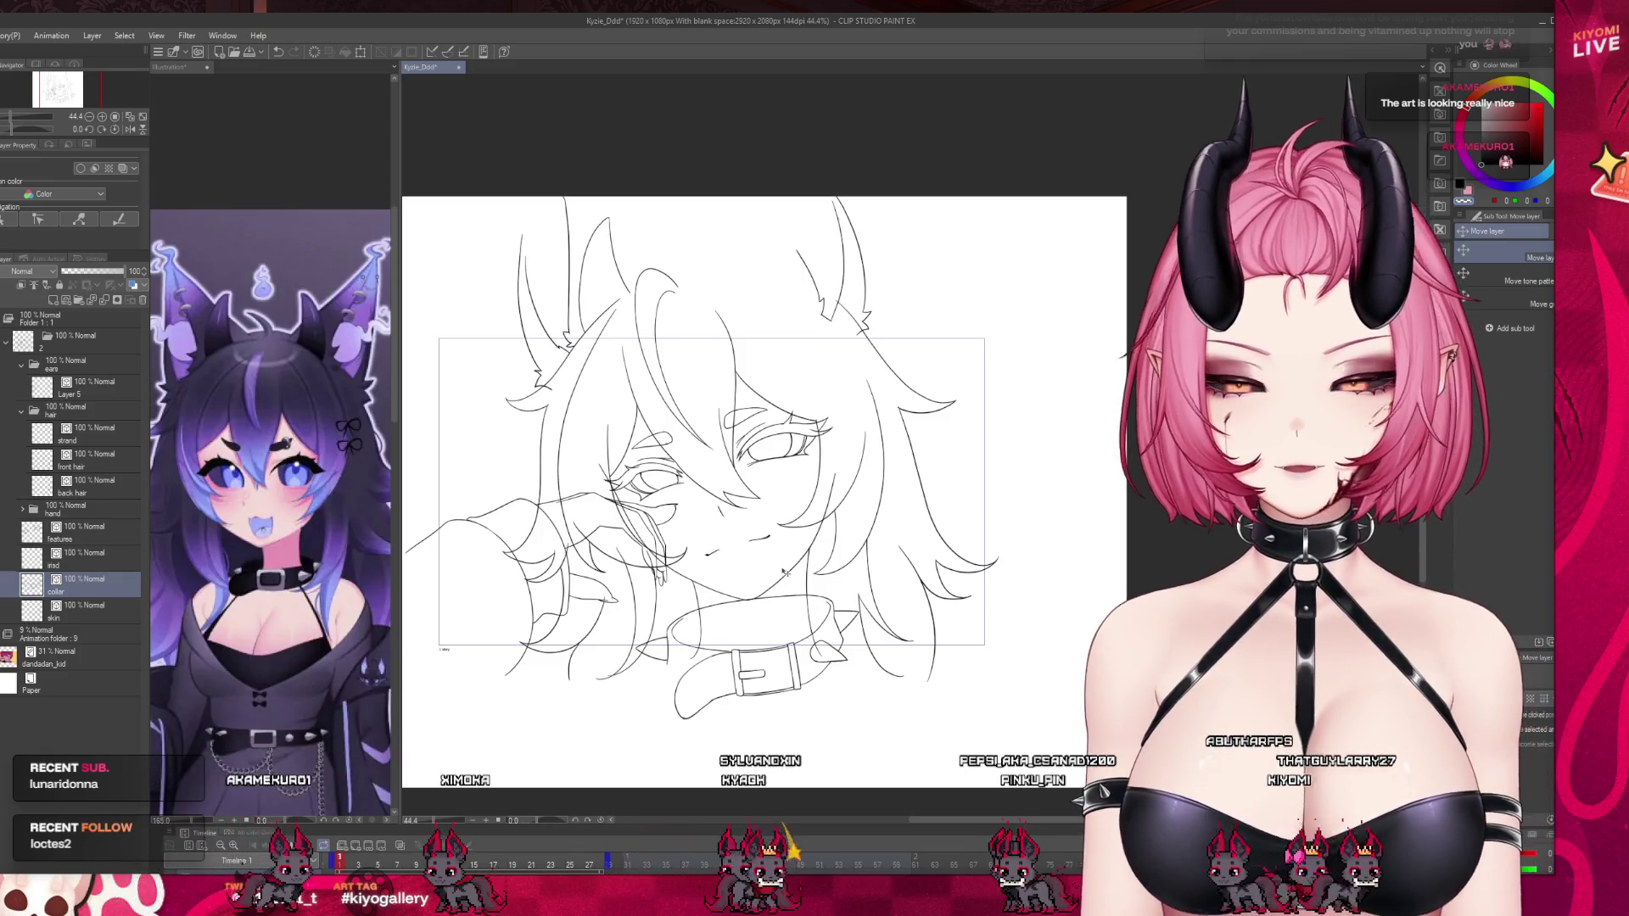
pyautogui.scroll(1, 784, 573)
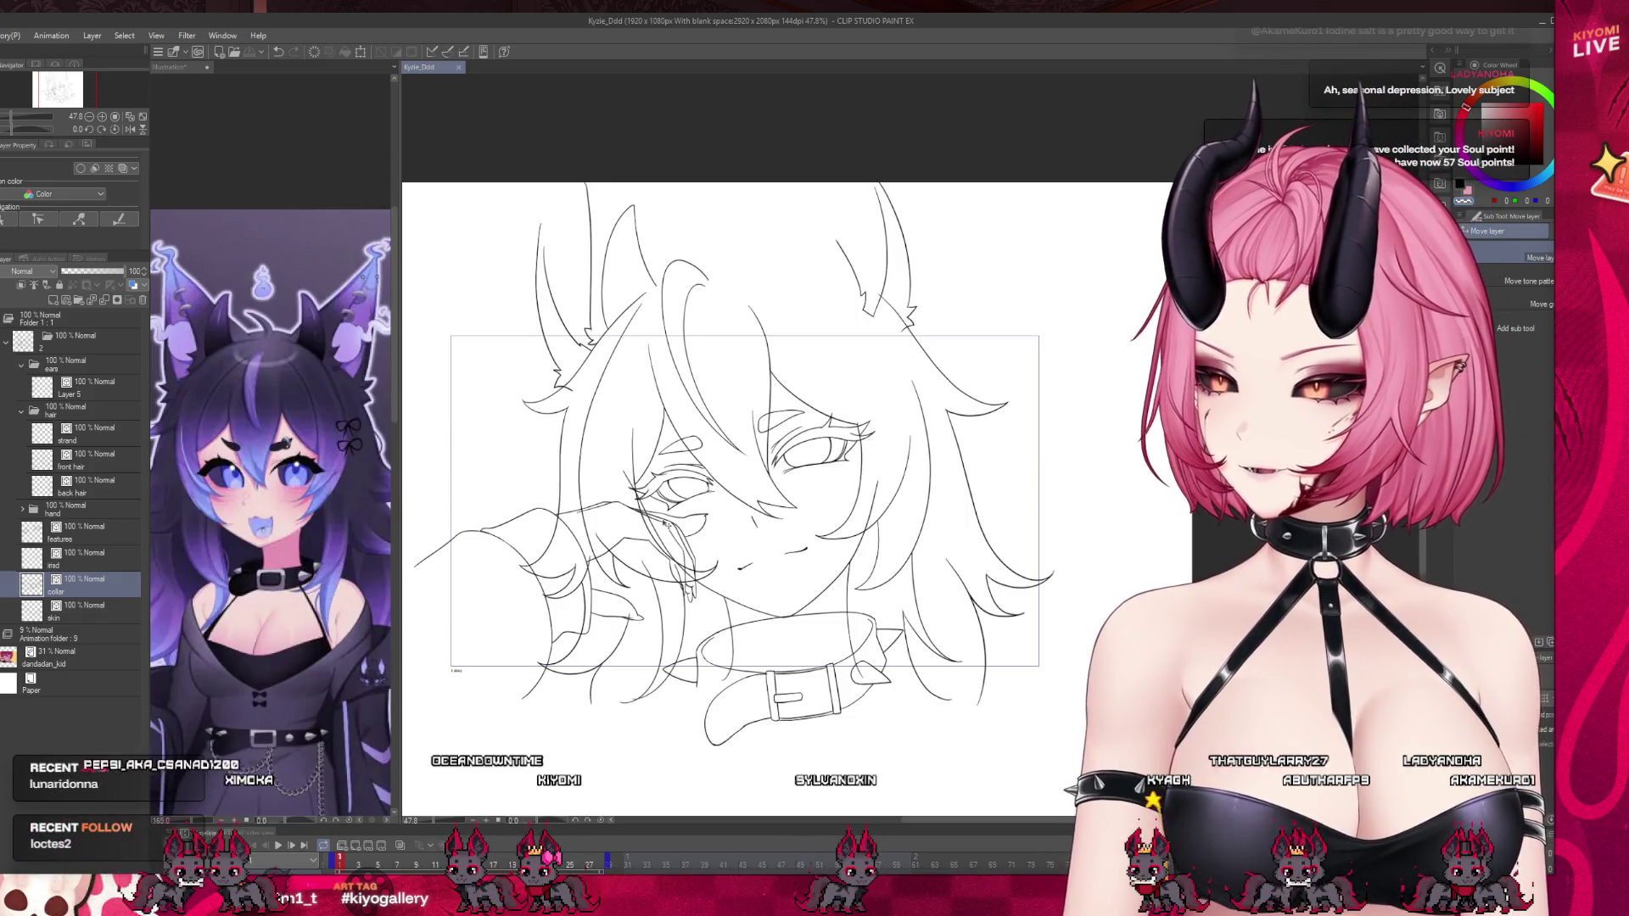
pyautogui.scroll(1, 759, 572)
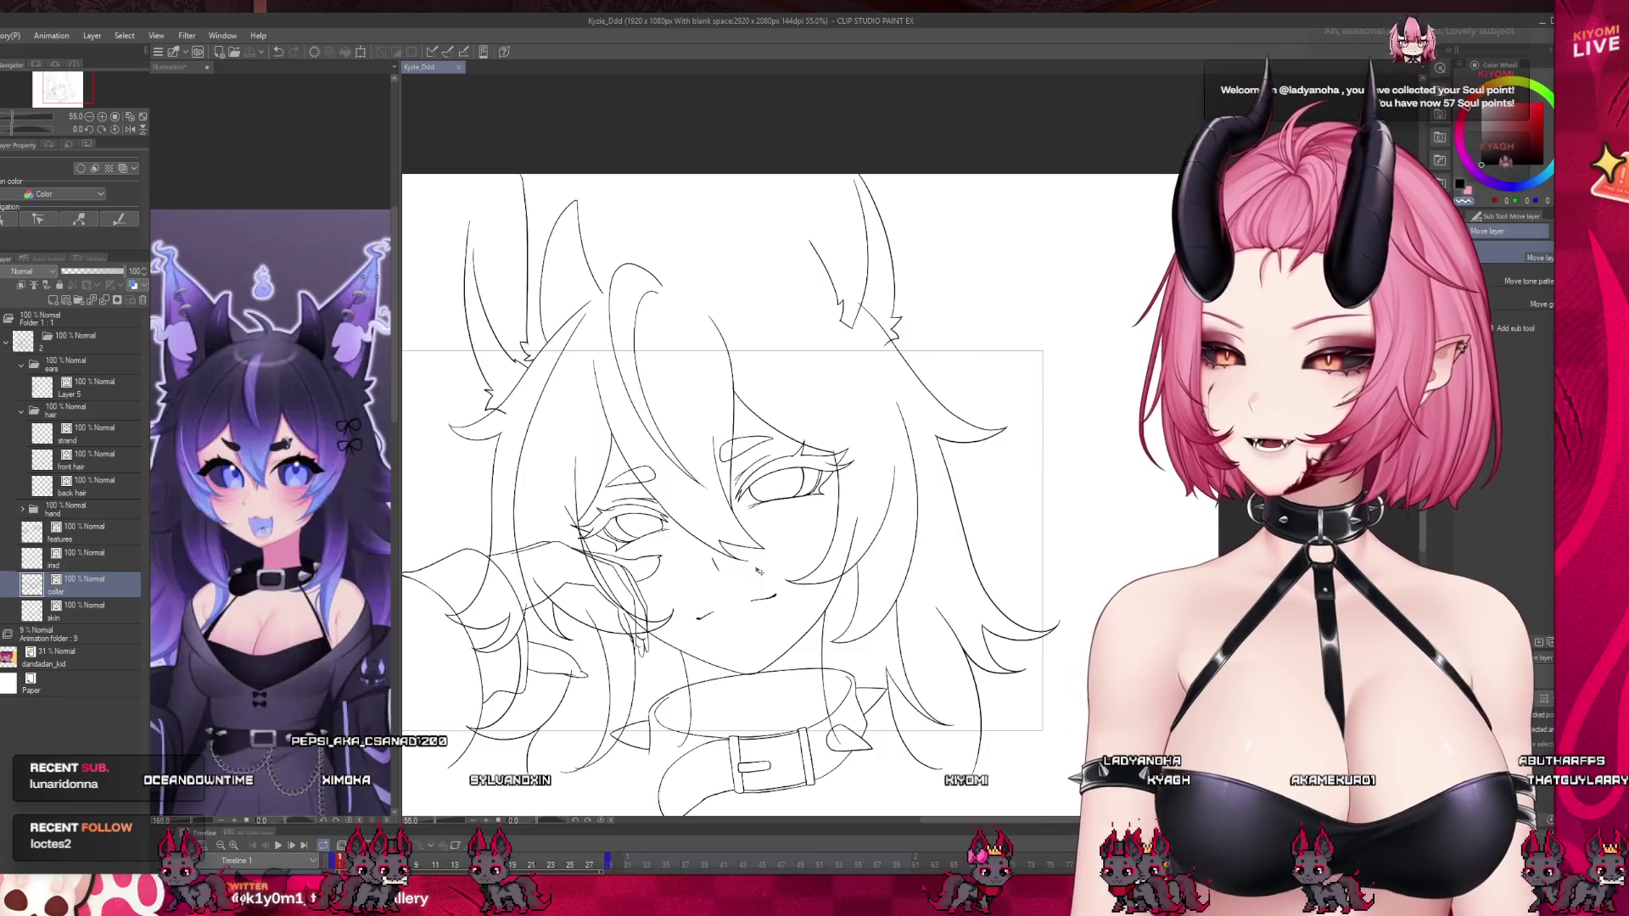
pyautogui.moveTo(988, 489)
pyautogui.mouseDown()
pyautogui.moveTo(941, 442)
pyautogui.moveTo(866, 429)
pyautogui.mouseUp()
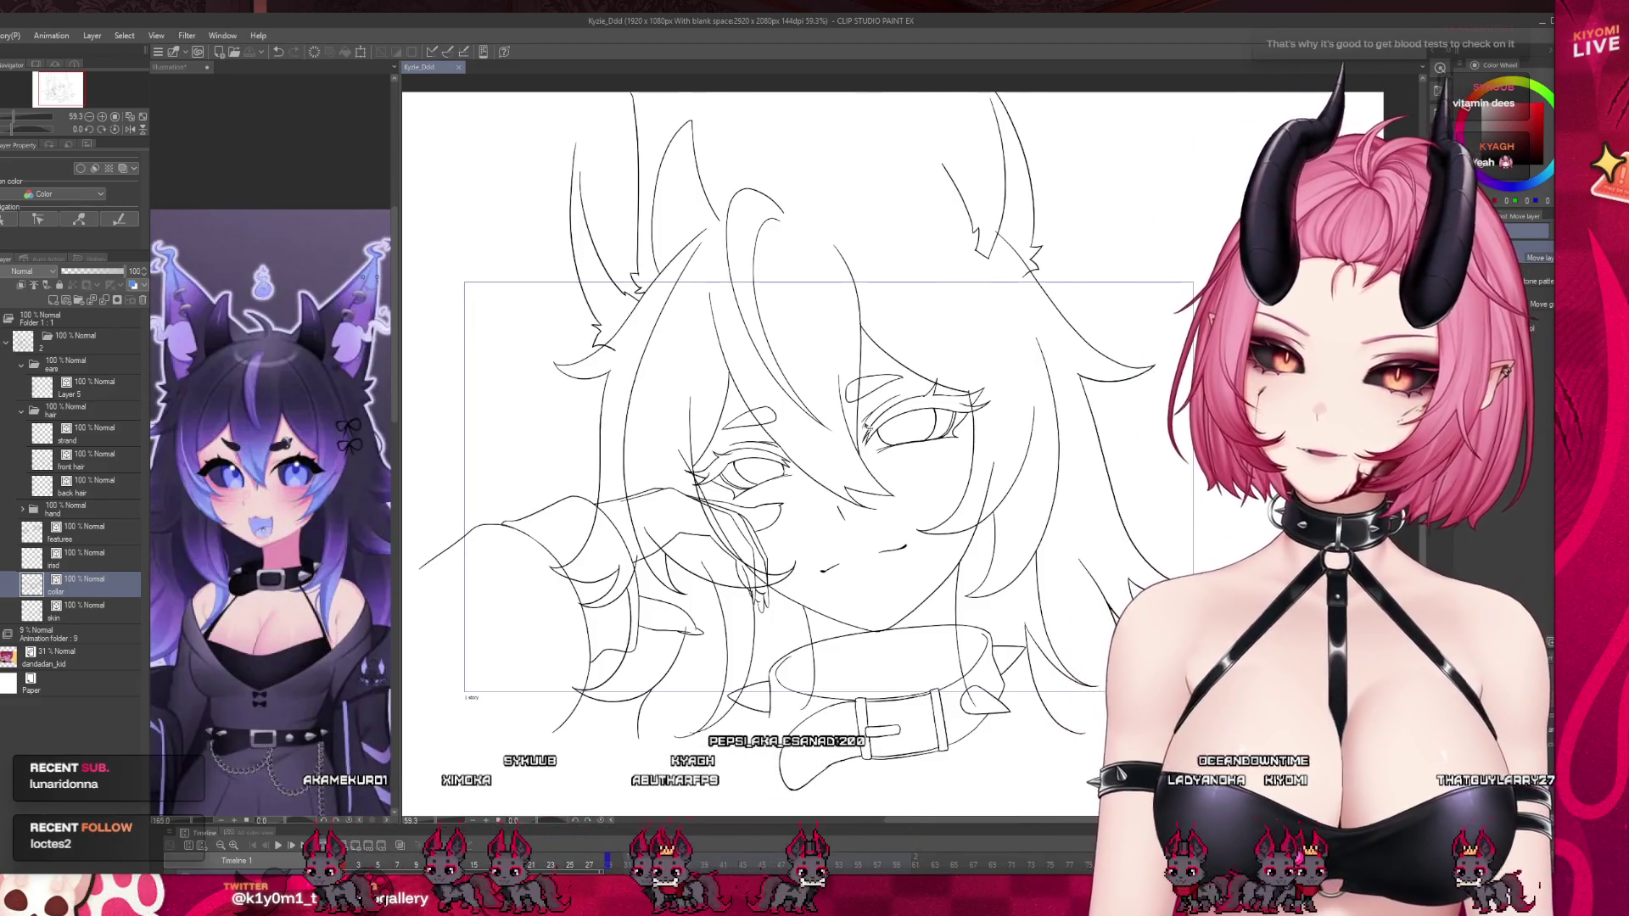
# Make the Timeline panel taller.
pyautogui.scroll(-2, 872, 432)
pyautogui.scroll(2, 593, 363)
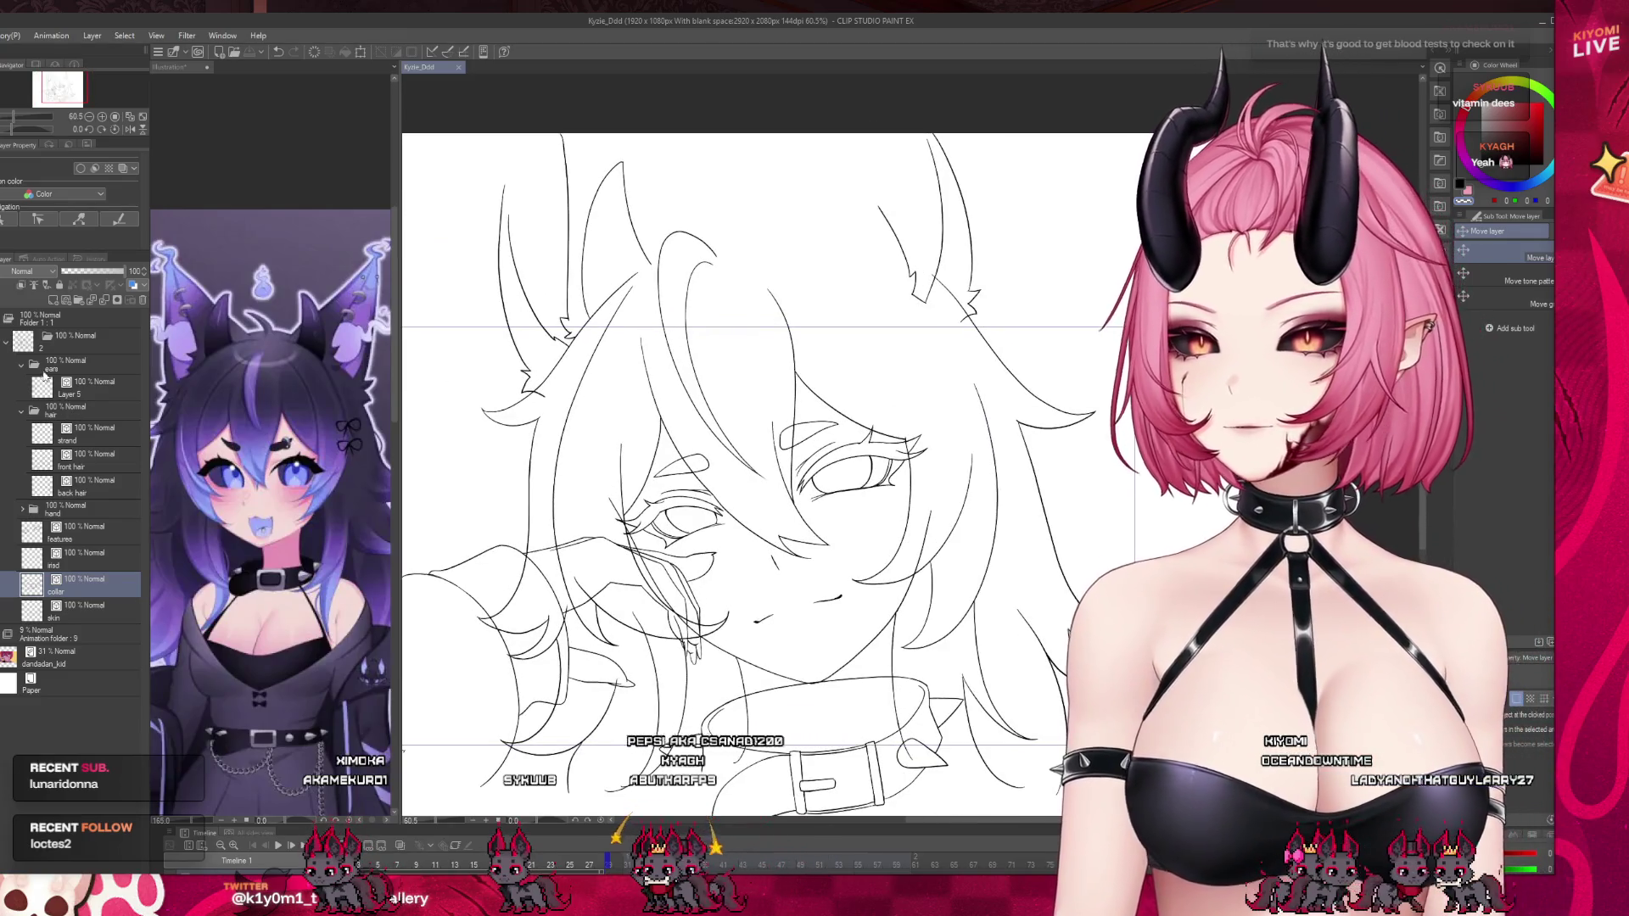
pyautogui.scroll(-1, 710, 586)
pyautogui.scroll(1, 711, 586)
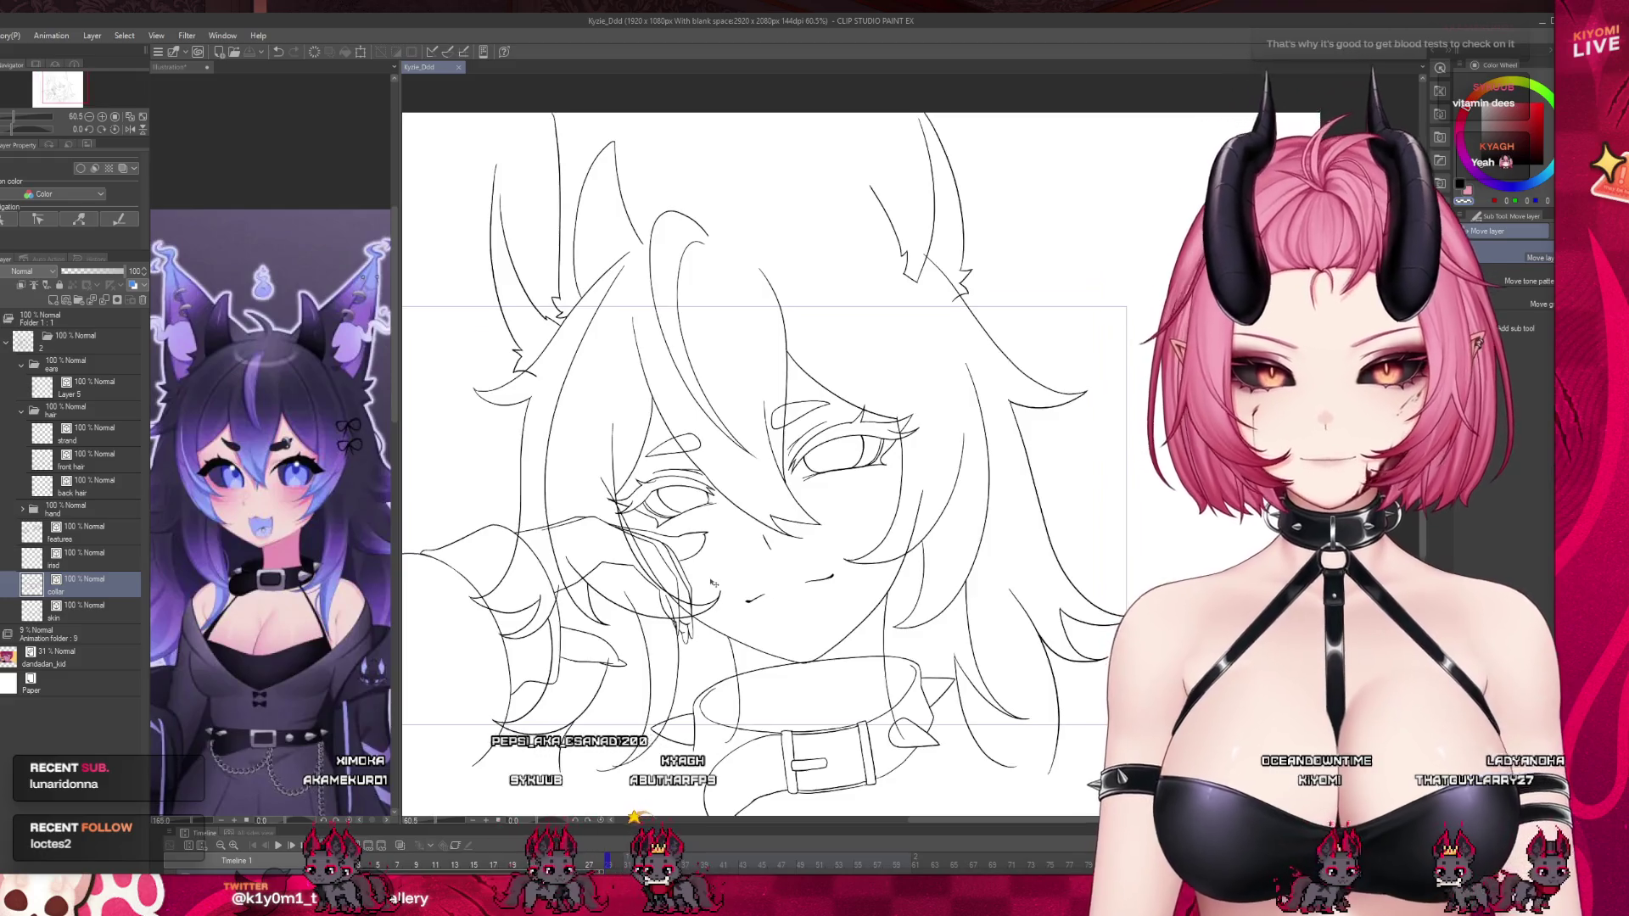
pyautogui.scroll(-1, 711, 585)
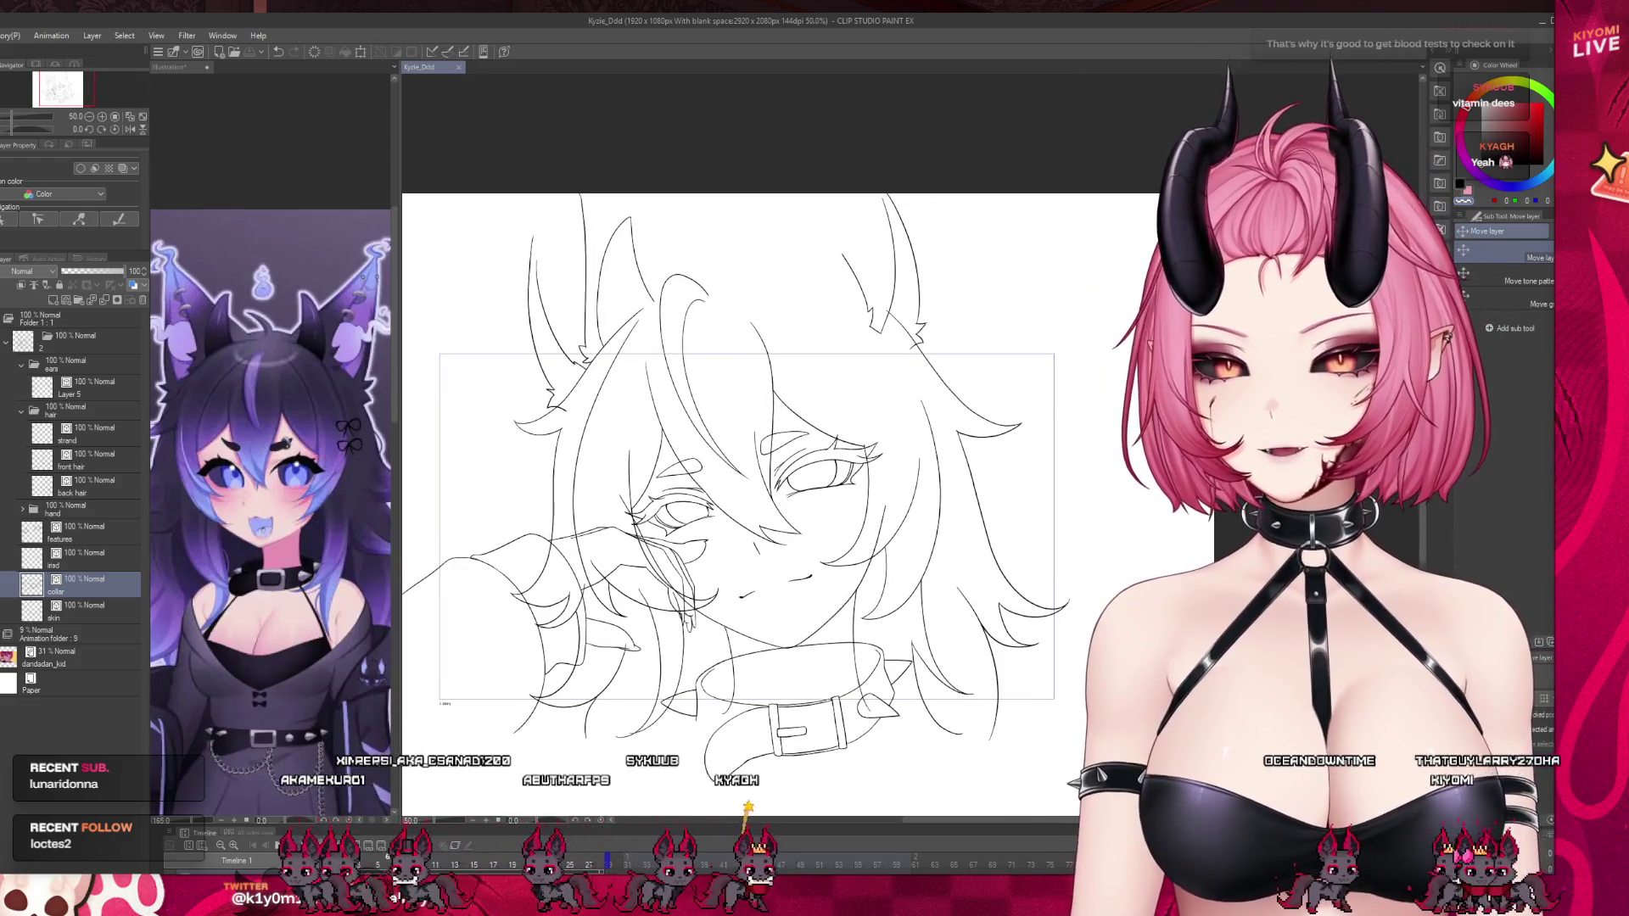
pyautogui.moveTo(660, 826); pyautogui.dragTo(652, 719)
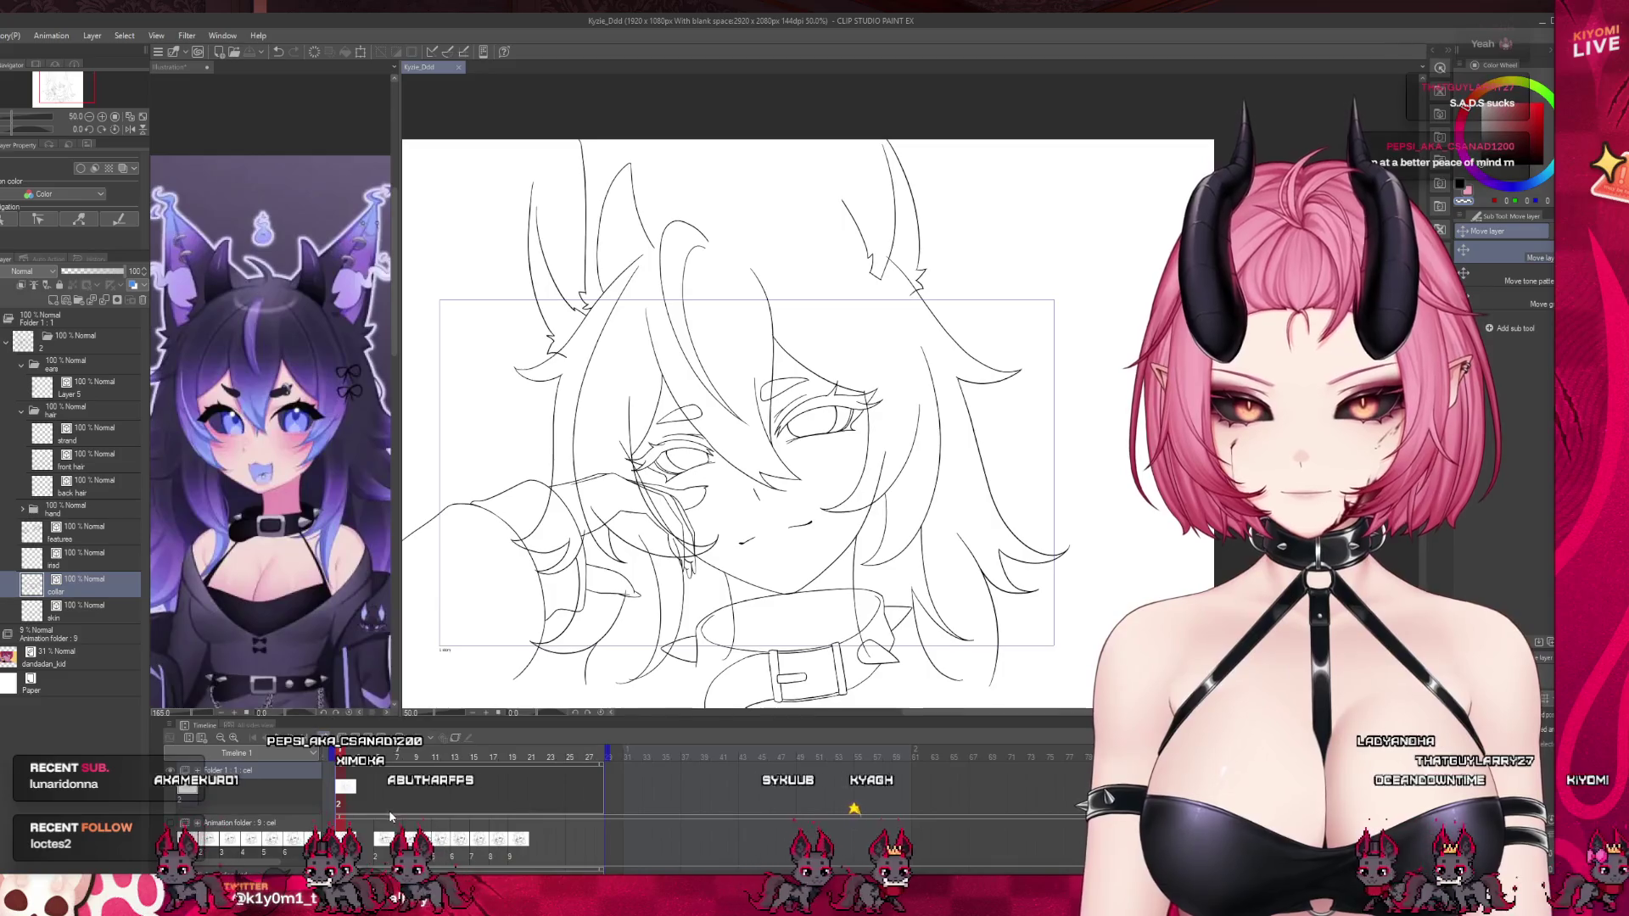
# Duplicate the current cel with all its layers as a new animation cel.
pyautogui.click(378, 810)
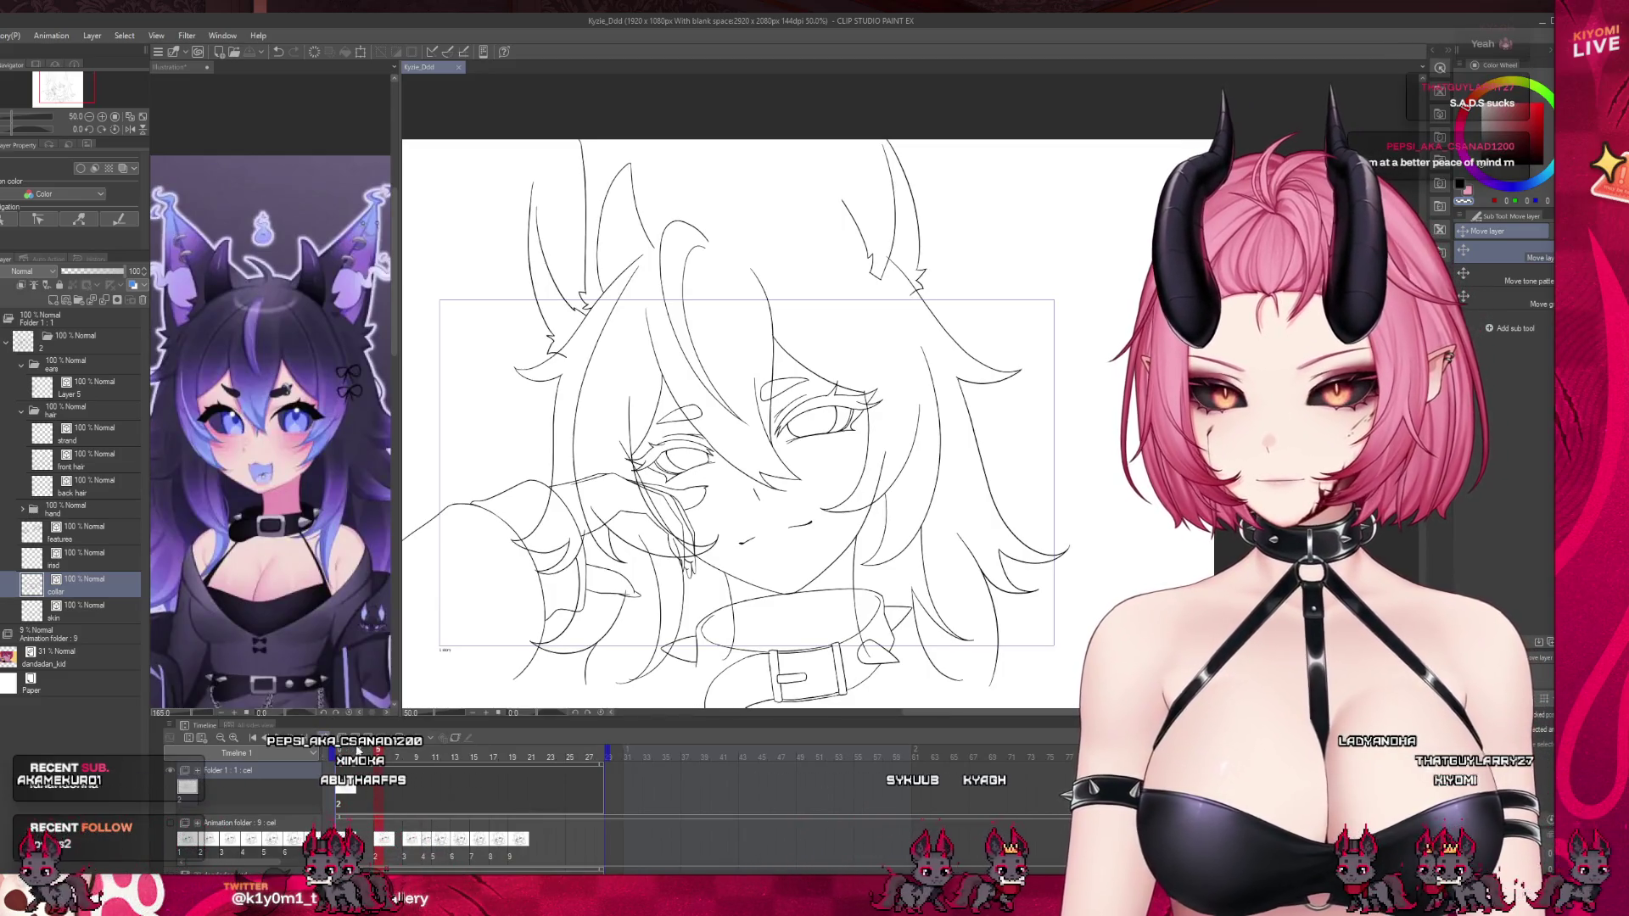
pyautogui.click(377, 810)
pyautogui.hotkey('ctrl', 'z')
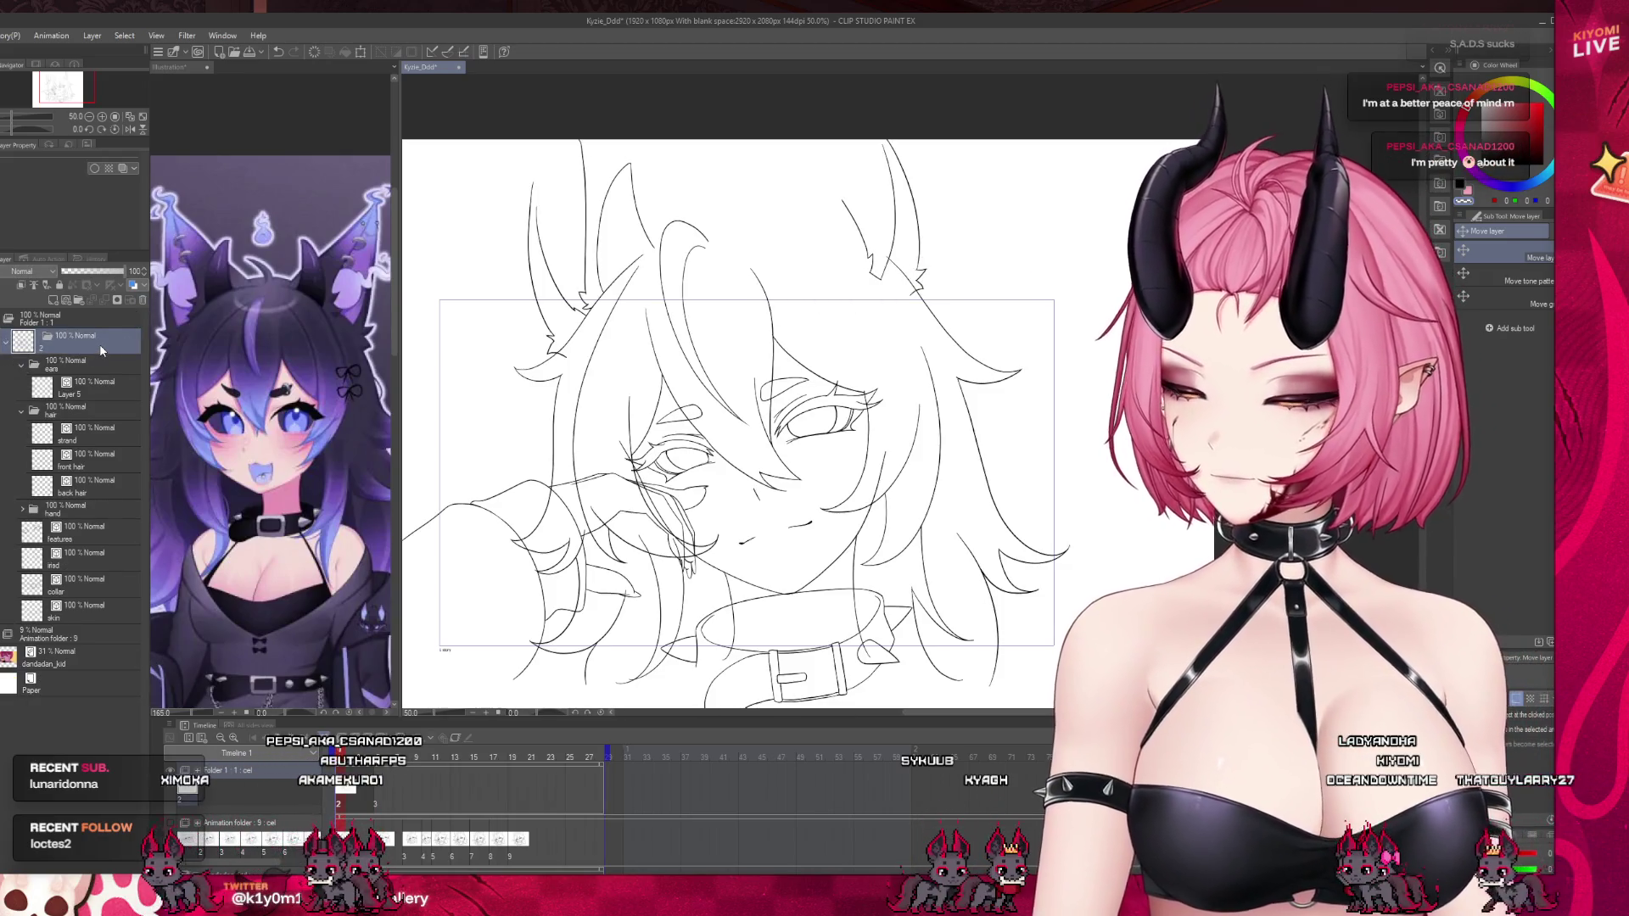
pyautogui.hotkey('ctrl', 'c')
pyautogui.hotkey('ctrl', 'v')
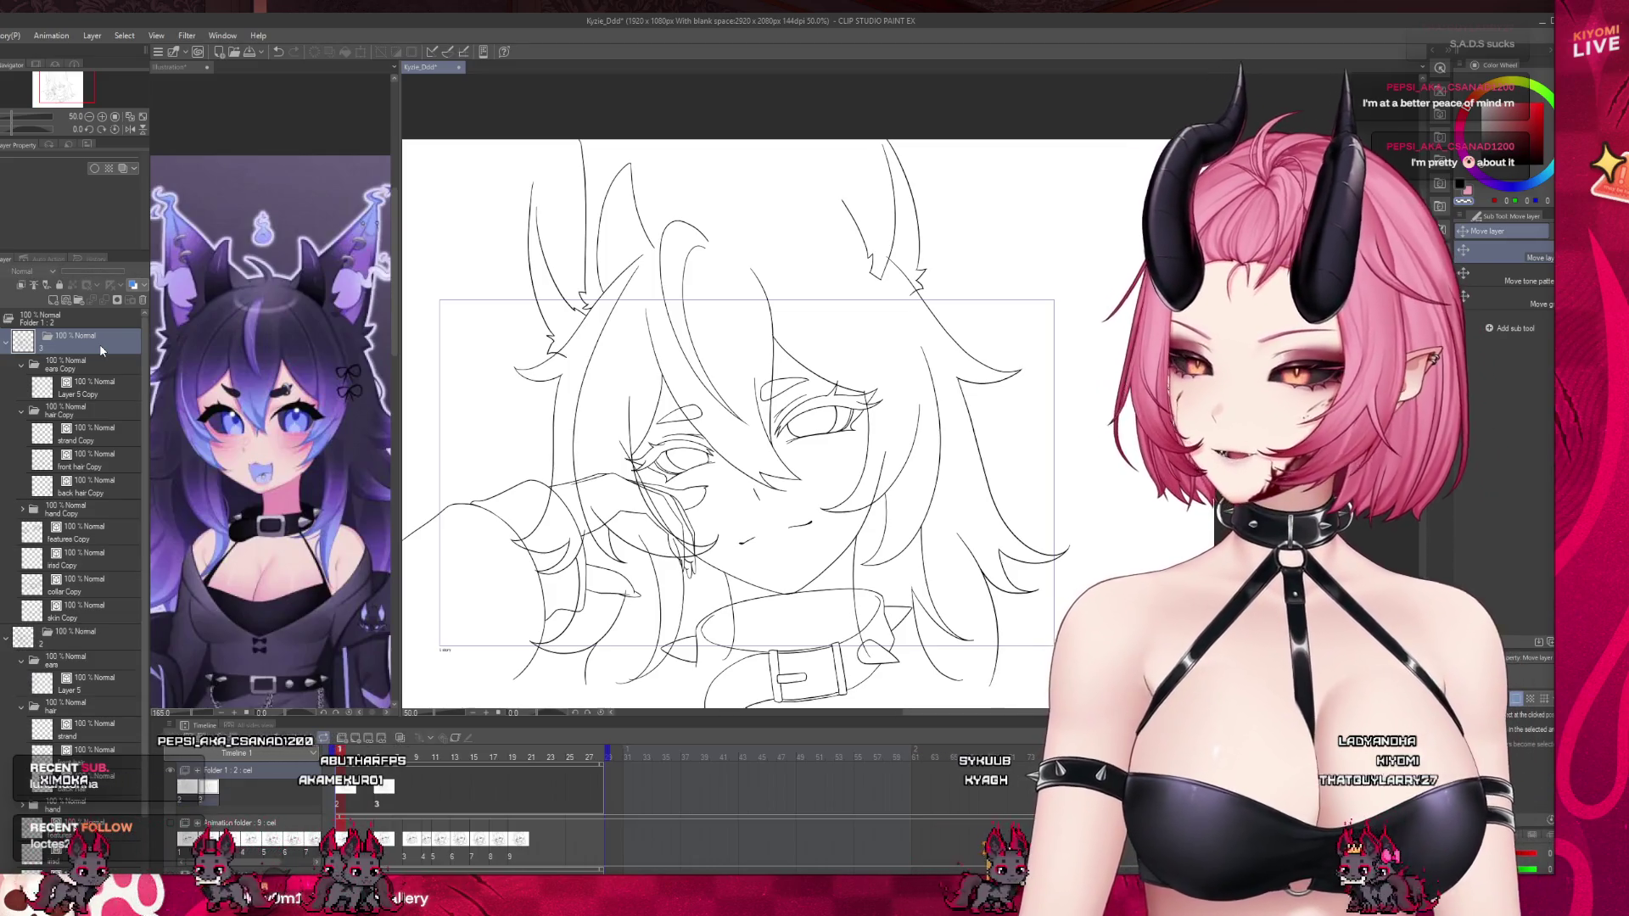
pyautogui.hotkey('ctrl', '+')
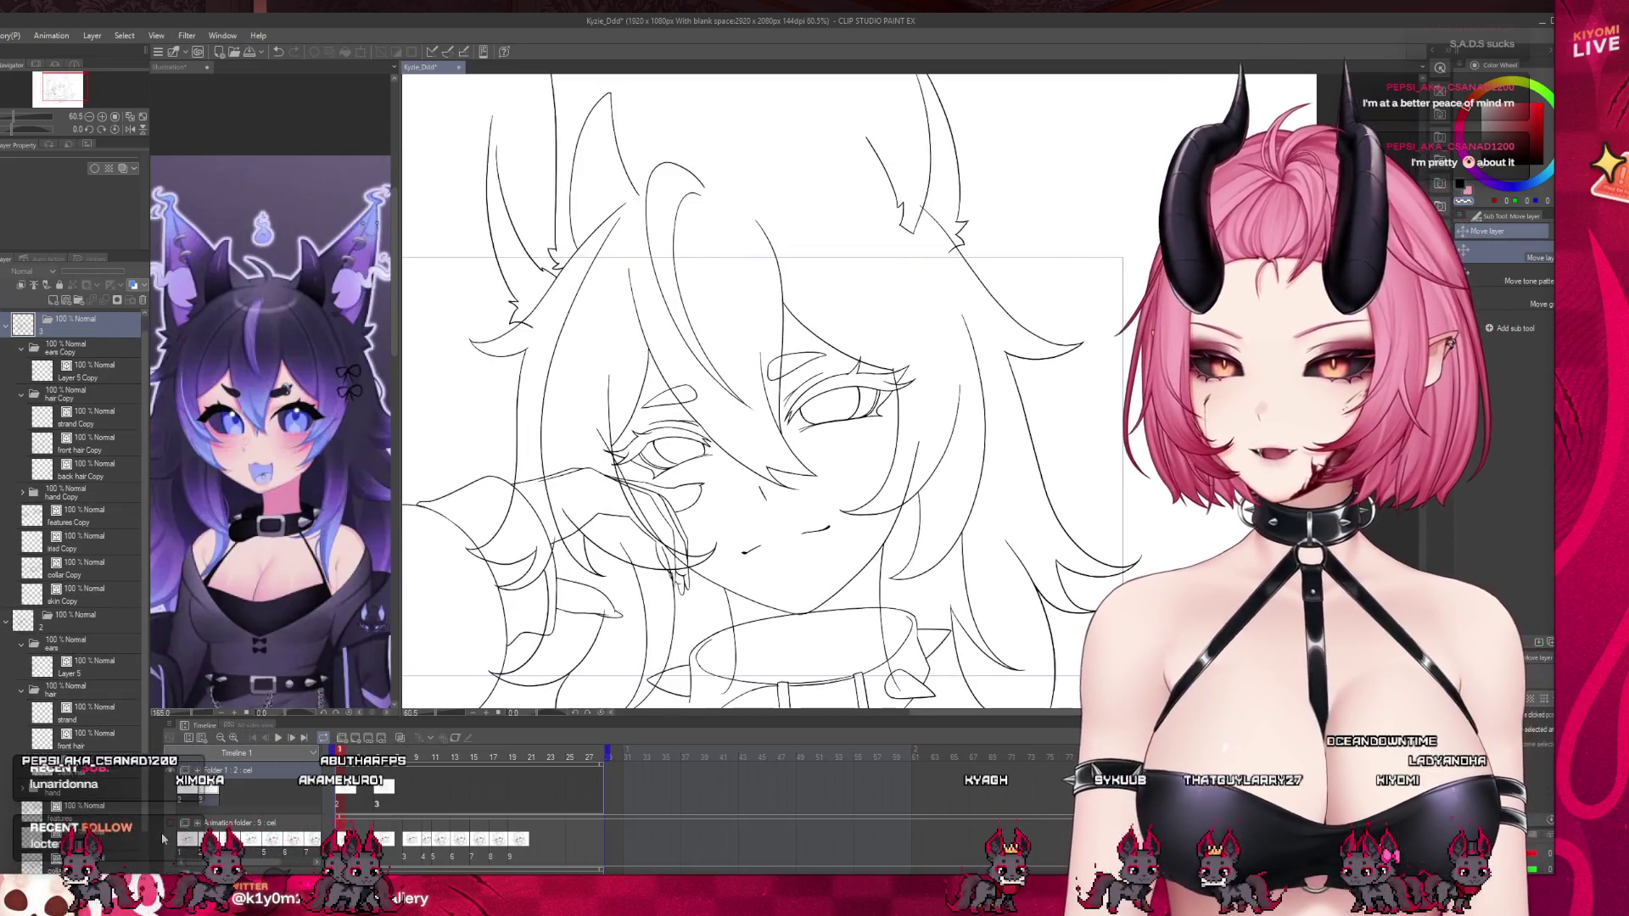
pyautogui.scroll(-2, 564, 509)
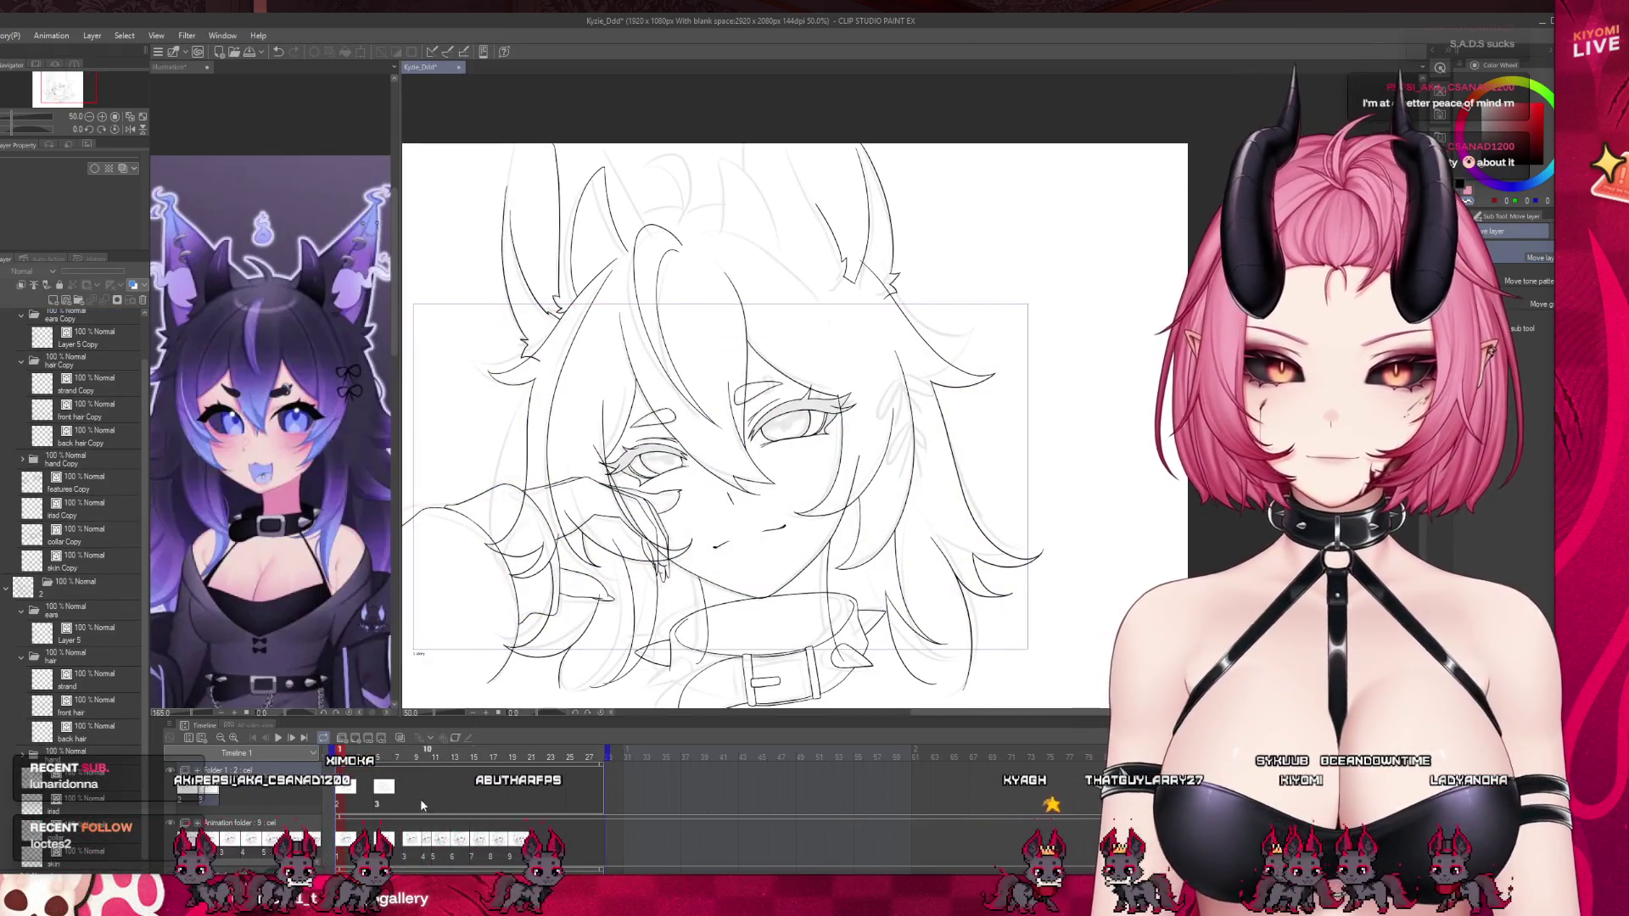
# Nudge the hand Copy folder slightly up and right, comparing it against frame 5.
pyautogui.click(421, 801)
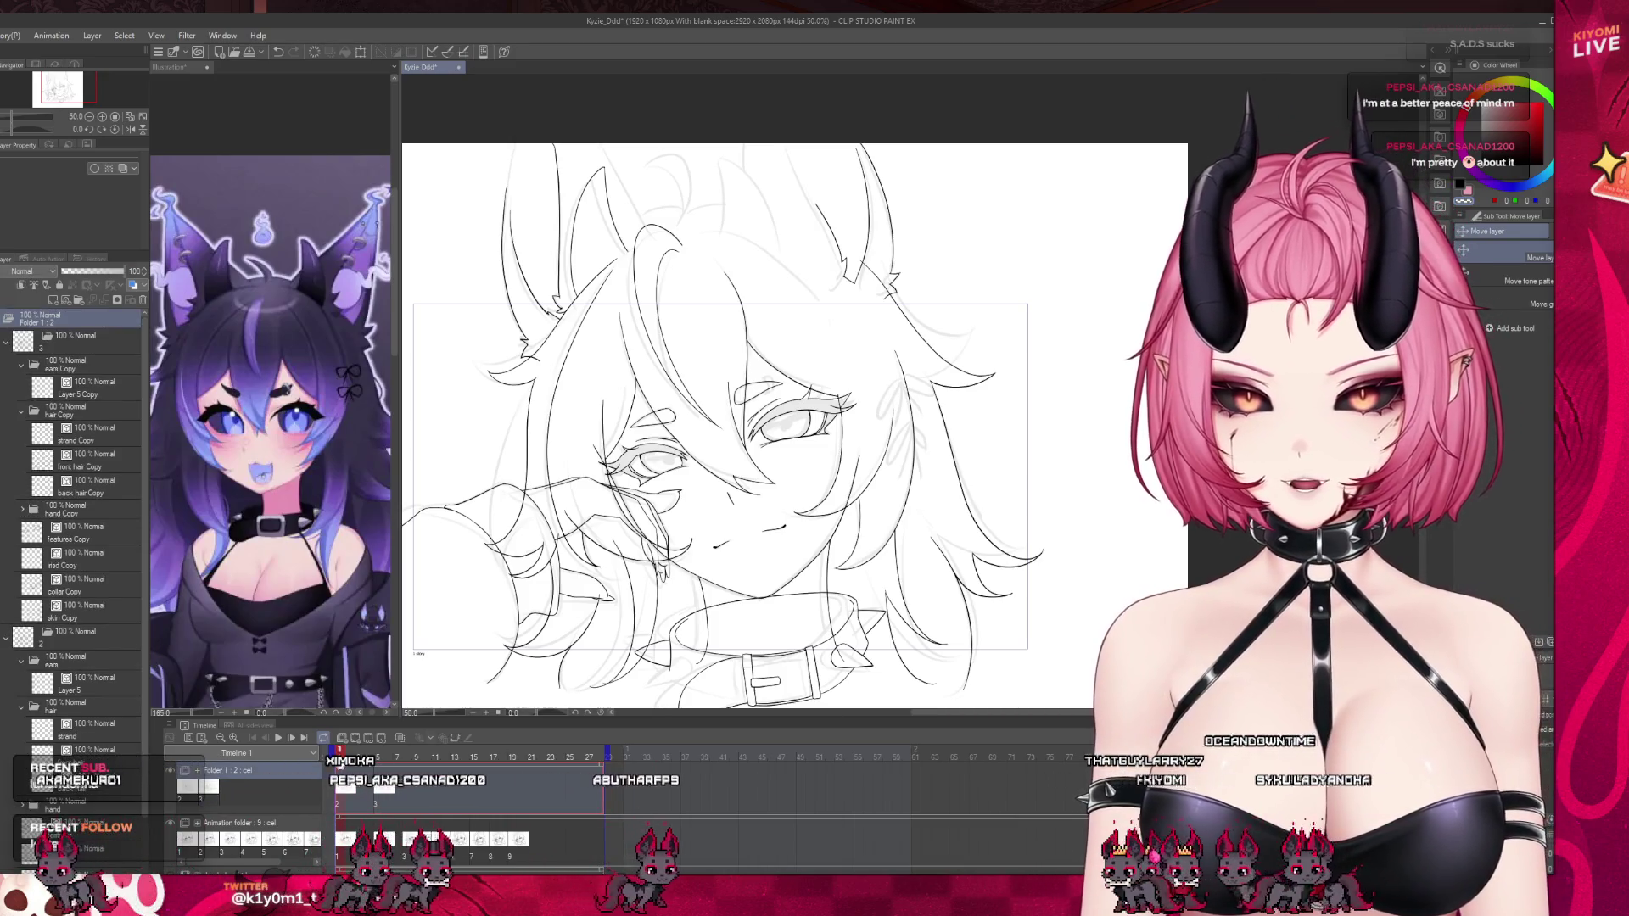
pyautogui.click(378, 752)
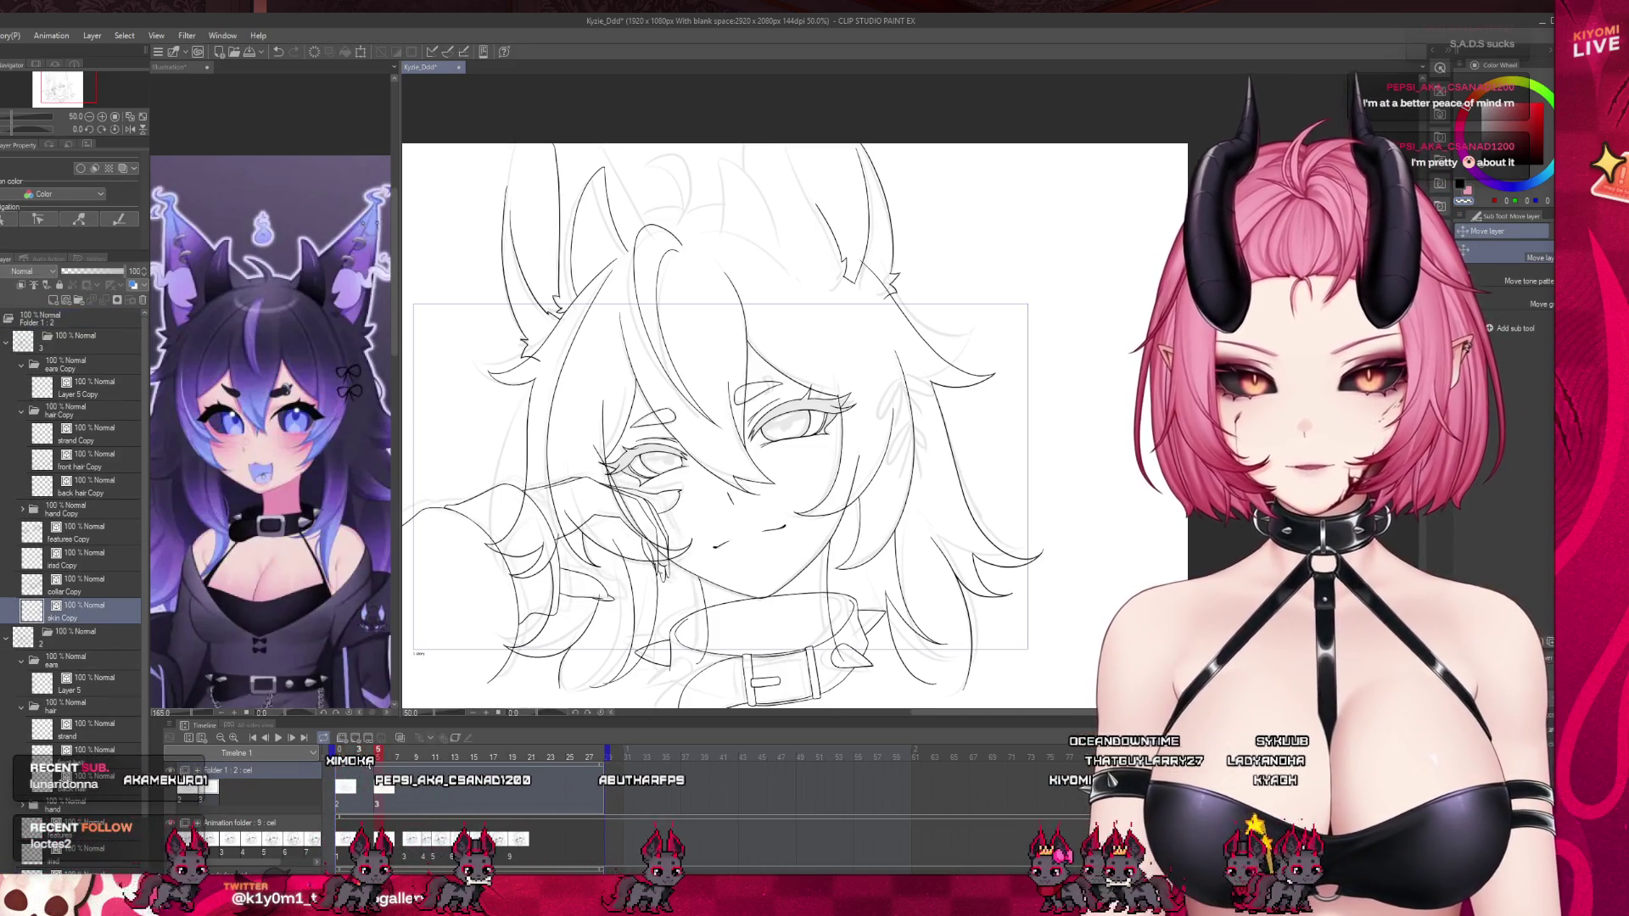
pyautogui.click(376, 812)
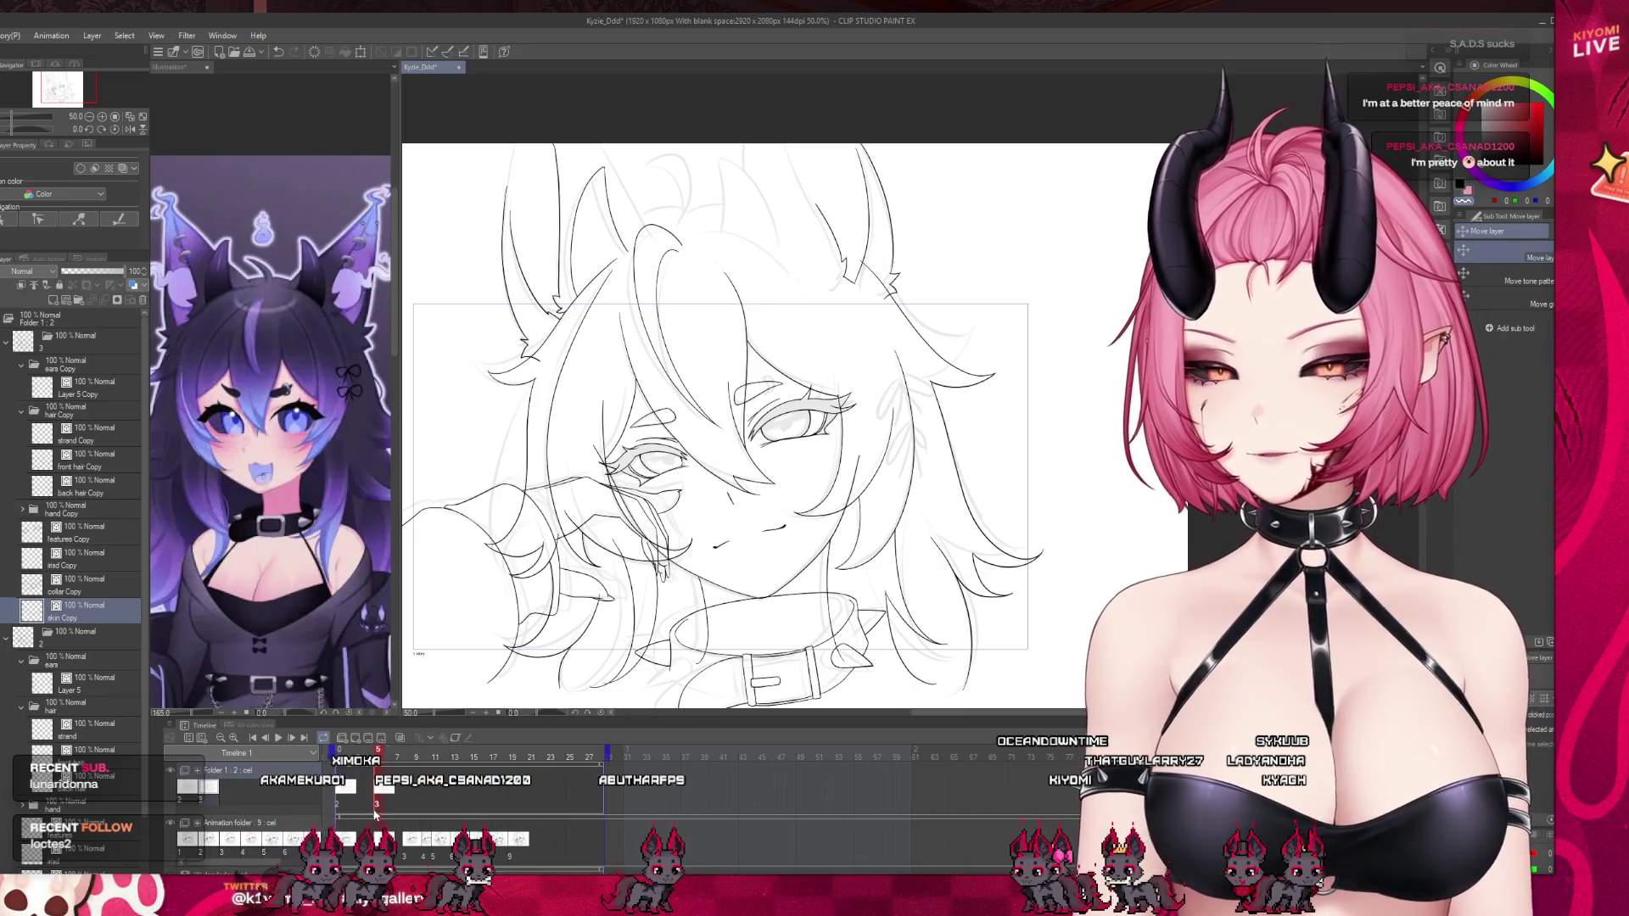
pyautogui.click(67, 512)
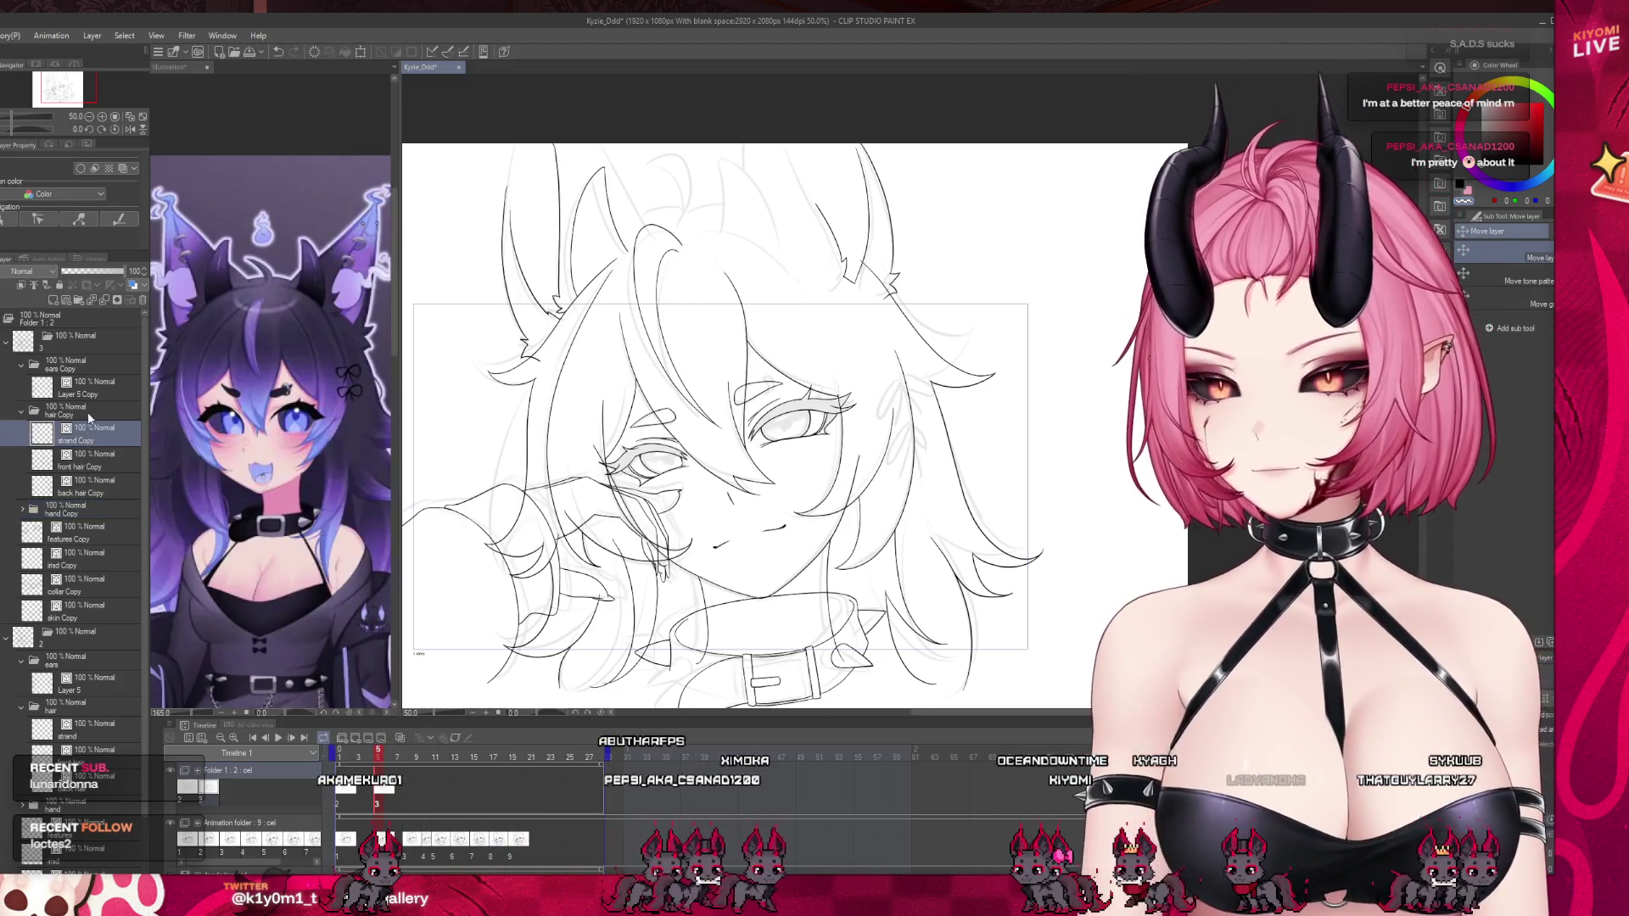
pyautogui.moveTo(697, 600); pyautogui.dragTo(705, 591)
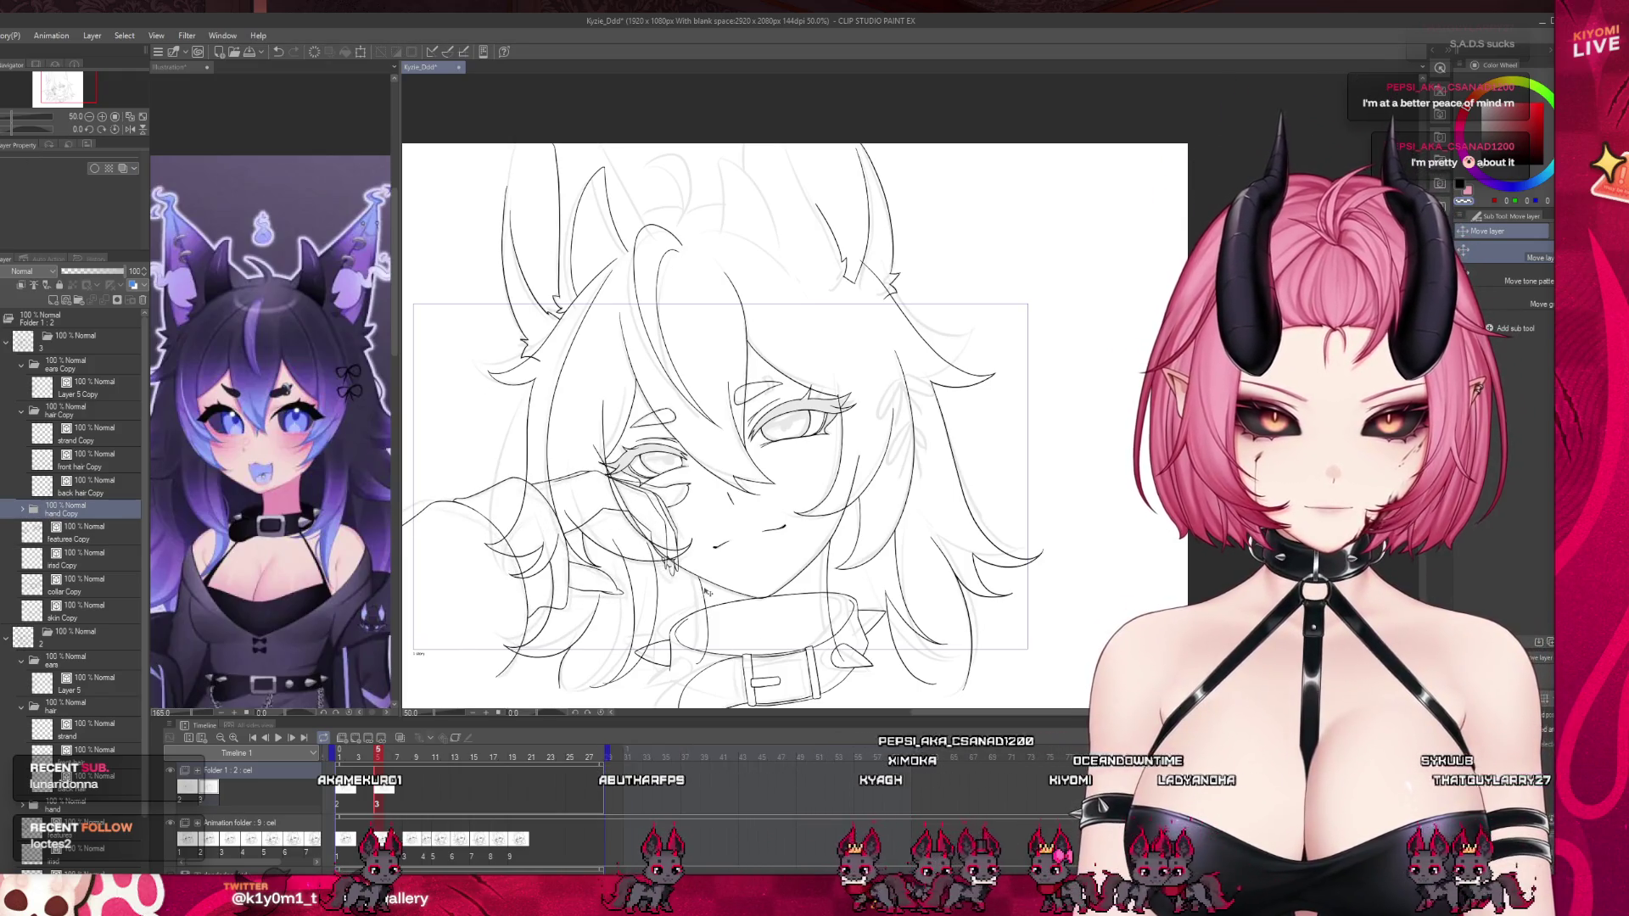
pyautogui.moveTo(377, 753); pyautogui.dragTo(379, 753)
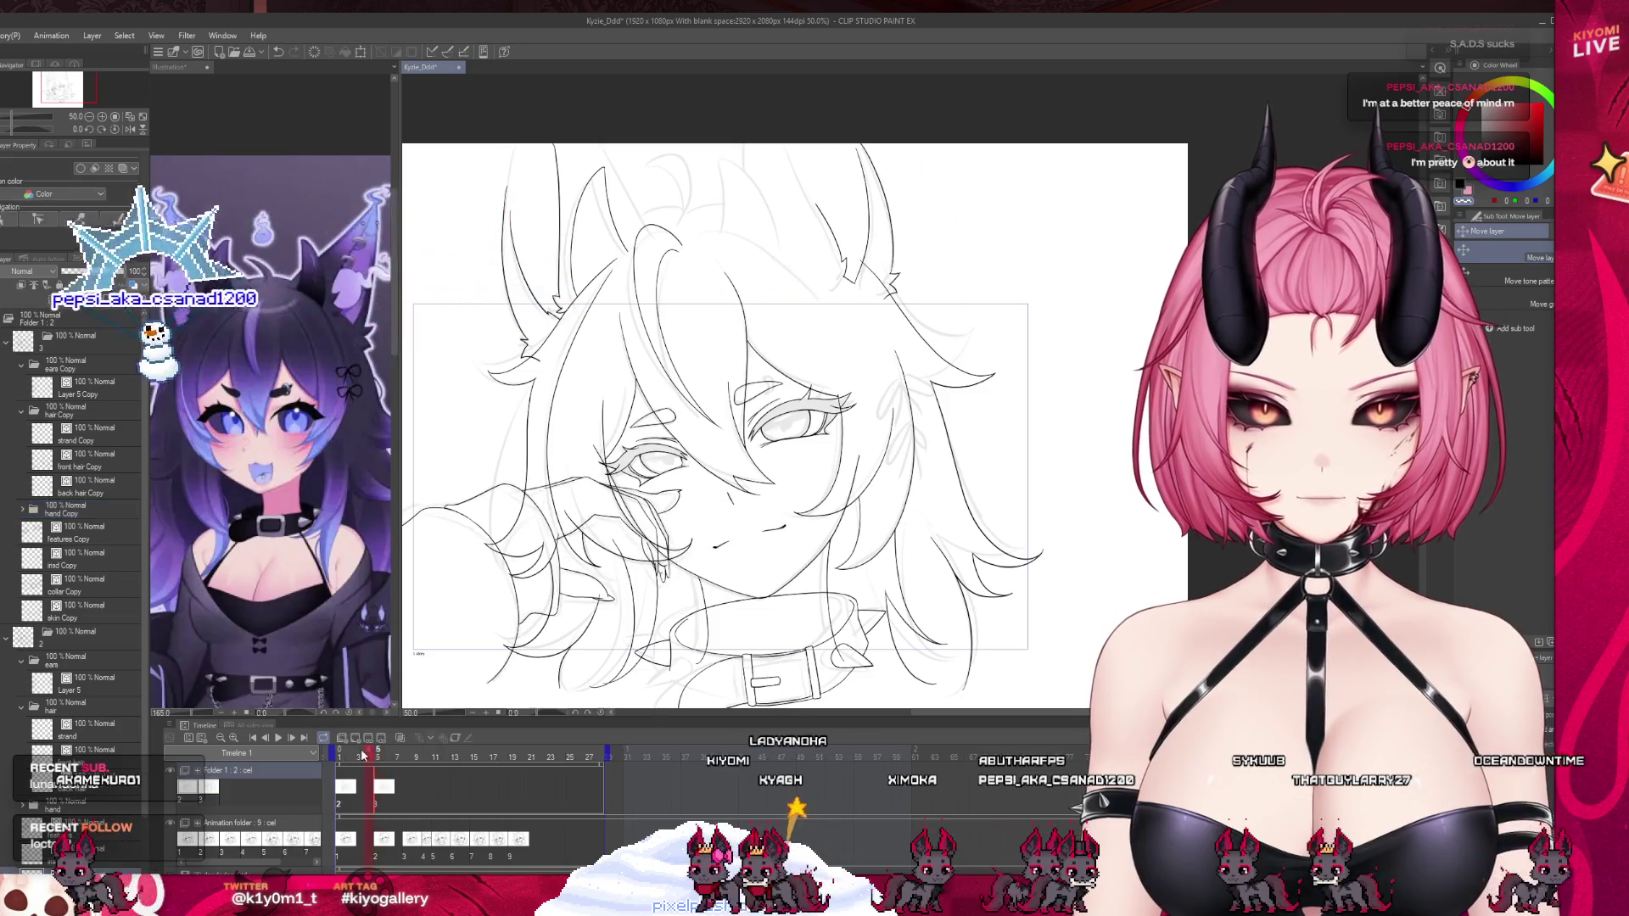
# Expand the hand Copy folder and select Layer 3 Copy.
pyautogui.scroll(1, 640, 509)
pyautogui.scroll(2, 640, 508)
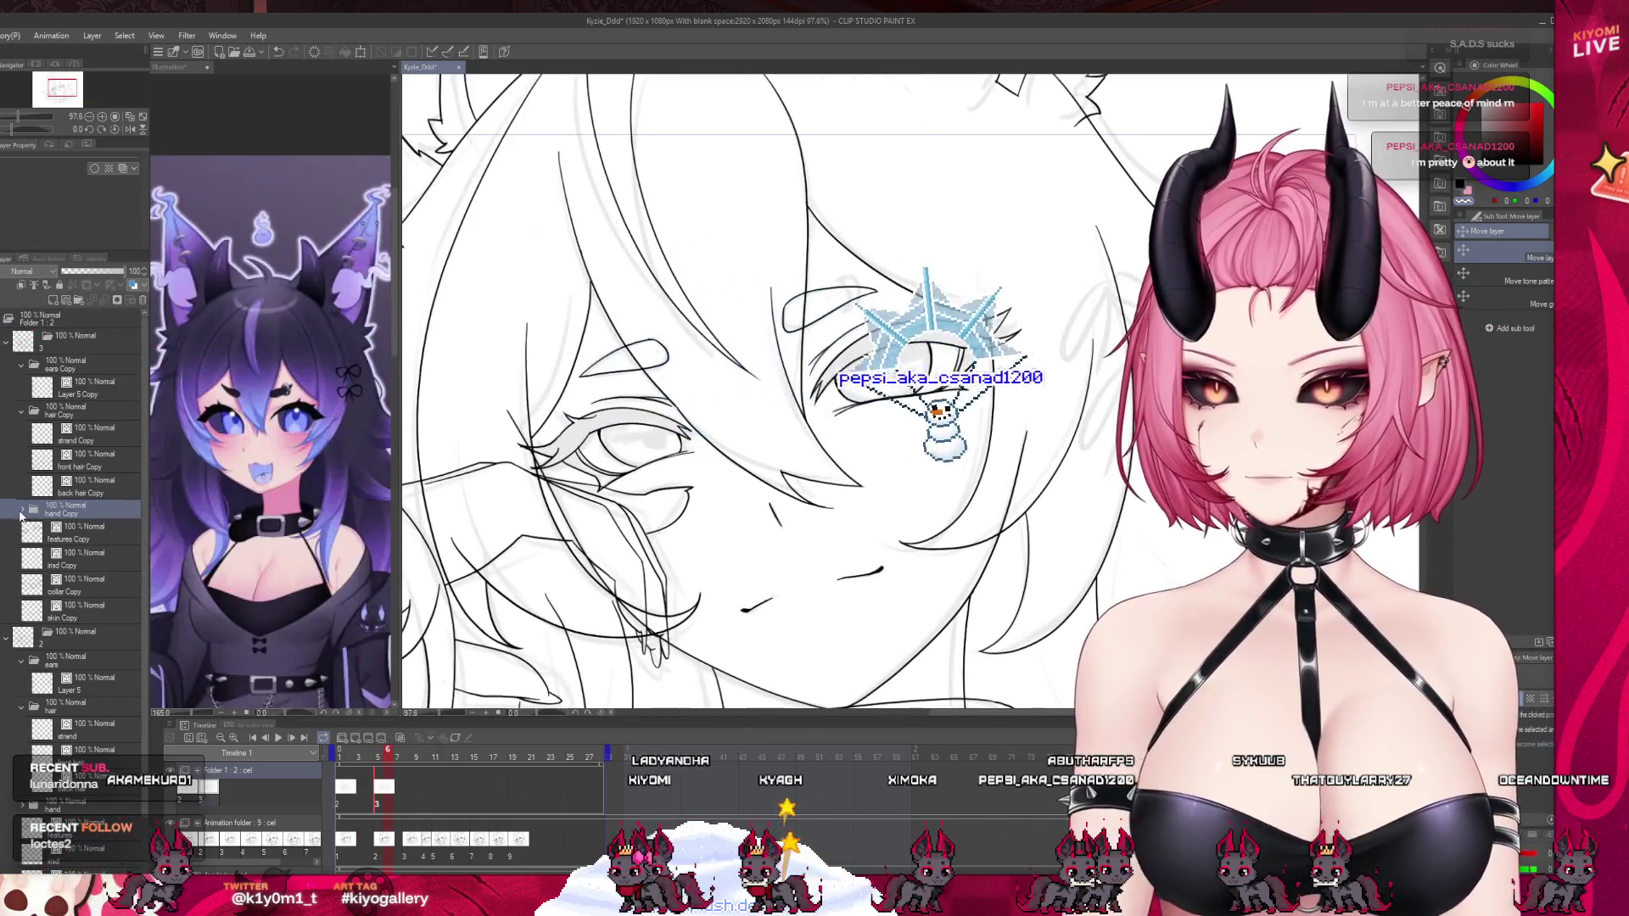
pyautogui.click(22, 509)
pyautogui.click(56, 553)
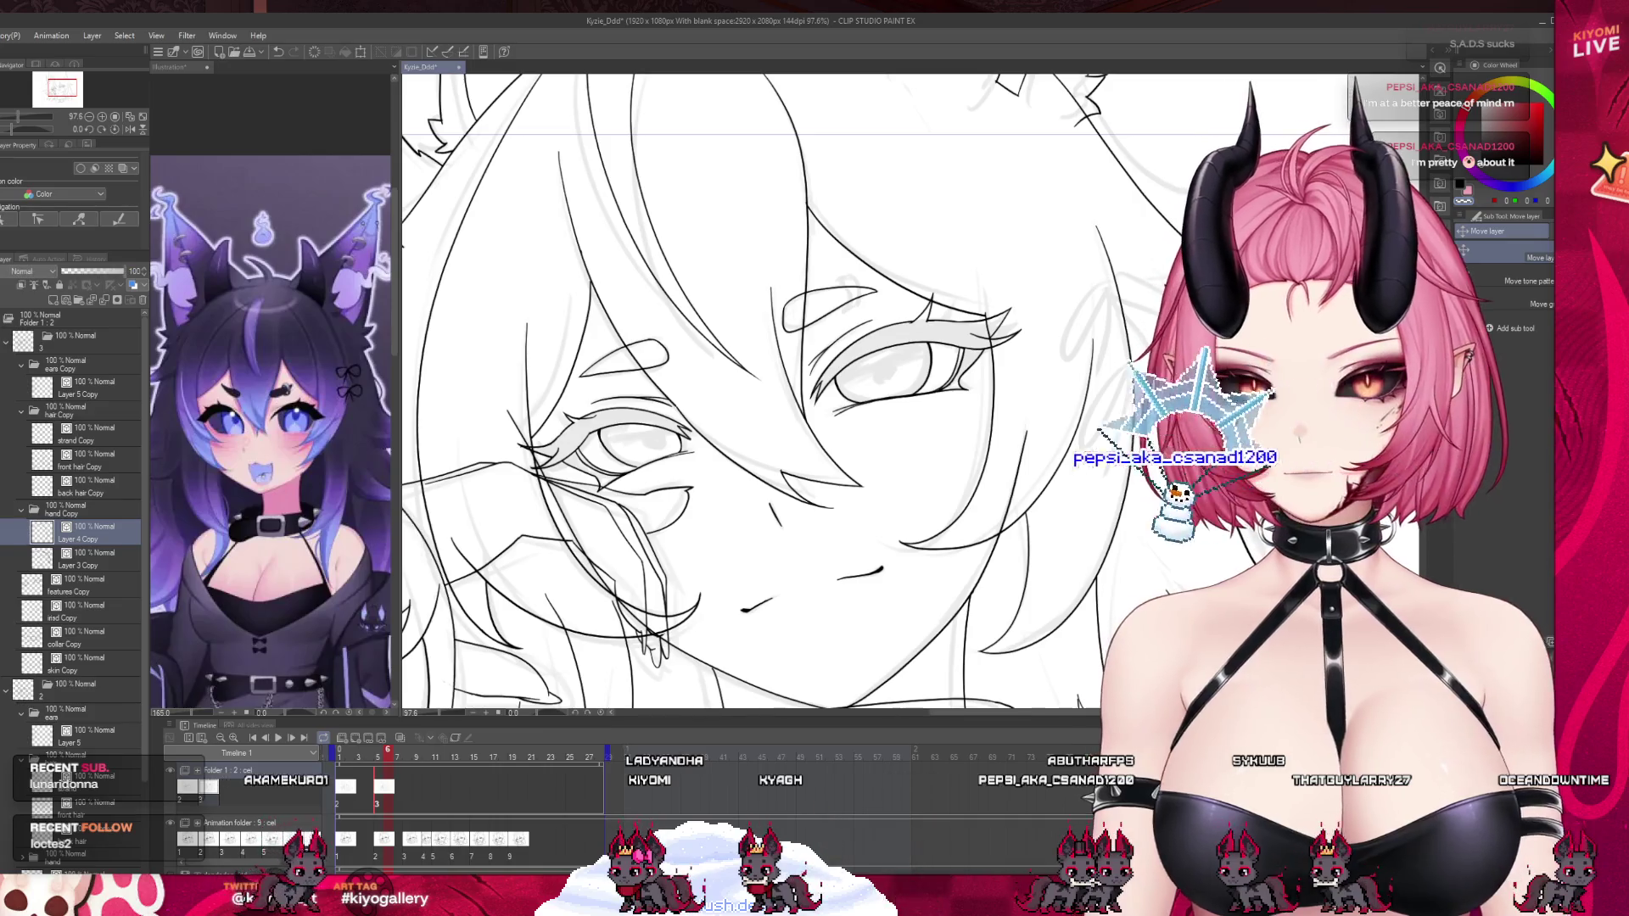
pyautogui.scroll(2, 674, 484)
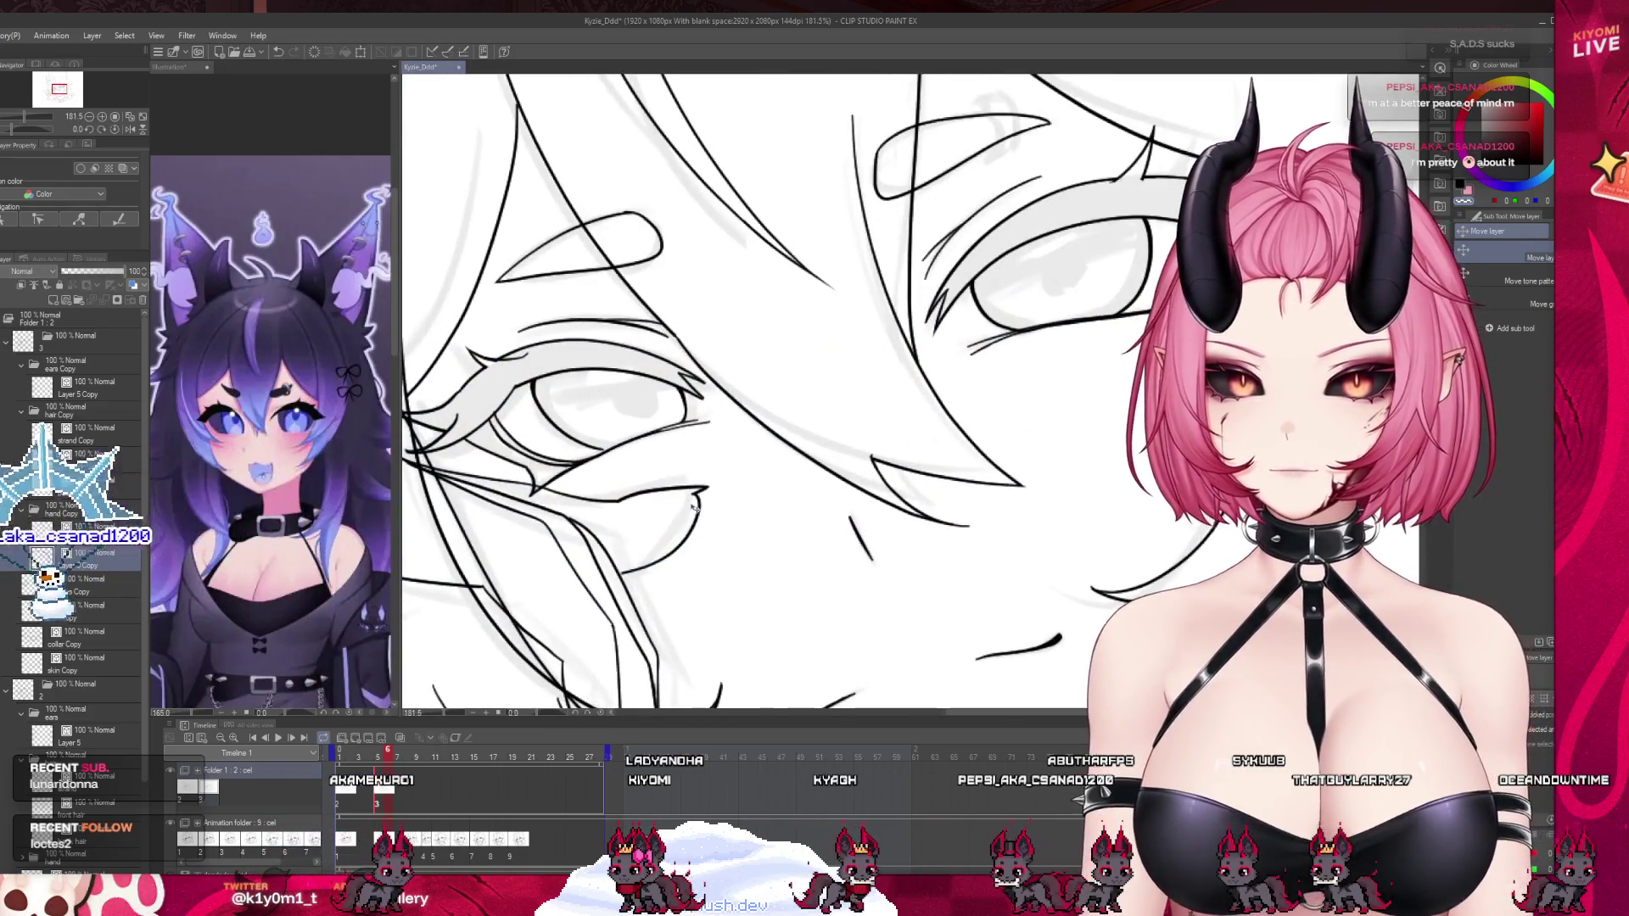
# Erase stray marks below the eye and add a short stroke to its lower line.
pyautogui.press('e')
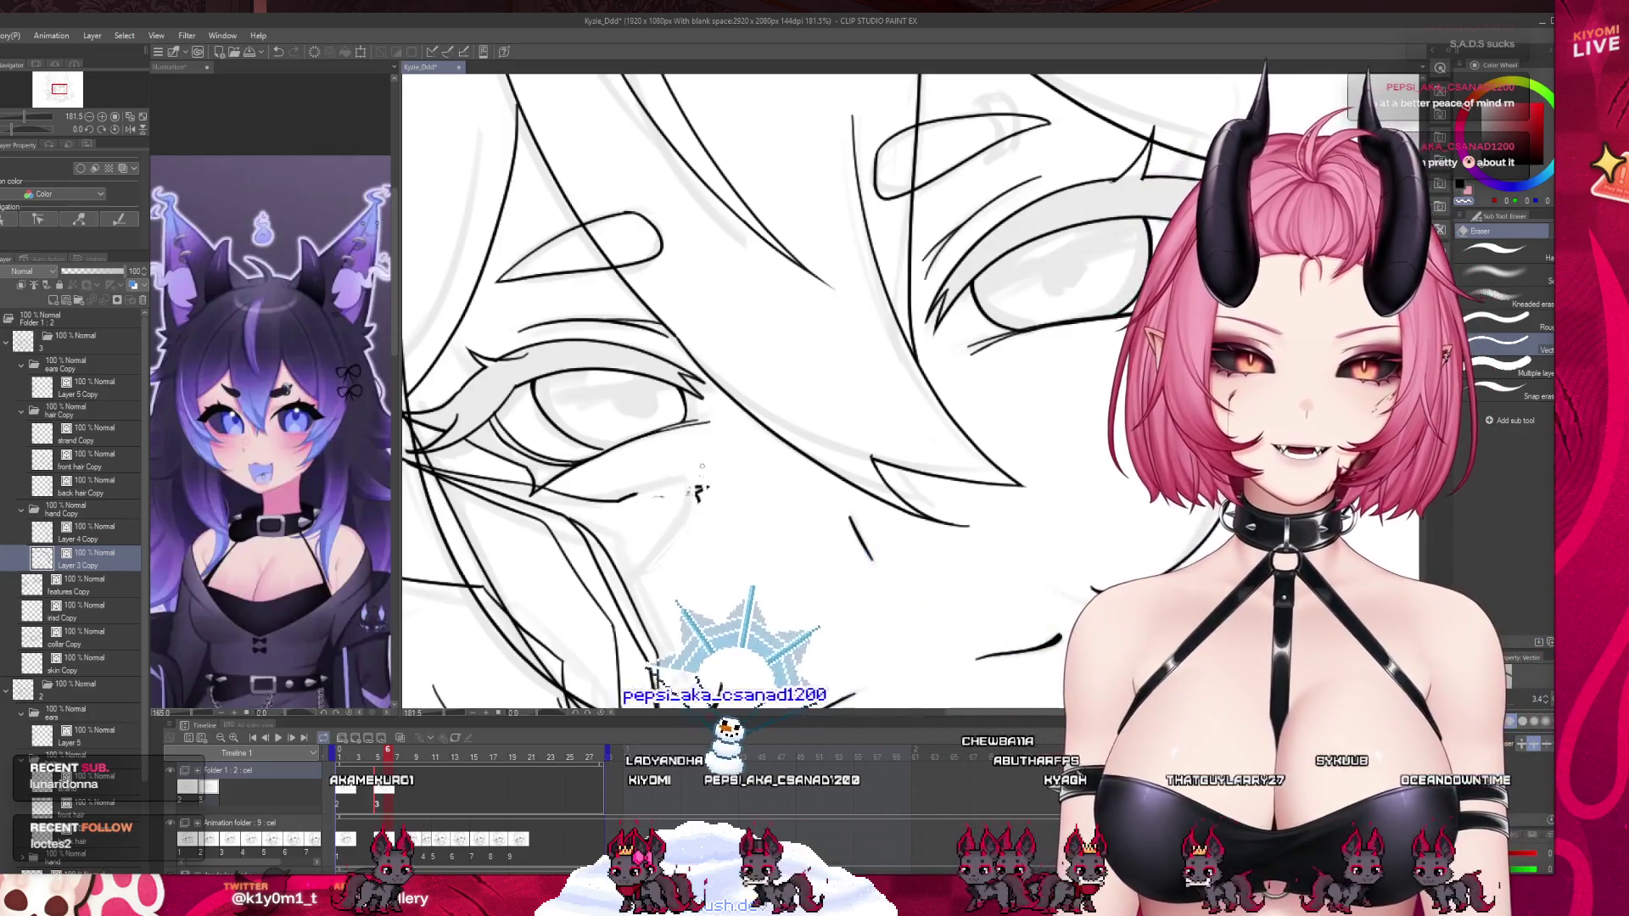
pyautogui.moveTo(704, 490); pyautogui.dragTo(649, 497)
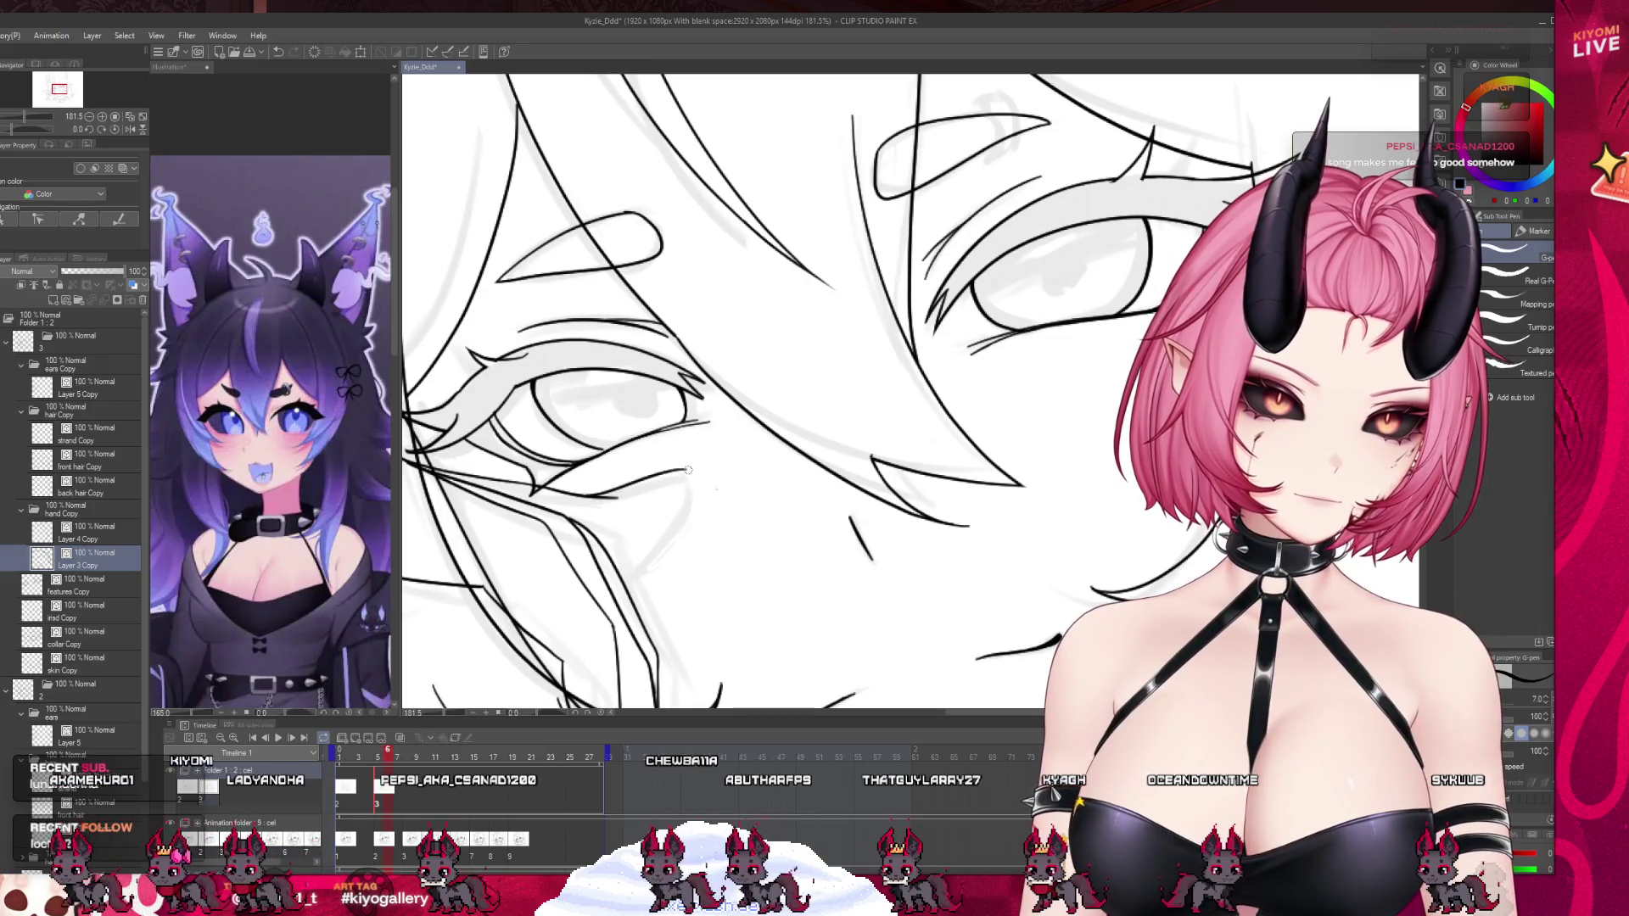
pyautogui.moveTo(679, 472); pyautogui.dragTo(696, 469)
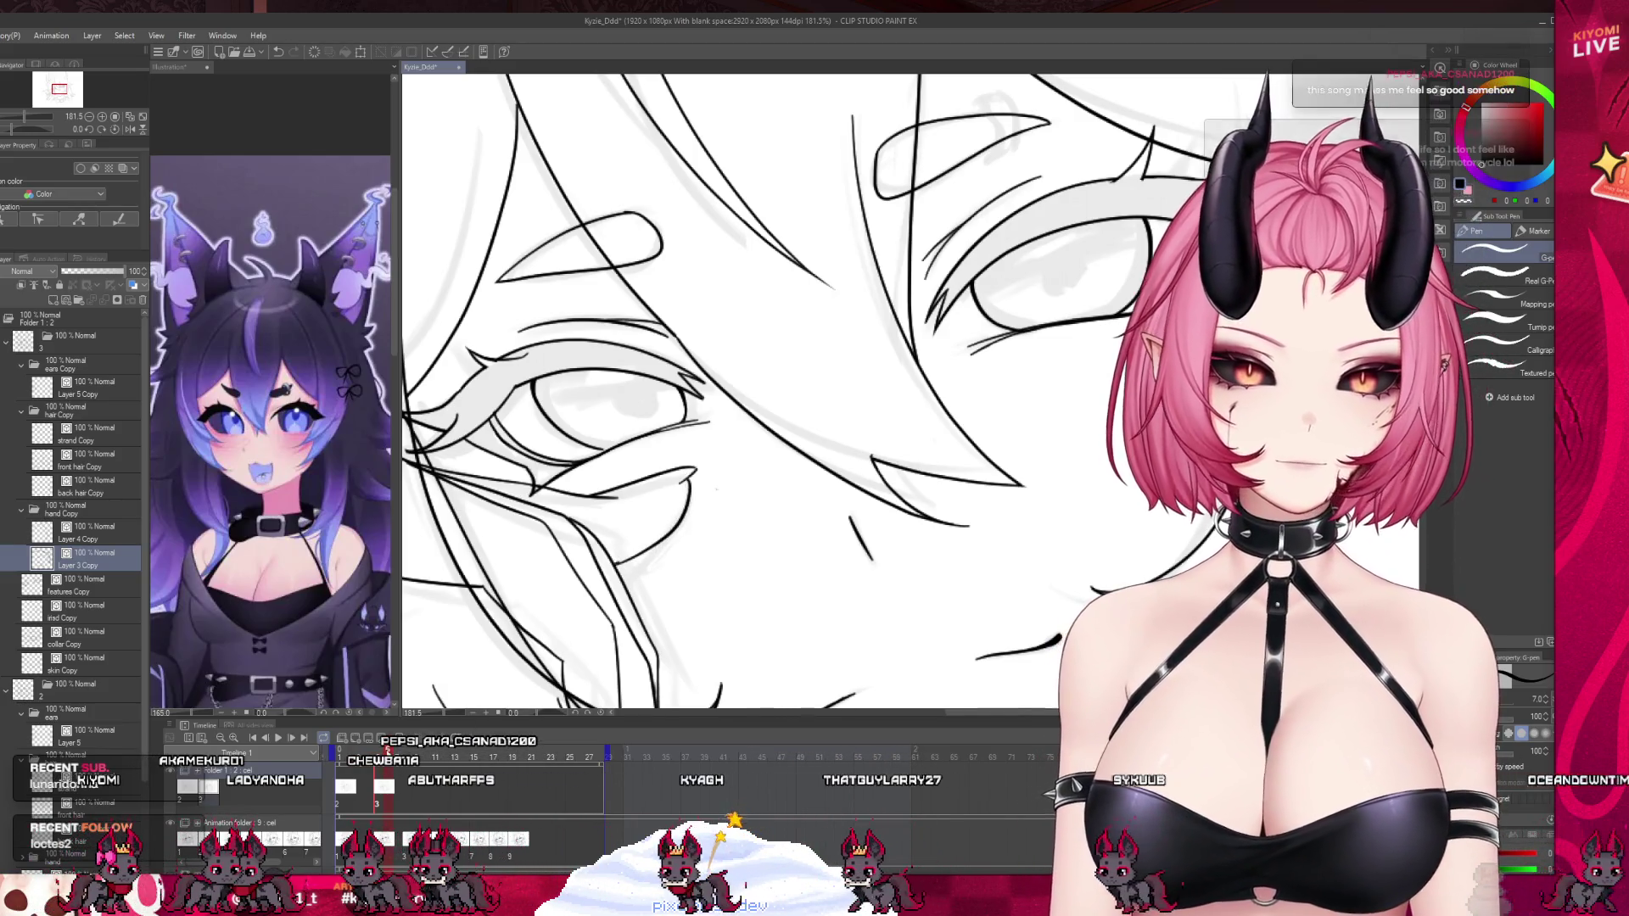
pyautogui.scroll(-1, 72, 508)
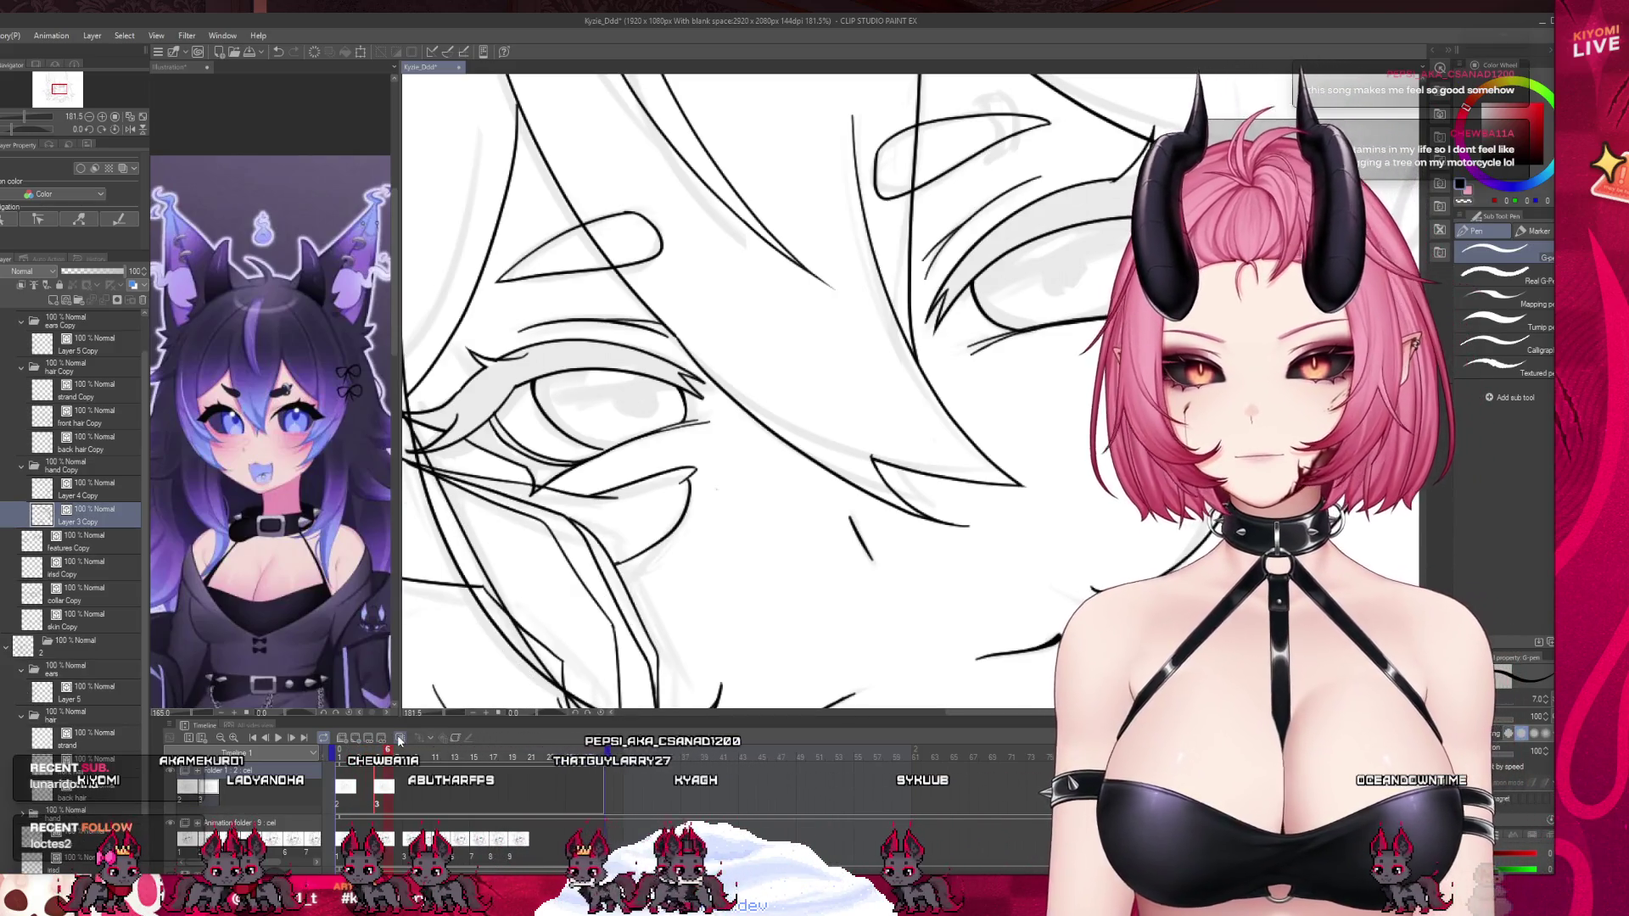
pyautogui.scroll(-5, 757, 390)
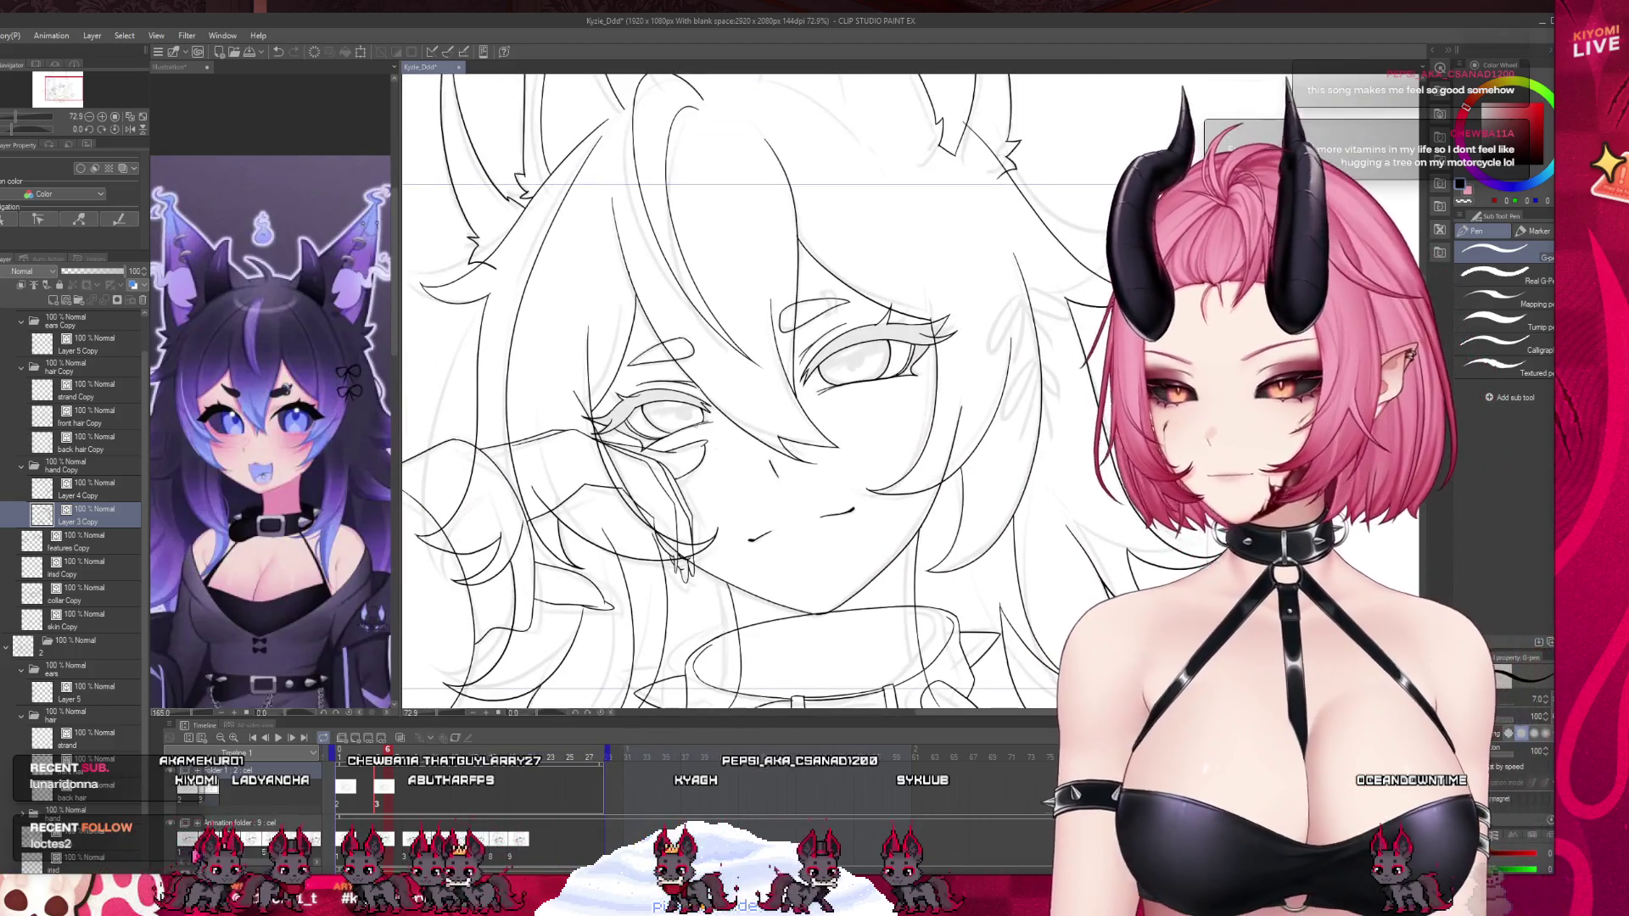
# Enlarge the canvas area by dragging the splitters to make it taller and wider.
pyautogui.scroll(-1, 689, 404)
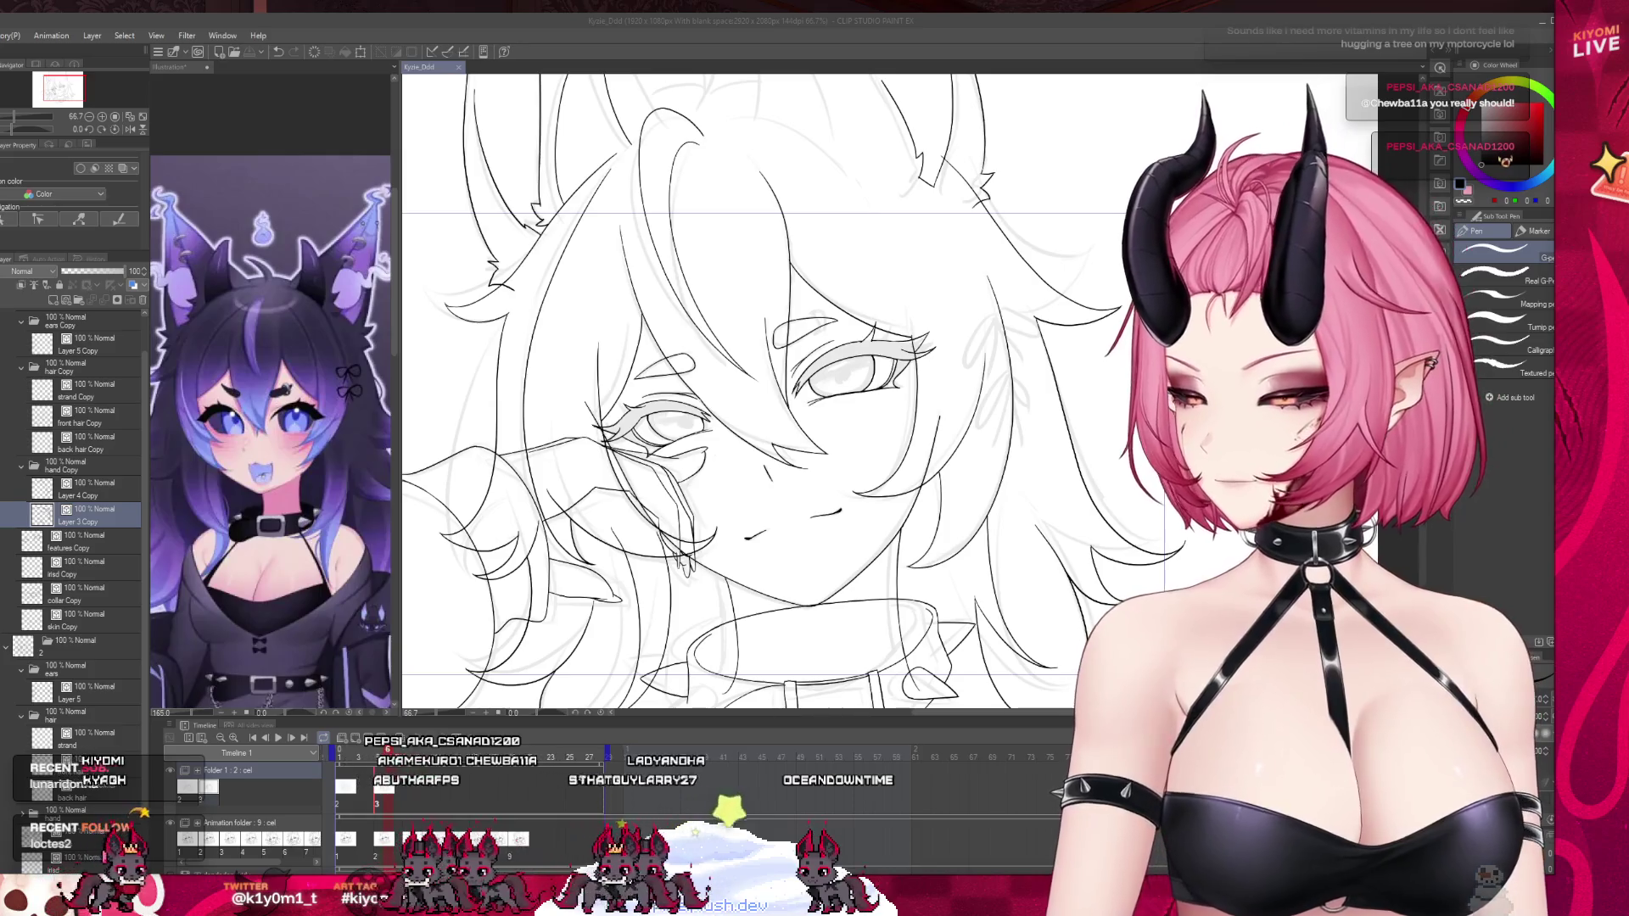
pyautogui.scroll(-3, 771, 390)
pyautogui.scroll(3, 771, 390)
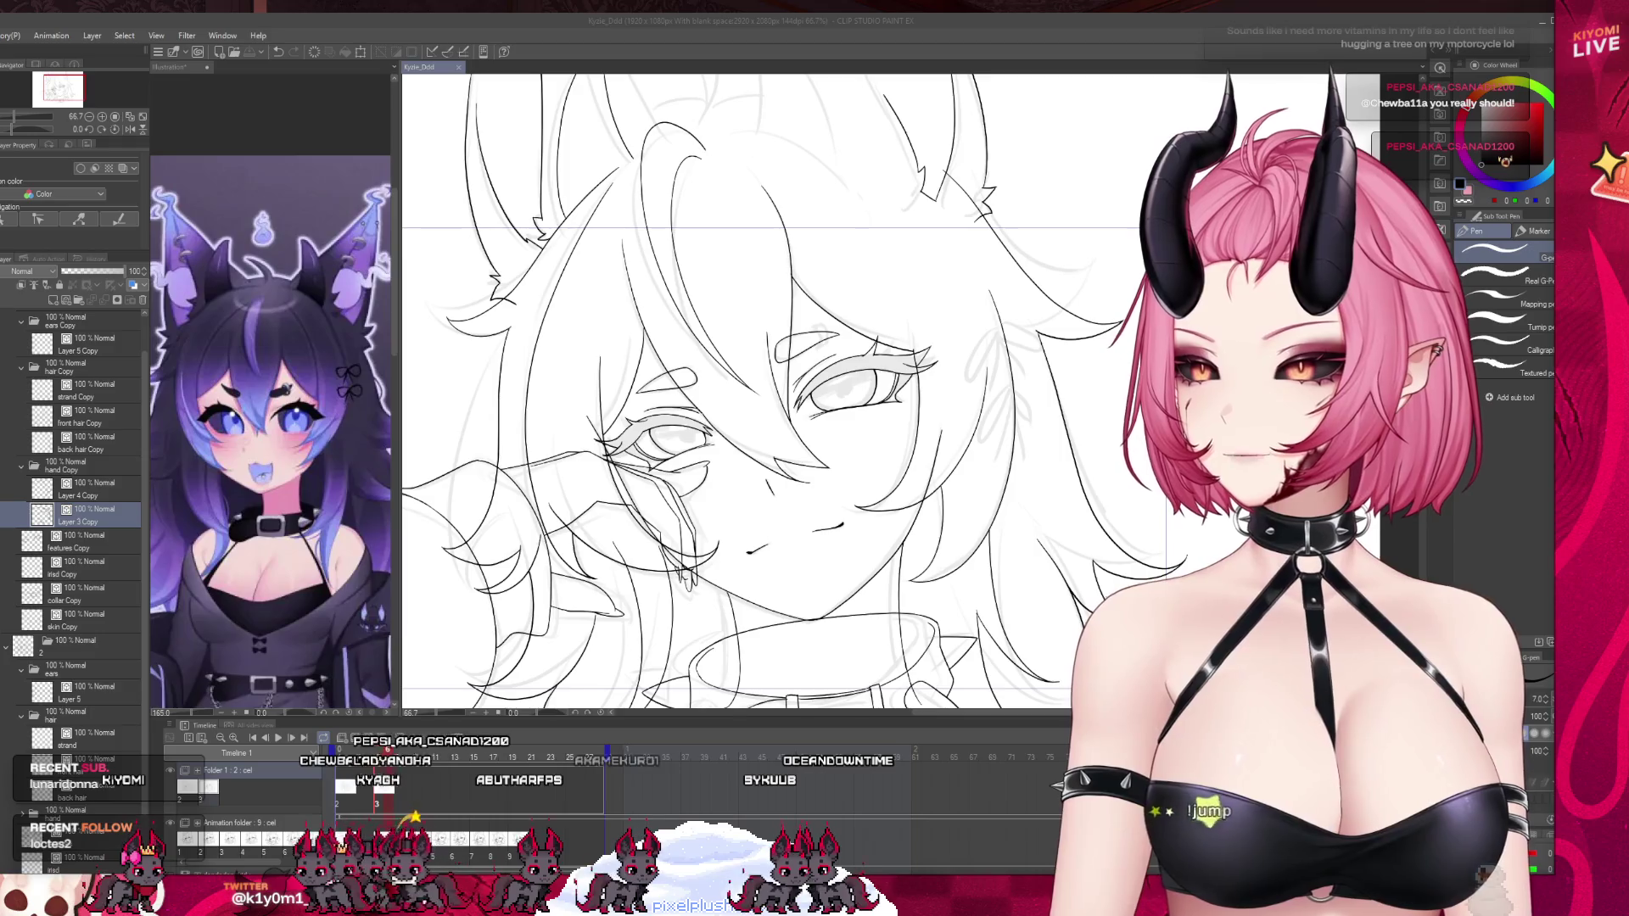
pyautogui.scroll(-2, 743, 399)
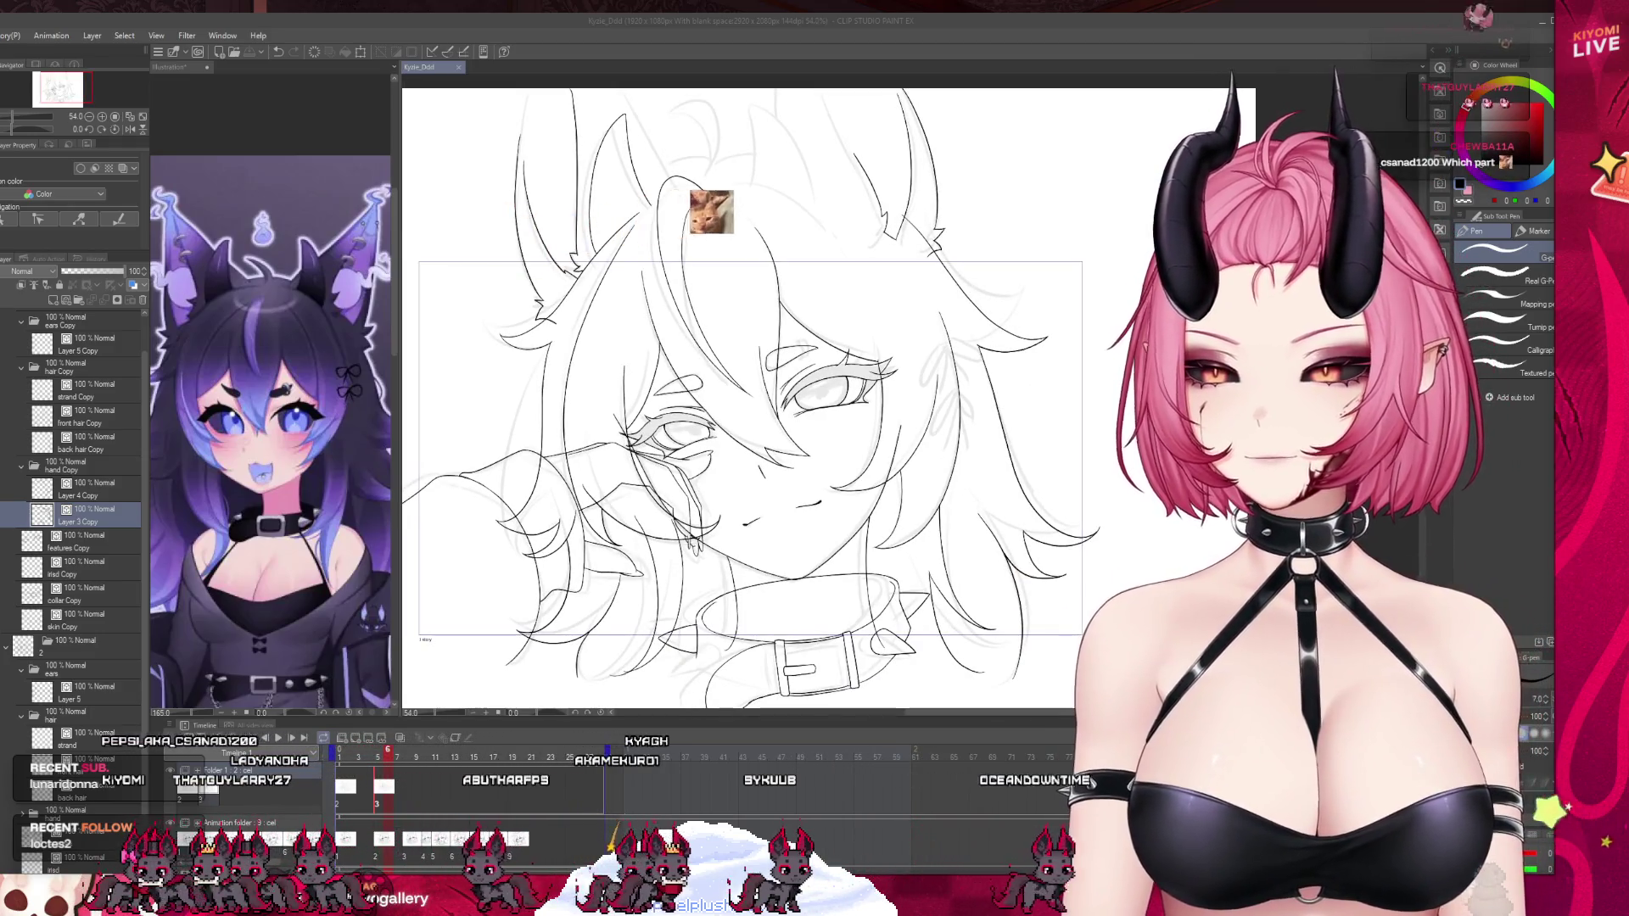
pyautogui.click(670, 718)
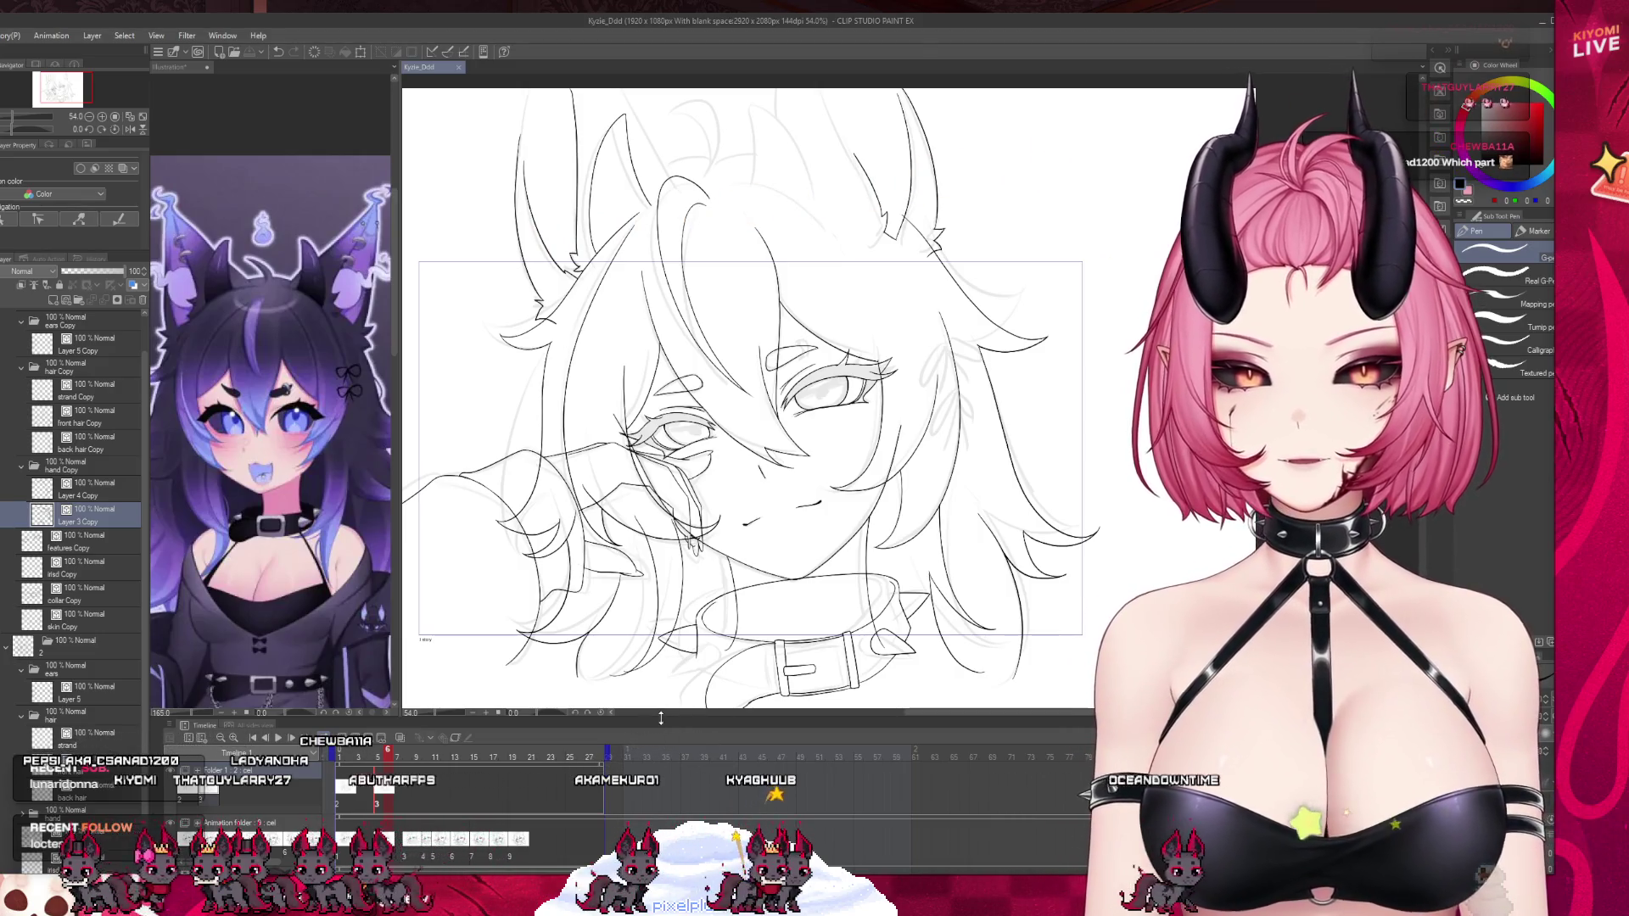
pyautogui.moveTo(660, 718); pyautogui.dragTo(661, 812)
pyautogui.scroll(-1, 747, 475)
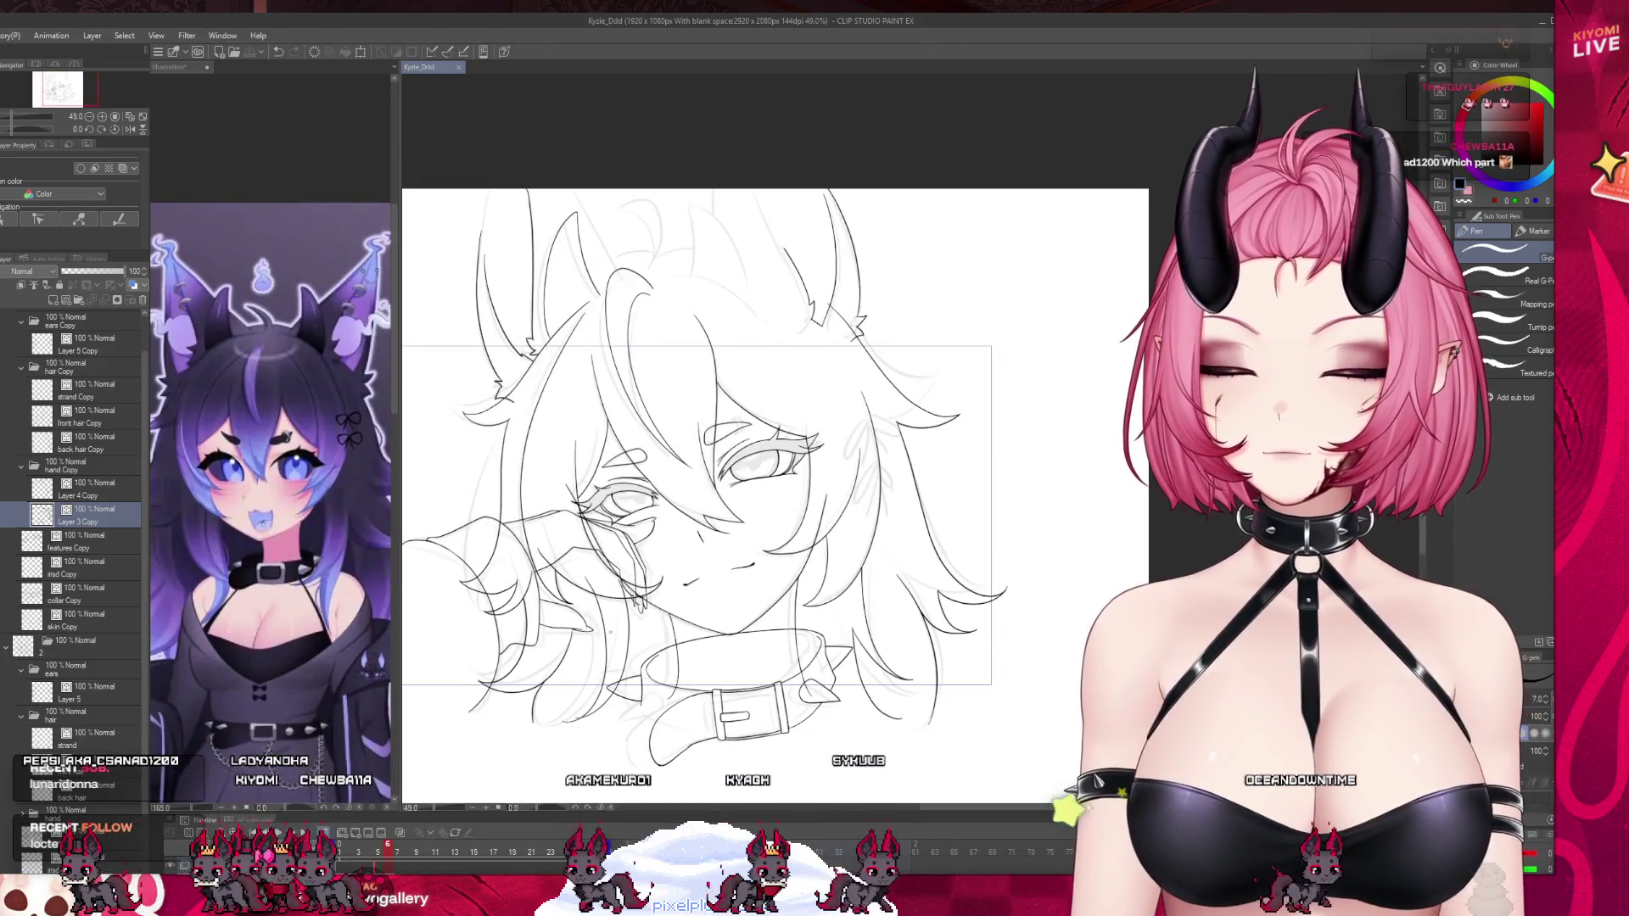
pyautogui.scroll(1, 746, 475)
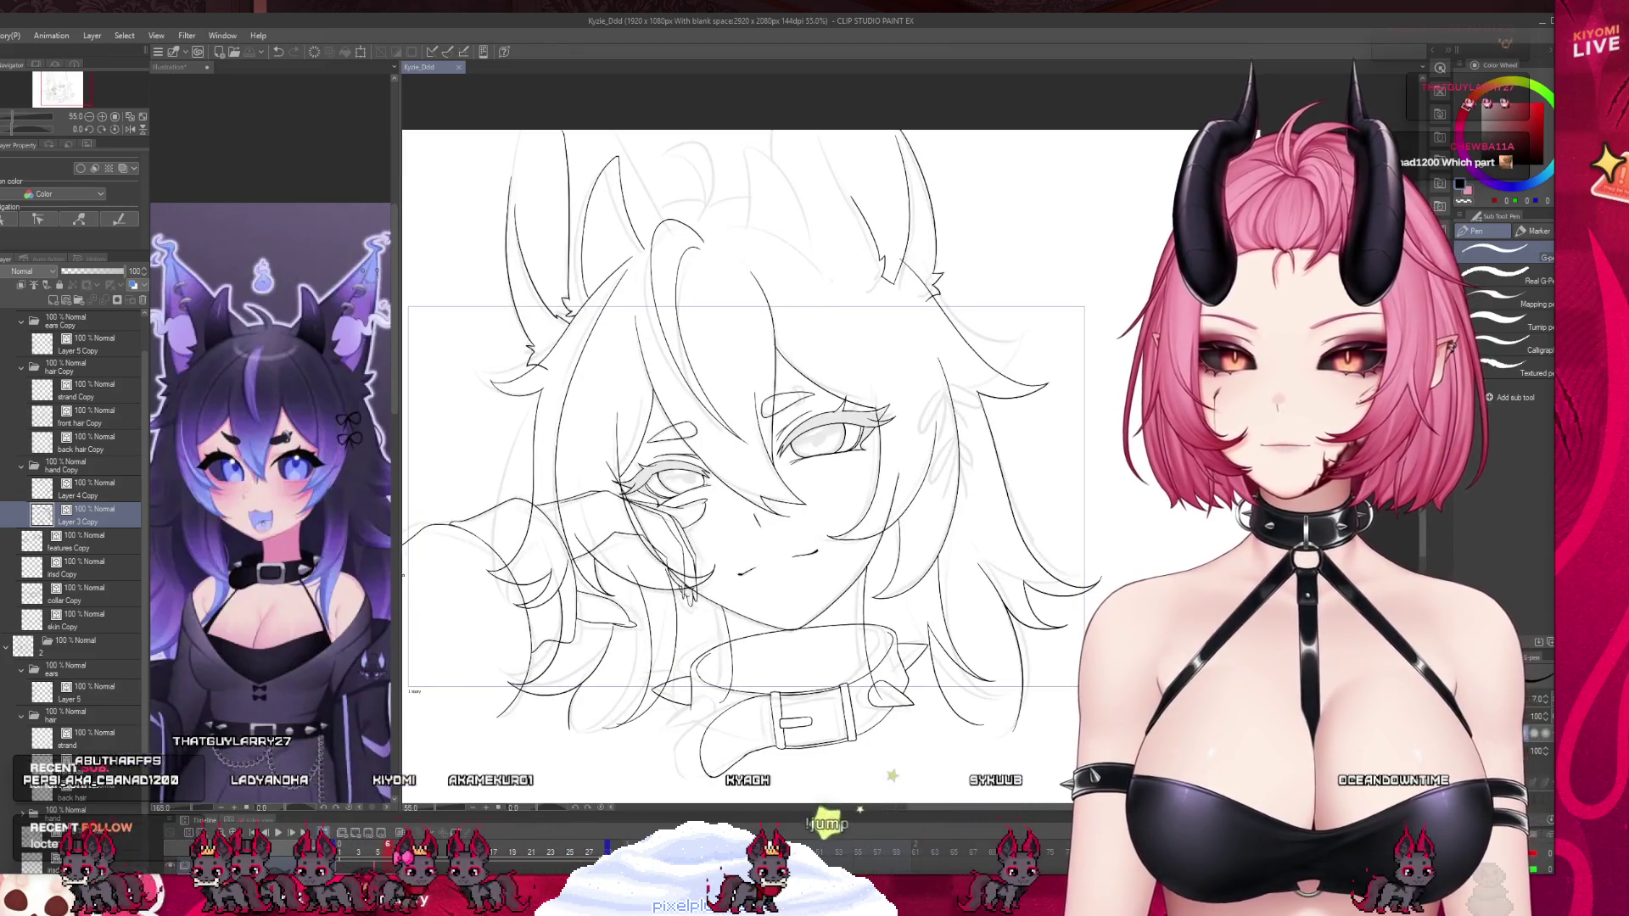
pyautogui.moveTo(399, 577); pyautogui.dragTo(273, 577)
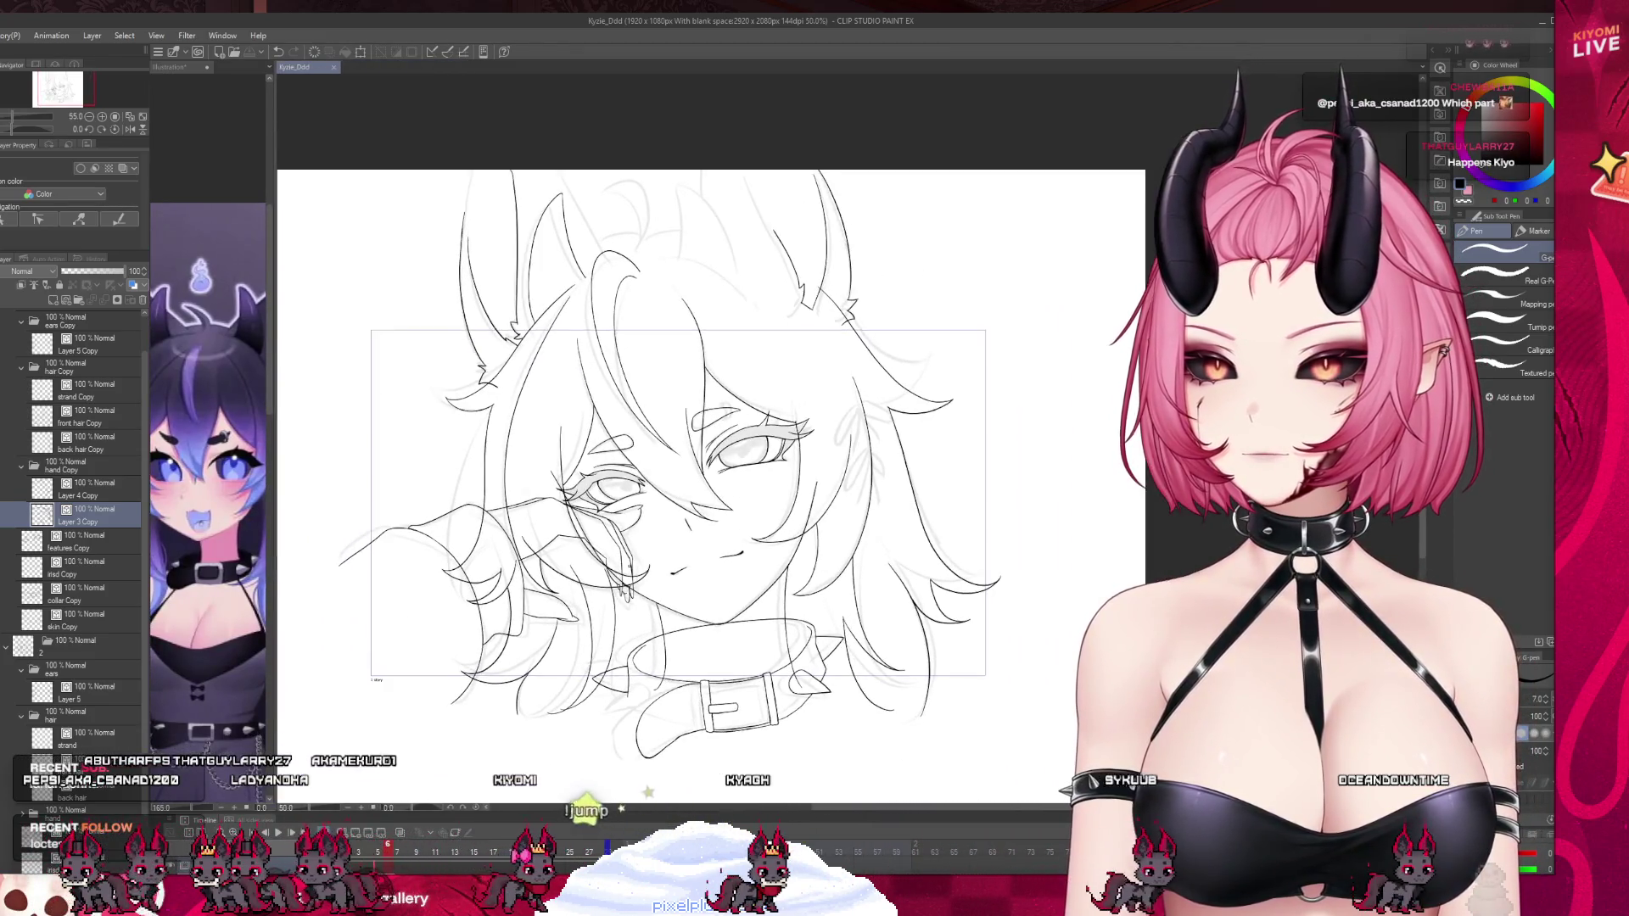
pyautogui.scroll(1, 570, 561)
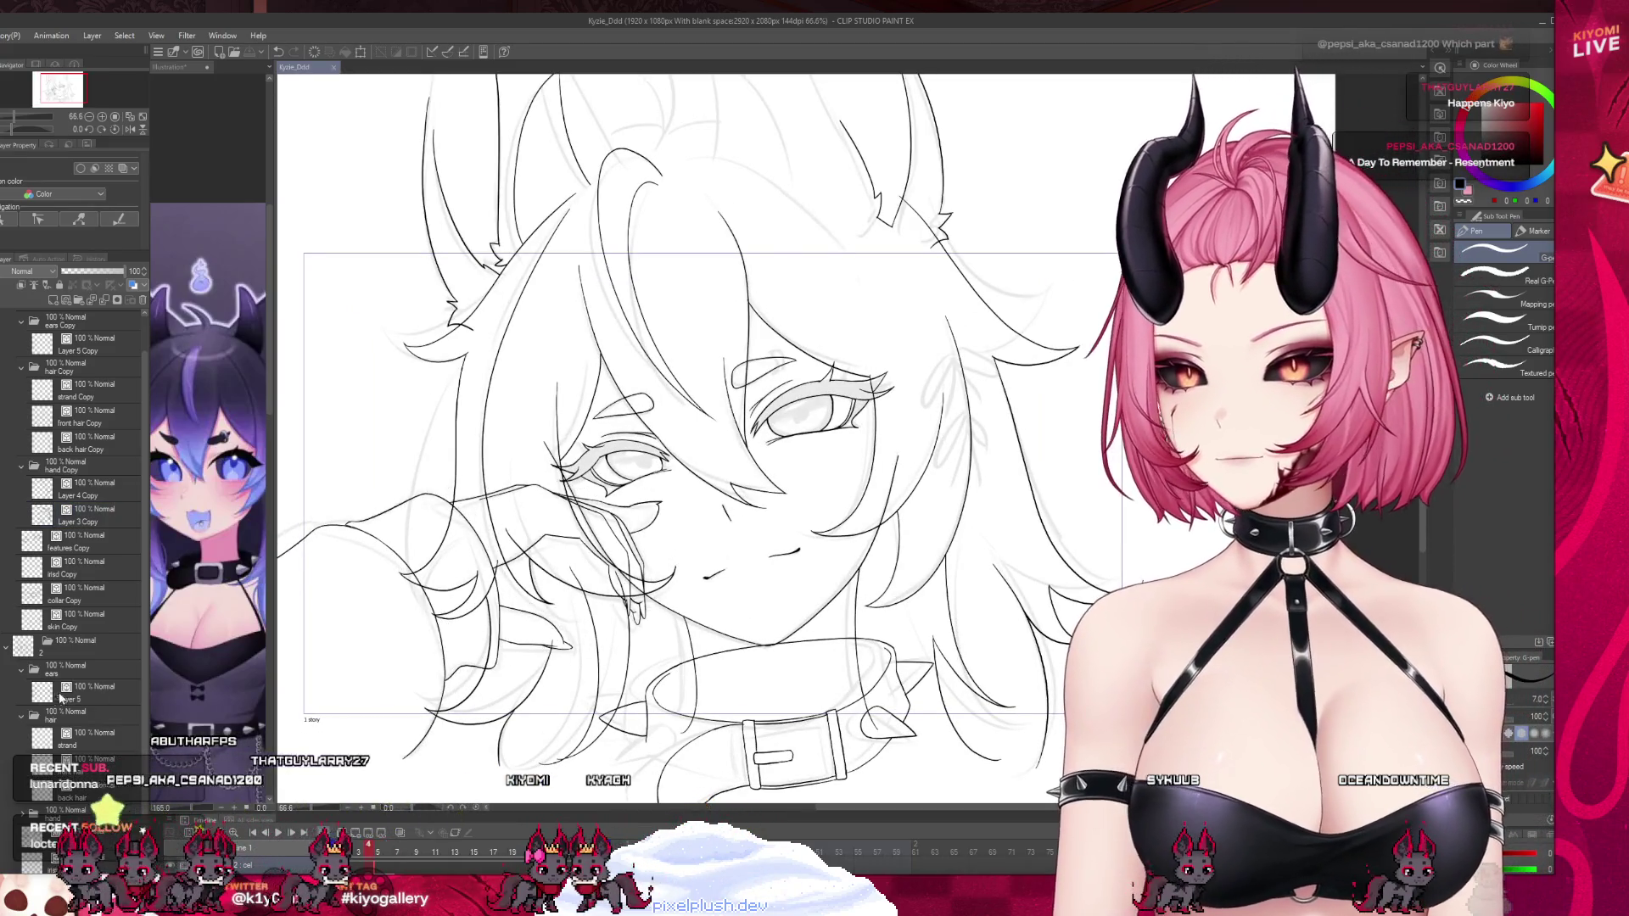
# Collapse folder 2, set the Animation folder sketch to 11% opacity, and jump to frame 8.
pyautogui.click(4, 651)
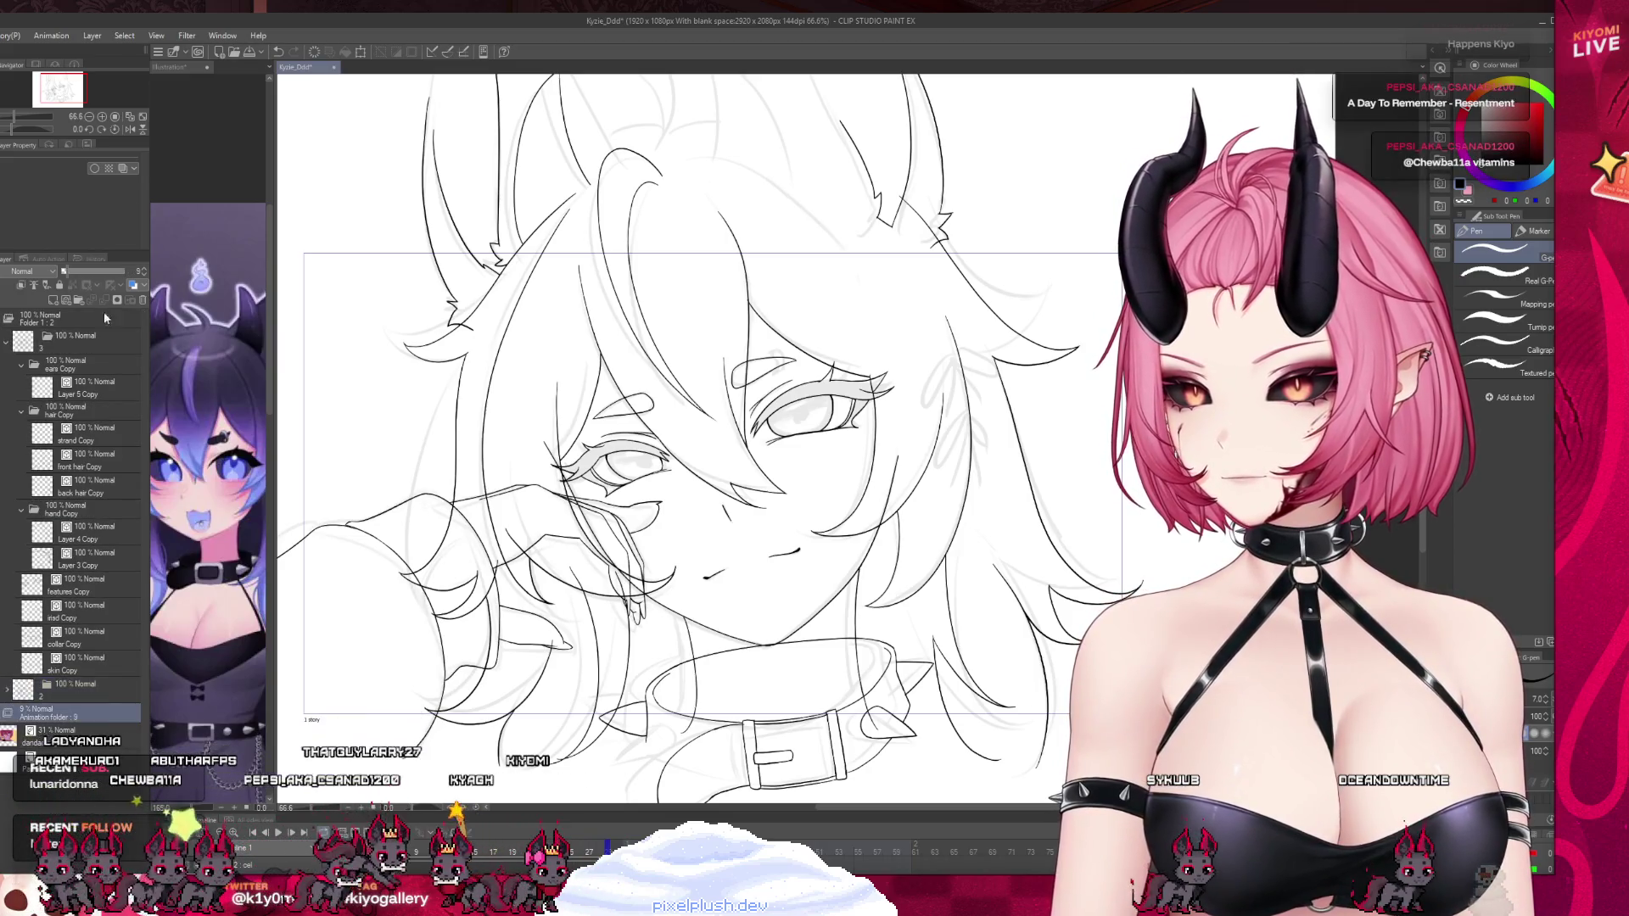
pyautogui.moveTo(65, 271); pyautogui.dragTo(63, 270)
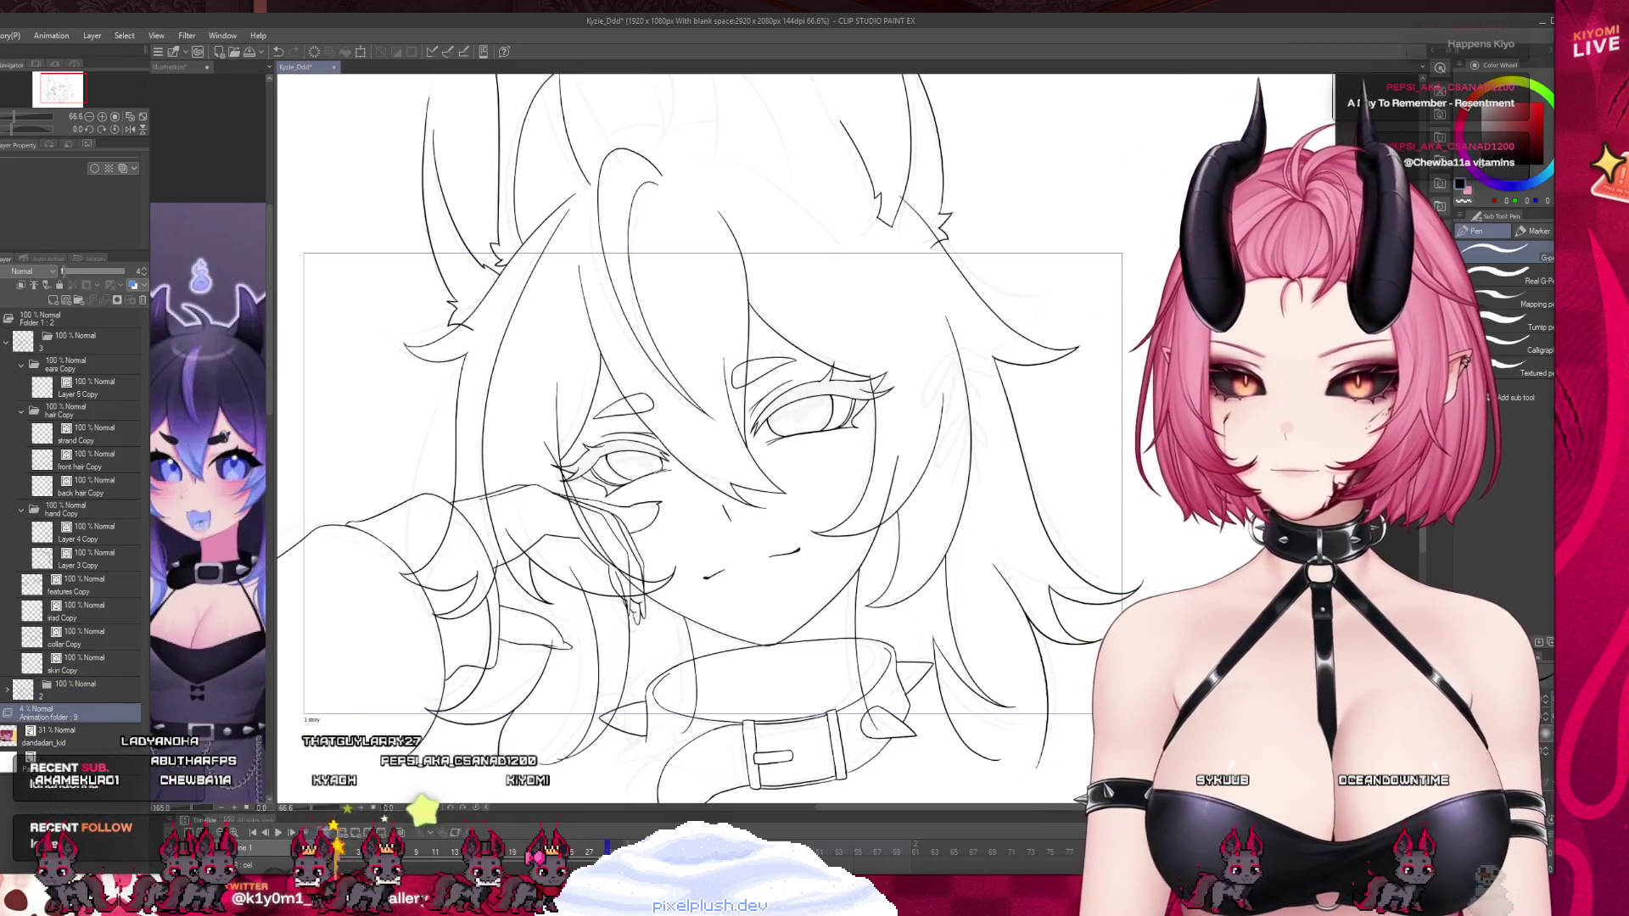
pyautogui.click(356, 853)
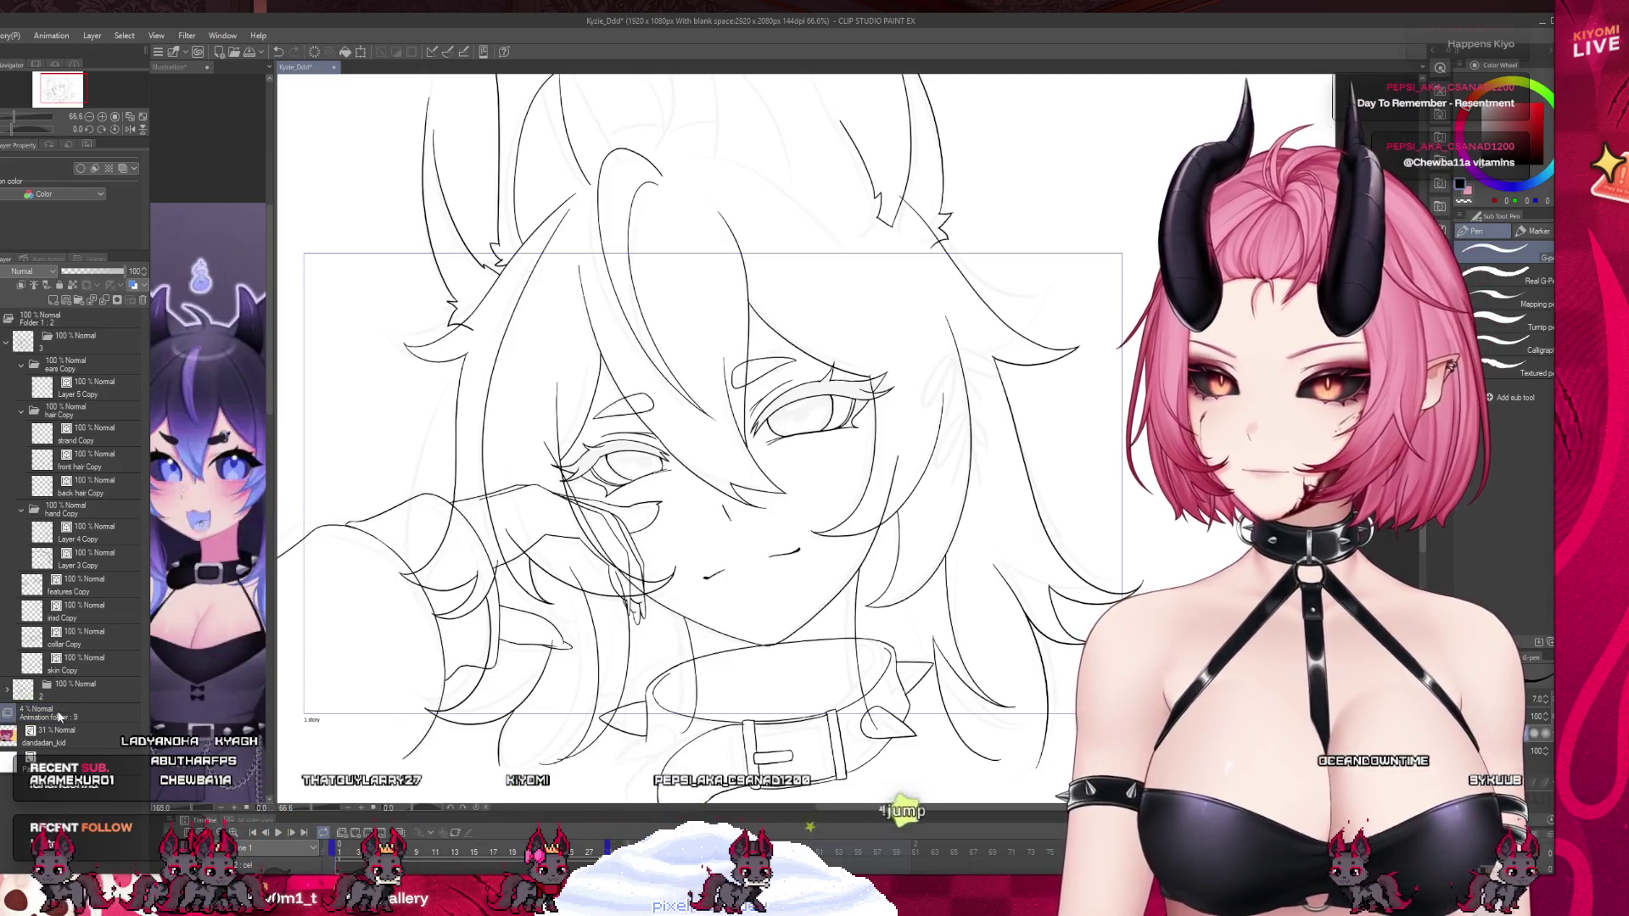
pyautogui.click(51, 712)
pyautogui.moveTo(64, 271); pyautogui.dragTo(67, 271)
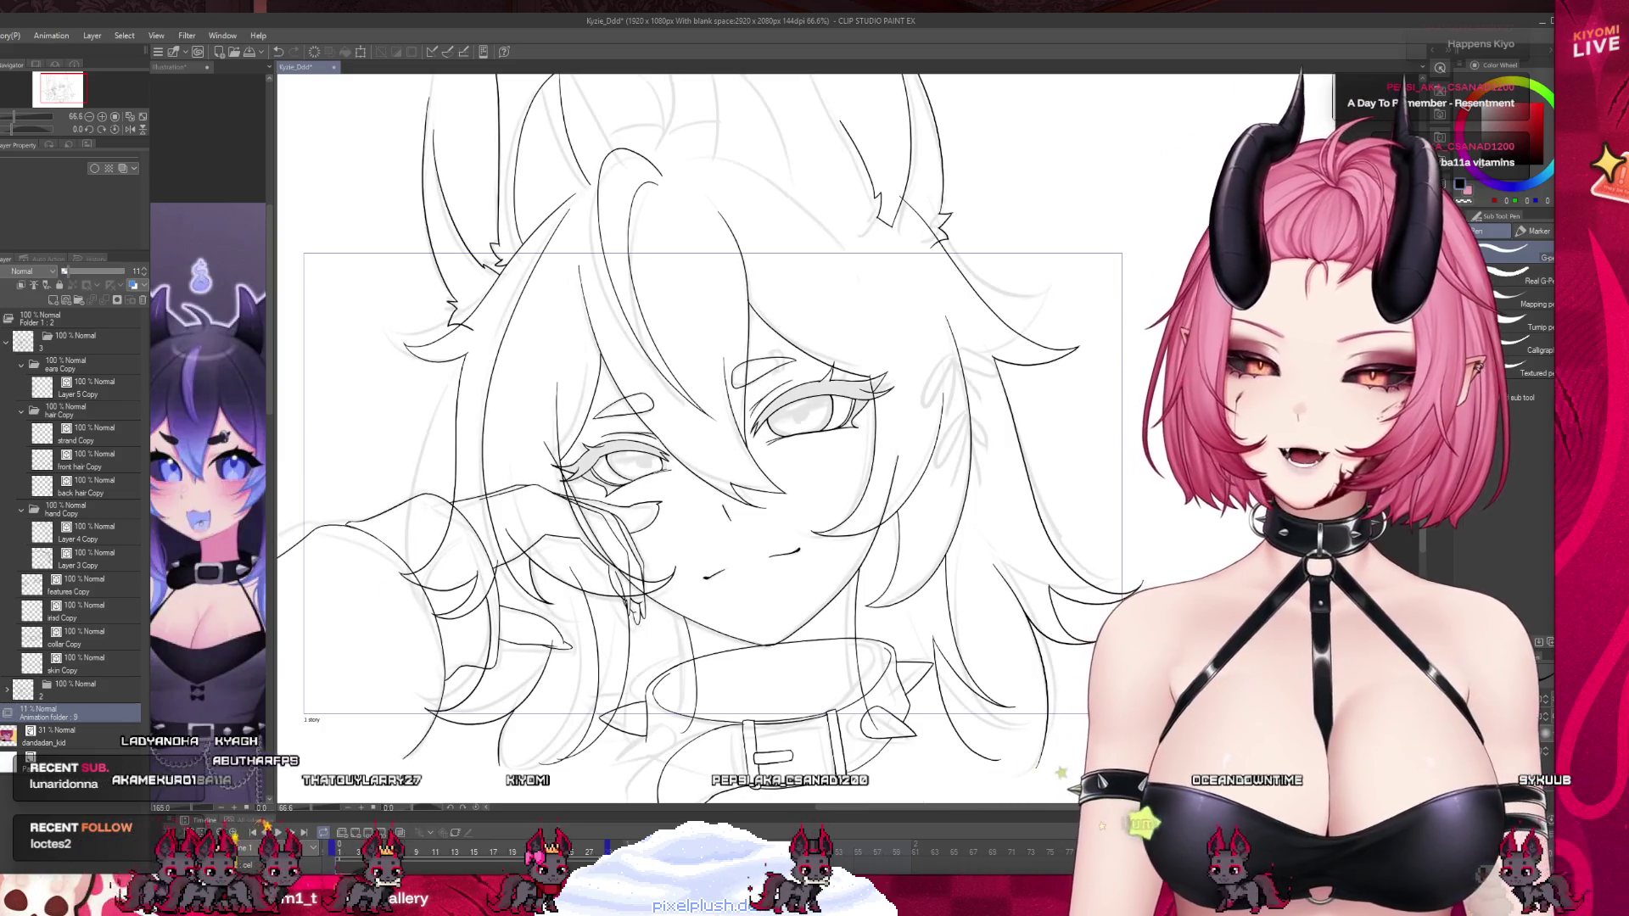
pyautogui.click(514, 816)
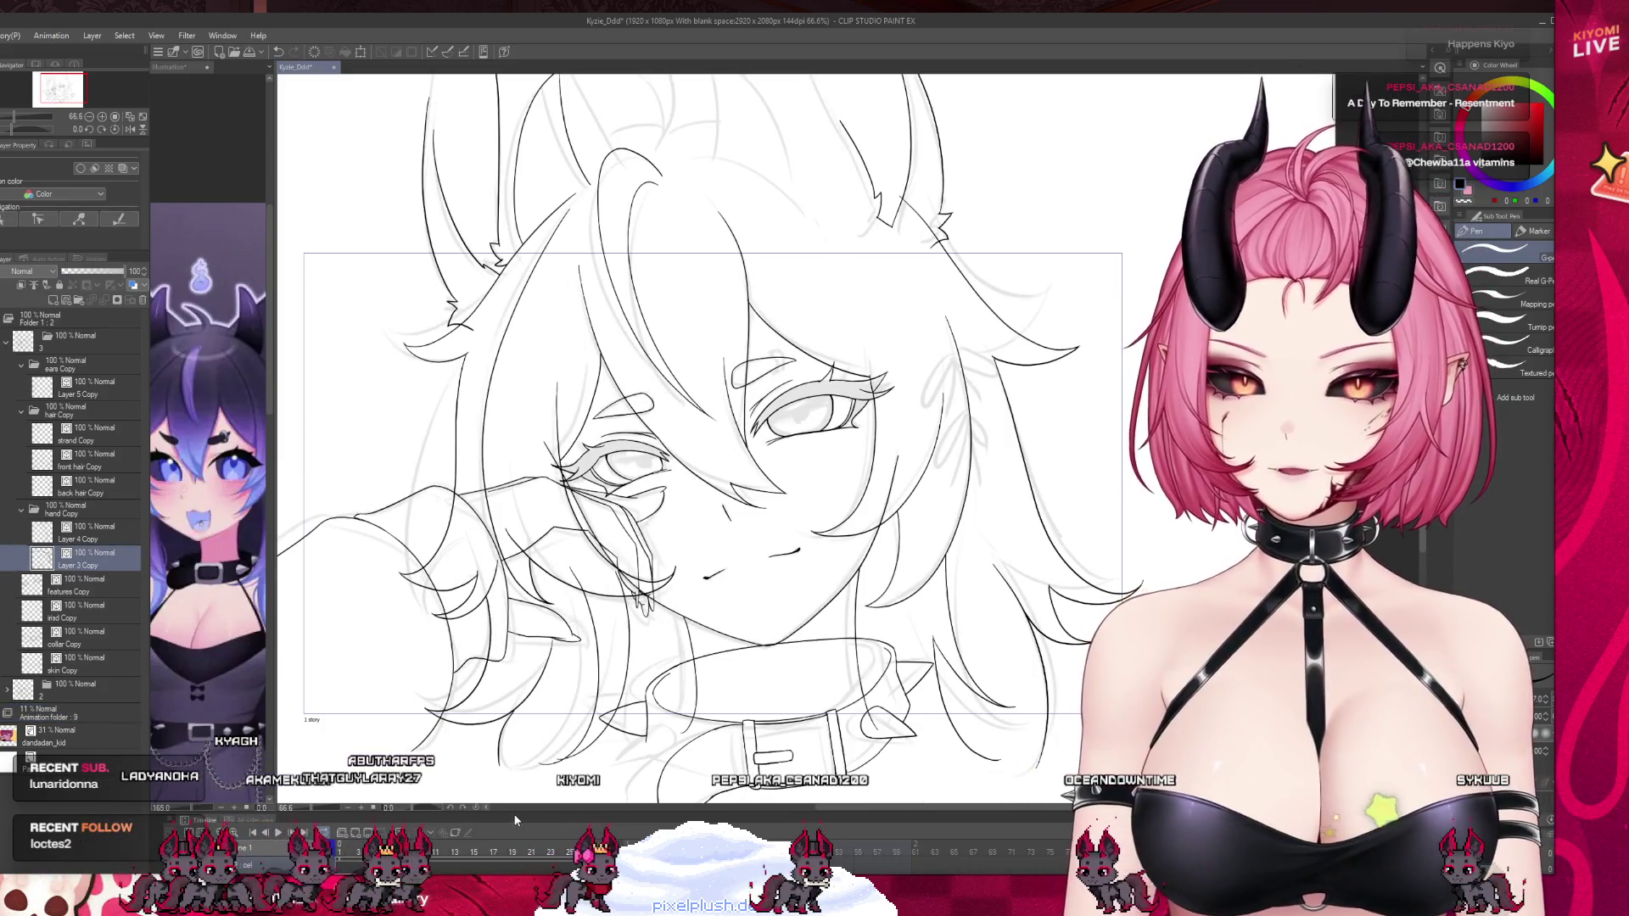
pyautogui.moveTo(515, 820); pyautogui.dragTo(474, 716)
pyautogui.click(404, 781)
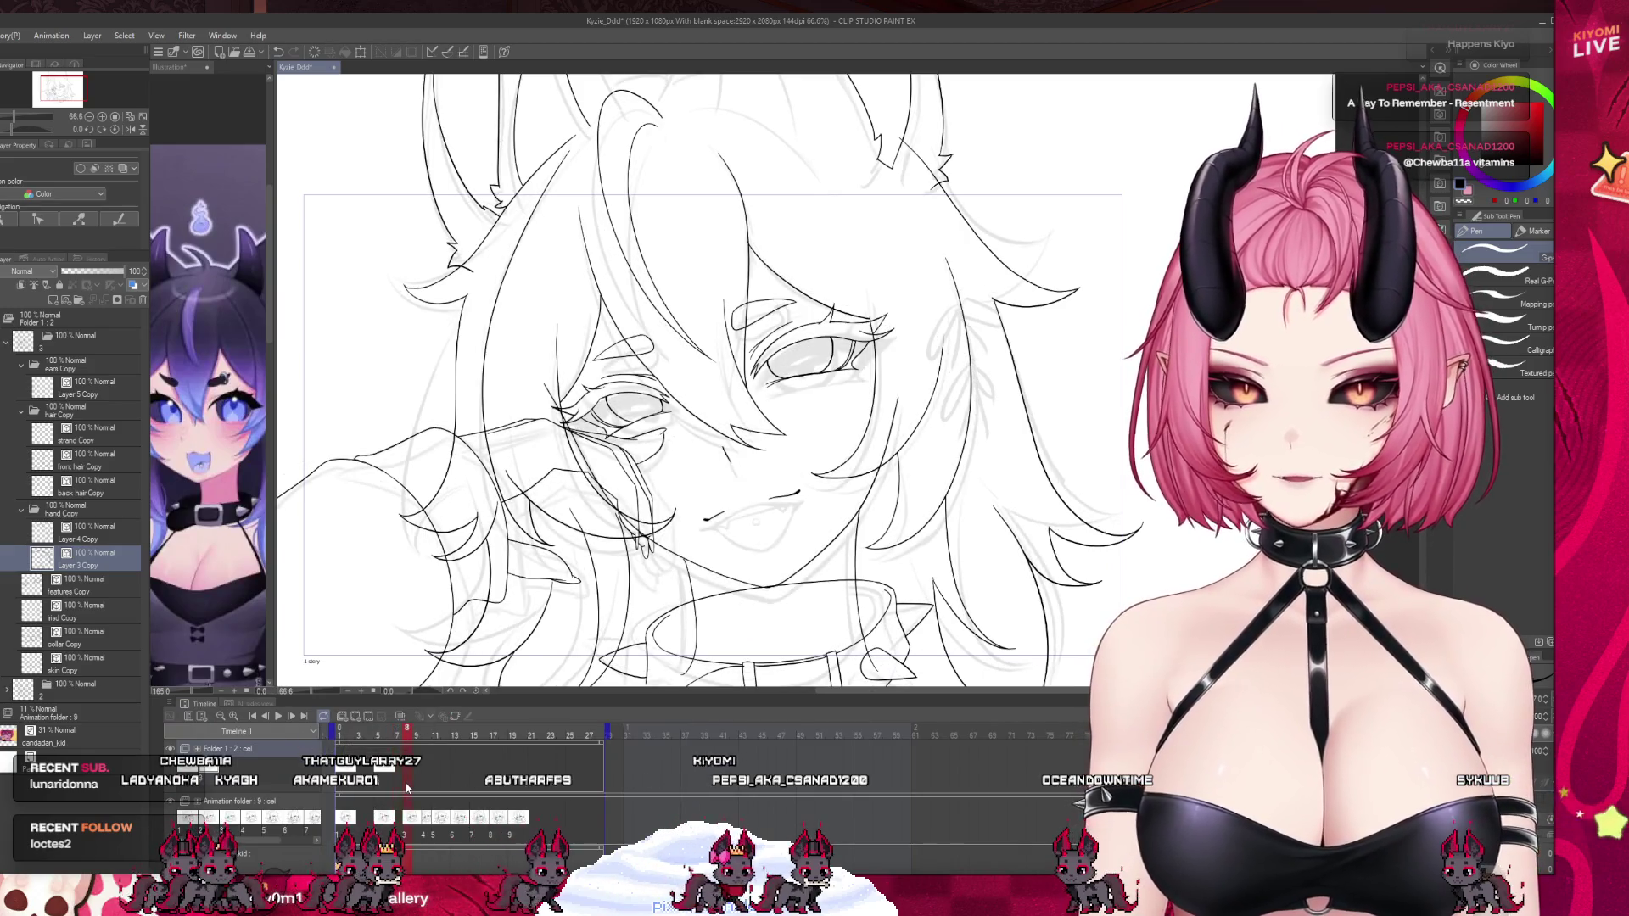
# Create a new animation cel and delete the stray folder 4.
pyautogui.click(357, 720)
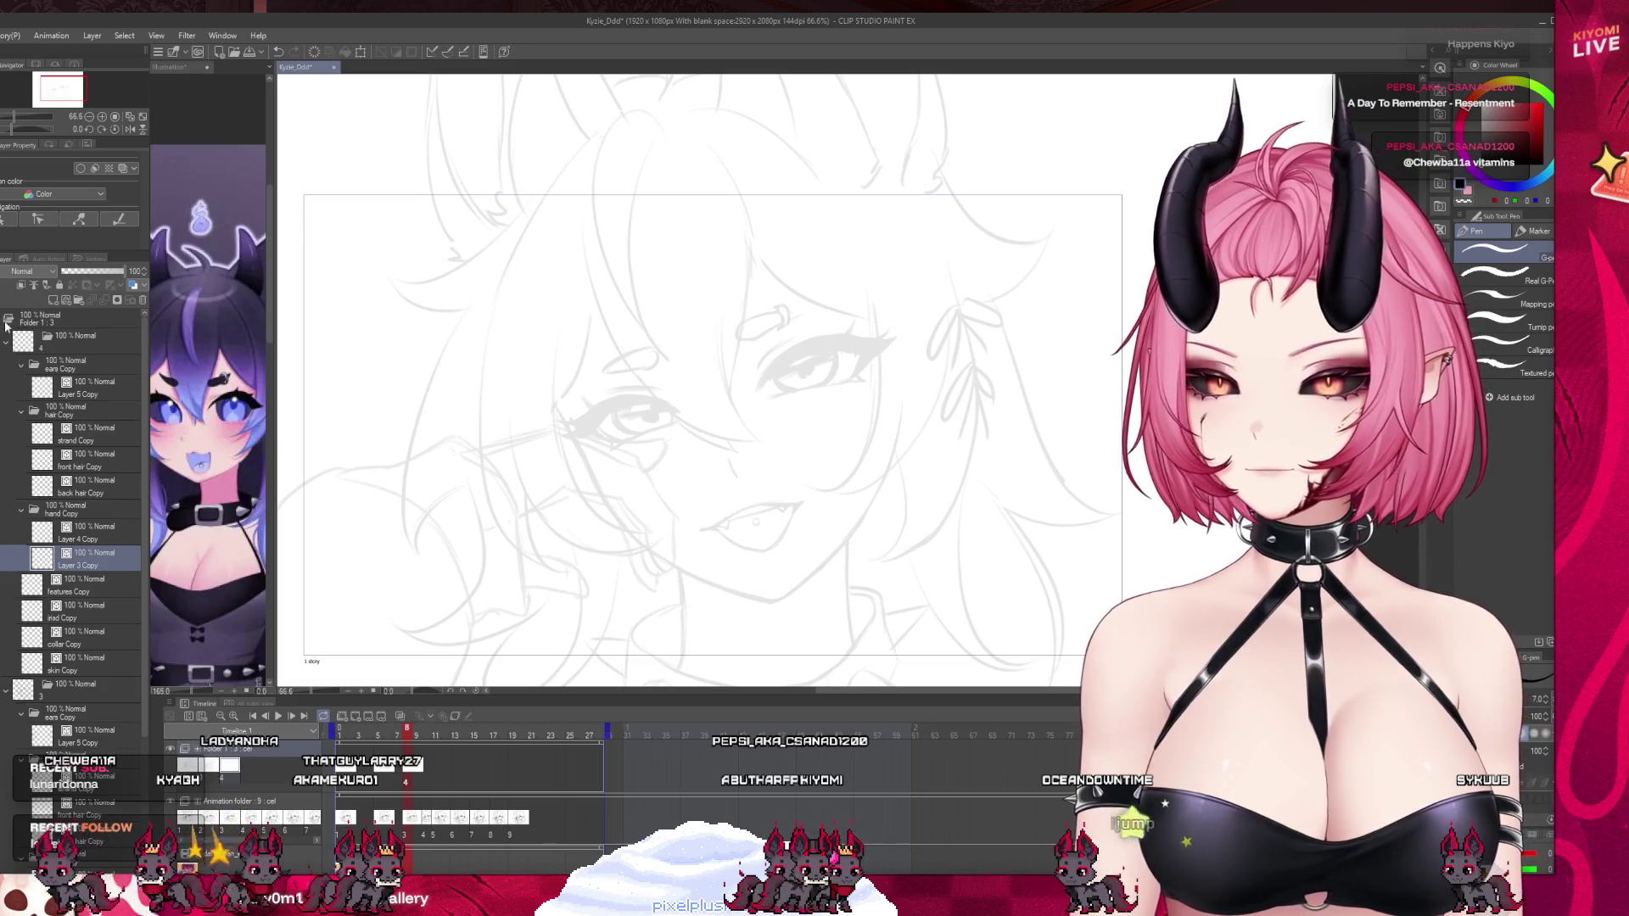
pyautogui.click(7, 340)
pyautogui.click(107, 344)
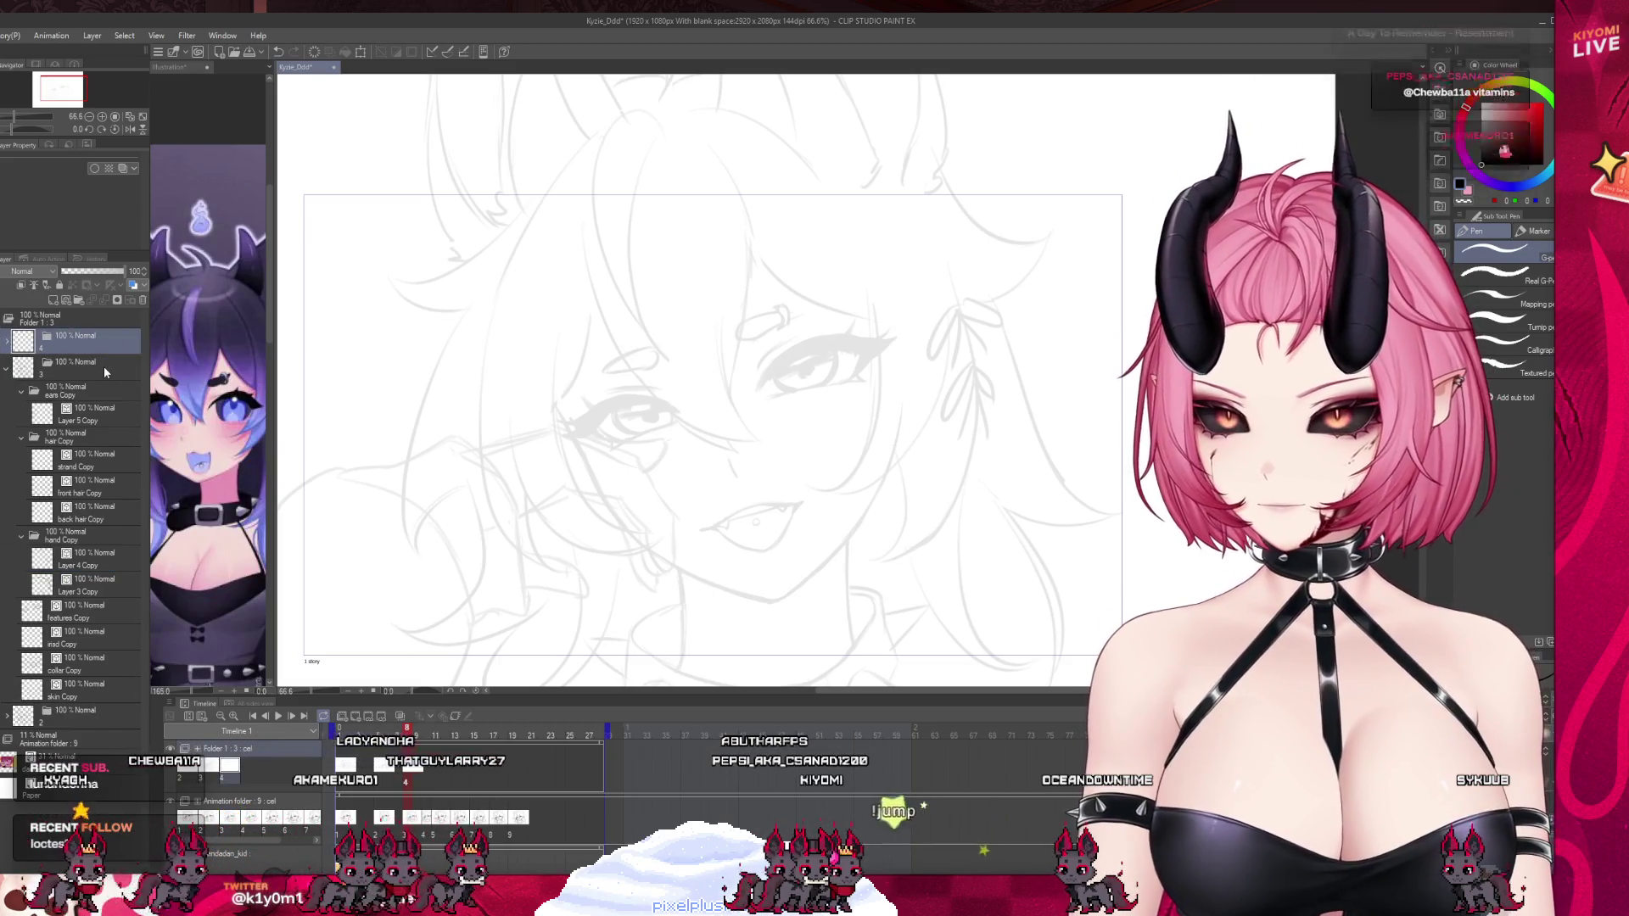
pyautogui.click(141, 301)
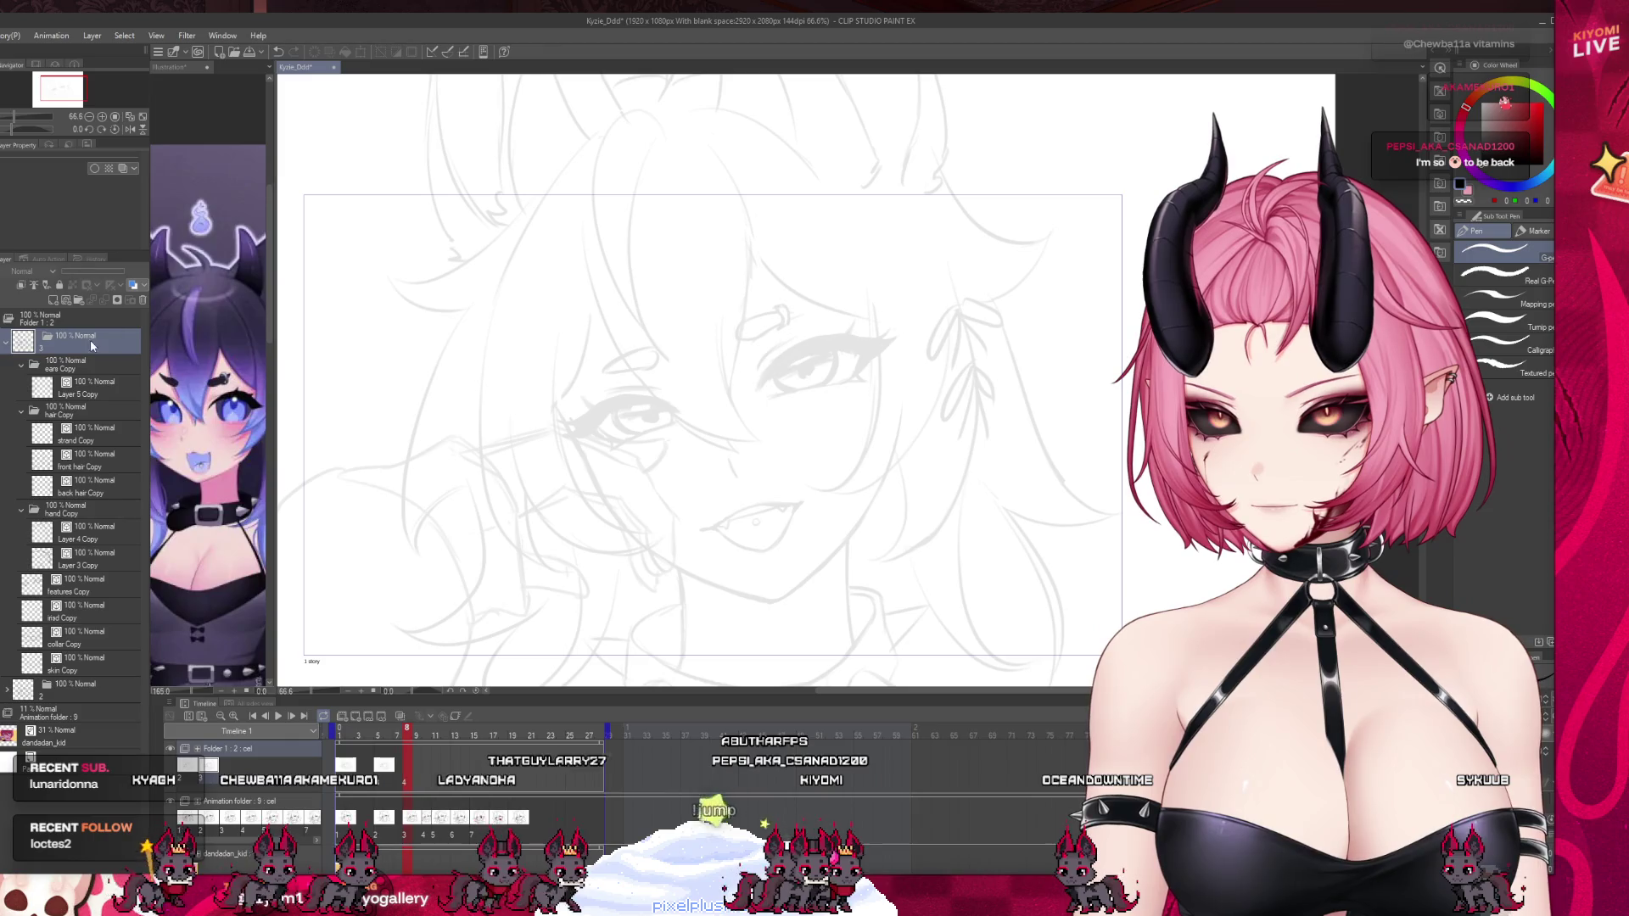
pyautogui.click(7, 340)
# Paste the copied line-art folder as folder 4 and expand it to show its layers.
pyautogui.click(377, 729)
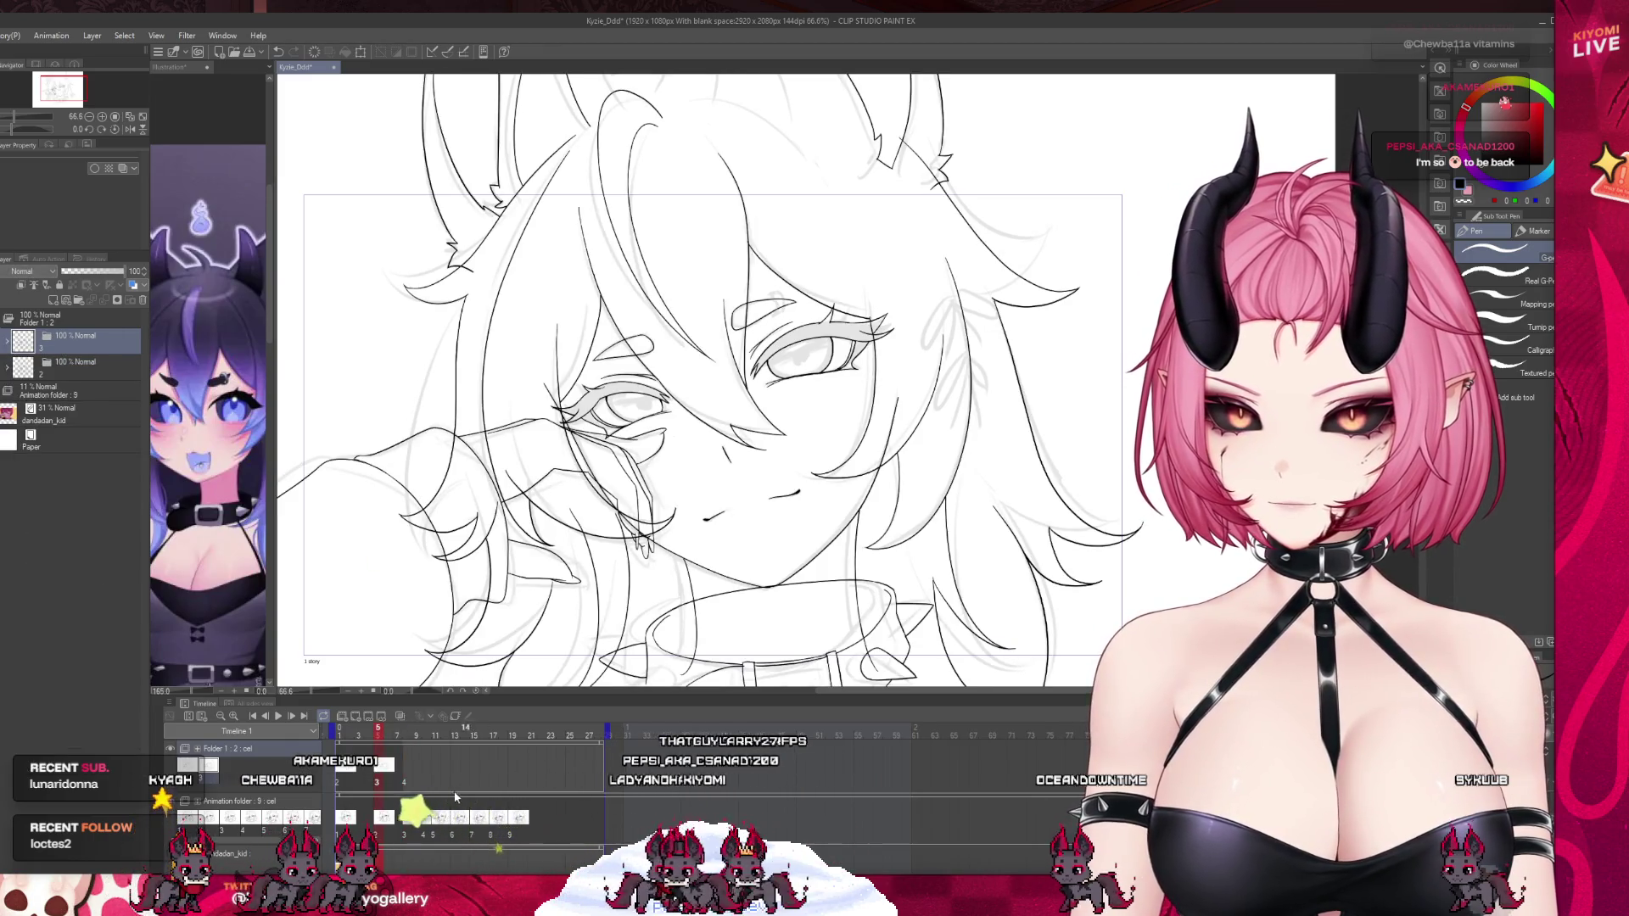
pyautogui.click(63, 343)
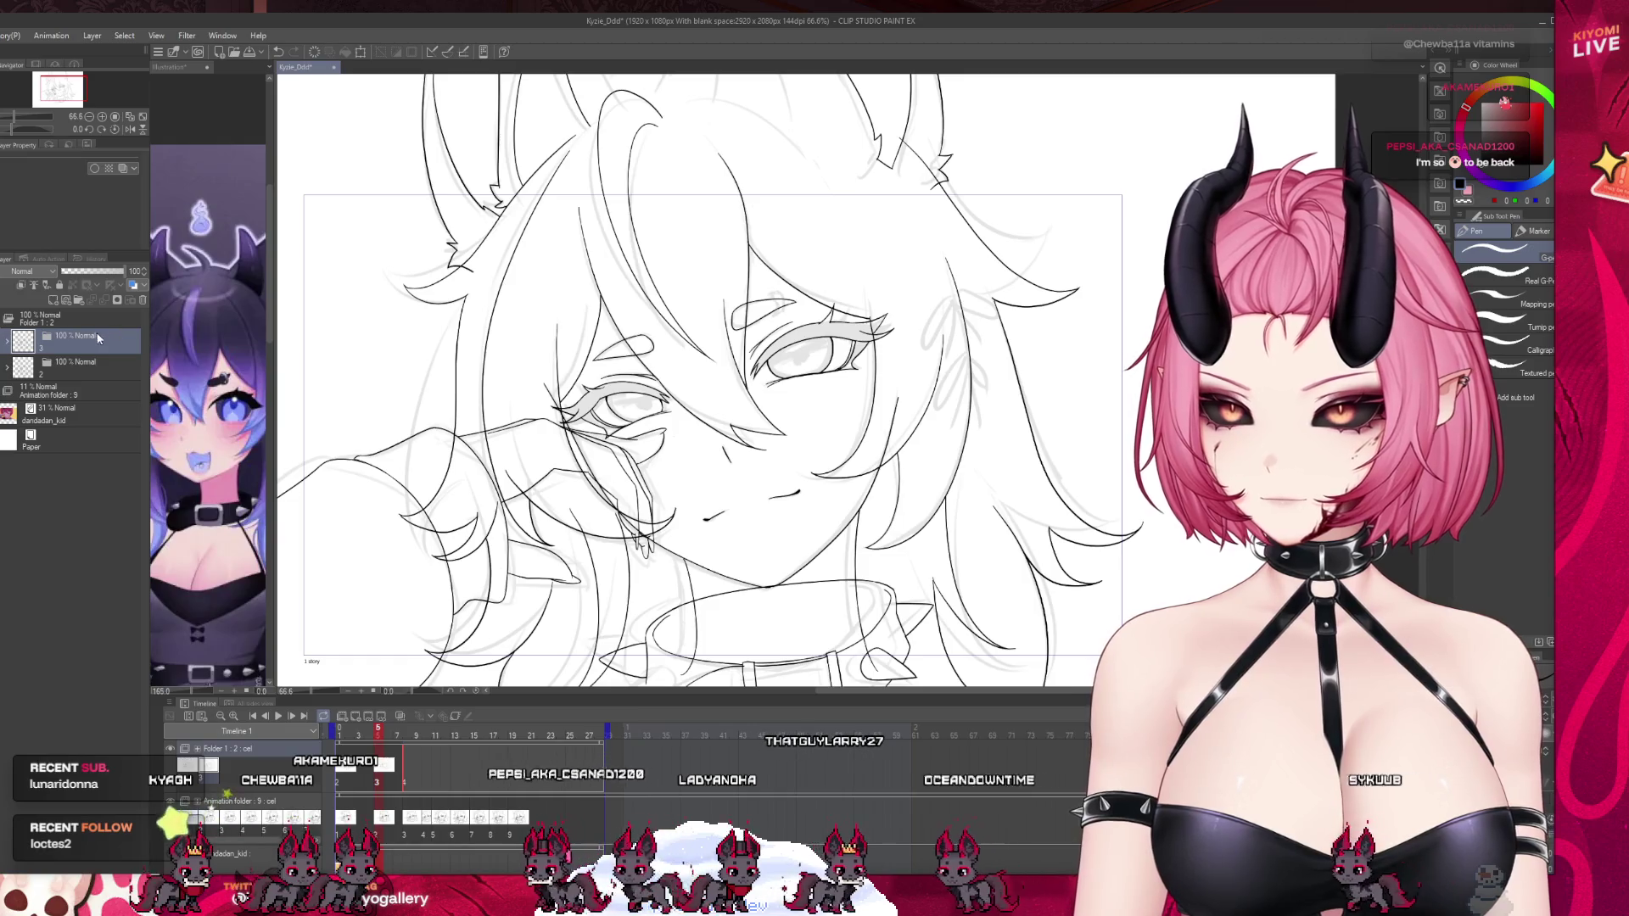
pyautogui.hotkey('ctrl', 'z')
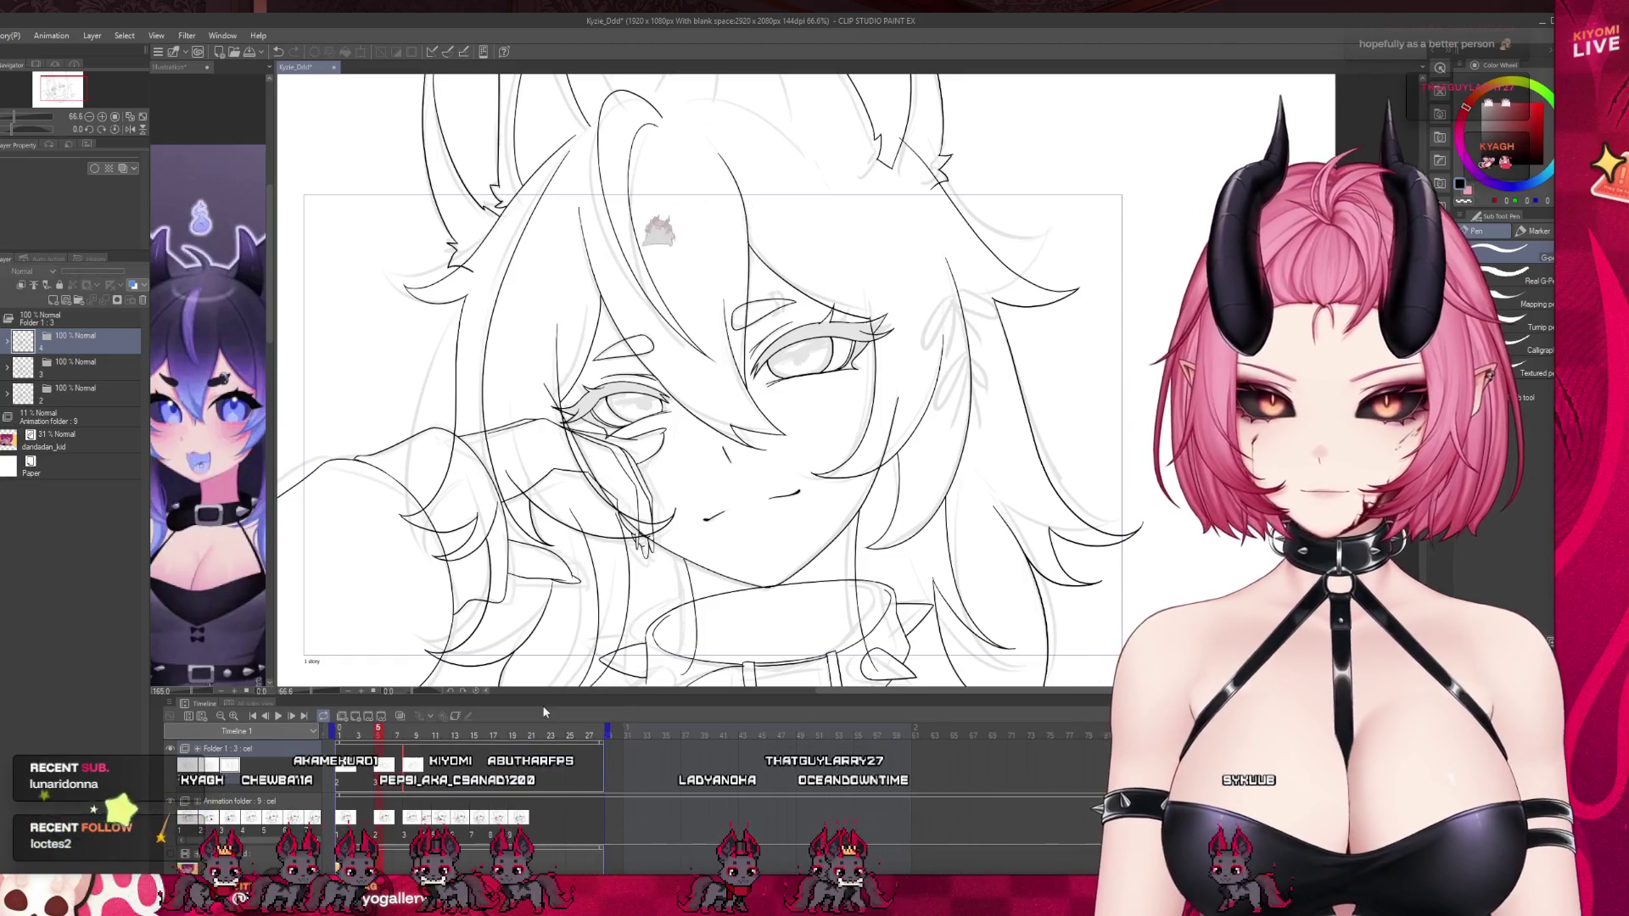
pyautogui.moveTo(537, 695); pyautogui.dragTo(538, 824)
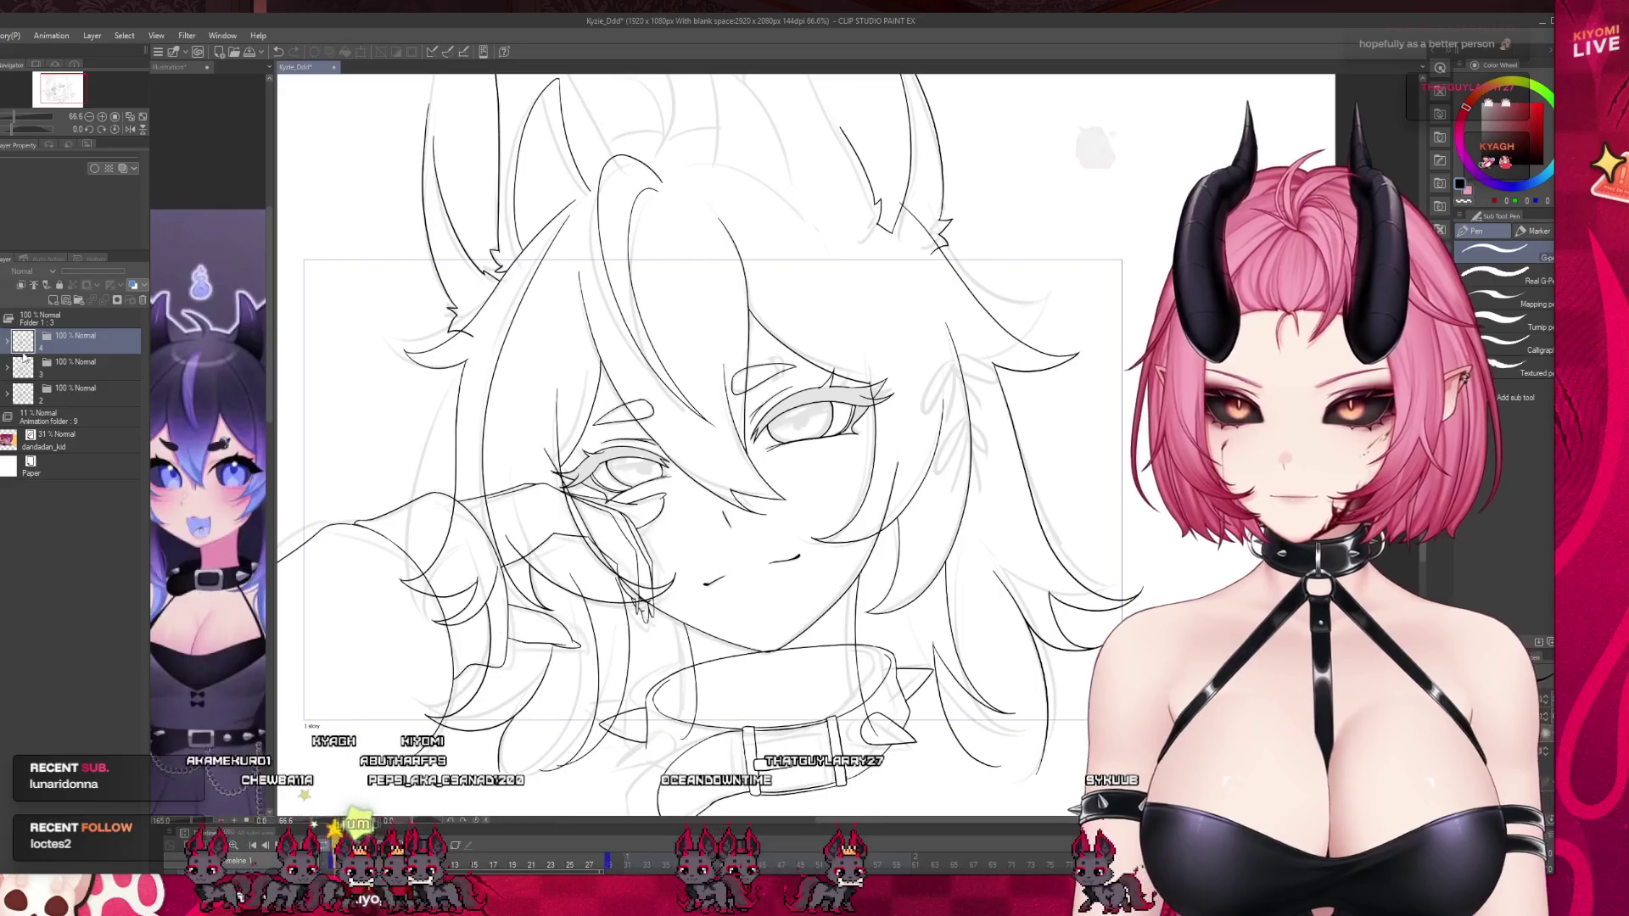
pyautogui.click(9, 343)
pyautogui.hotkey('ctrl', 'z')
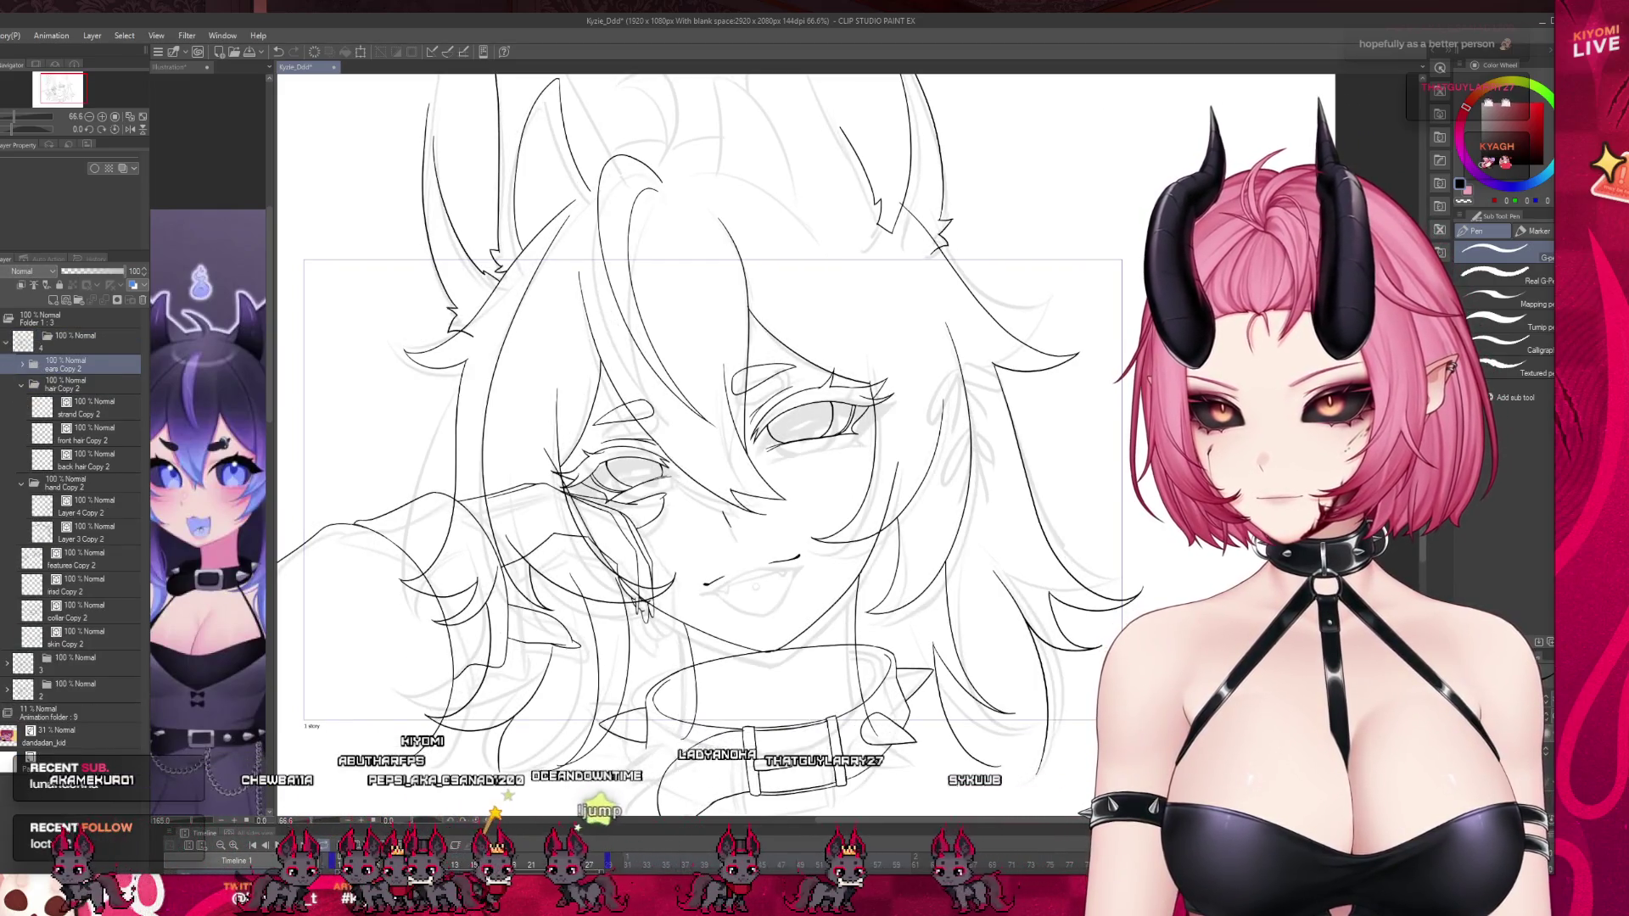
# Select the features, skin and collar Copy 2 layers together and move them slightly down.
pyautogui.click(22, 386)
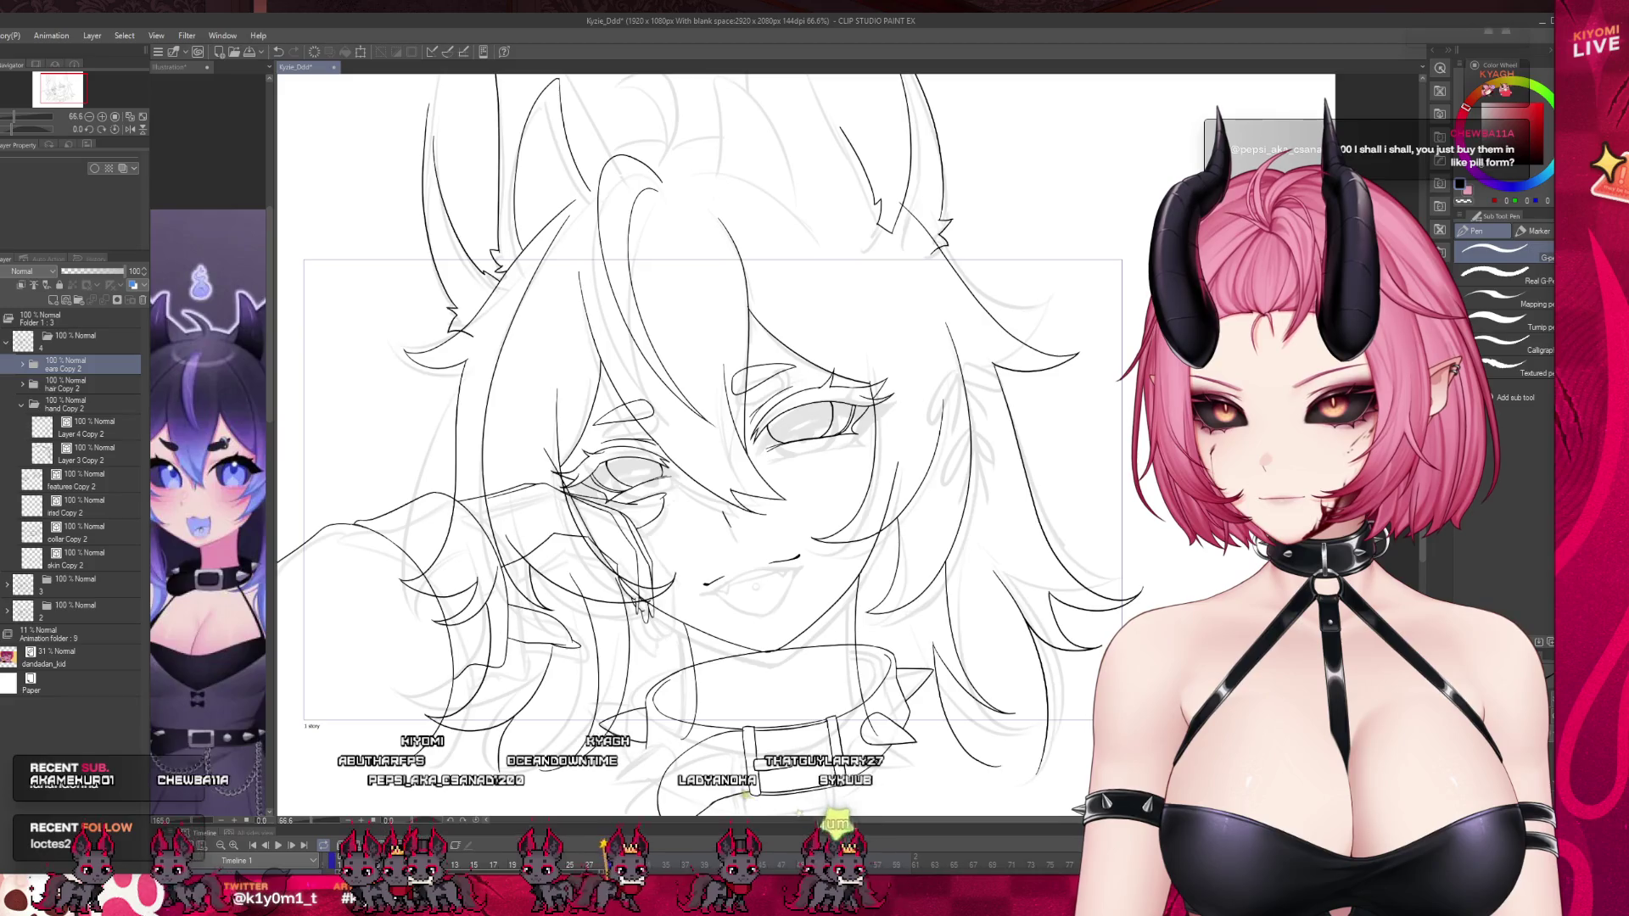
pyautogui.keyDown('ctrl'); pyautogui.keyDown('shift'); pyautogui.click(535, 483); pyautogui.keyUp('shift'); pyautogui.keyUp('ctrl')
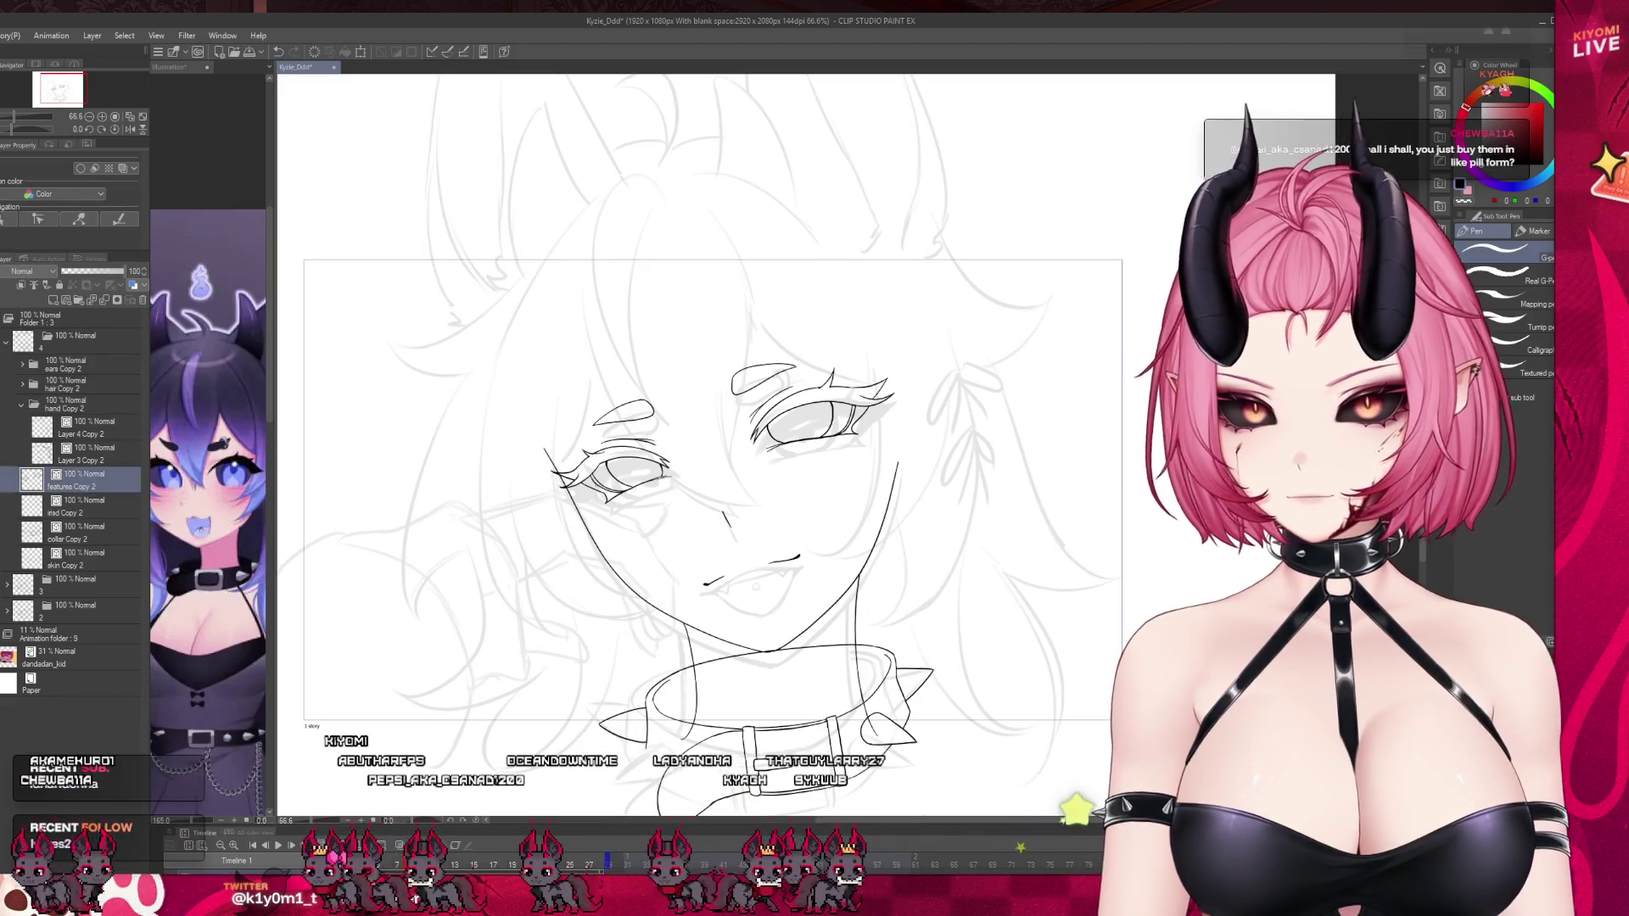
pyautogui.scroll(-1, 536, 484)
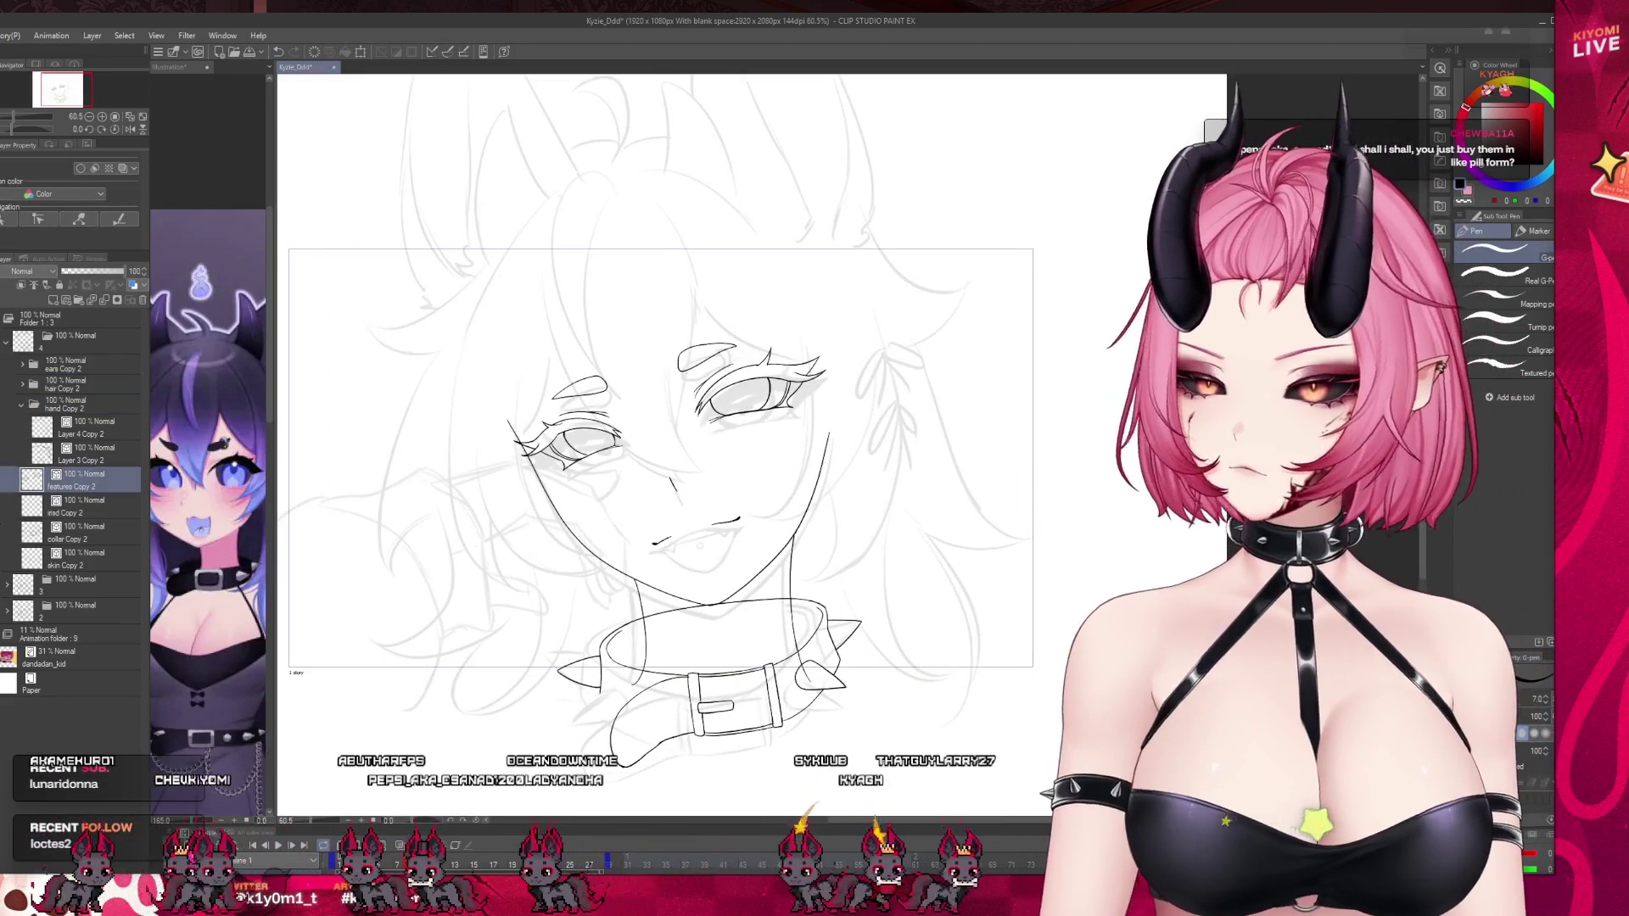
pyautogui.scroll(2, 634, 491)
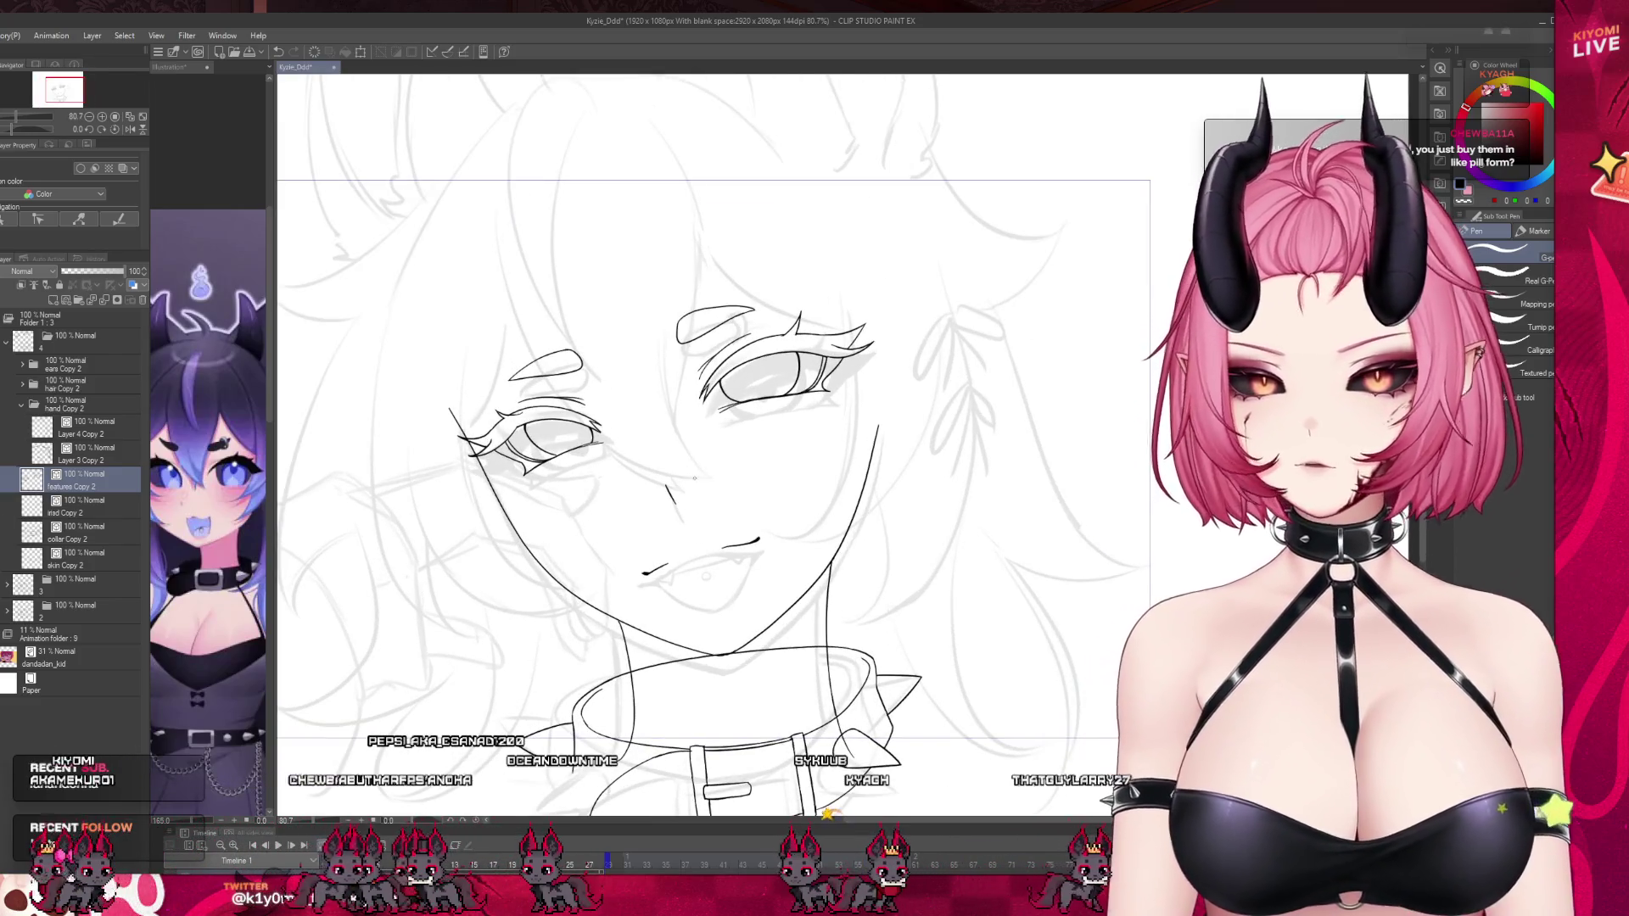
pyautogui.scroll(-1, 695, 477)
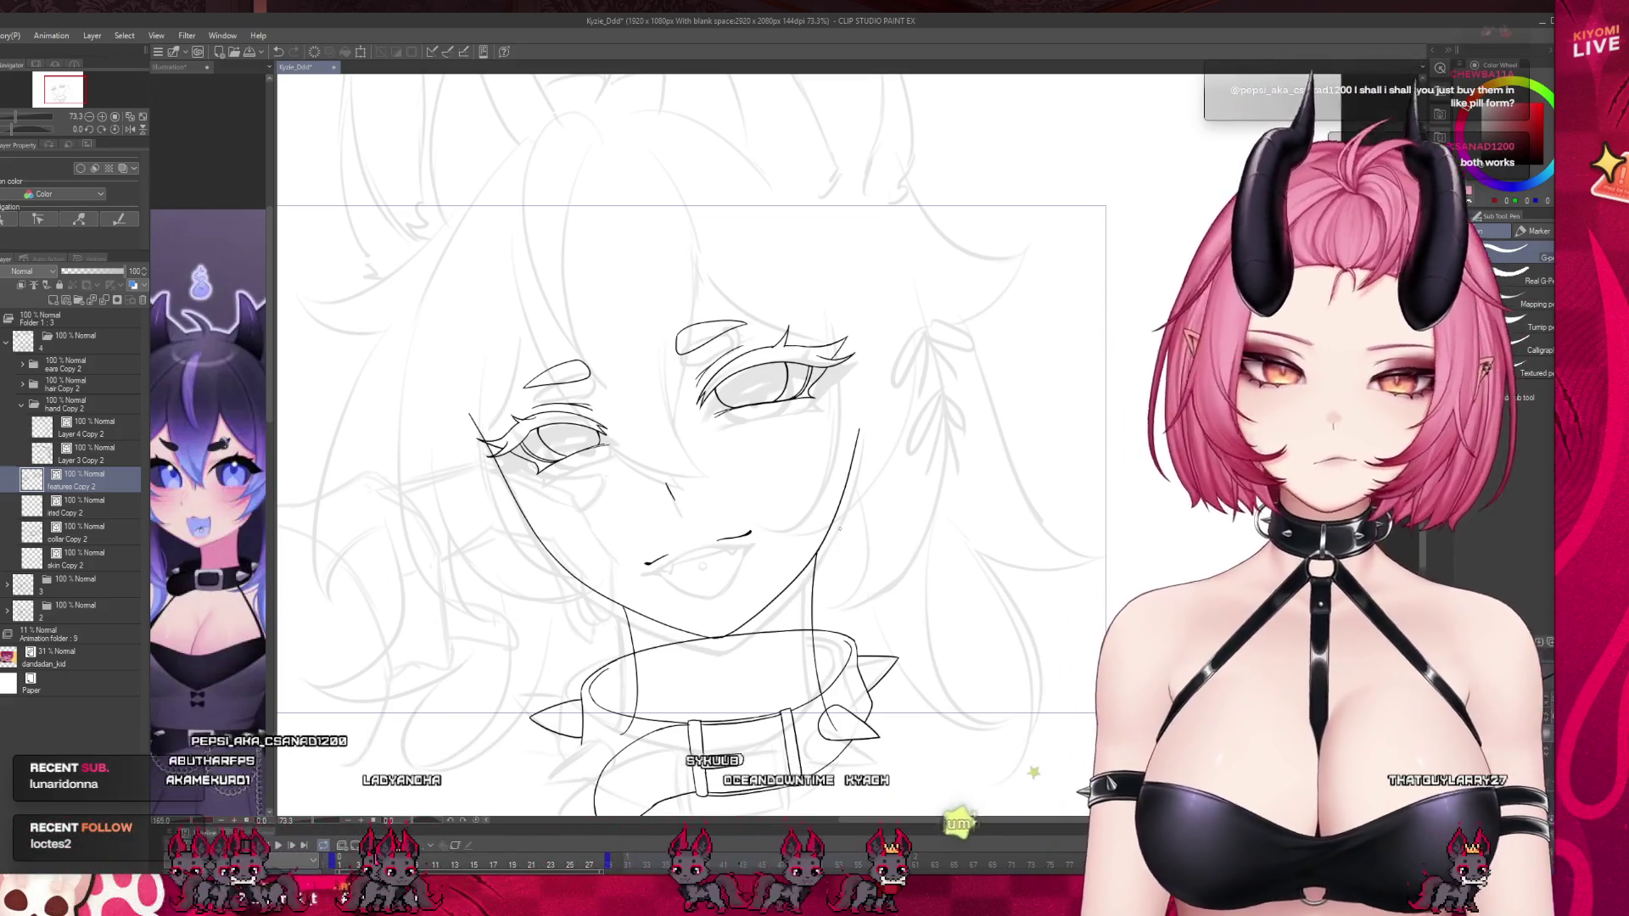
pyautogui.click(75, 565)
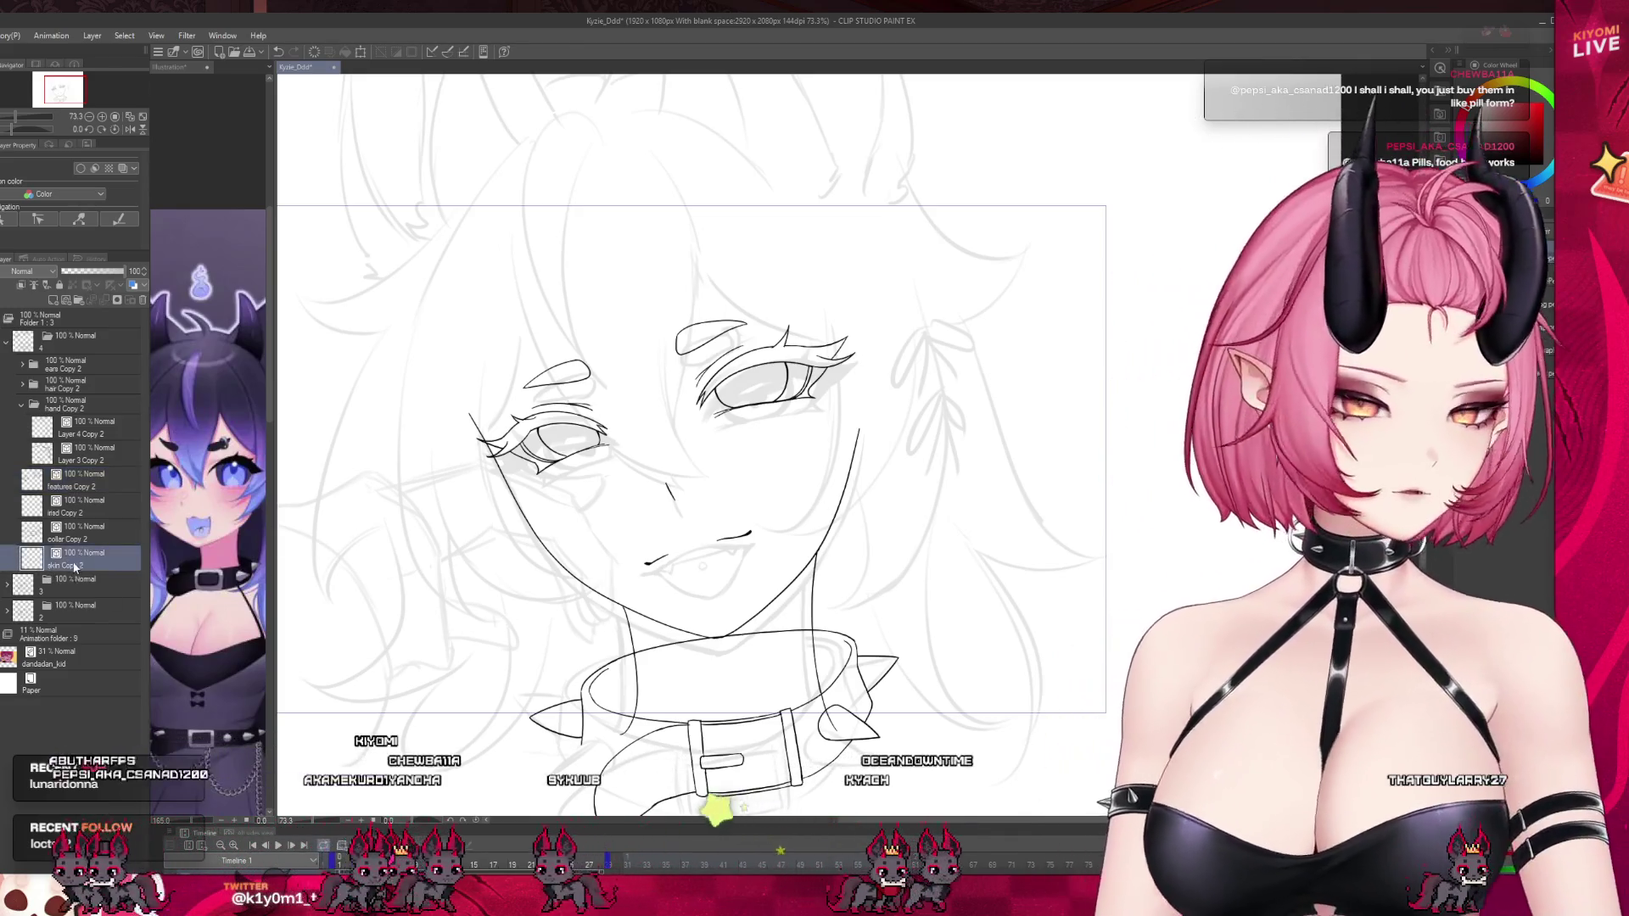
pyautogui.click(15, 541)
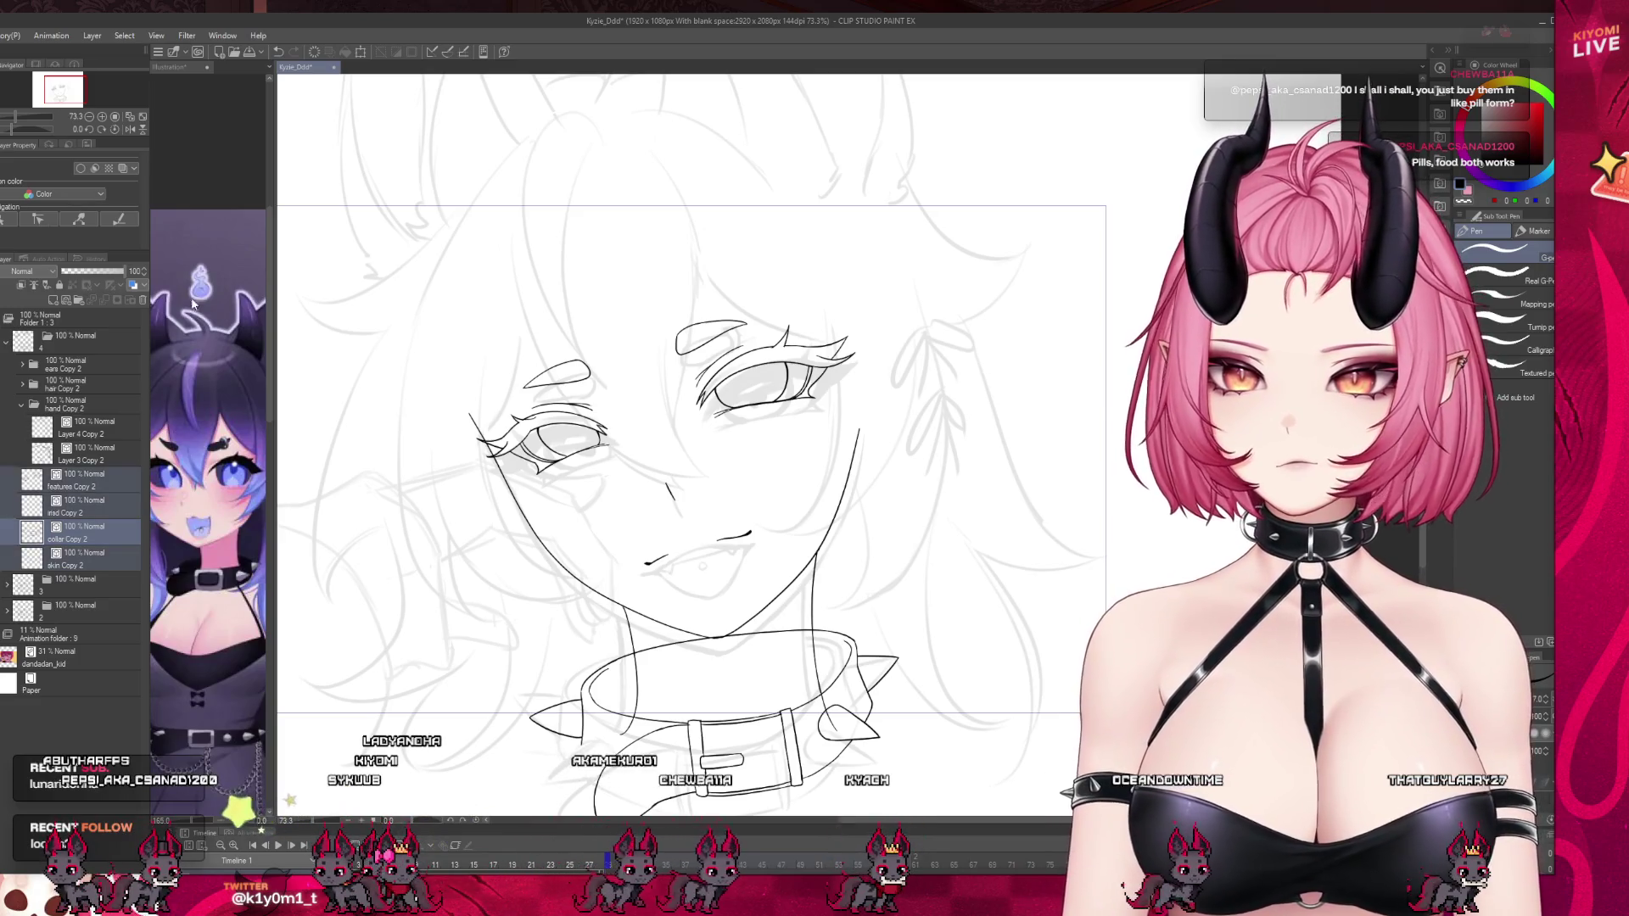
pyautogui.press('k')
pyautogui.moveTo(678, 503); pyautogui.dragTo(679, 516)
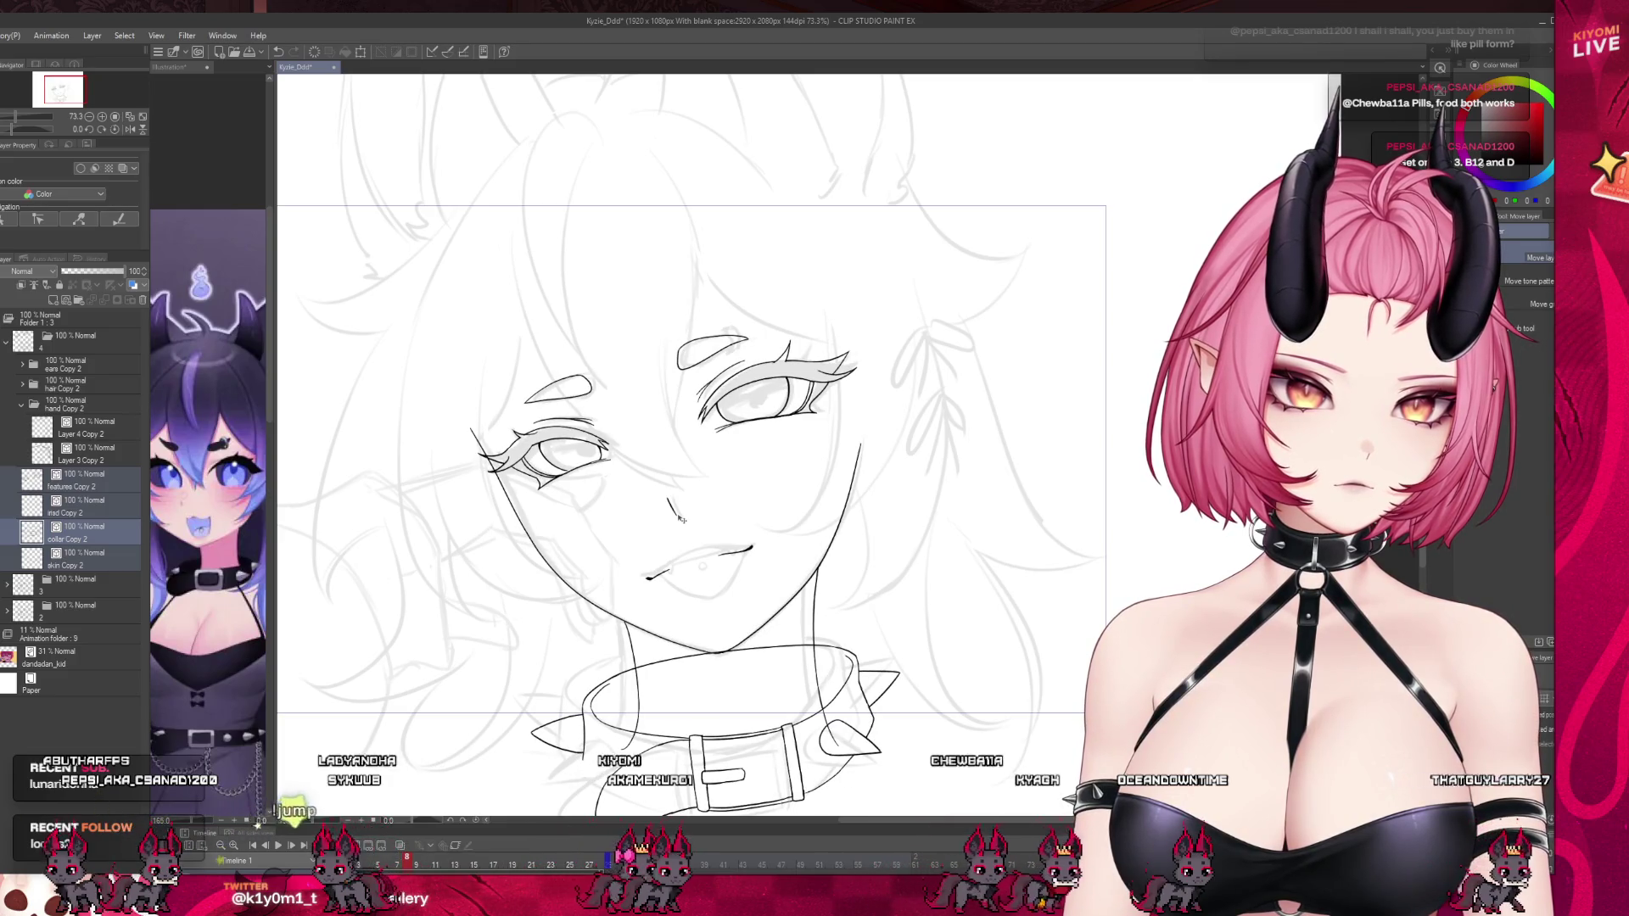
# Start a free transform on the selected line art, then cancel it.
pyautogui.hotkey('ctrl', 't')
pyautogui.hotkey('ctrl', '-')
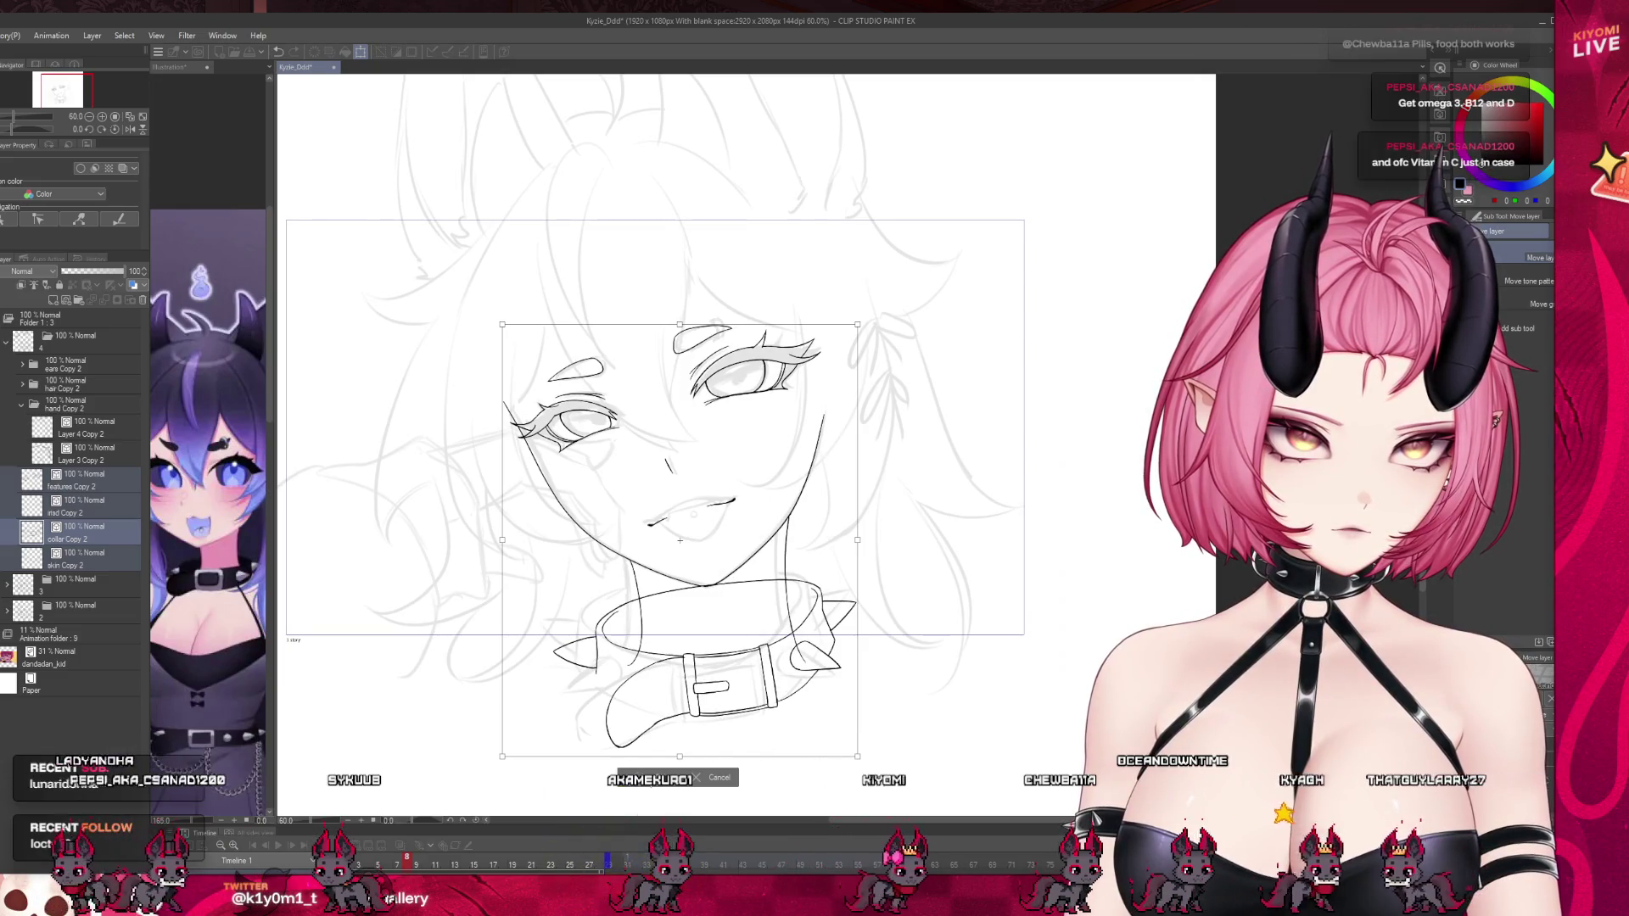
pyautogui.press('Return')
pyautogui.hotkey('ctrl', '+')
# Nudge the collar Copy 2 layer slightly up and left with Scale/Rotate, then compare frames.
pyautogui.click(75, 536)
pyautogui.click(378, 53)
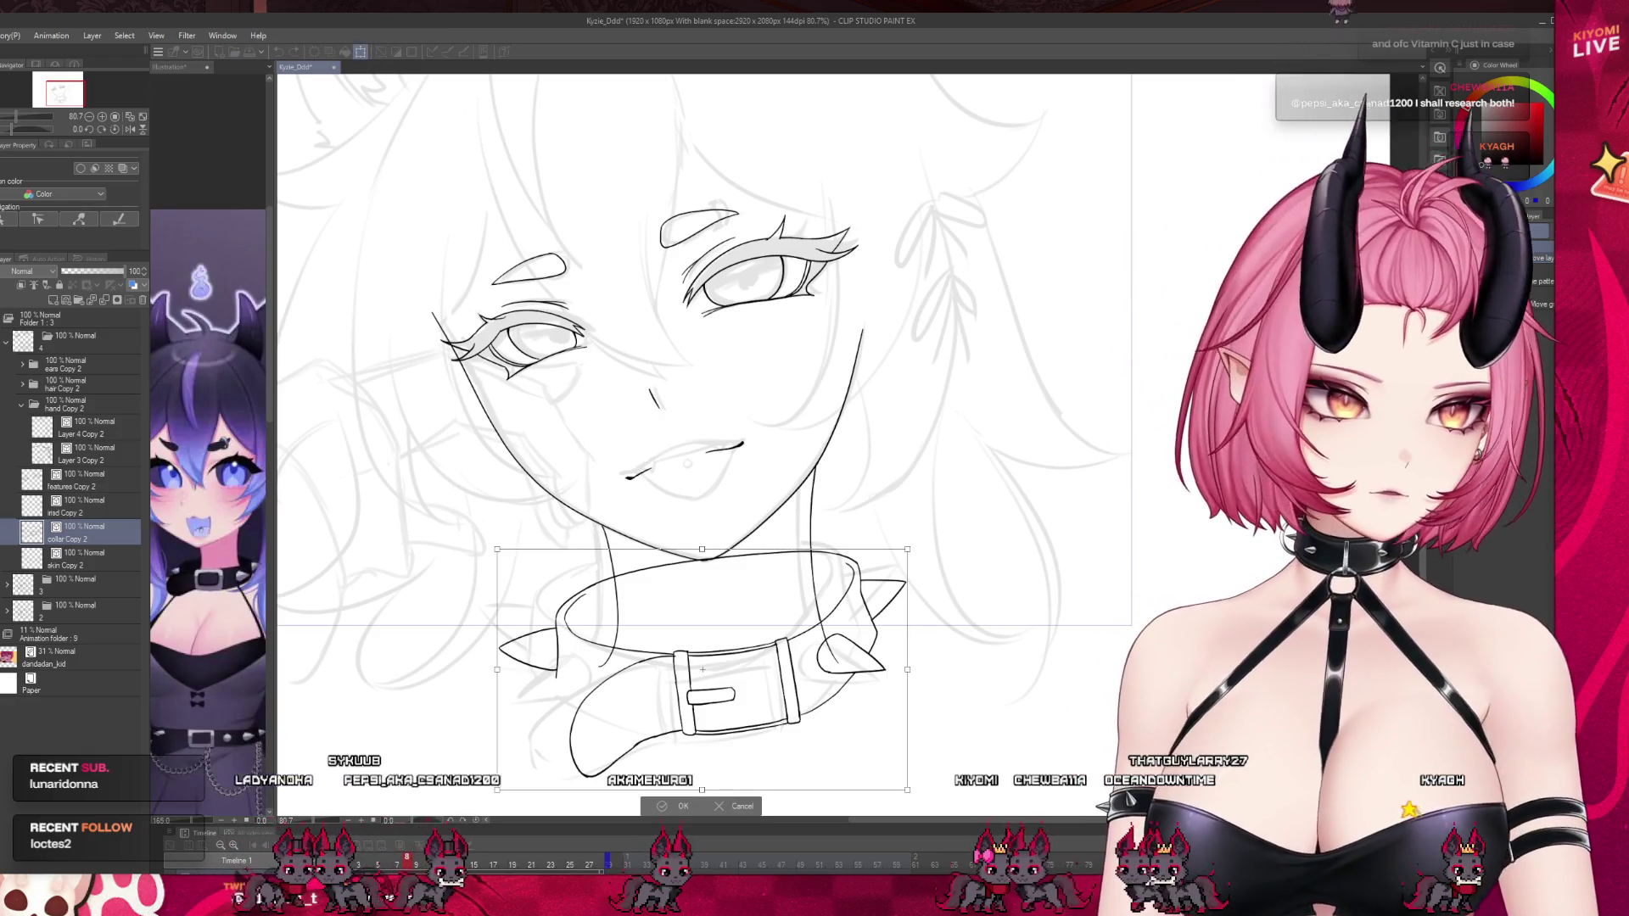
pyautogui.moveTo(702, 600); pyautogui.dragTo(699, 592)
pyautogui.press('Return')
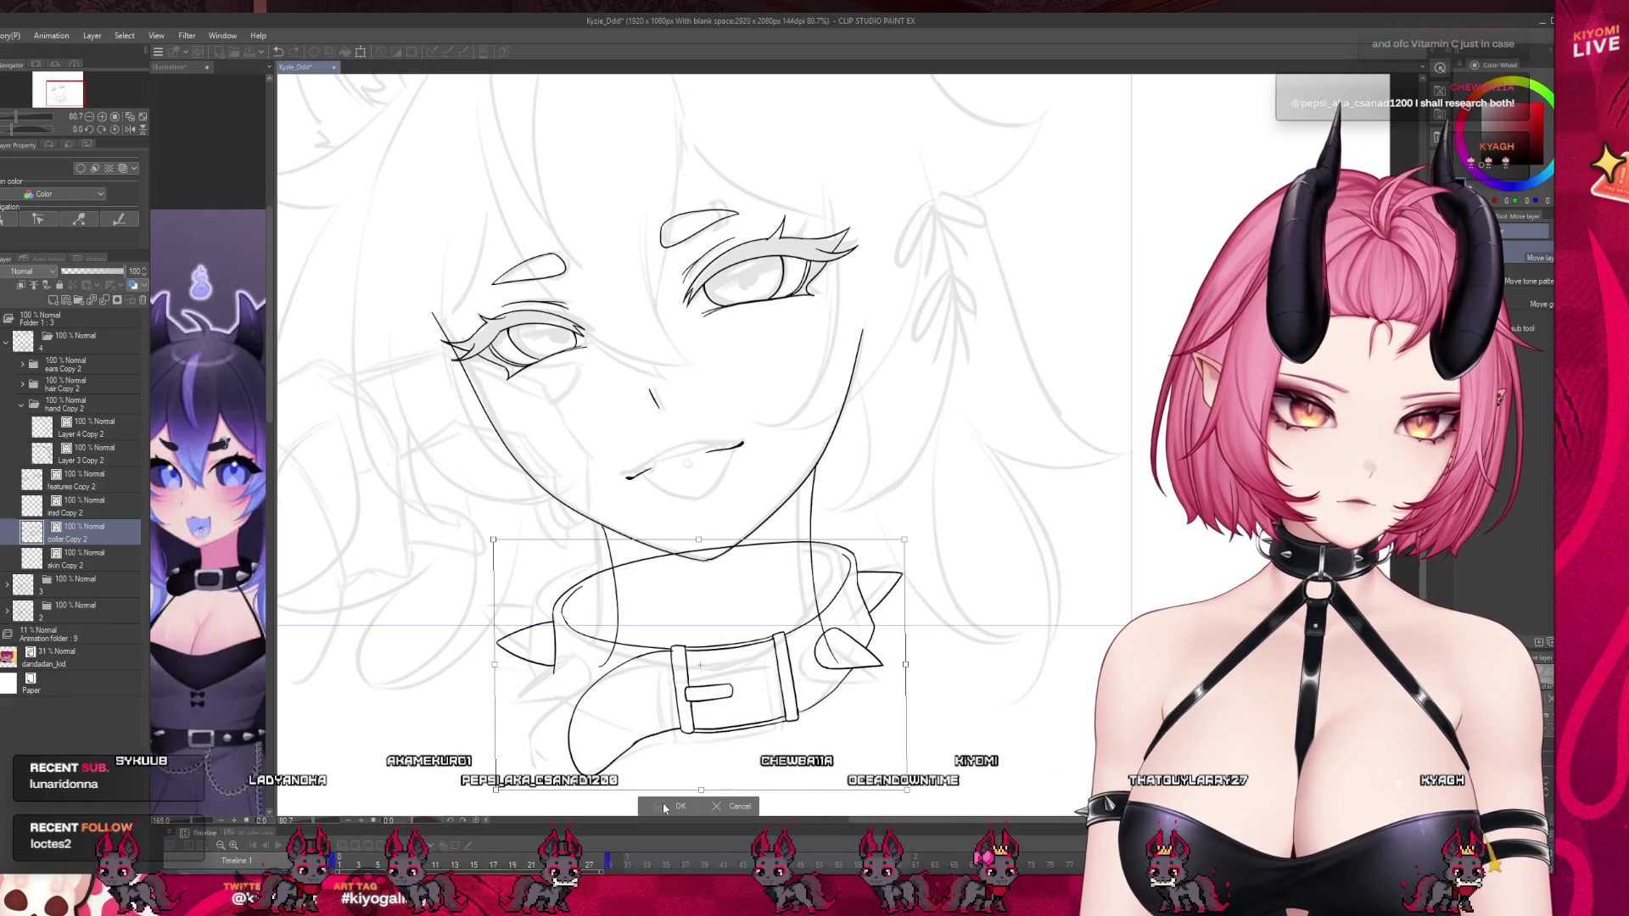
pyautogui.moveTo(393, 863); pyautogui.dragTo(407, 858)
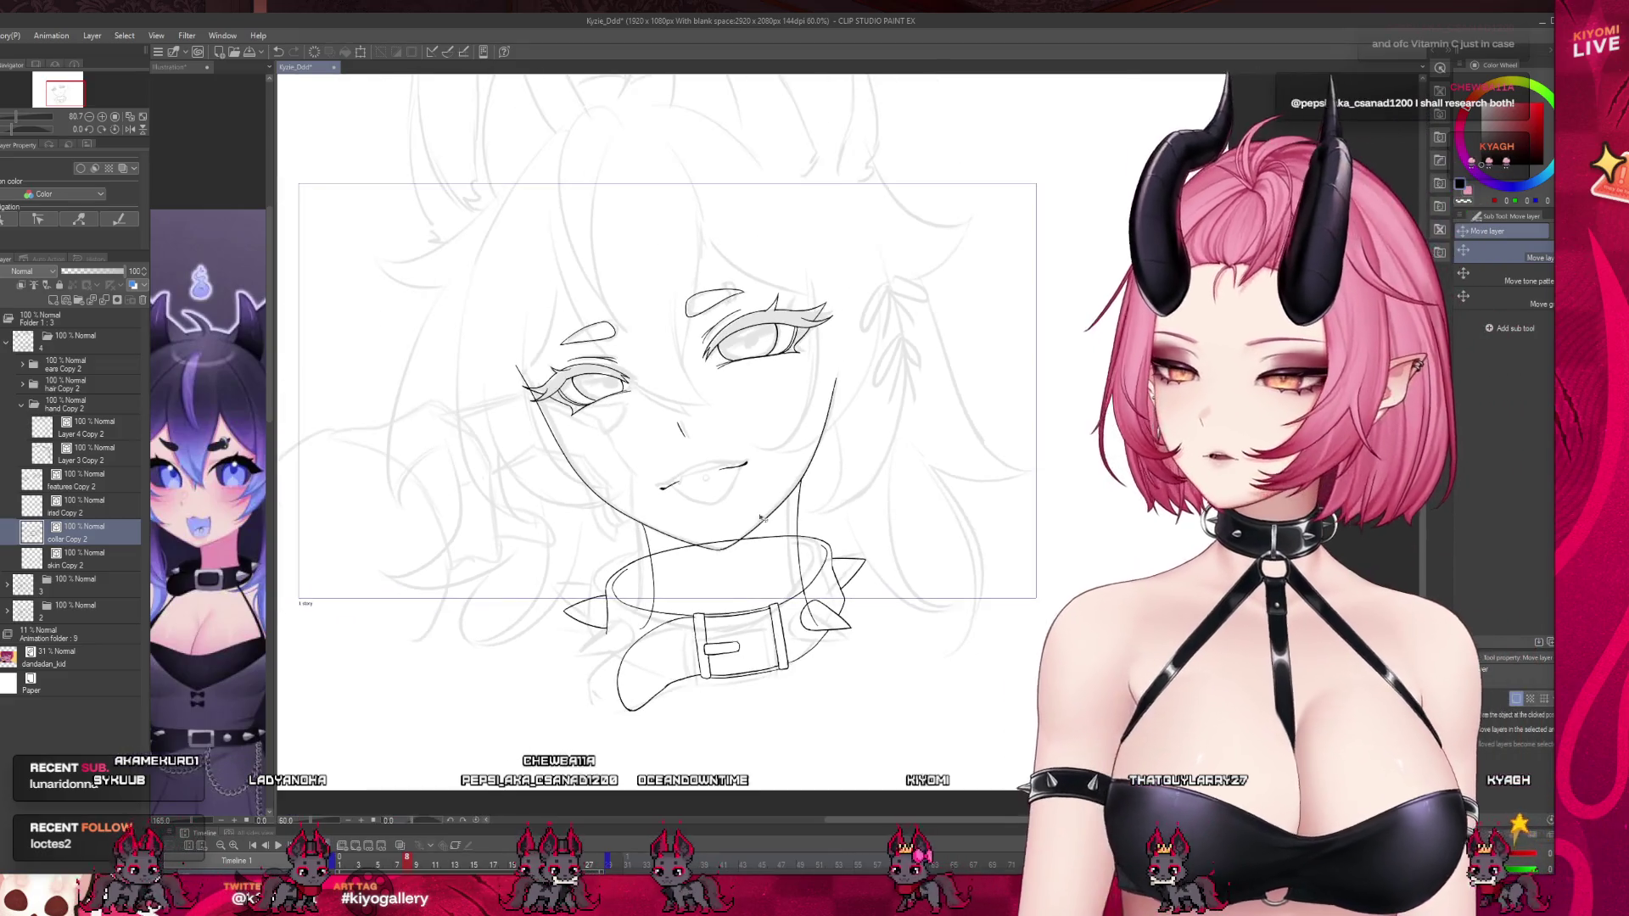
pyautogui.scroll(1, 560, 402)
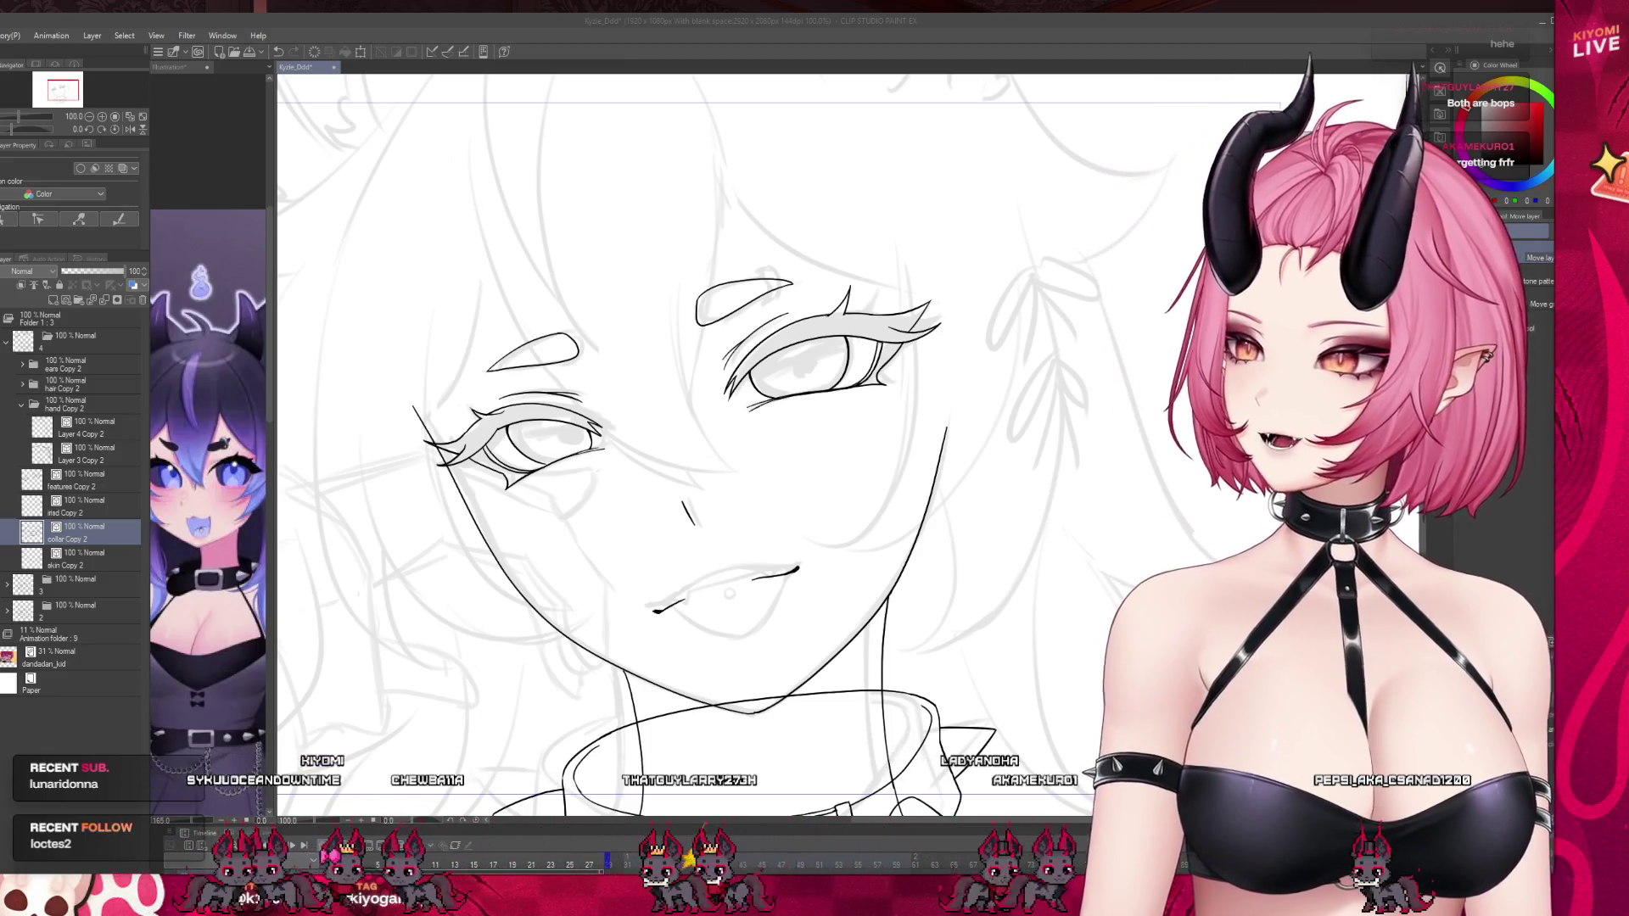
# Paste the copied Vitamin Well bottles image as a new canvas with Ctrl+Shift+Alt+V.
pyautogui.scroll(-3, 454, 703)
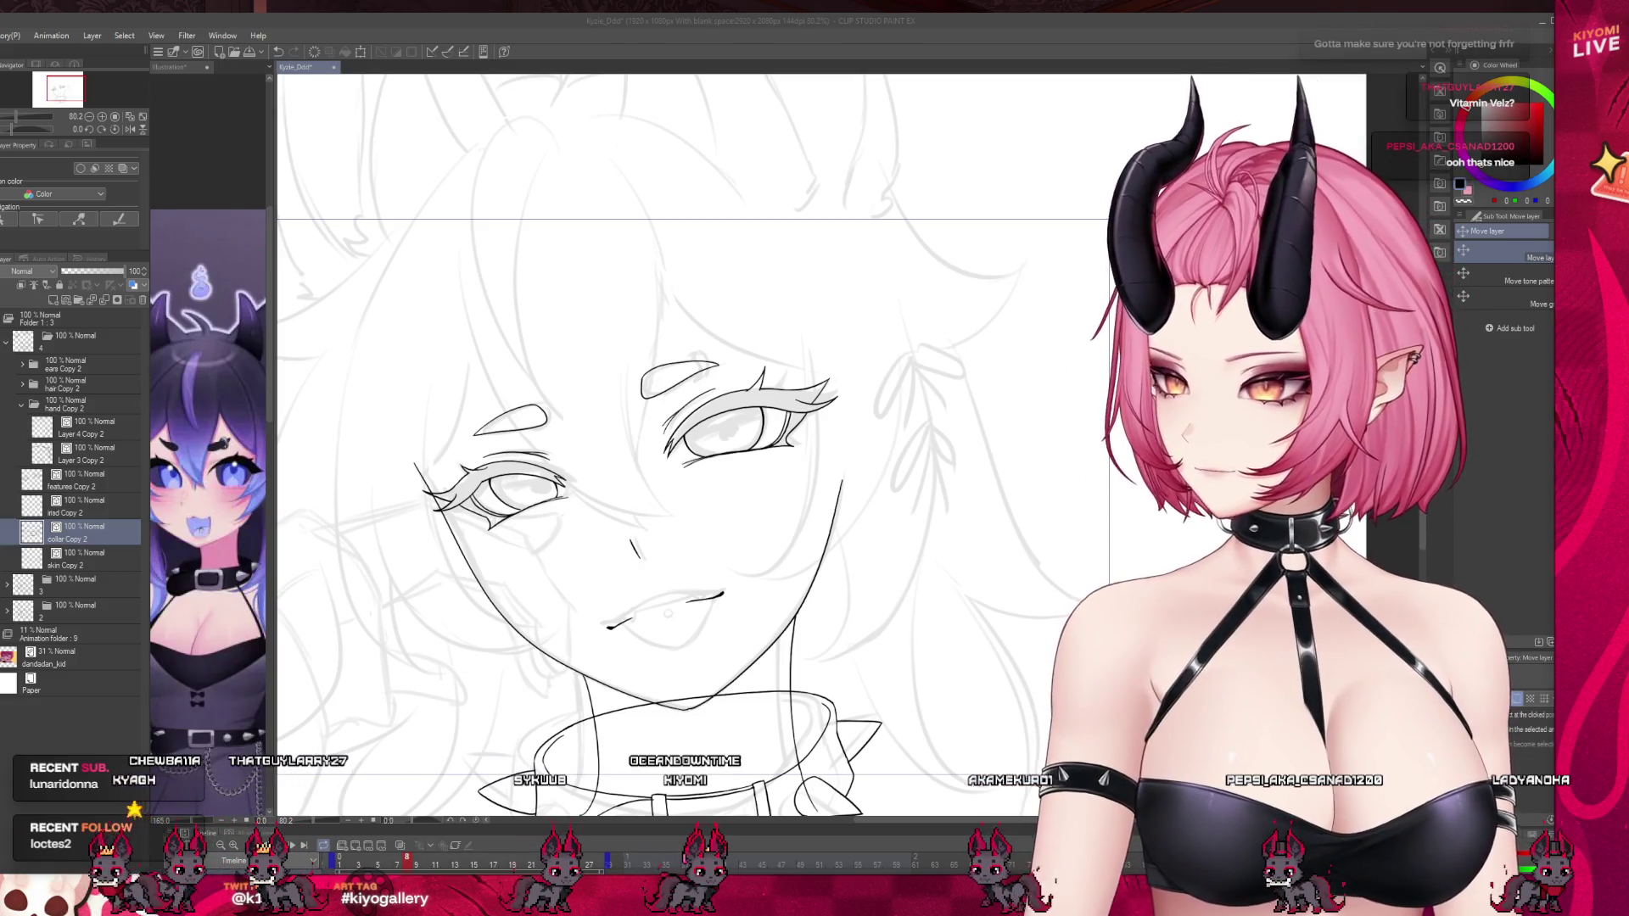
pyautogui.hotkey('ctrl', 'shift', 'alt', 'v')
pyautogui.scroll(2, 984, 387)
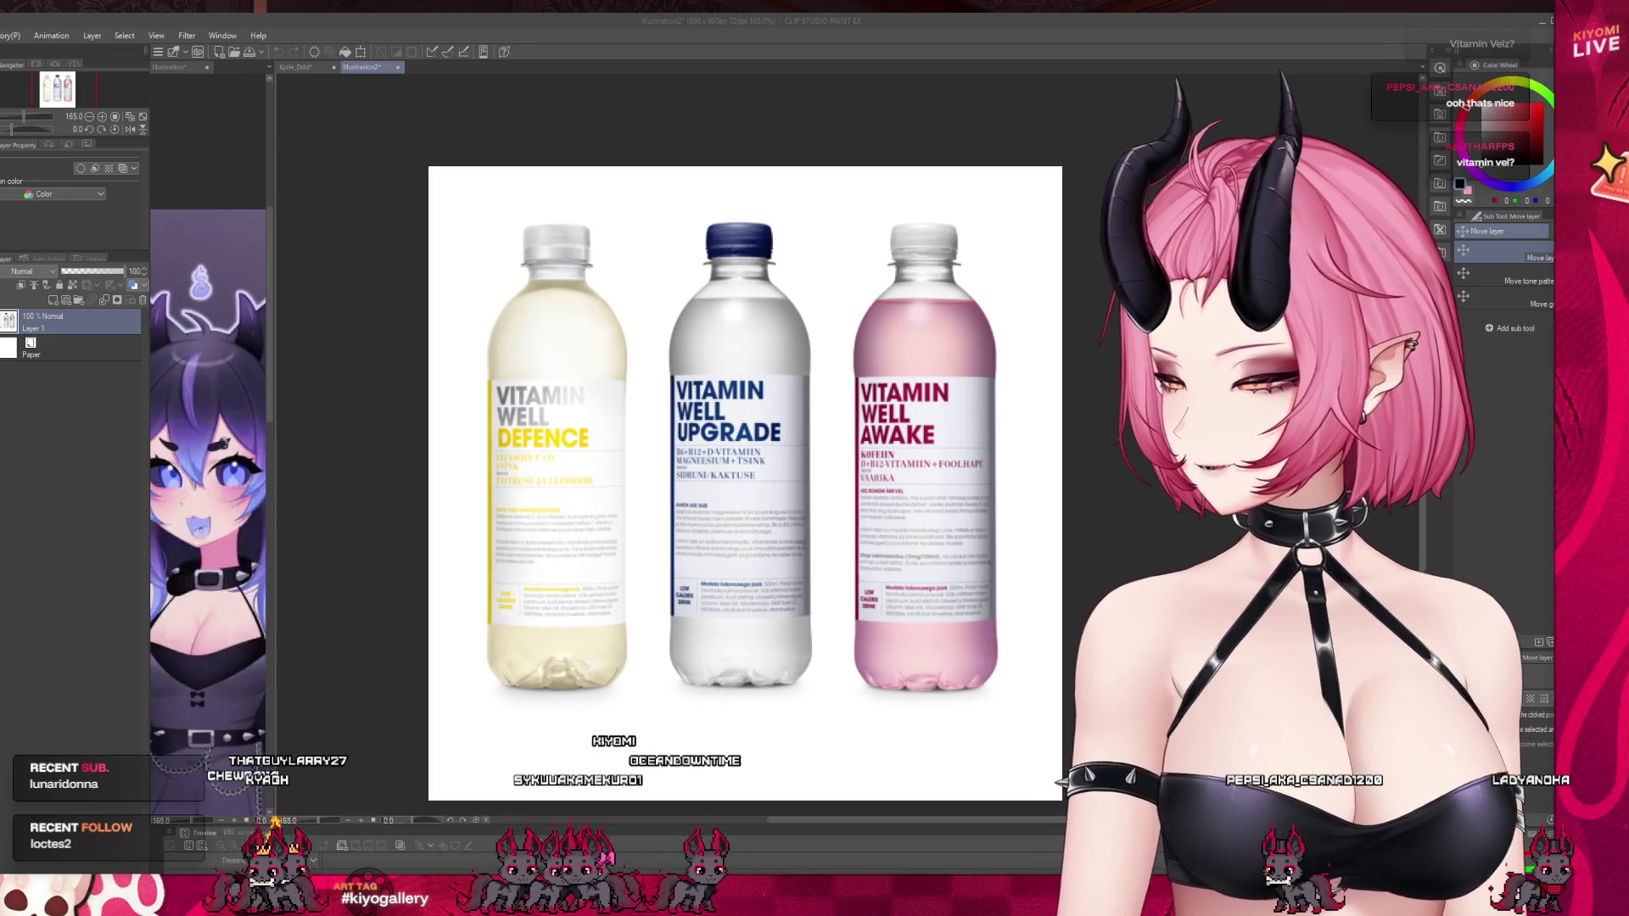
pyautogui.scroll(10, 534, 457)
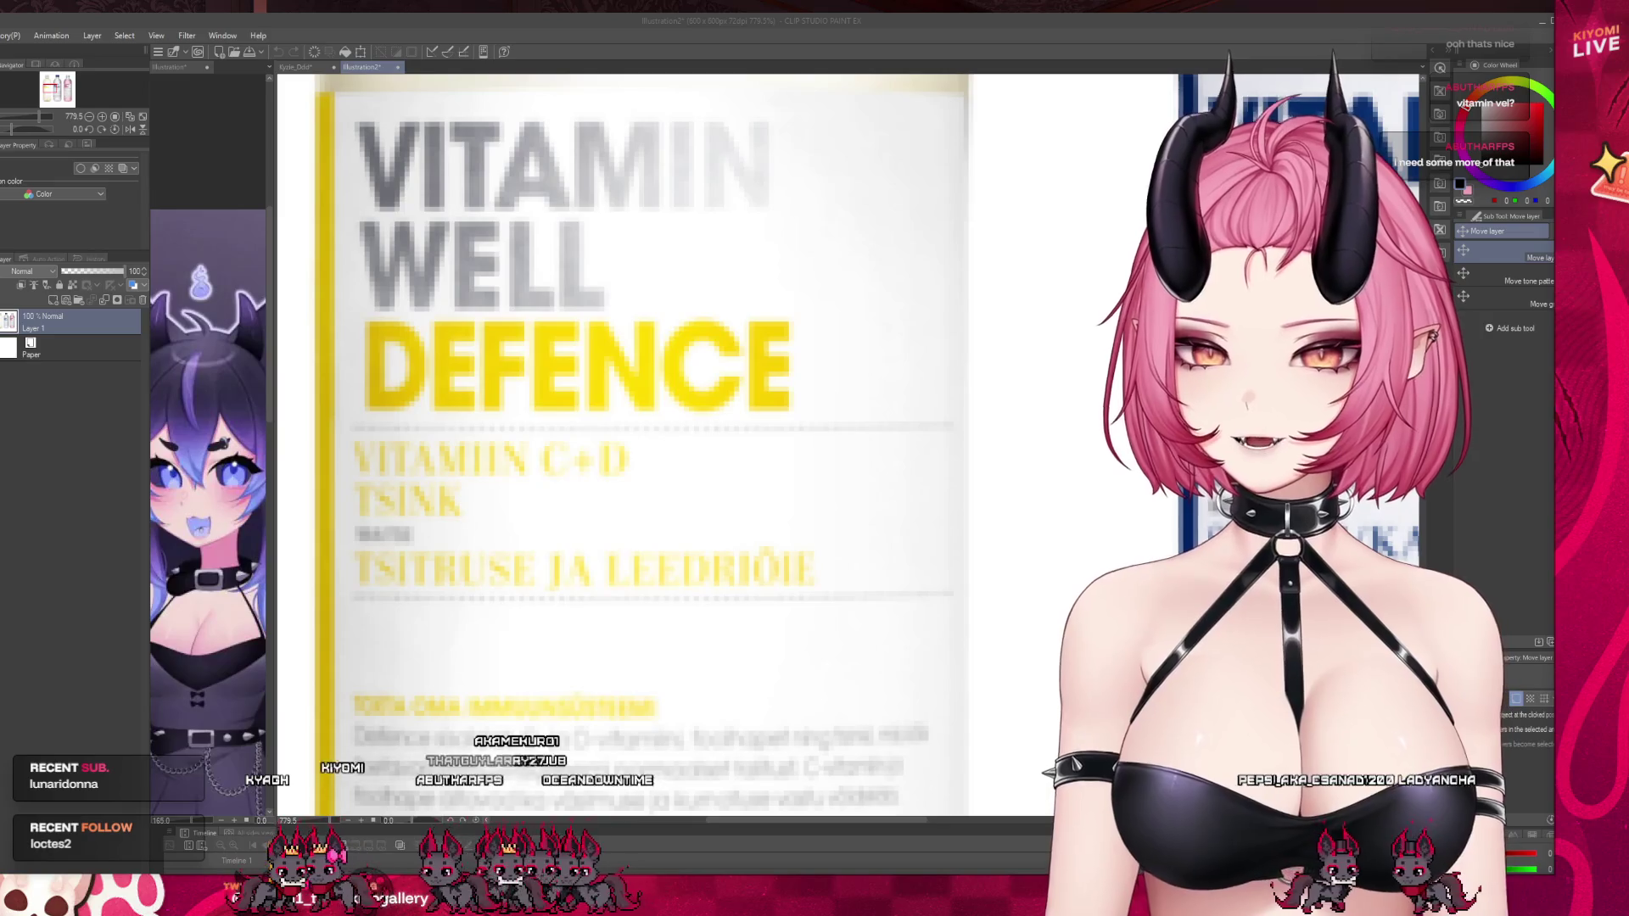
pyautogui.scroll(-2, 410, 526)
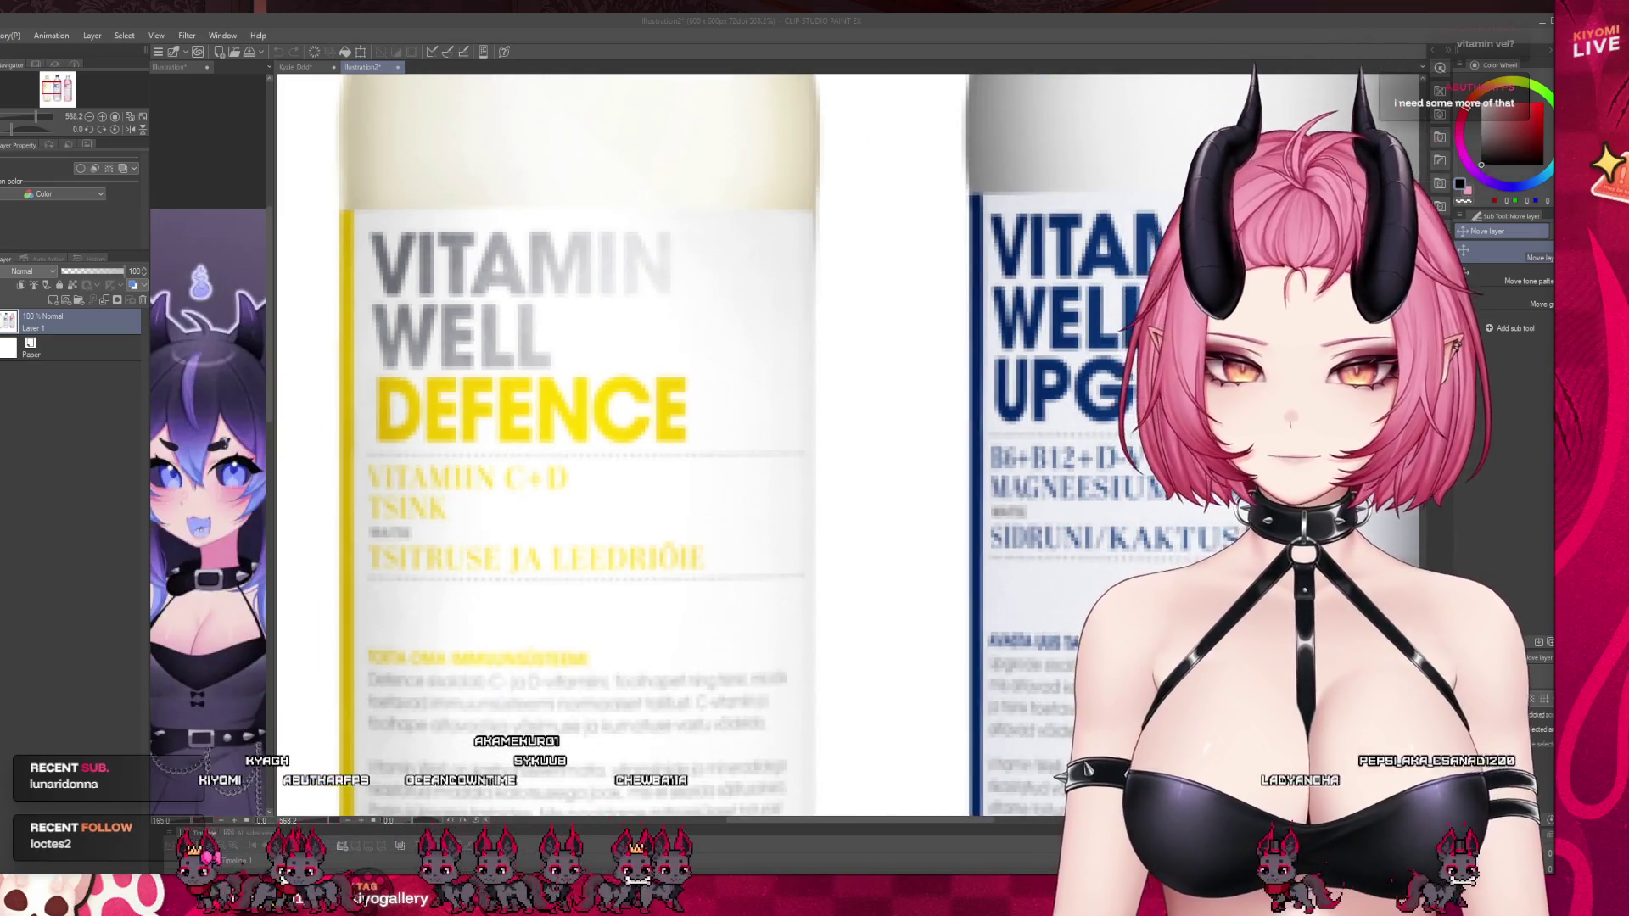
pyautogui.scroll(2, 392, 585)
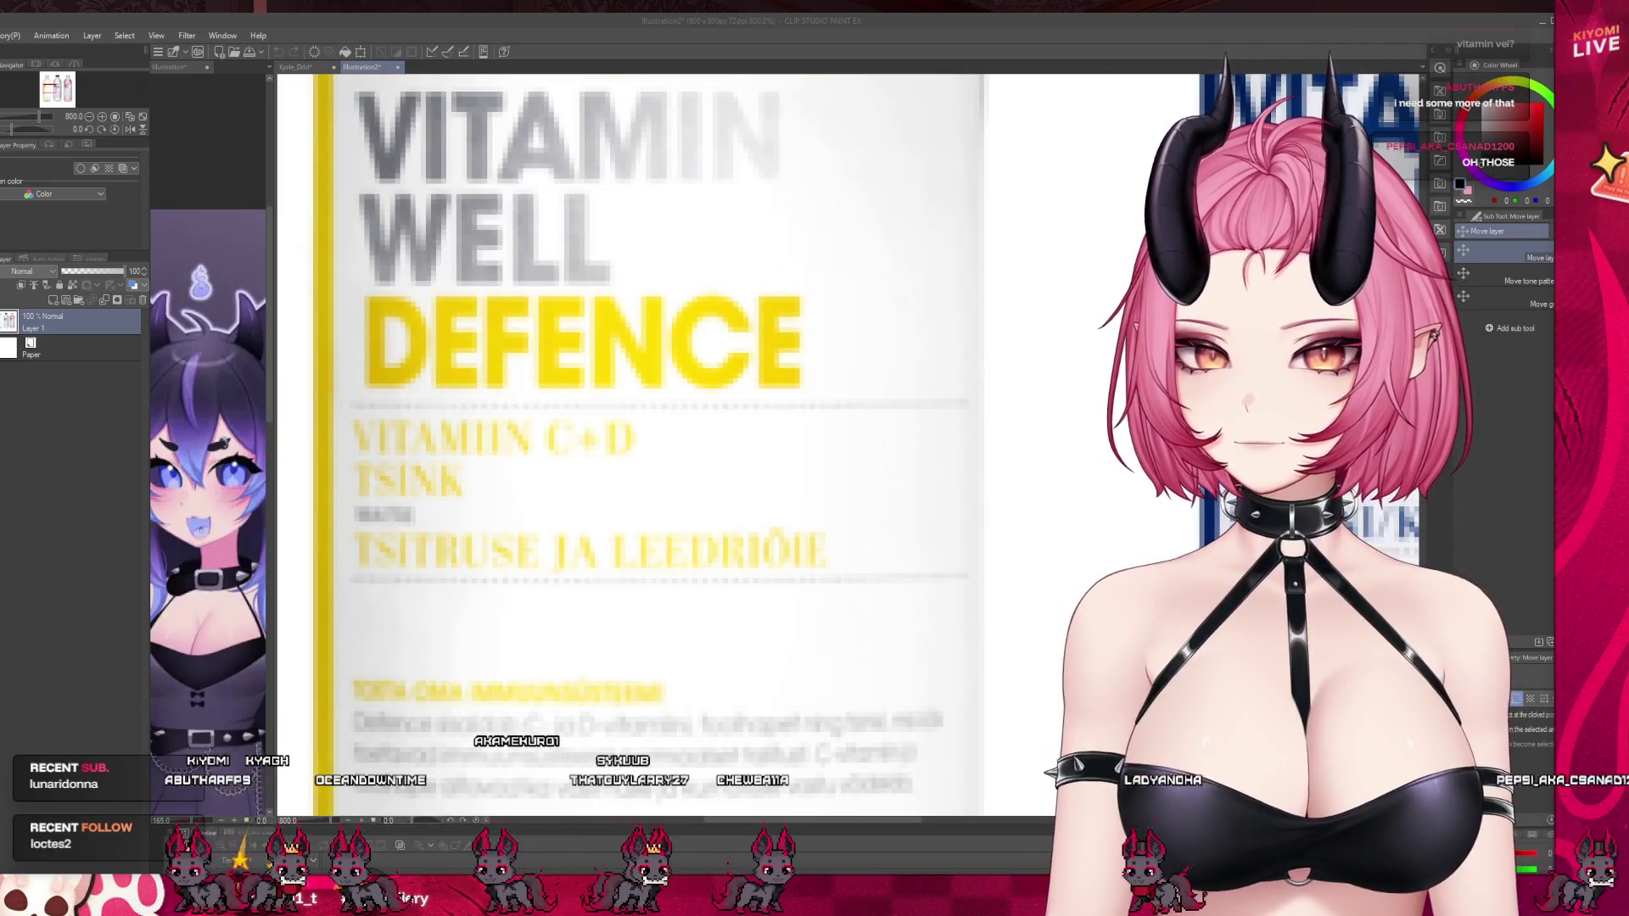
pyautogui.scroll(-3, 450, 339)
pyautogui.scroll(2, 450, 339)
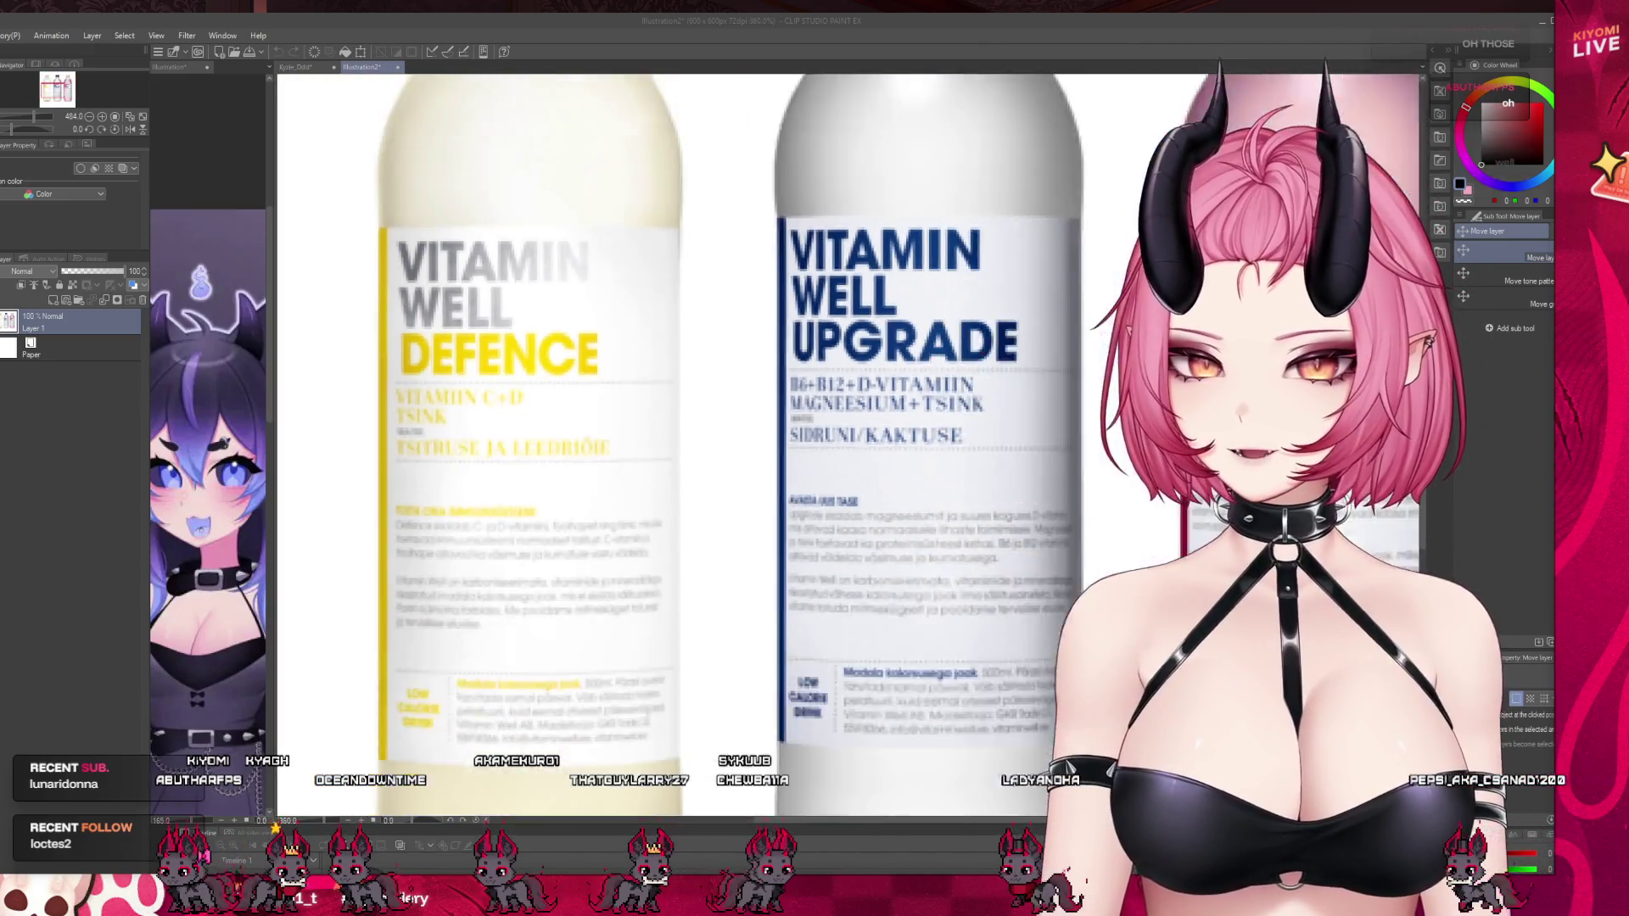
pyautogui.scroll(-4, 636, 382)
pyautogui.scroll(3, 636, 382)
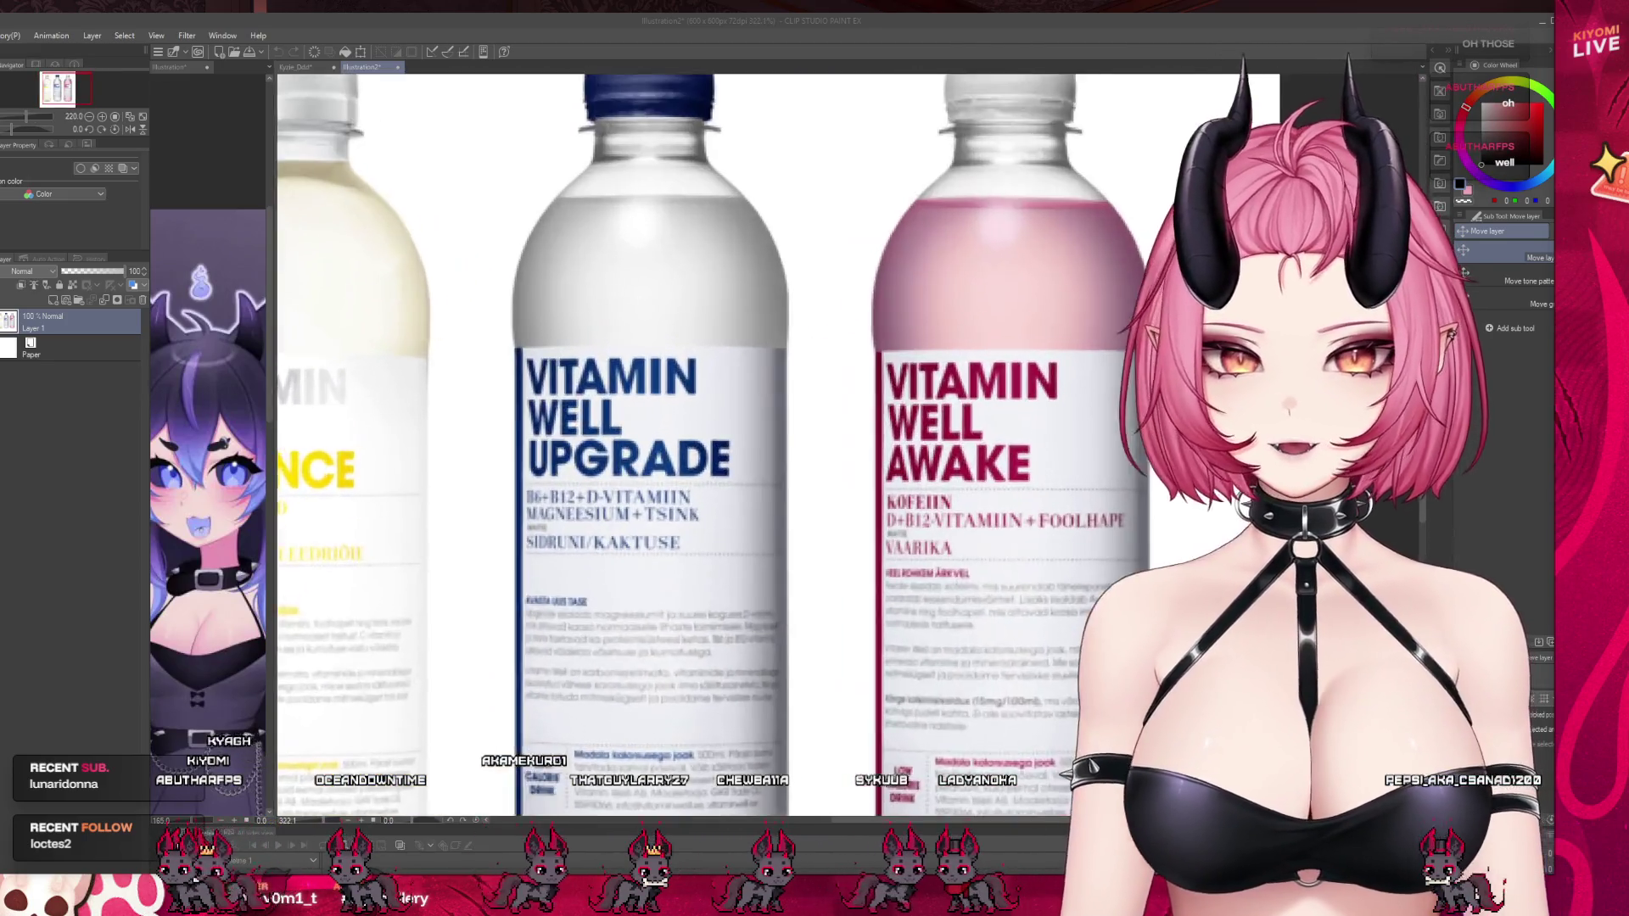
pyautogui.scroll(3, 577, 487)
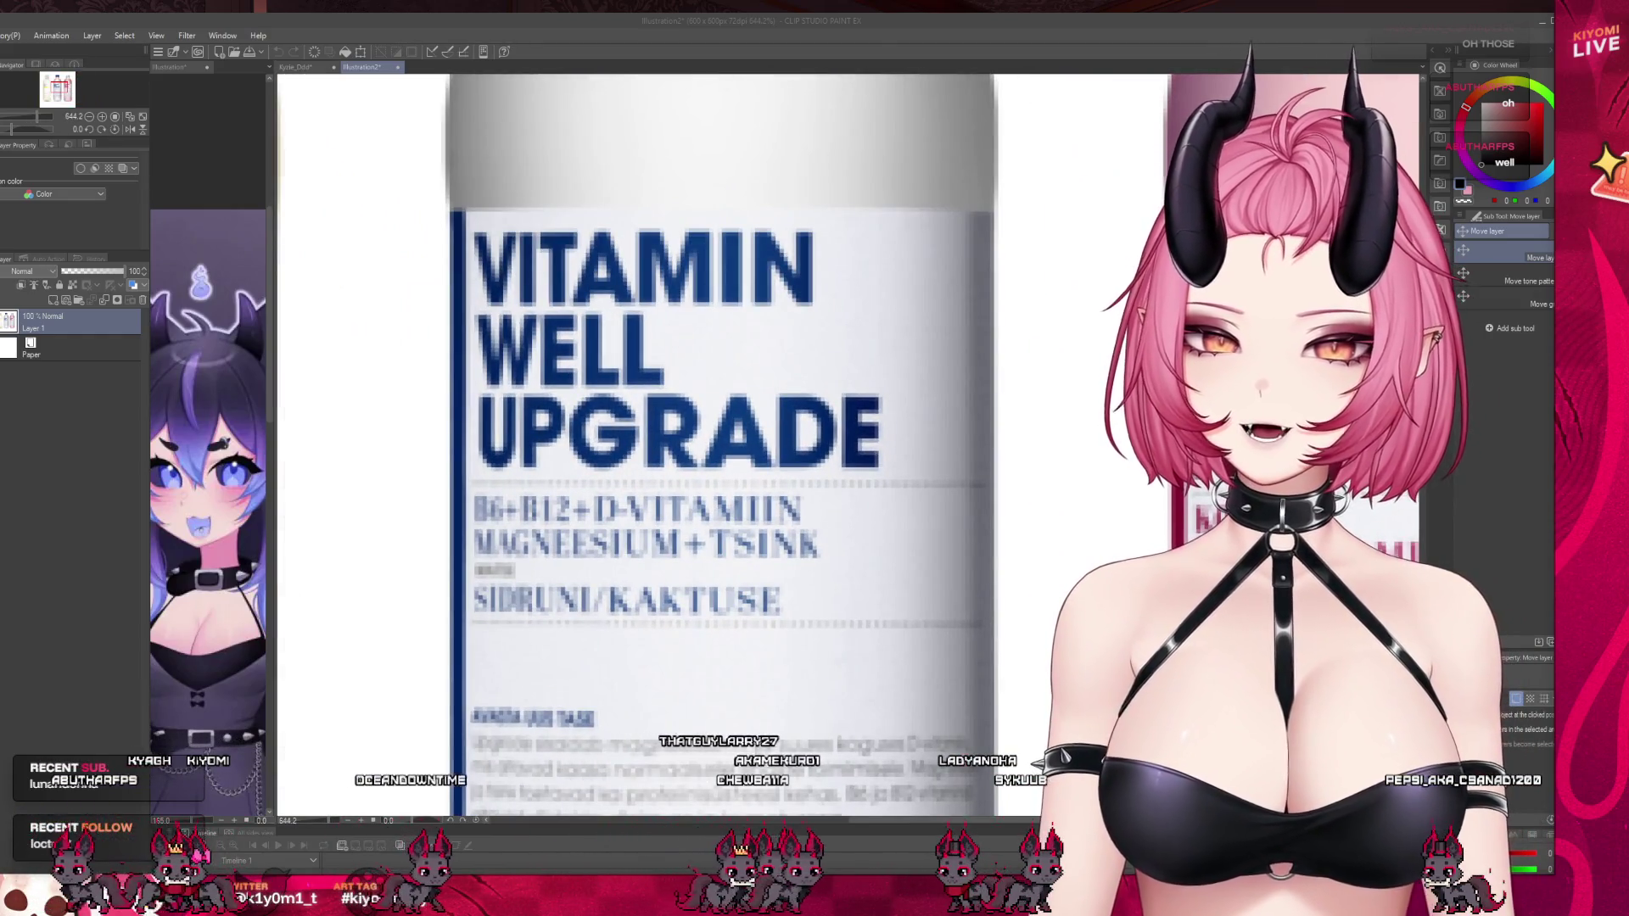
pyautogui.scroll(-2, 559, 537)
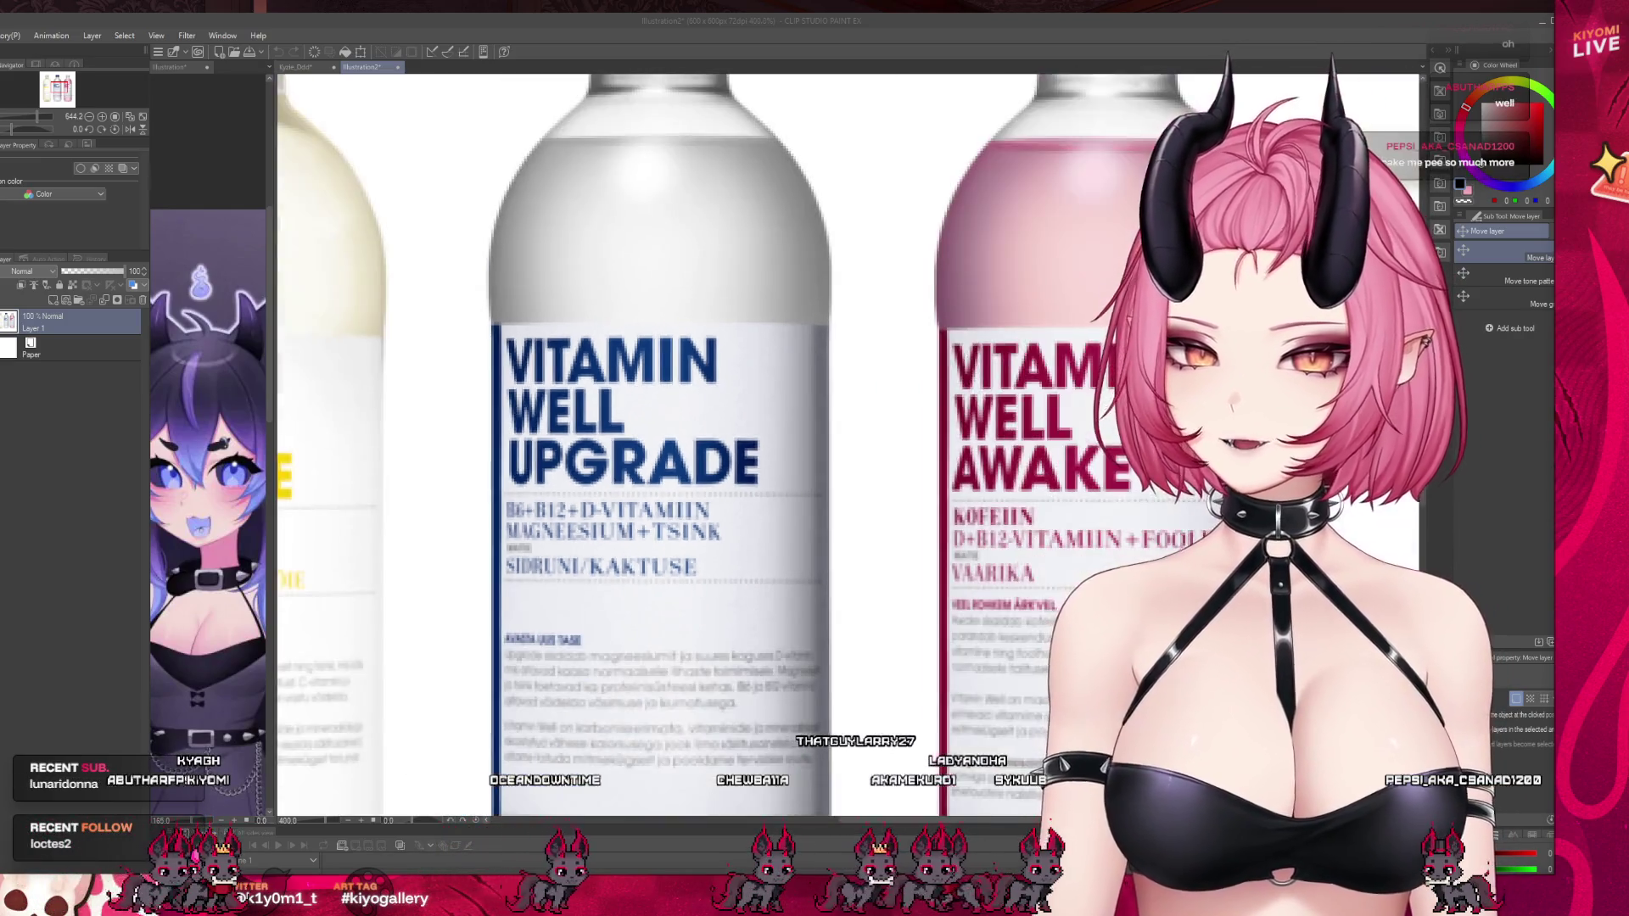
pyautogui.scroll(3, 602, 586)
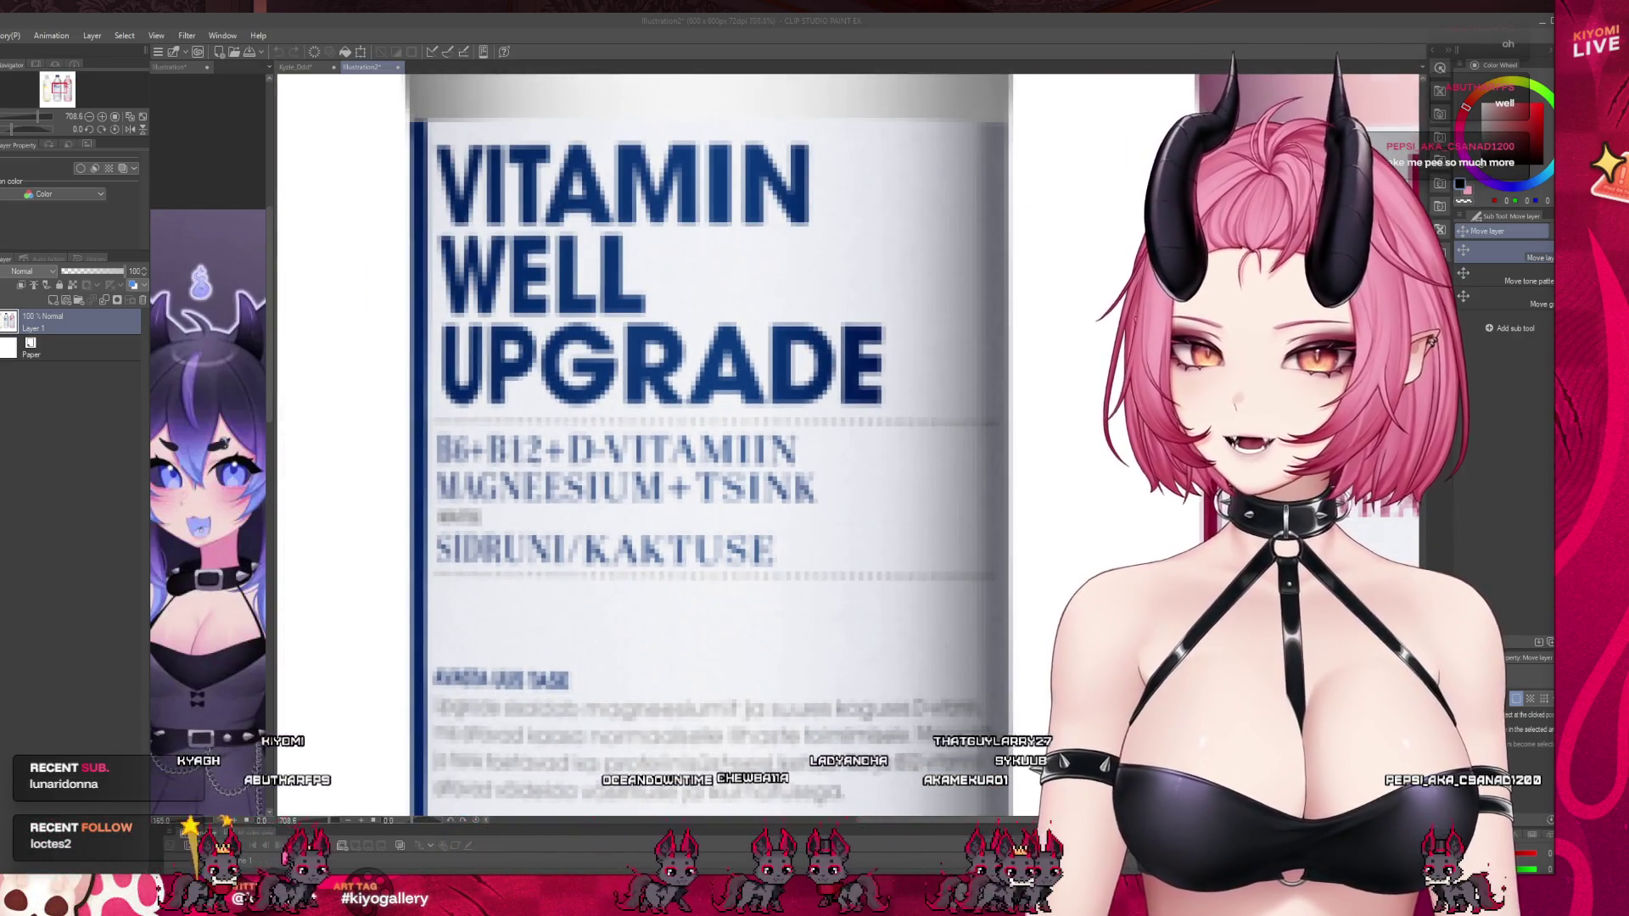
pyautogui.scroll(-5, 594, 509)
pyautogui.scroll(3, 594, 509)
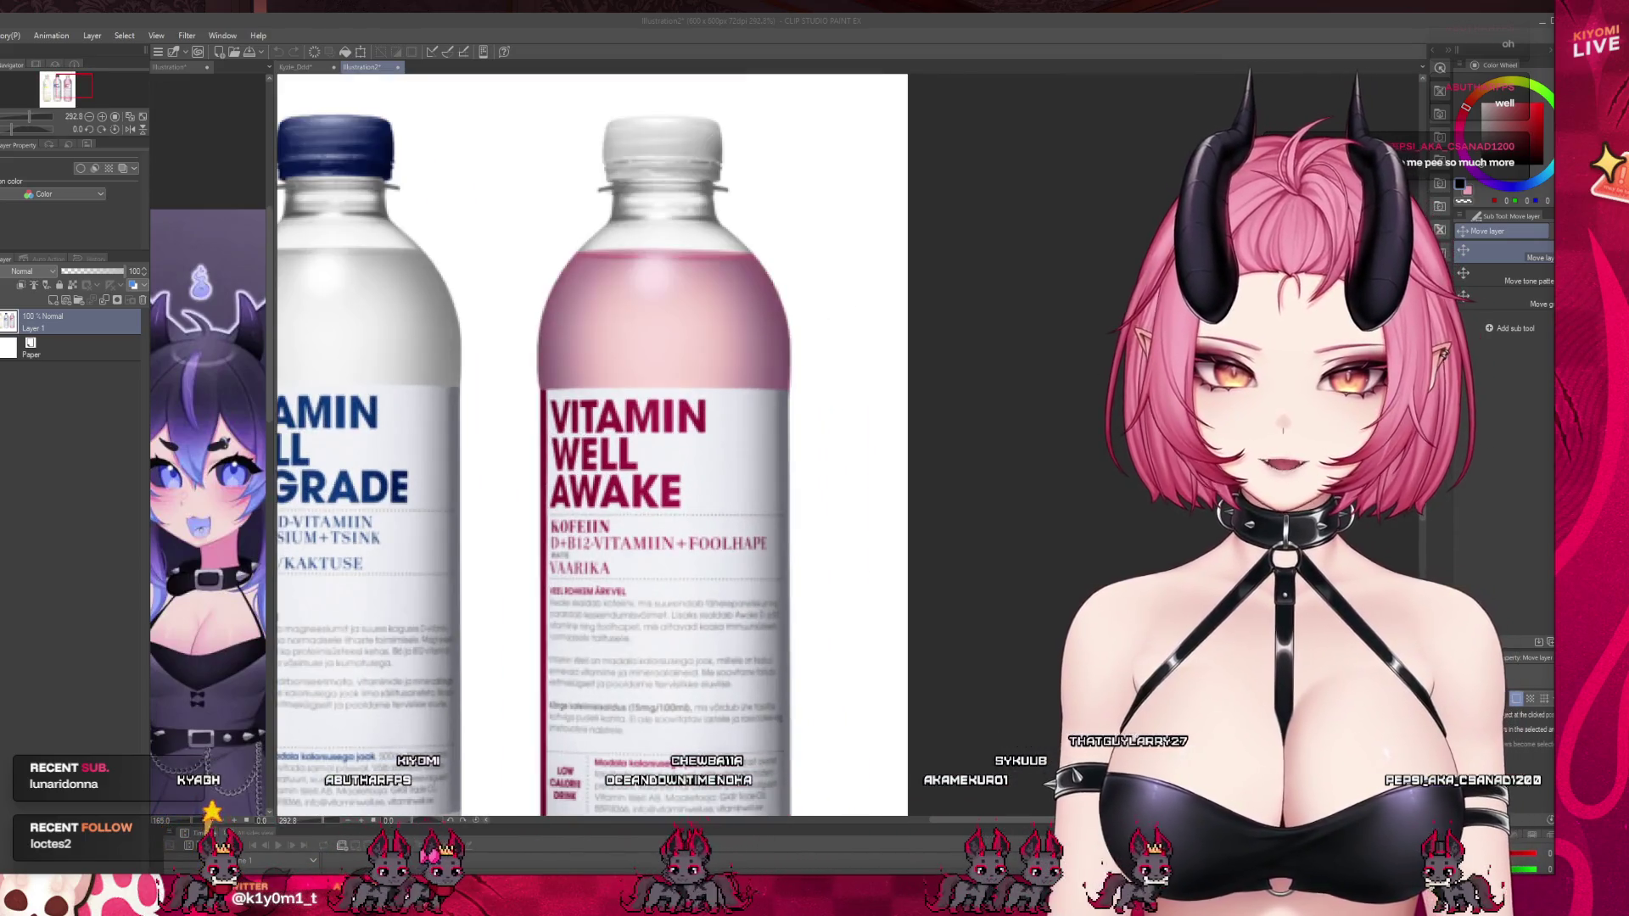
pyautogui.scroll(1, 704, 496)
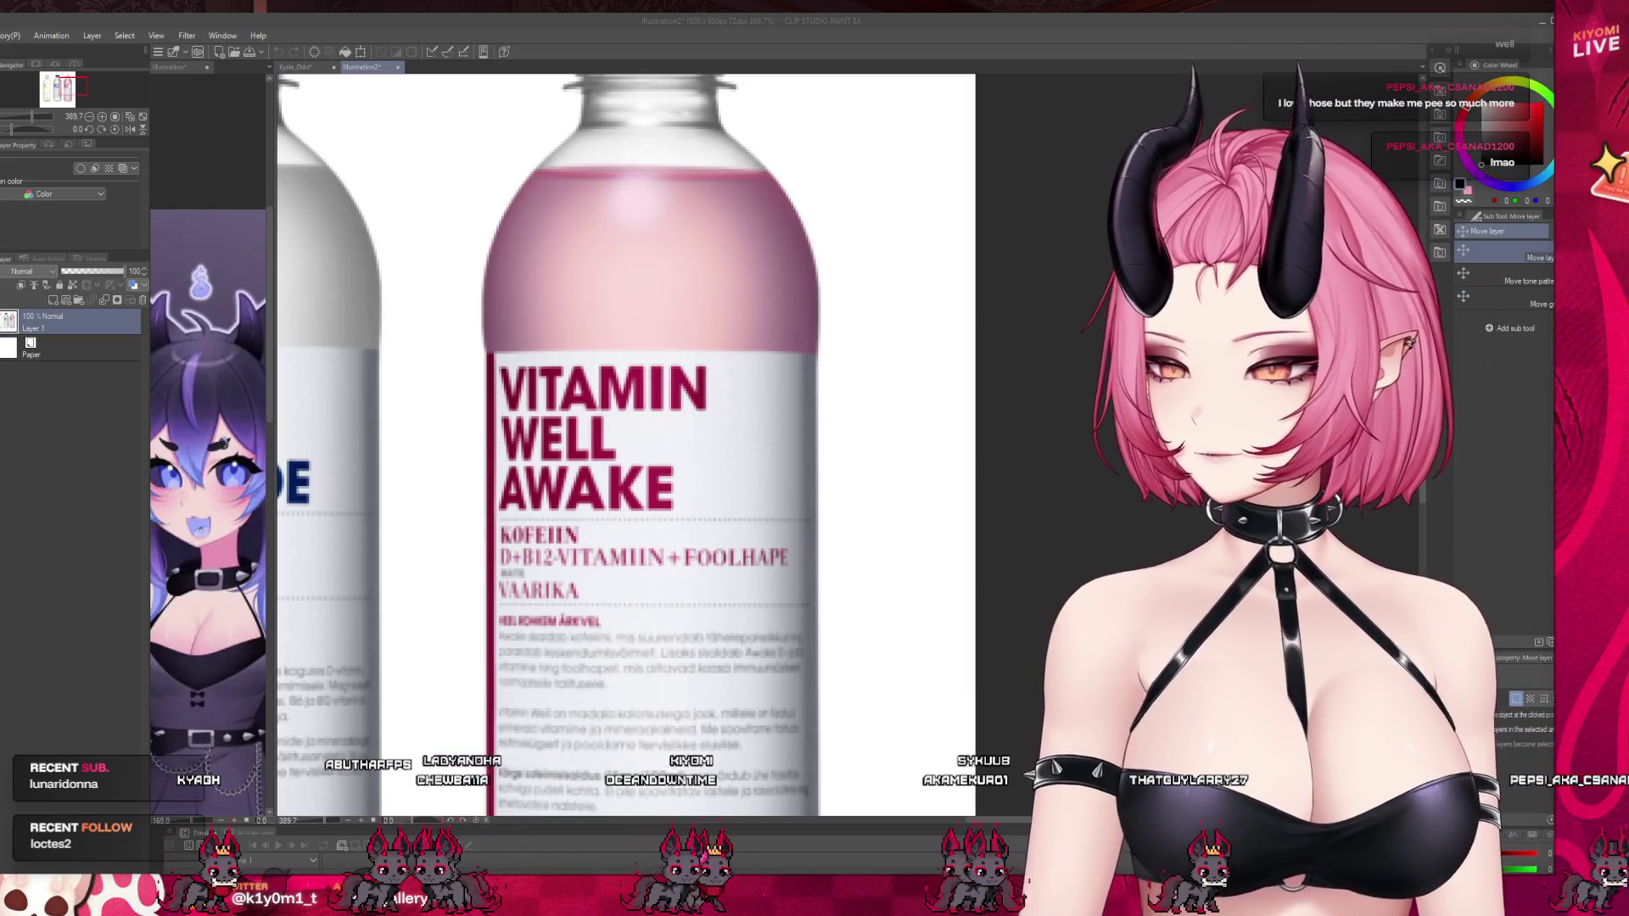
pyautogui.scroll(1, 651, 561)
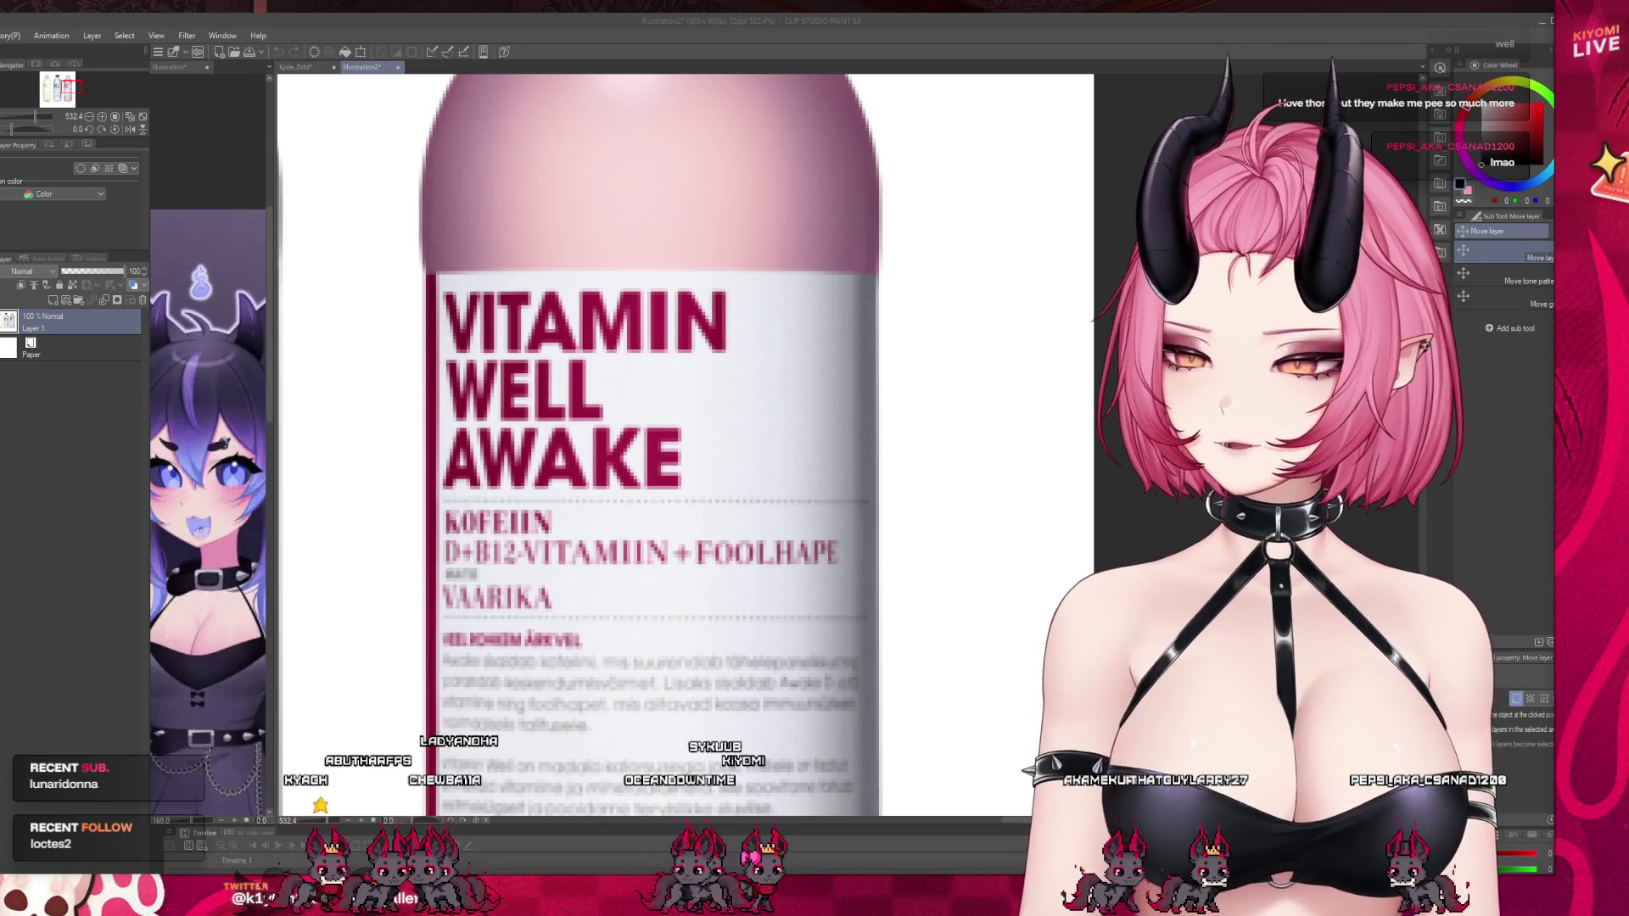
pyautogui.scroll(-4, 594, 441)
pyautogui.scroll(3, 594, 441)
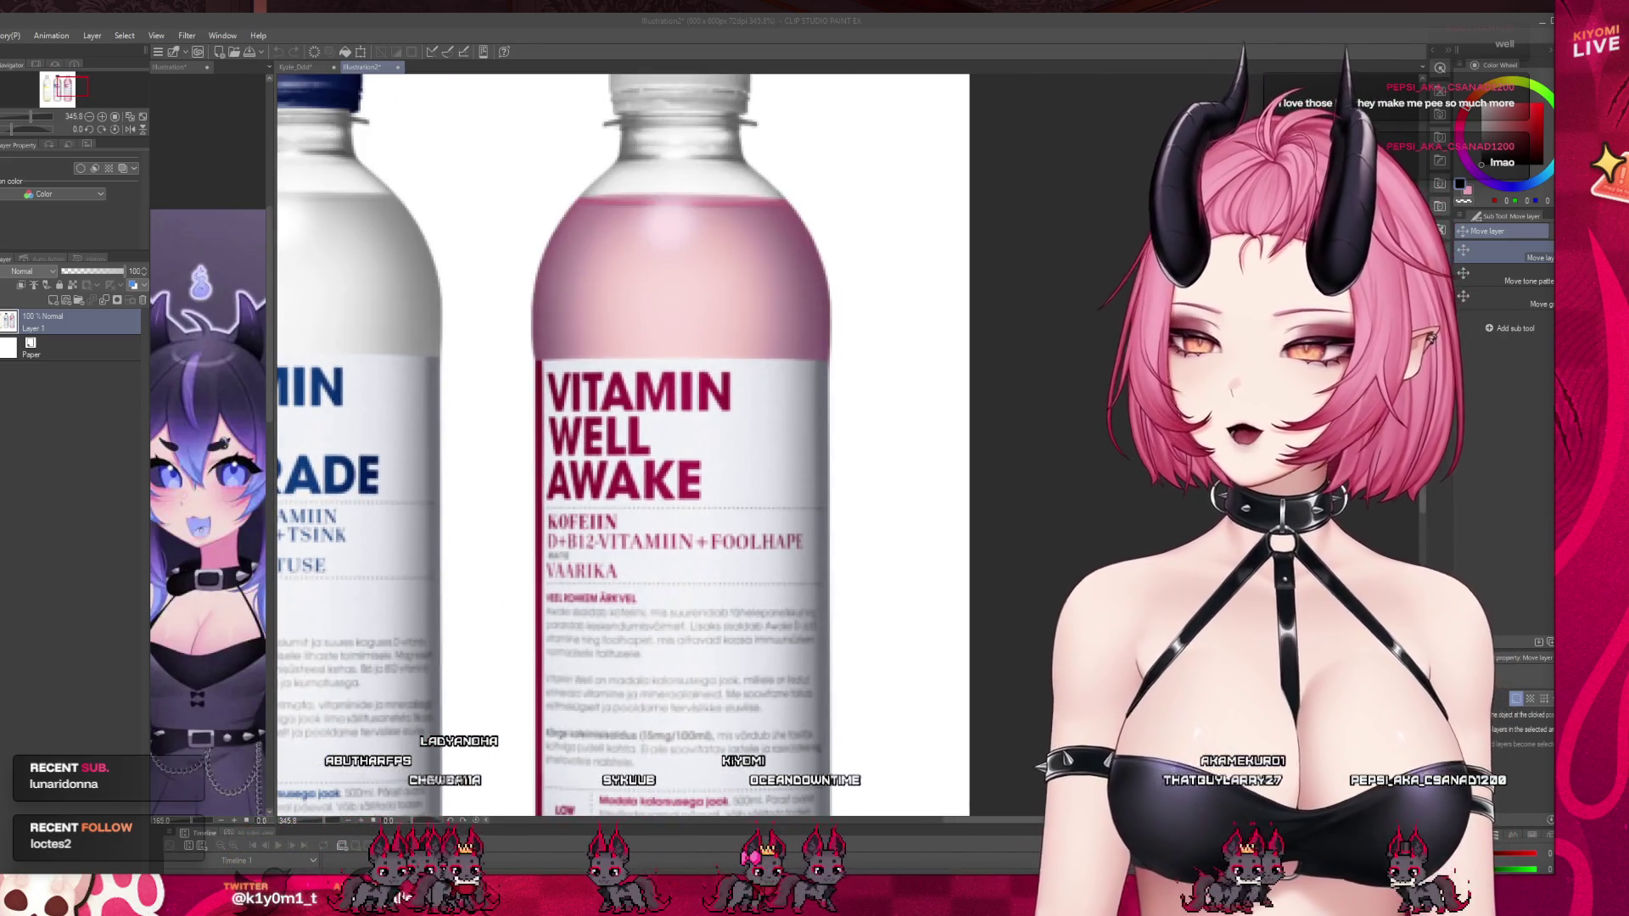
pyautogui.scroll(1, 594, 441)
pyautogui.scroll(-3, 593, 441)
pyautogui.scroll(2, 594, 441)
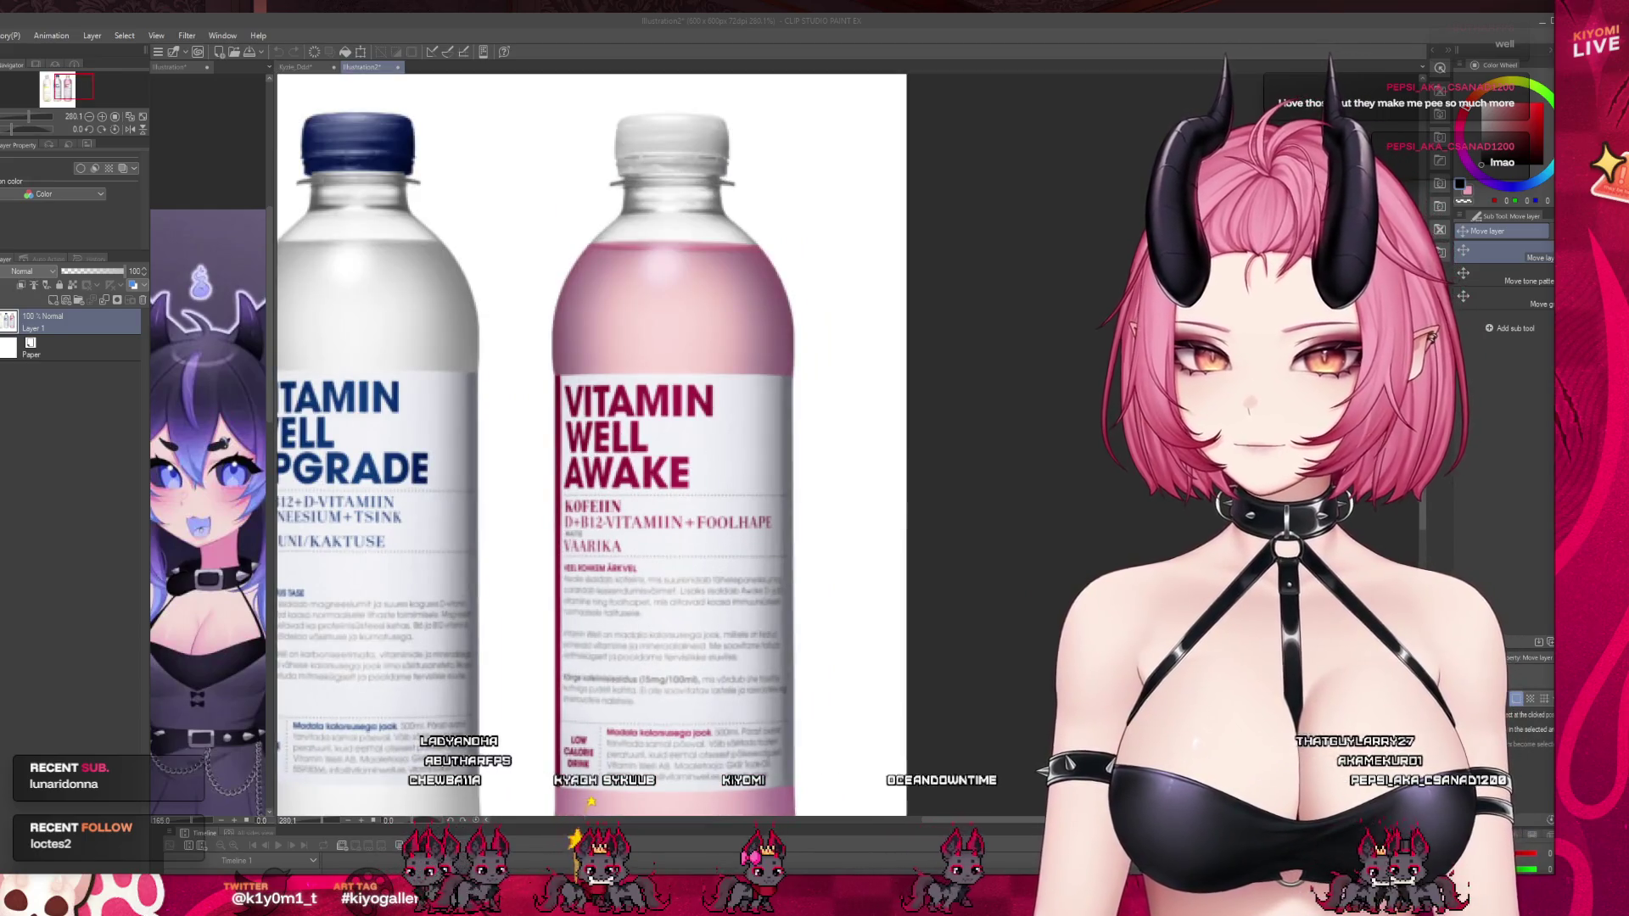
pyautogui.scroll(-3, 593, 442)
pyautogui.scroll(3, 709, 490)
pyautogui.scroll(-4, 709, 444)
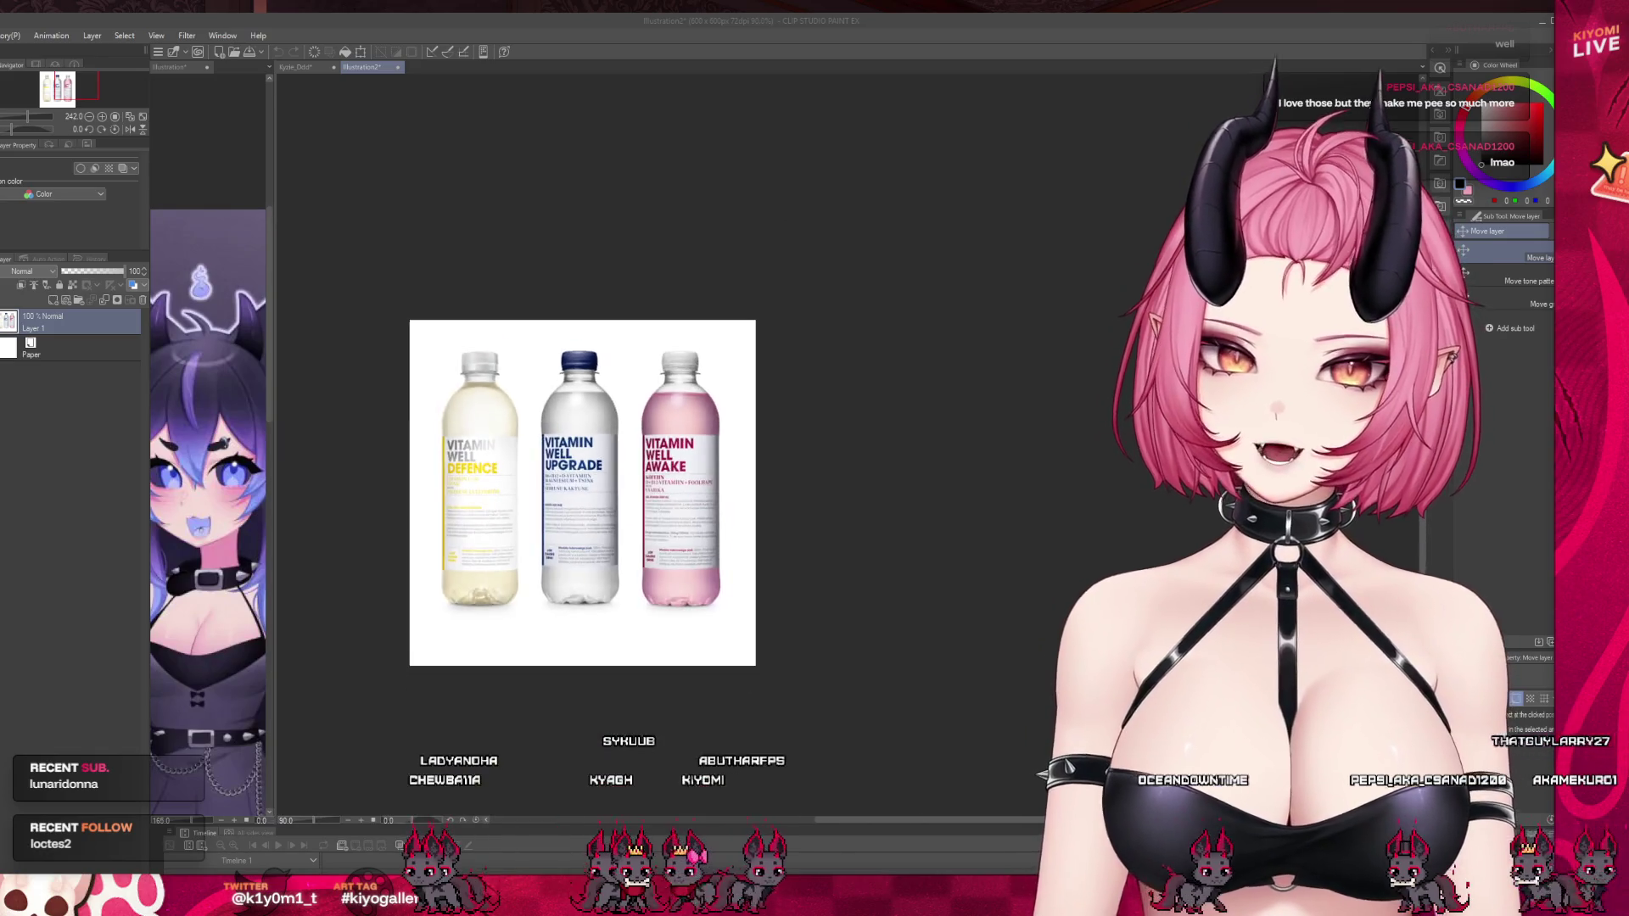
pyautogui.scroll(2, 707, 449)
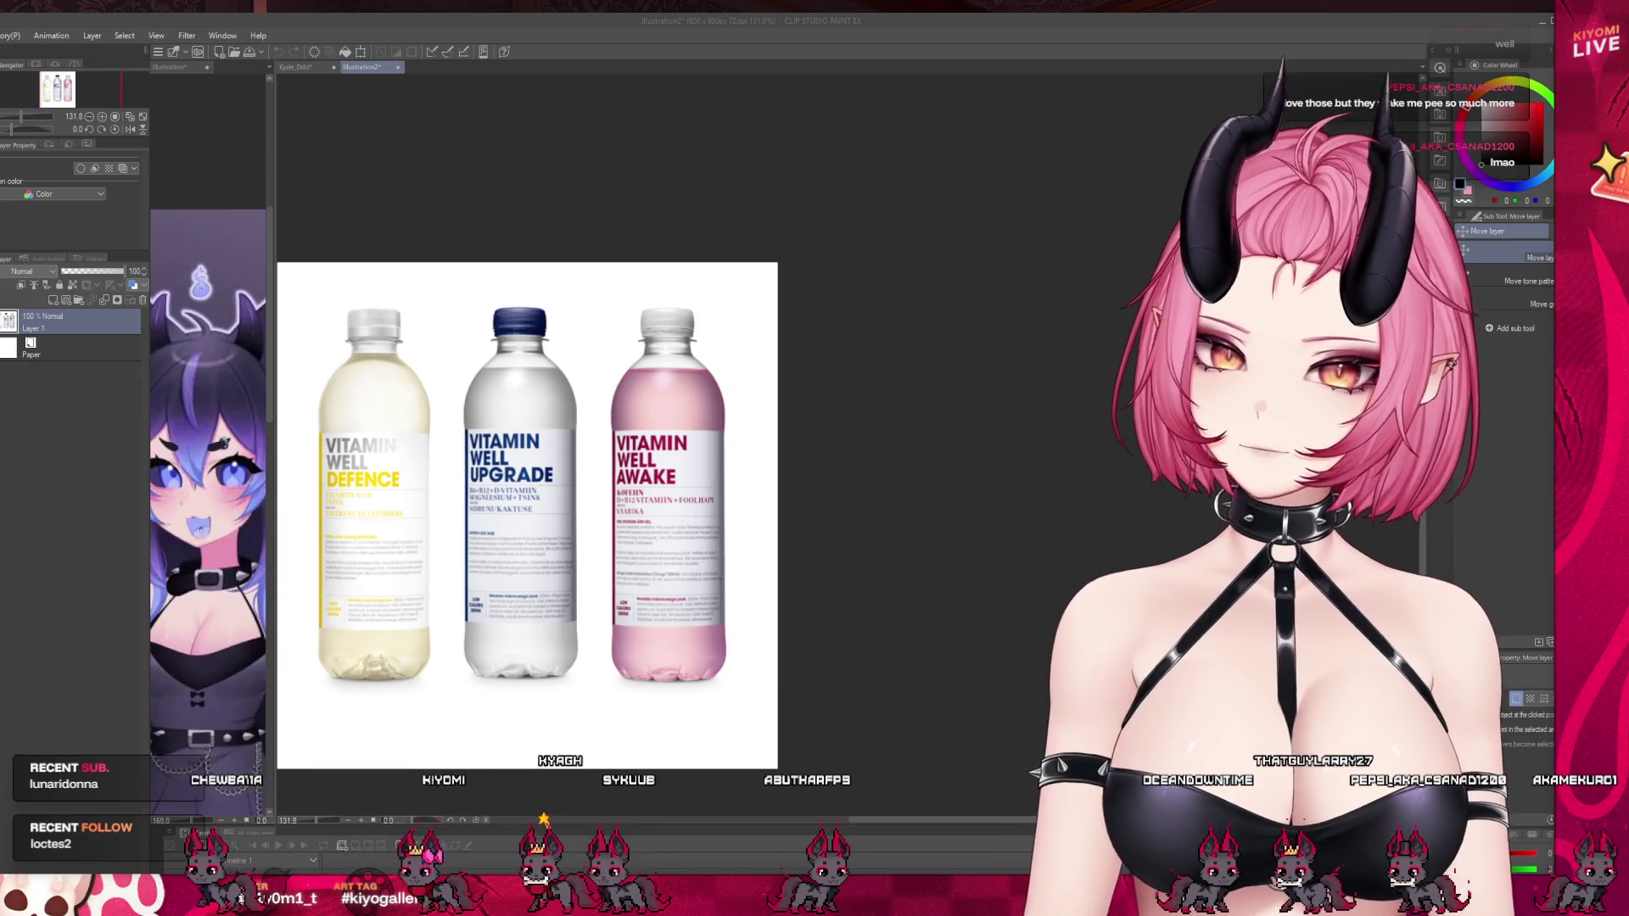
pyautogui.scroll(1, 289, 426)
pyautogui.scroll(-1, 288, 426)
pyautogui.scroll(1, 288, 426)
pyautogui.scroll(-1, 288, 426)
pyautogui.scroll(2, 288, 426)
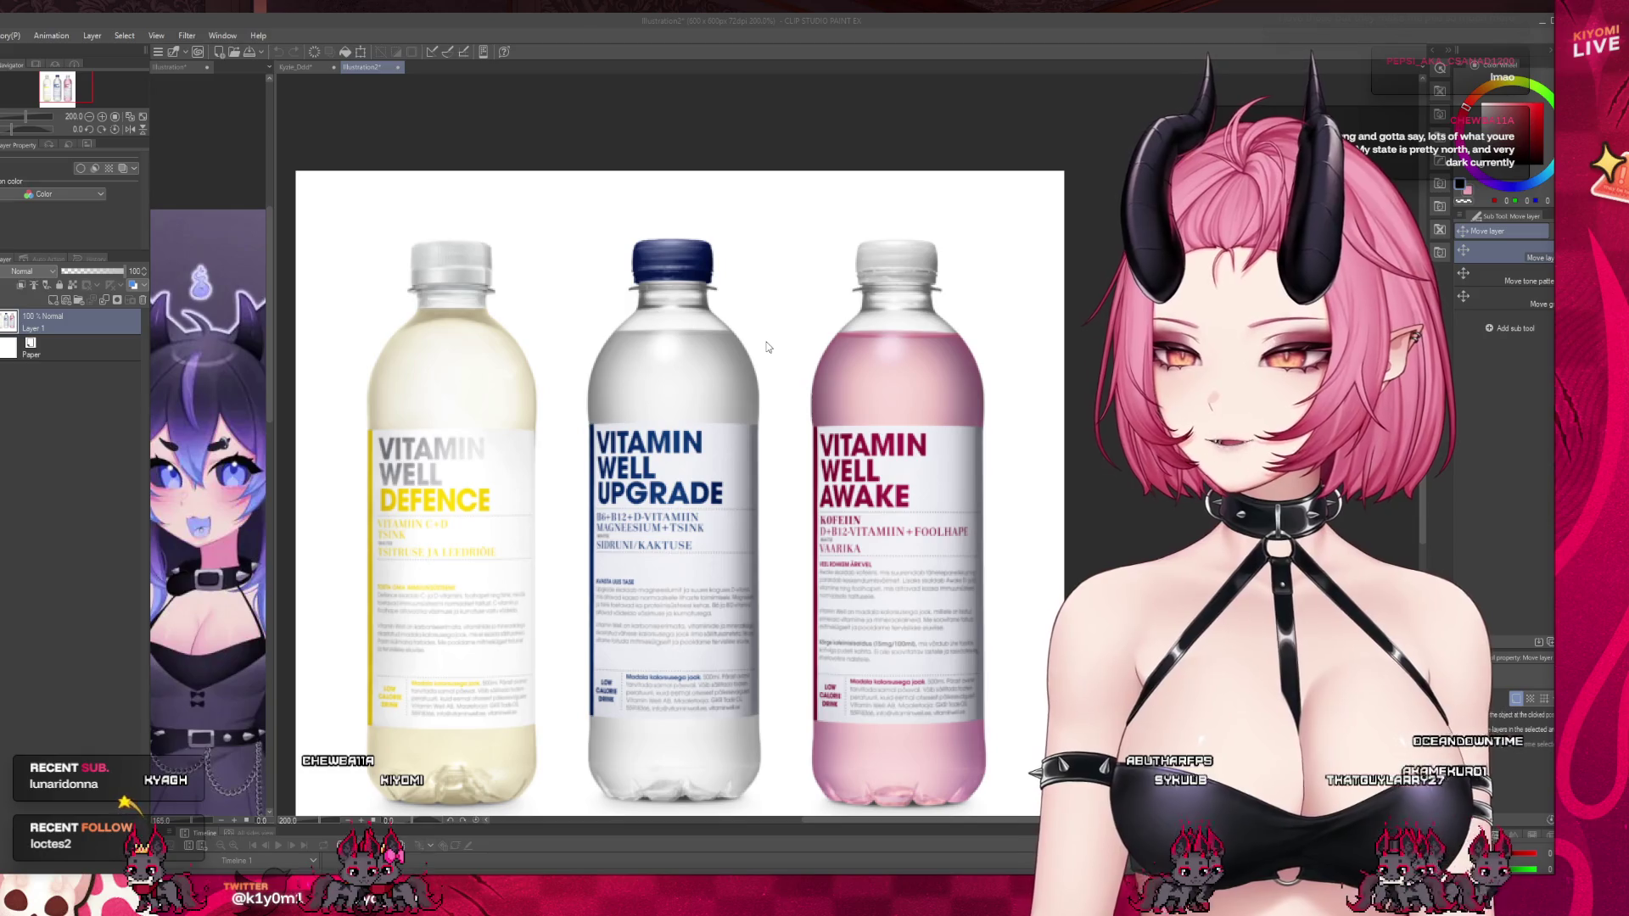
pyautogui.hotkey('ctrl', 'w')
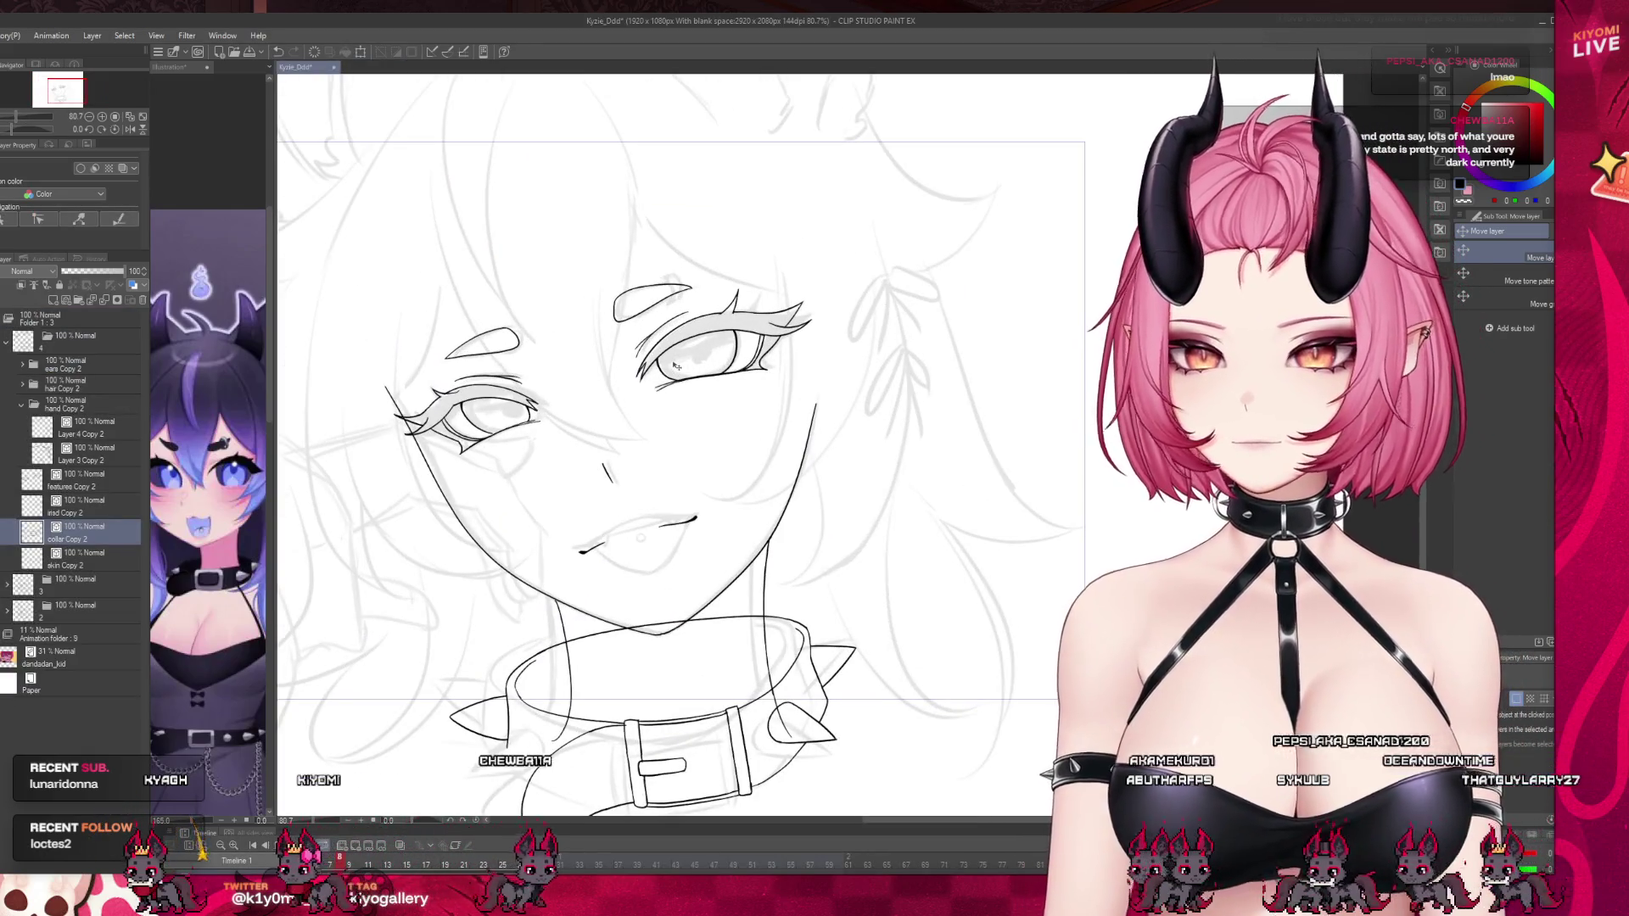
# Select the head line layer and scrub the timeline to compare frames.
pyautogui.scroll(2, 524, 288)
pyautogui.click(85, 505)
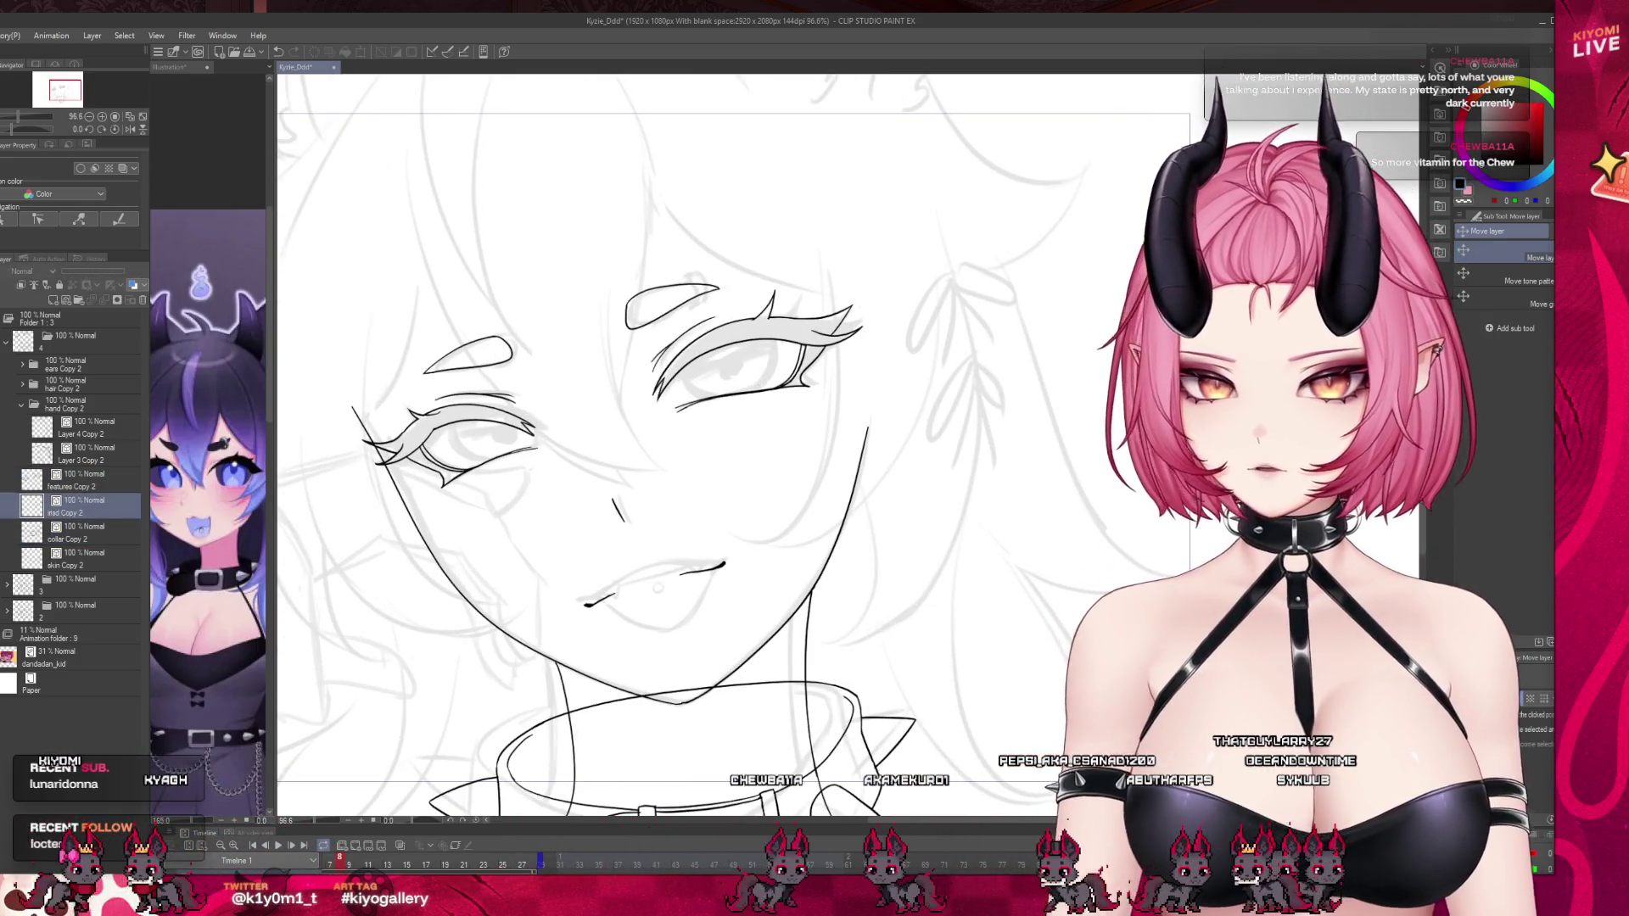
pyautogui.scroll(-3, 536, 469)
pyautogui.scroll(3, 536, 468)
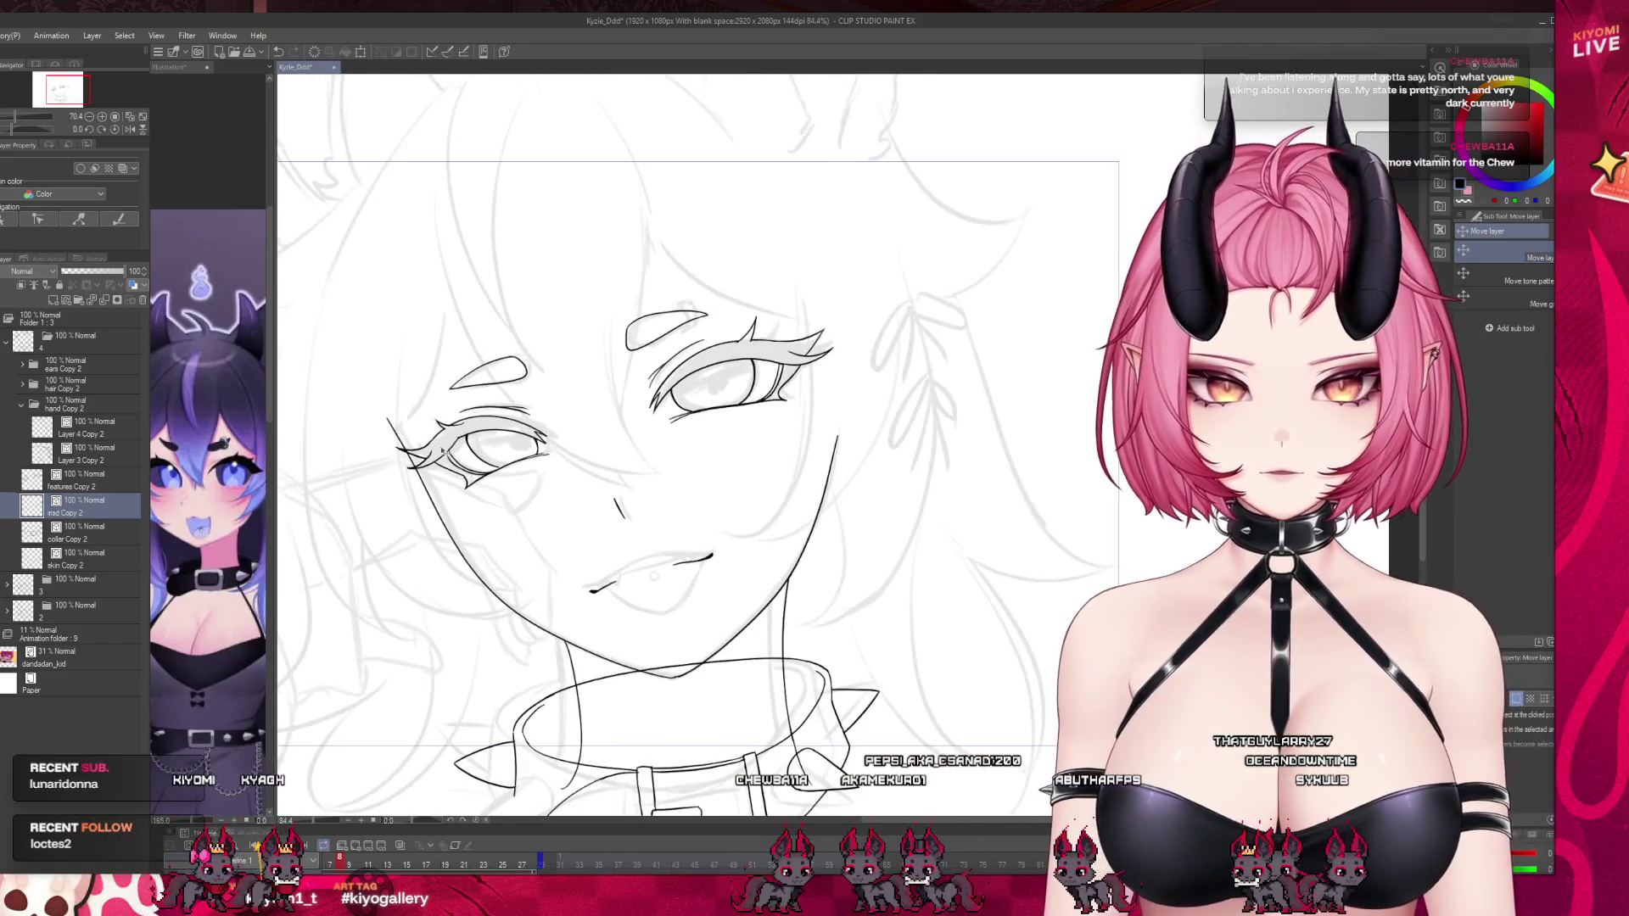
pyautogui.moveTo(342, 863); pyautogui.dragTo(334, 869)
pyautogui.scroll(3, 830, 654)
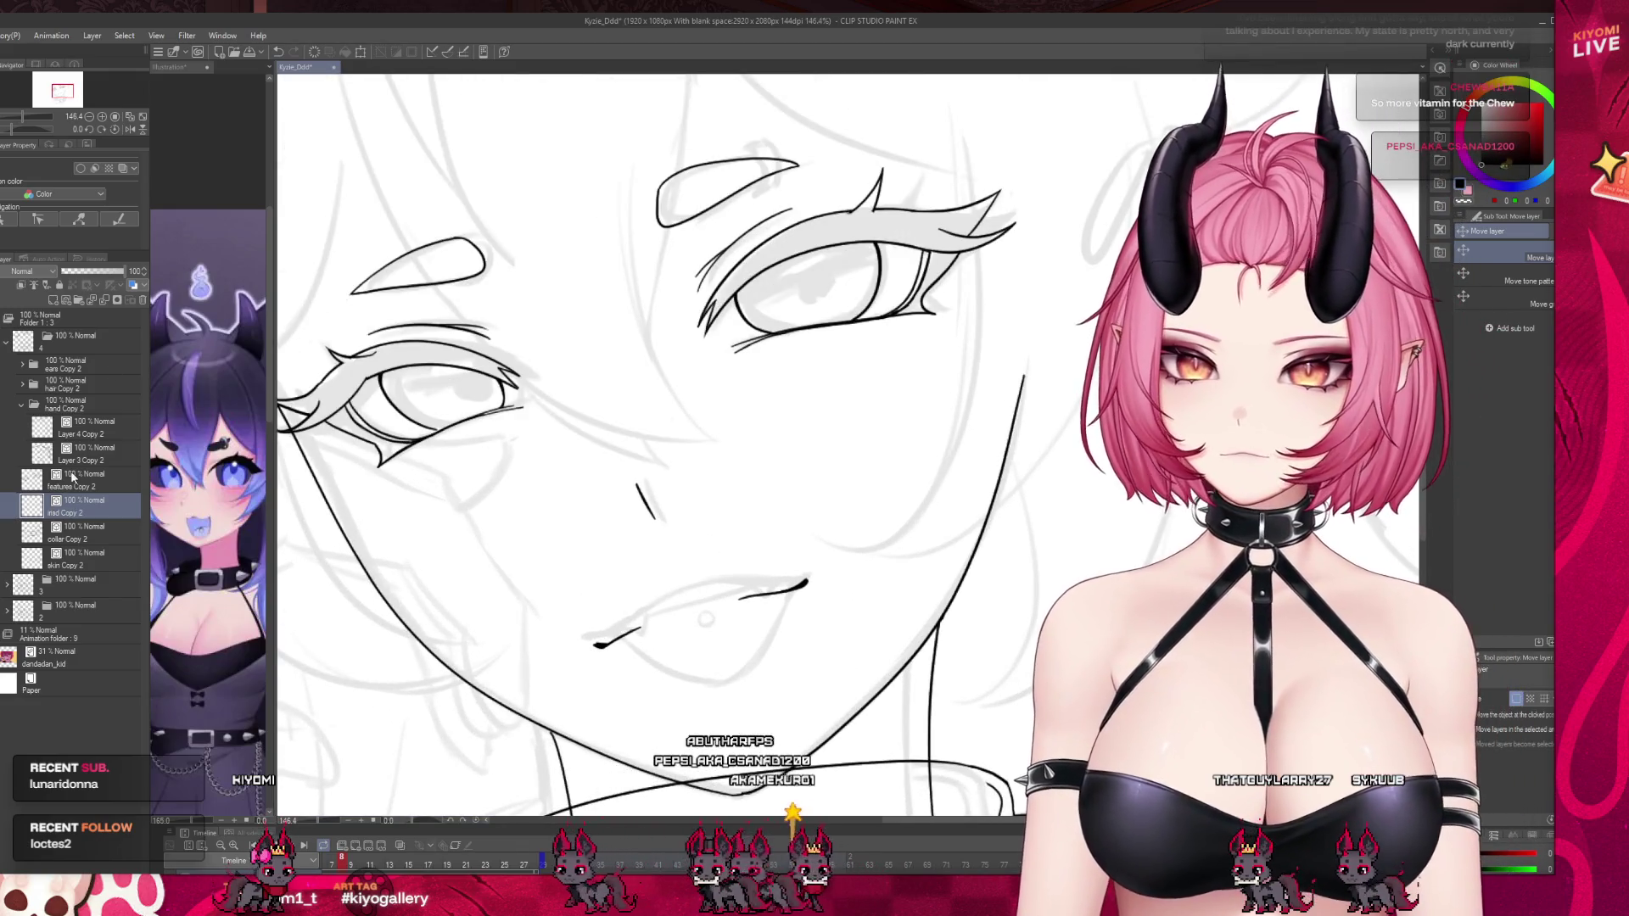
# Erase the old closed-lip strokes on the features Copy 2 layer.
pyautogui.click(72, 477)
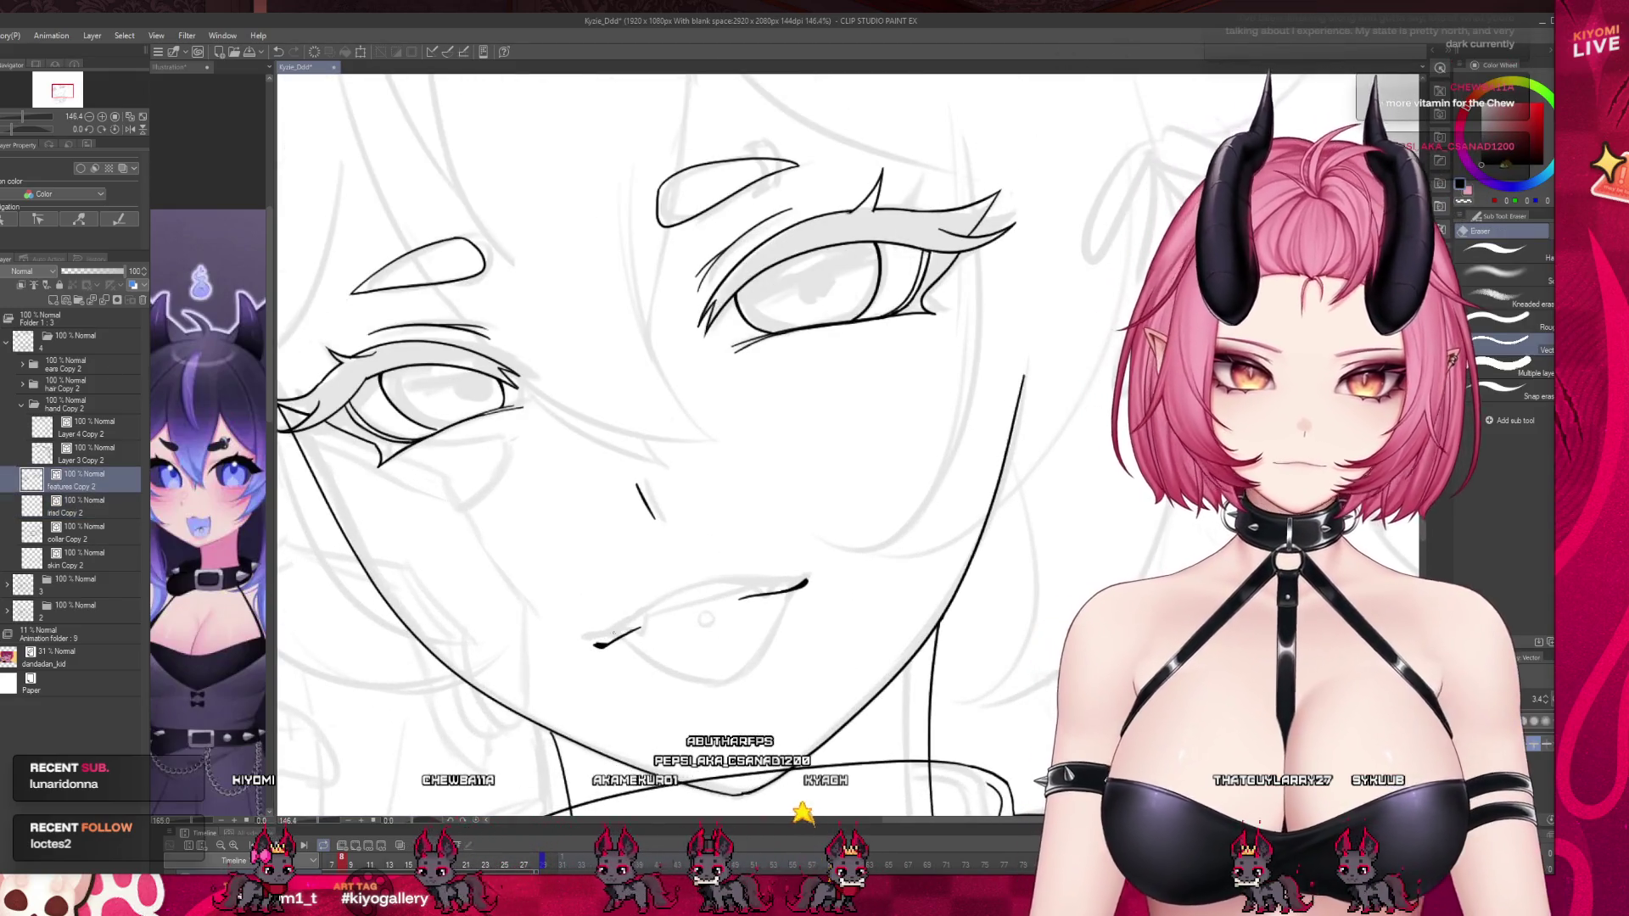
pyautogui.moveTo(604, 641)
pyautogui.mouseDown()
pyautogui.moveTo(727, 601)
pyautogui.moveTo(647, 641)
pyautogui.mouseUp()
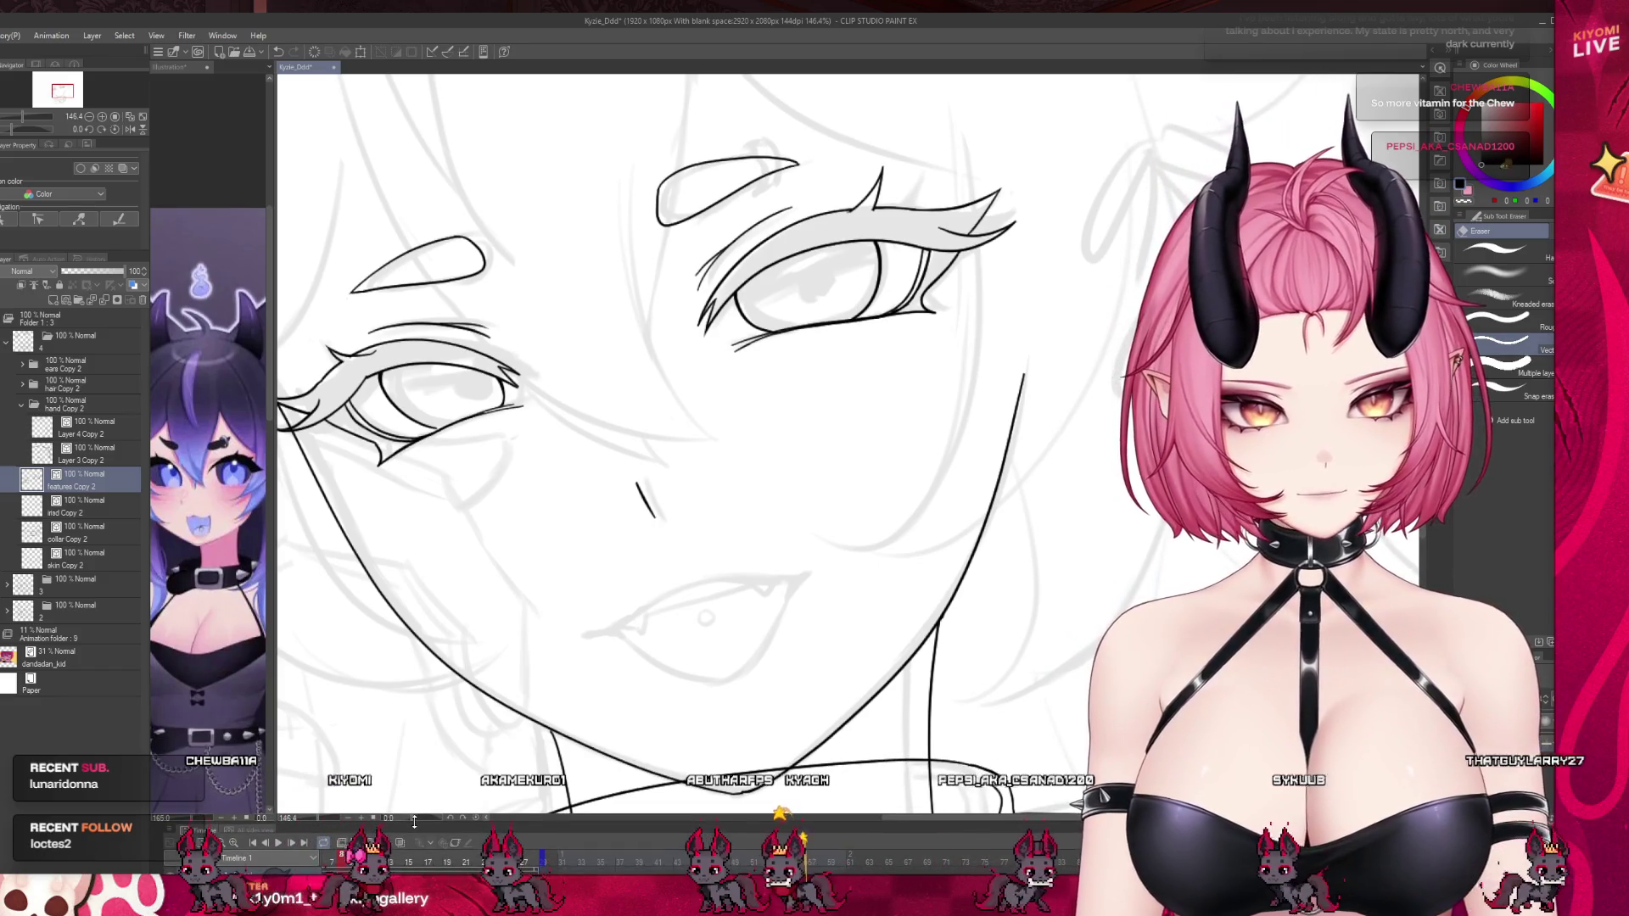
pyautogui.scroll(-3, 414, 819)
pyautogui.scroll(3, 687, 575)
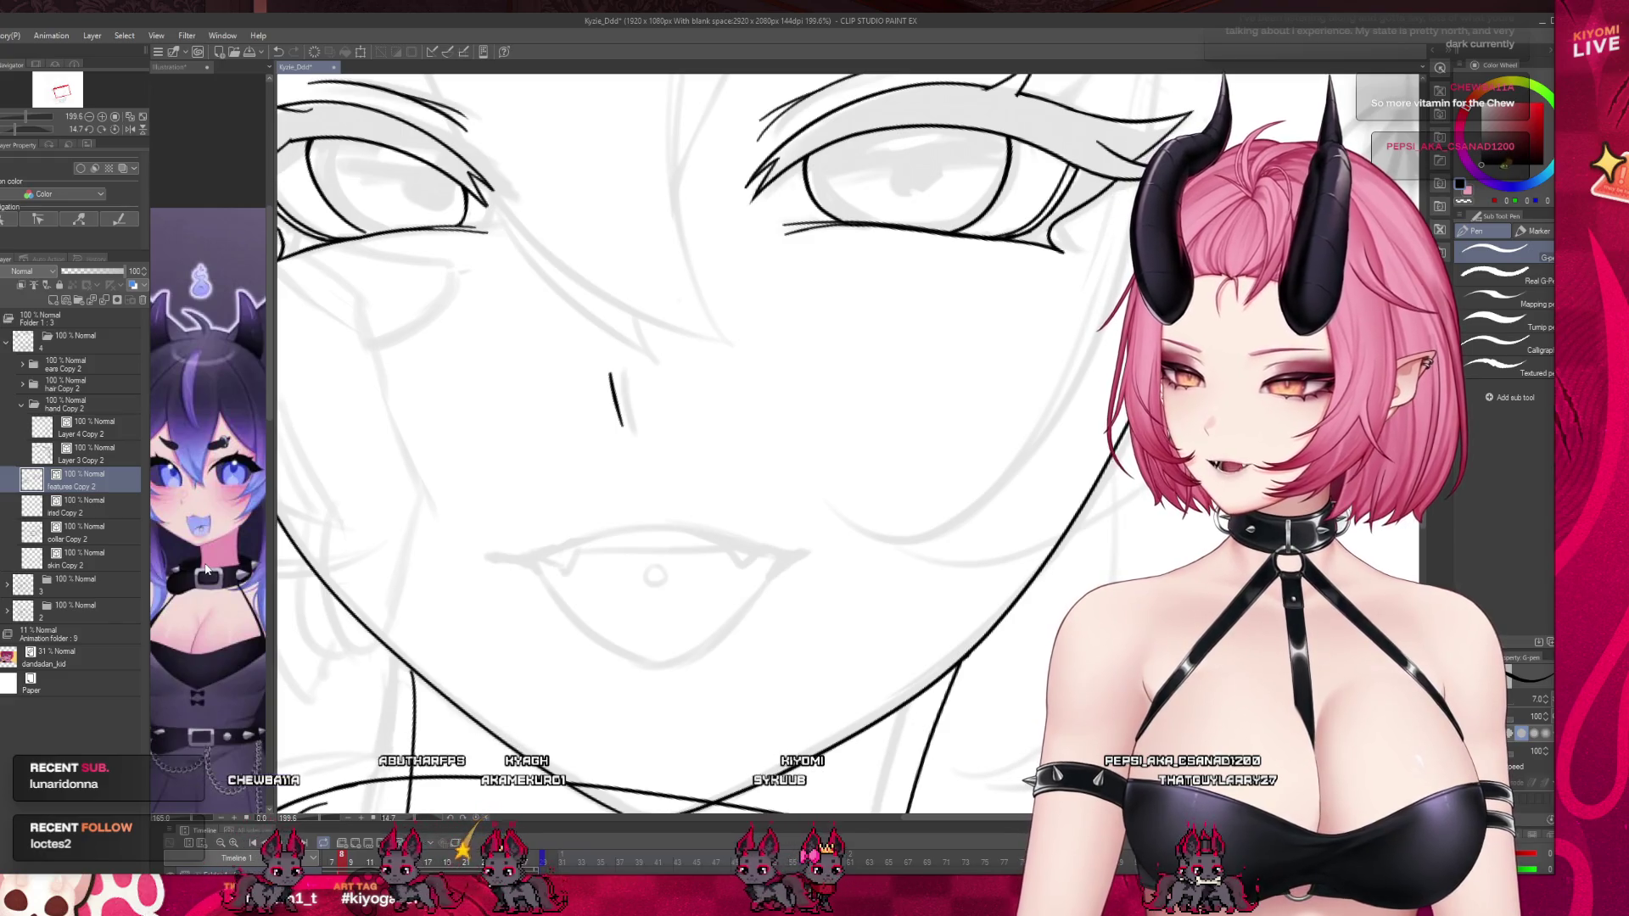
# Thicken and extend both upper-lip corners of the open mouth with the G-pen.
pyautogui.moveTo(515, 561)
pyautogui.mouseDown()
pyautogui.moveTo(492, 555)
pyautogui.moveTo(672, 530)
pyautogui.mouseUp()
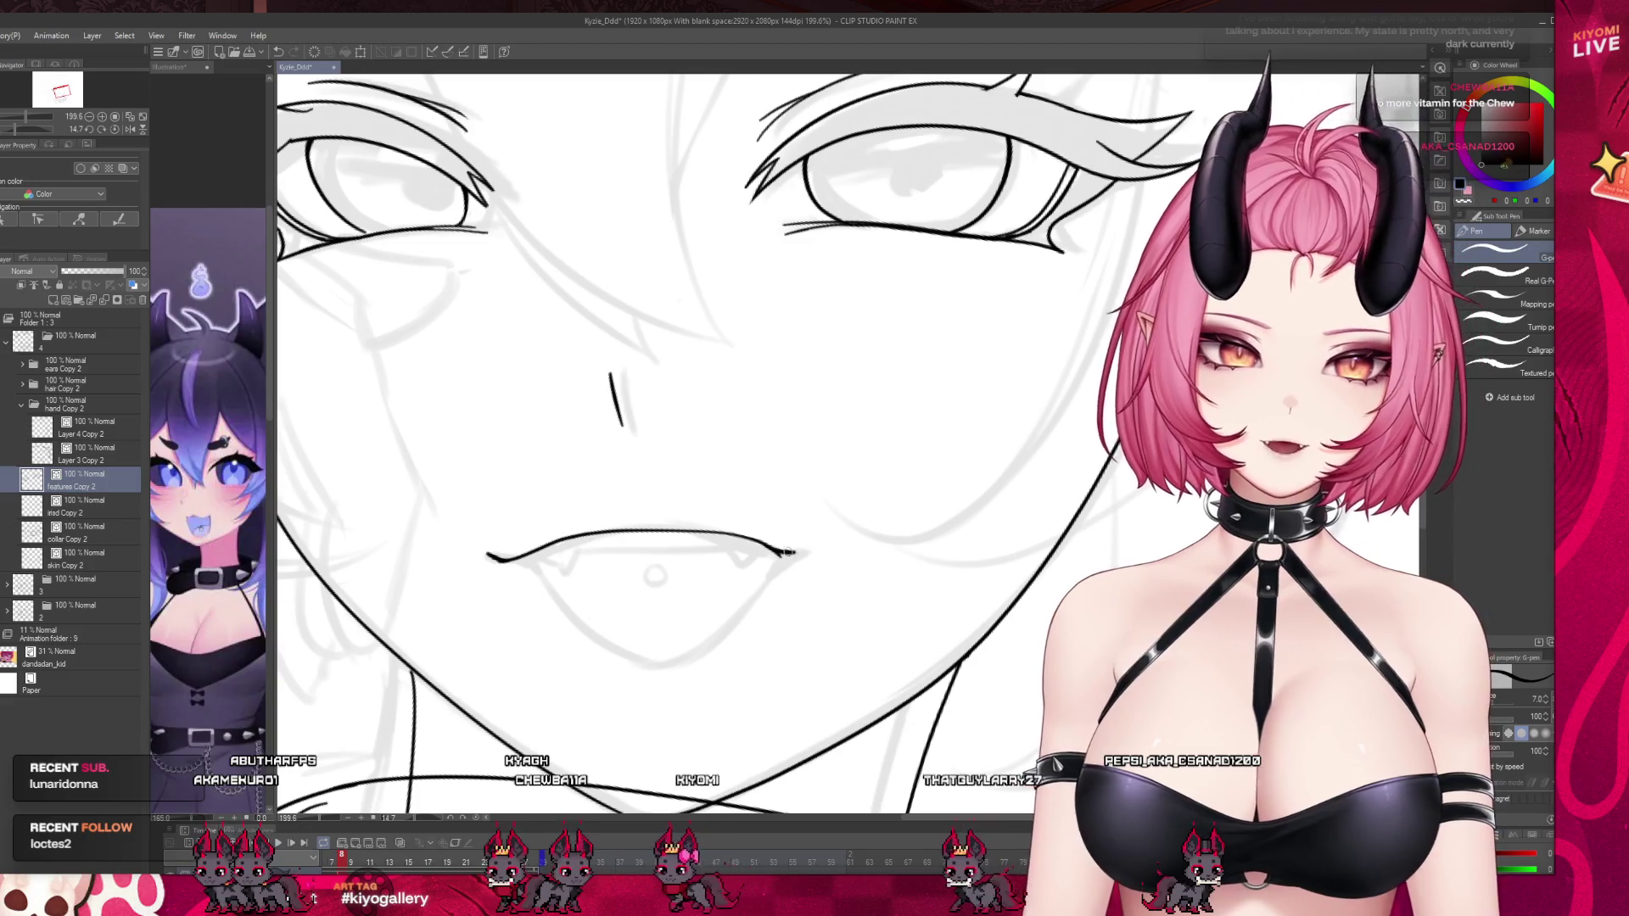
pyautogui.moveTo(781, 553); pyautogui.dragTo(803, 551)
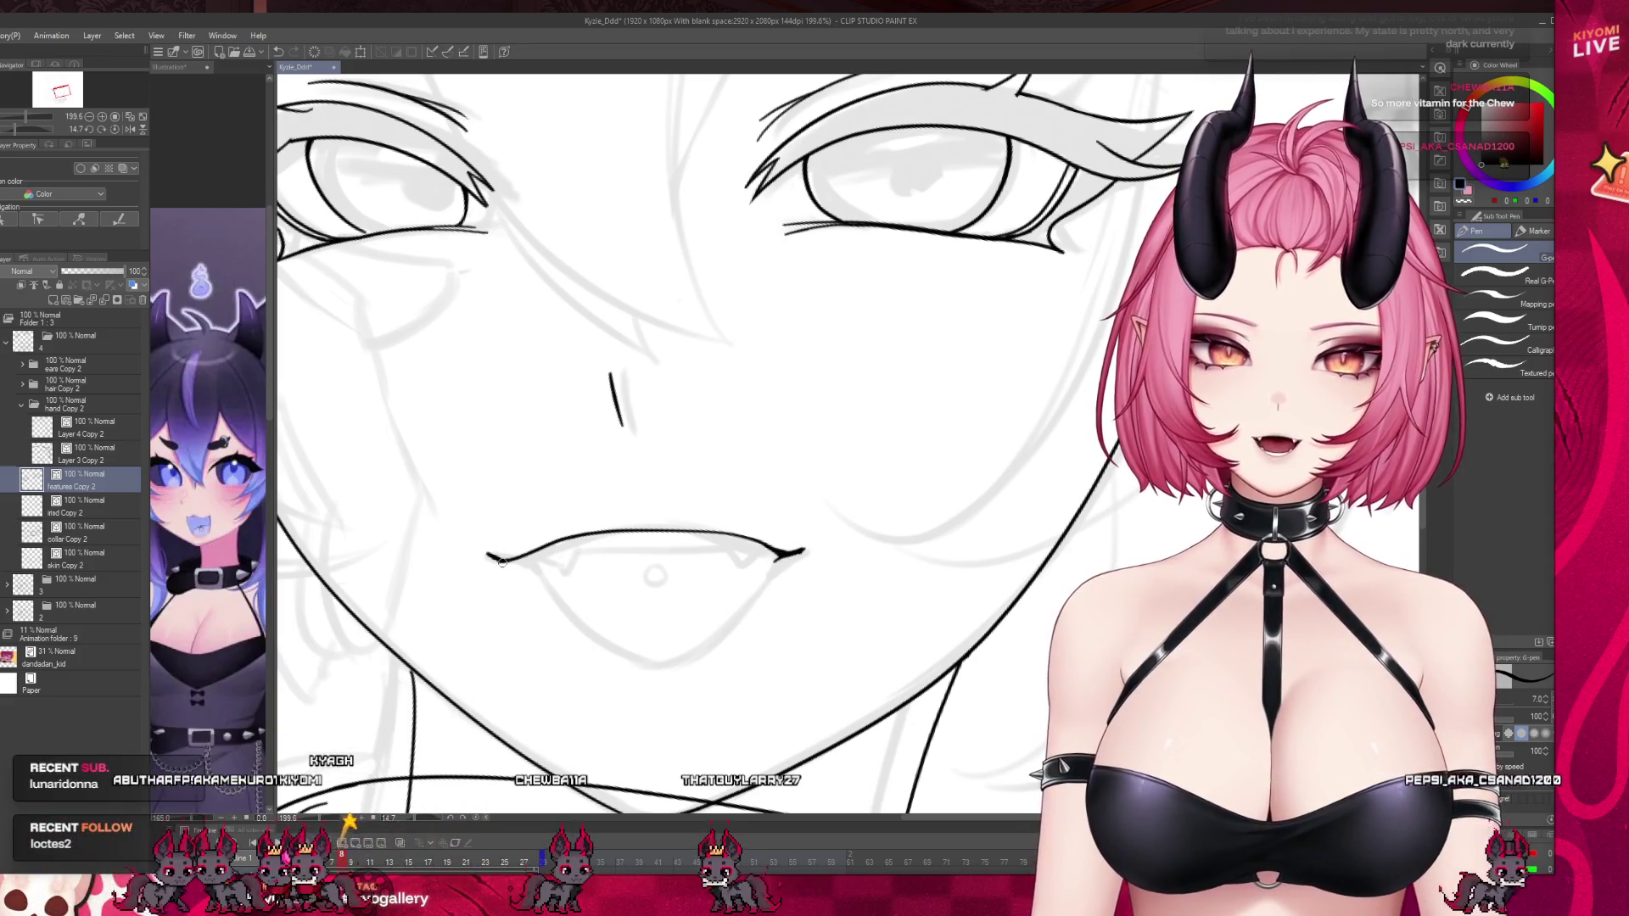
pyautogui.moveTo(502, 562); pyautogui.dragTo(523, 560)
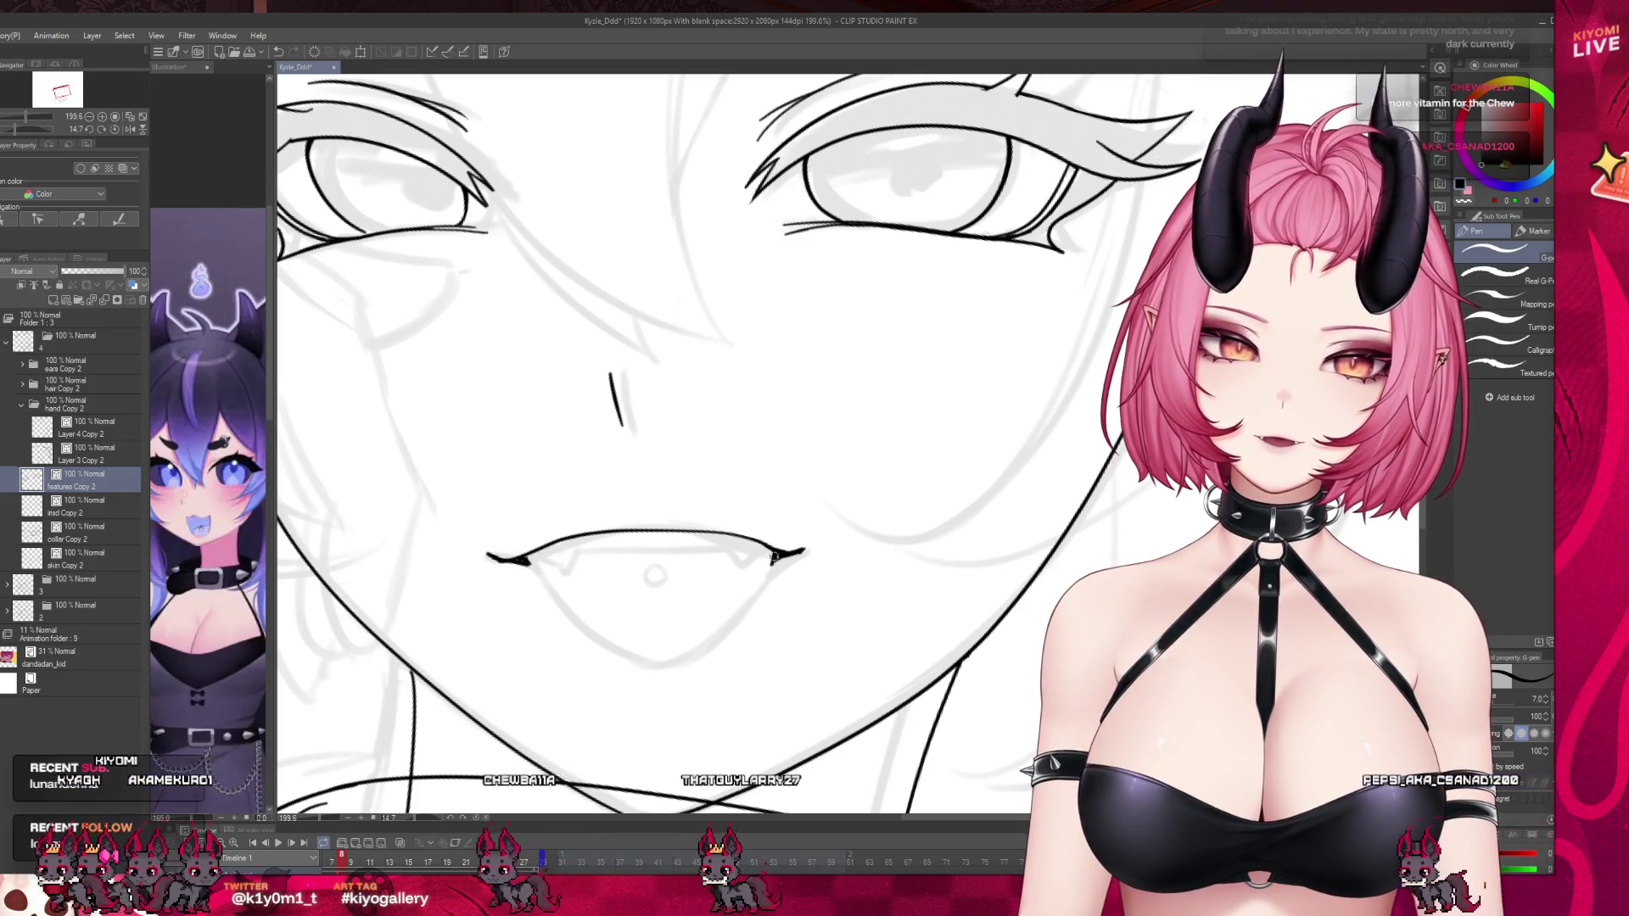
pyautogui.moveTo(773, 555); pyautogui.dragTo(741, 601)
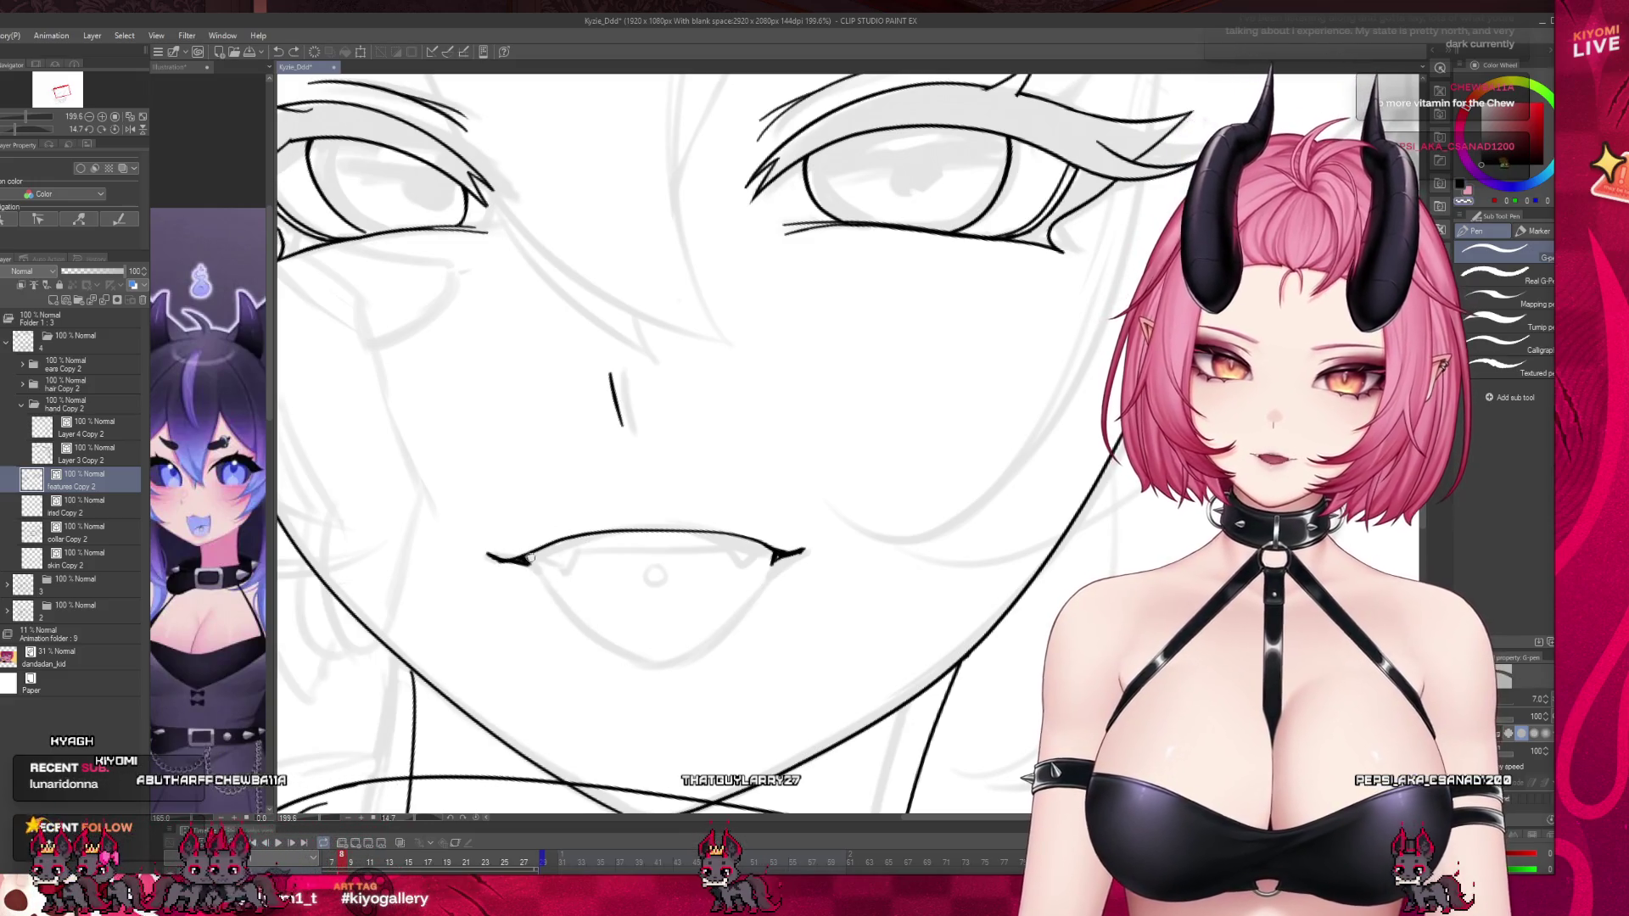
# Try the lower lip curve from the left corner, undoing and redrawing the stroke.
pyautogui.moveTo(528, 562); pyautogui.dragTo(679, 679)
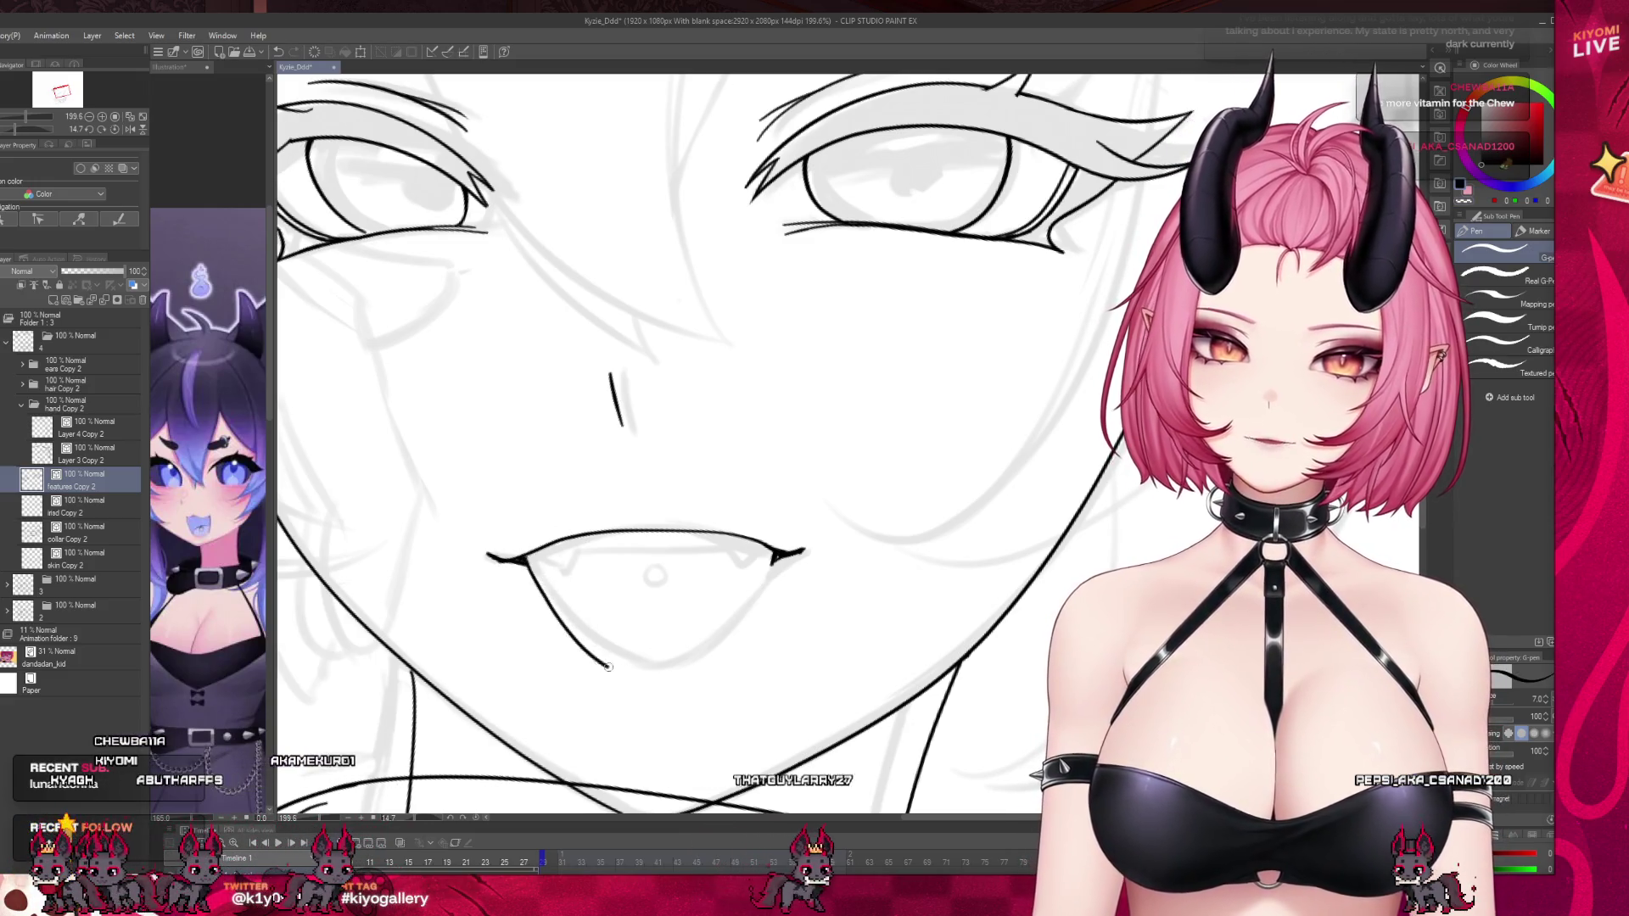
pyautogui.hotkey('ctrl', 'z')
pyautogui.hotkey('ctrl', 'z')
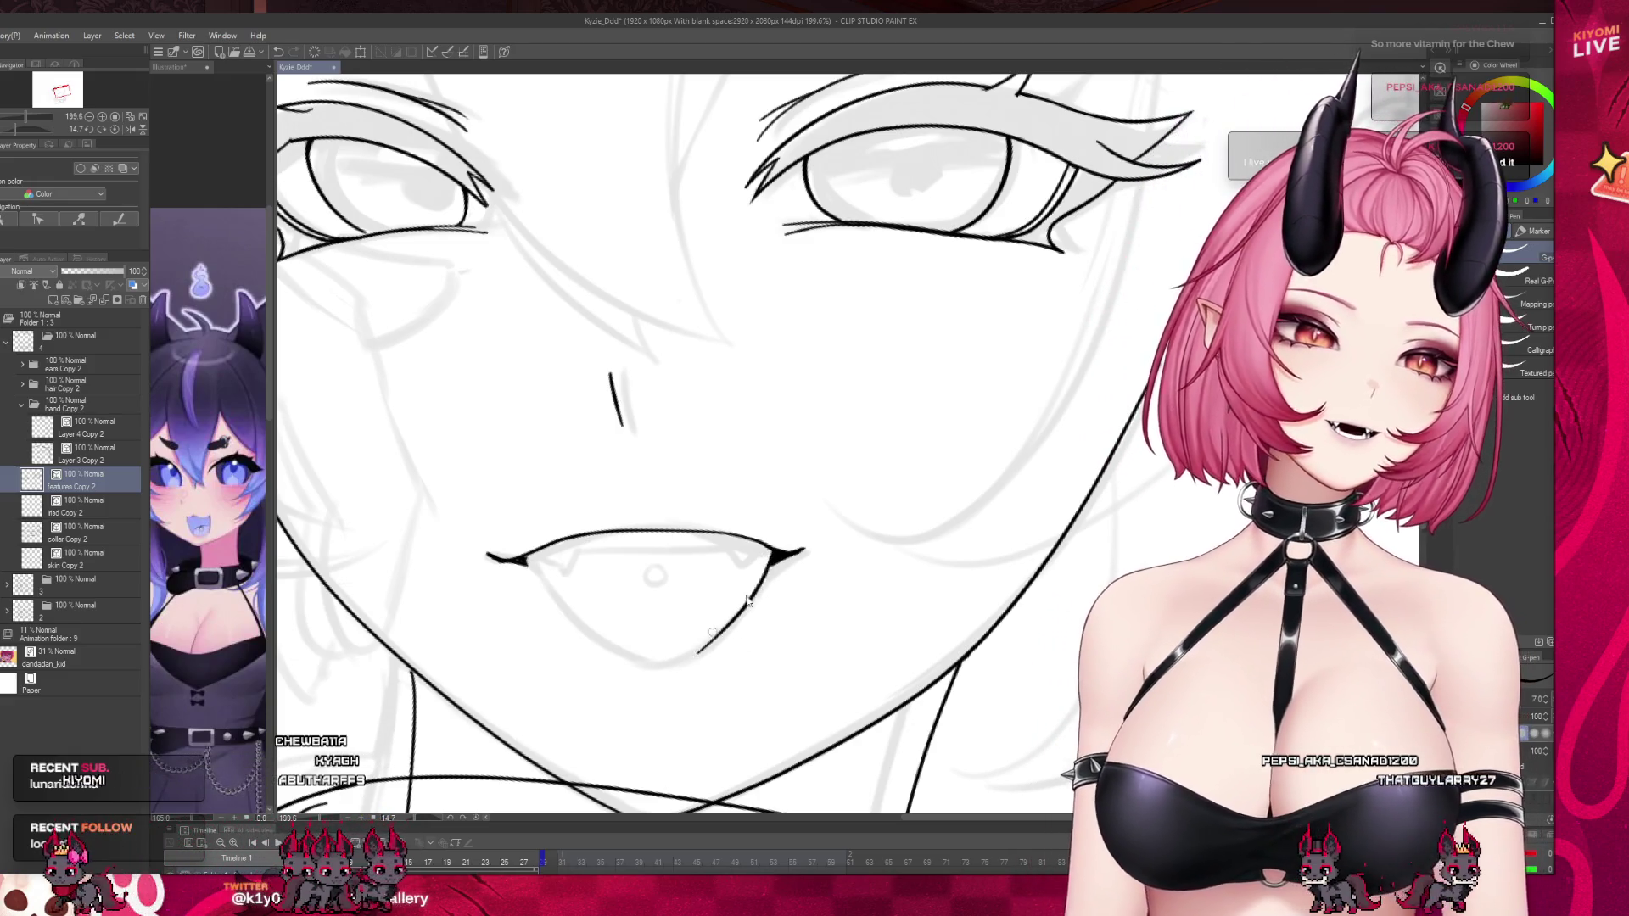
pyautogui.hotkey('ctrl', 'z')
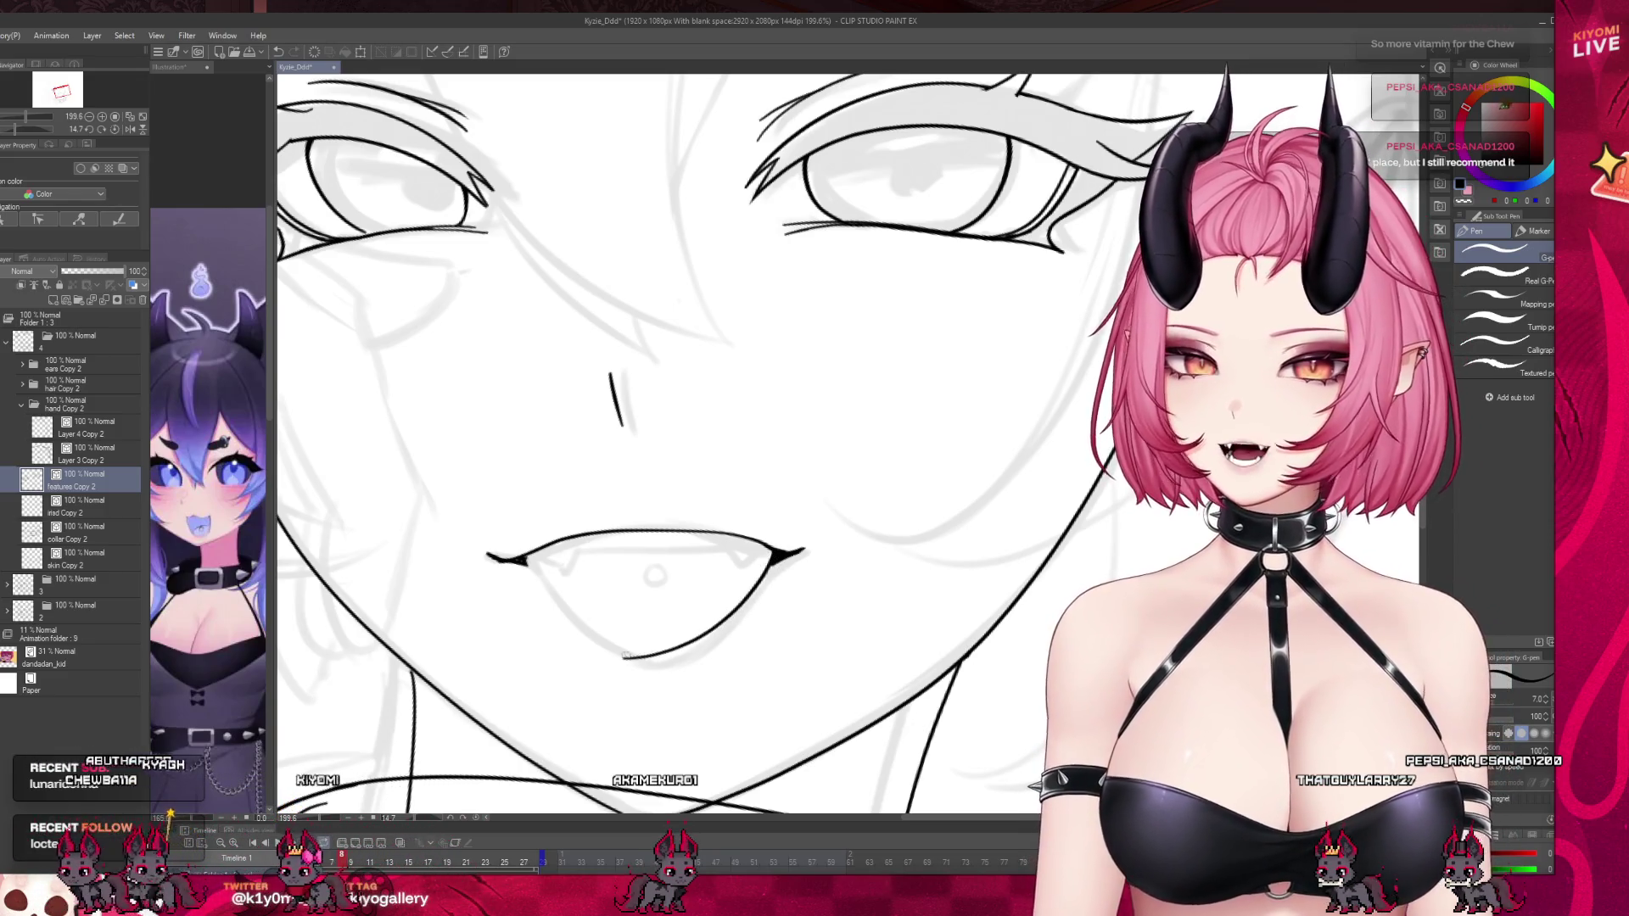
pyautogui.moveTo(530, 566); pyautogui.dragTo(595, 646)
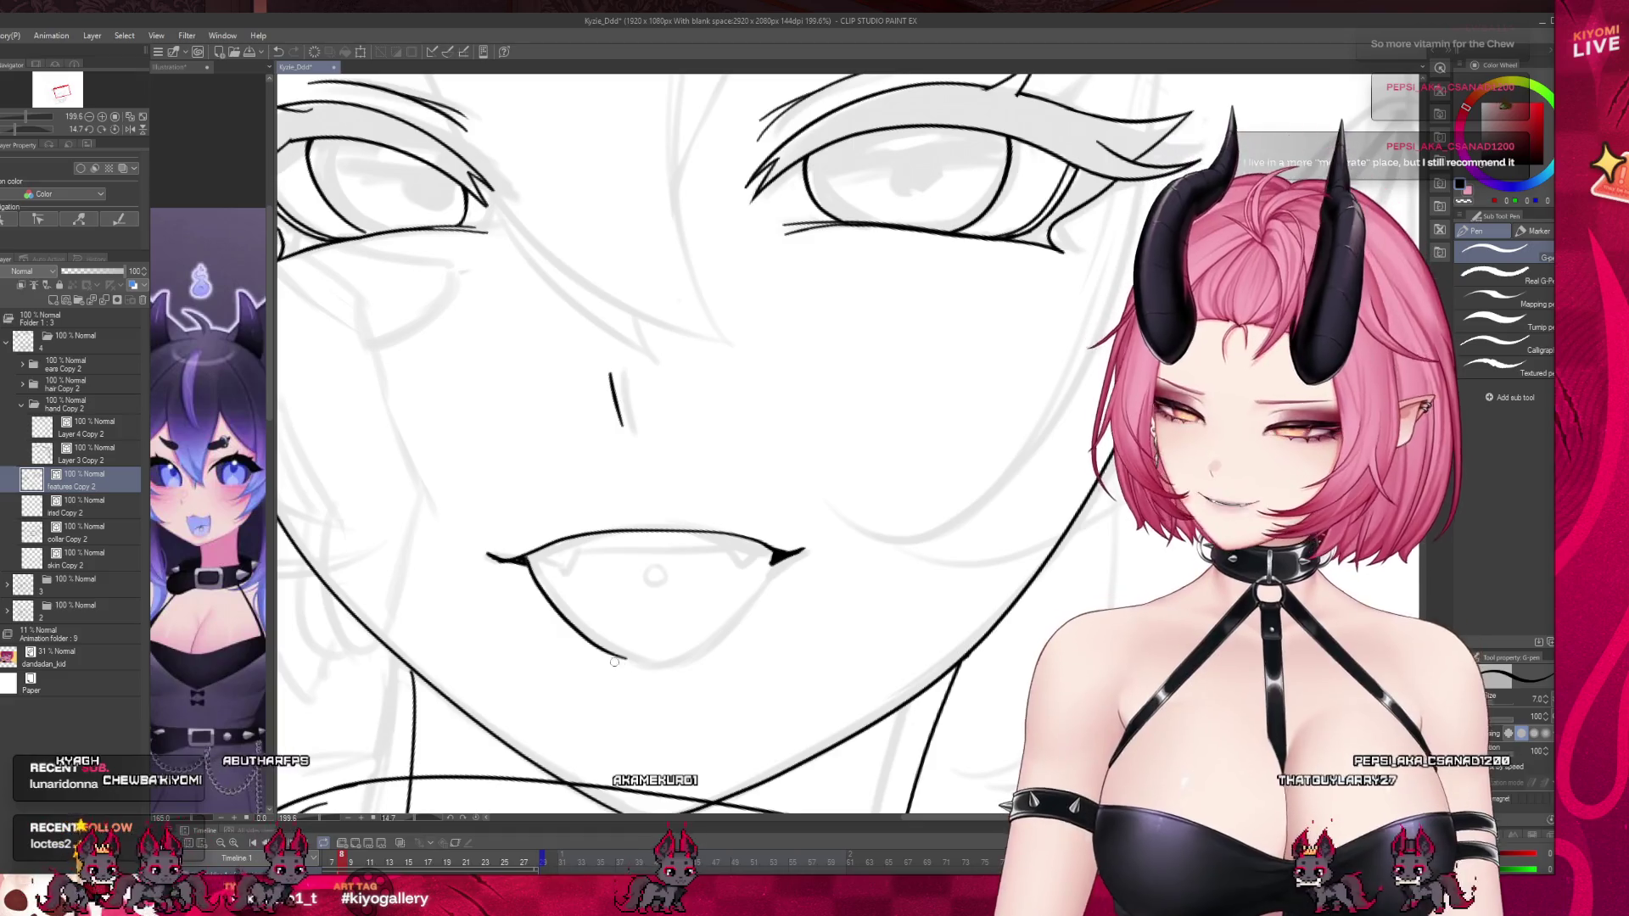
pyautogui.hotkey('ctrl', 'z')
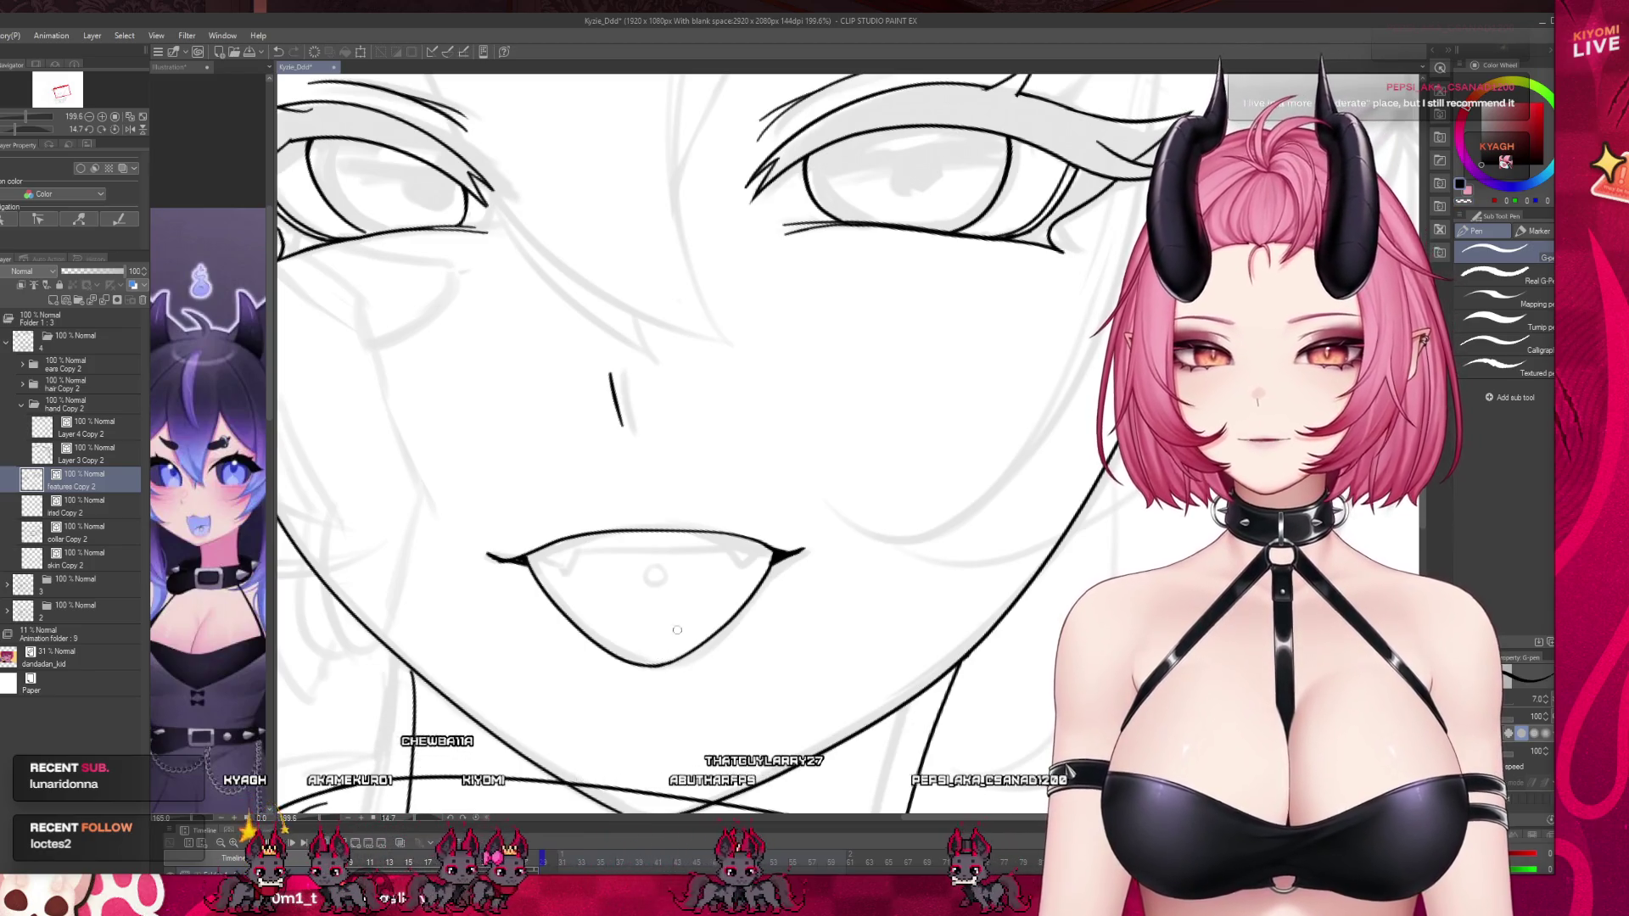
pyautogui.scroll(-1, 741, 500)
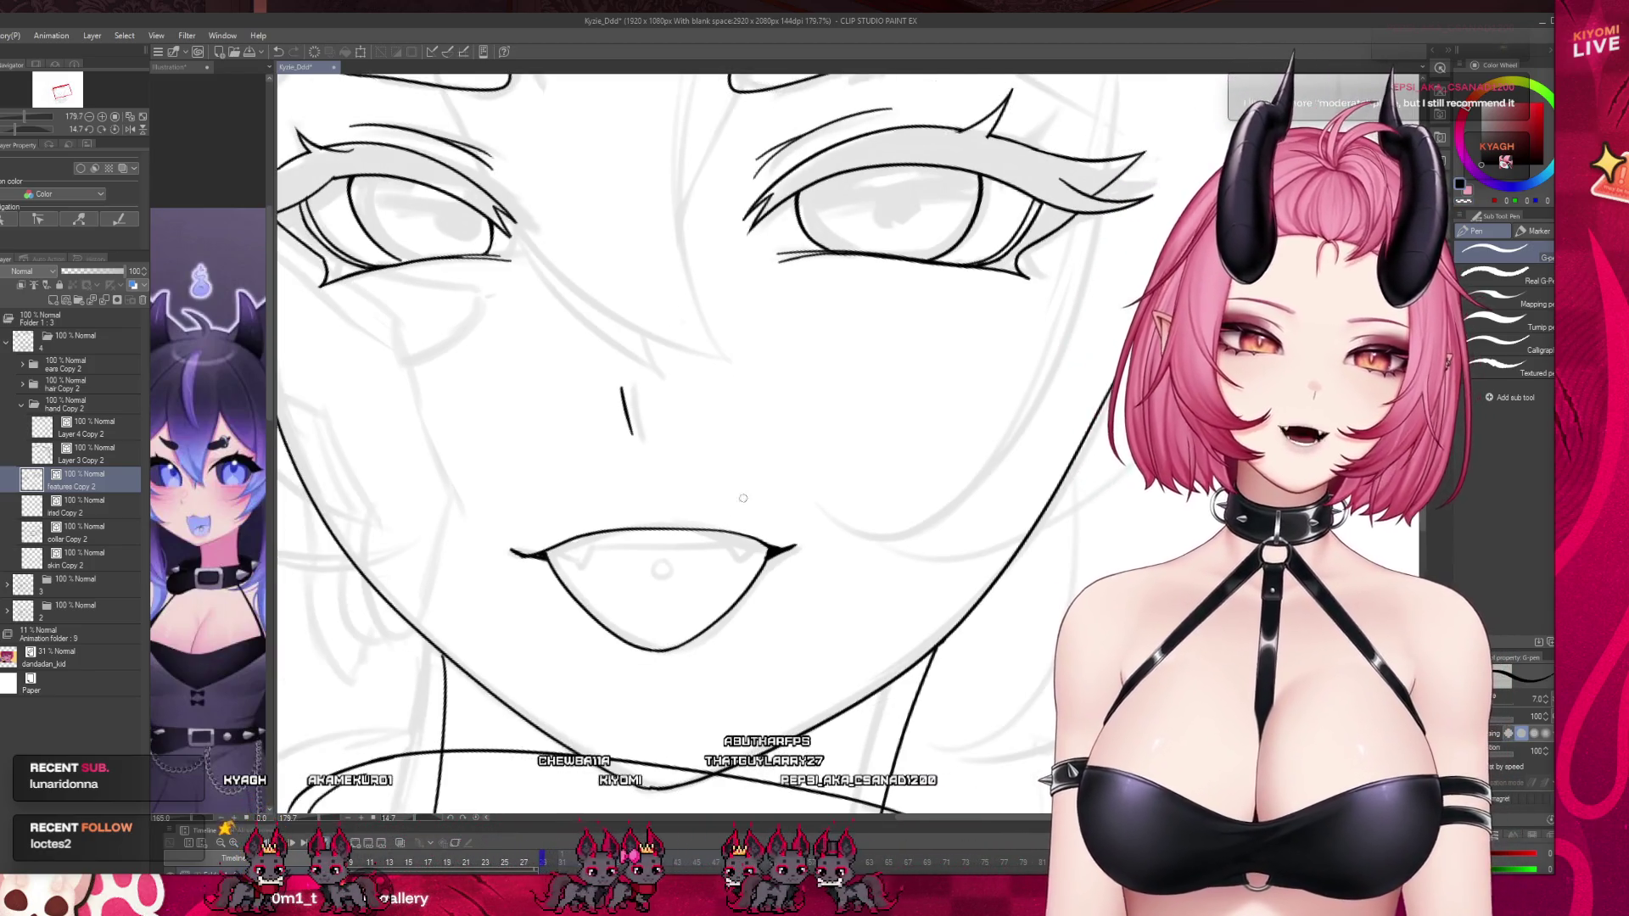
pyautogui.scroll(1, 765, 422)
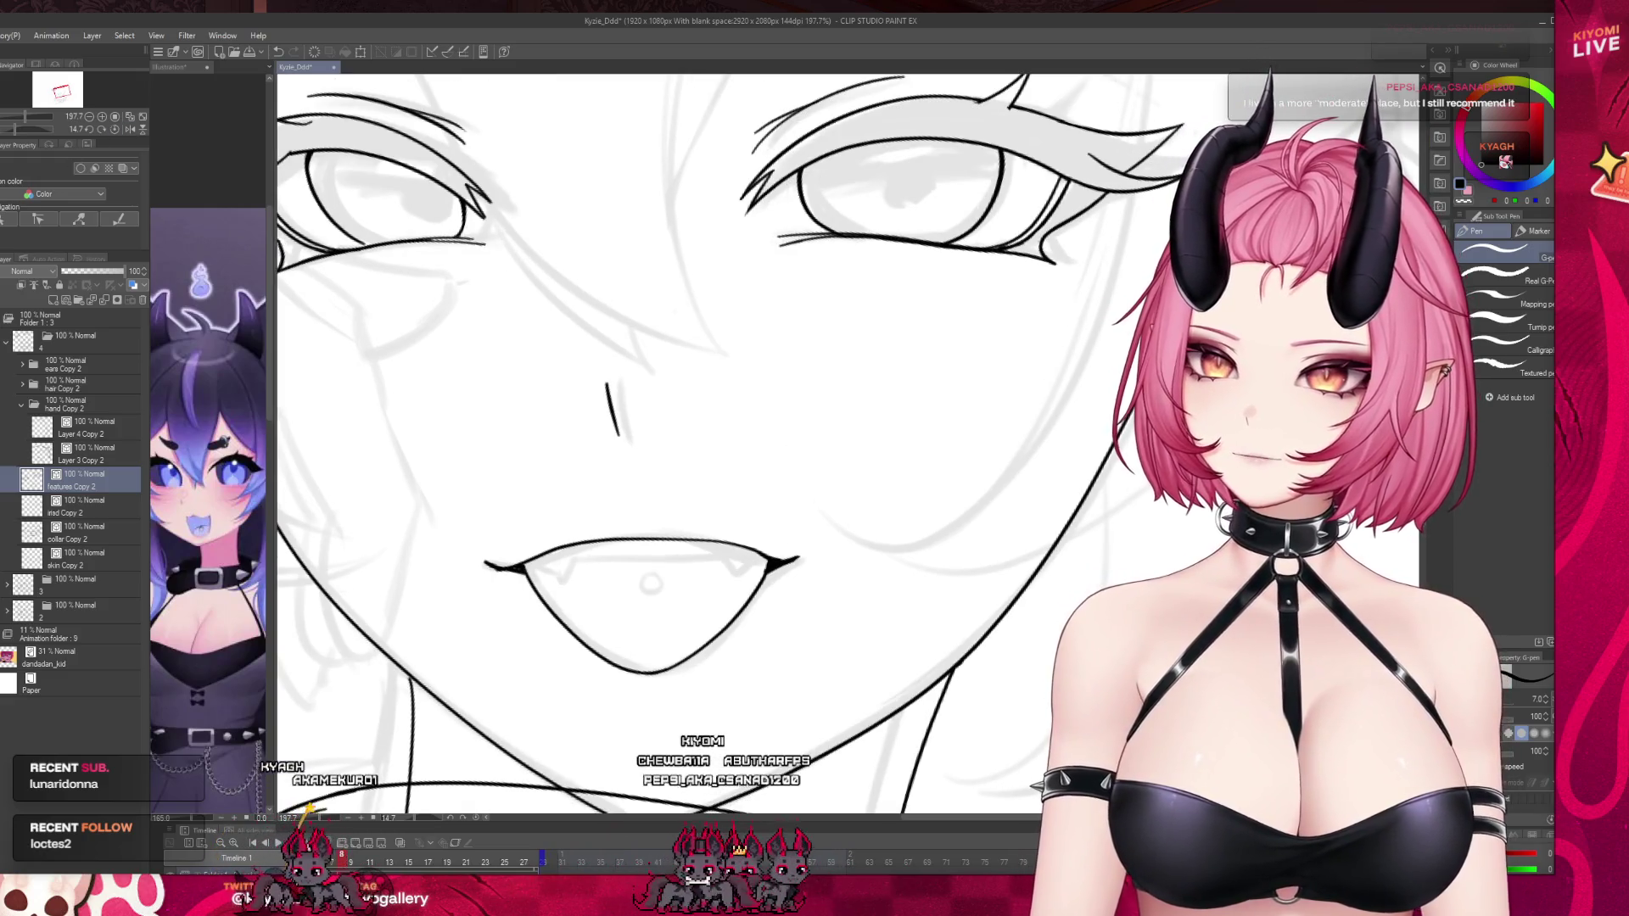
pyautogui.press('m')
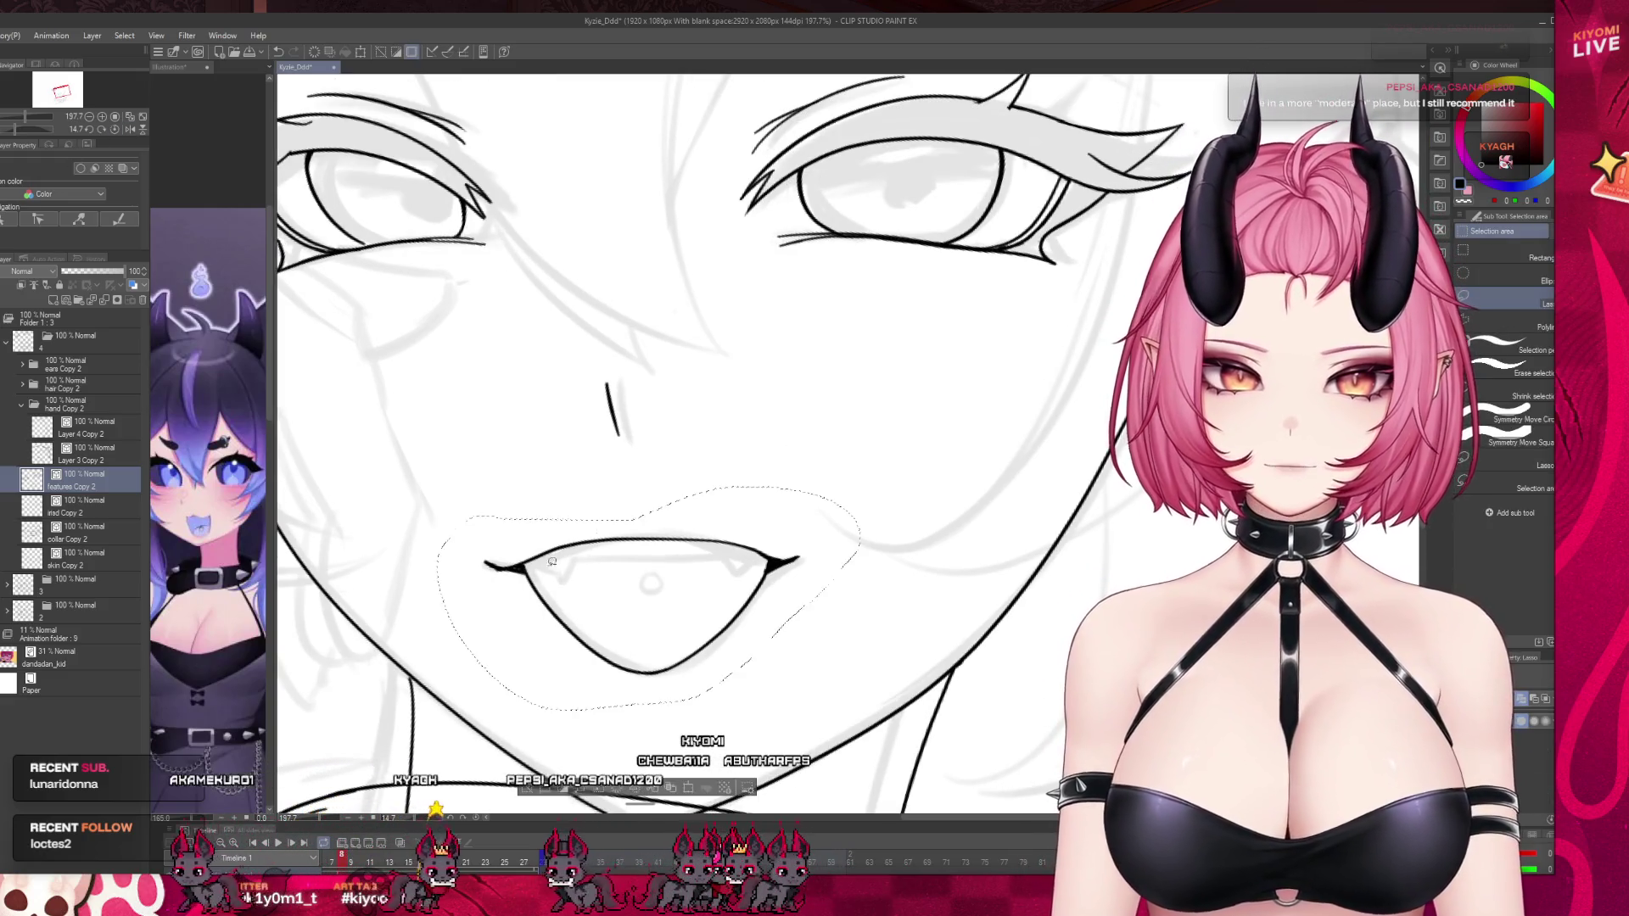
# Free-transform the lassoed mouth down to 96% width and apply it.
pyautogui.hotkey('ctrl', 't')
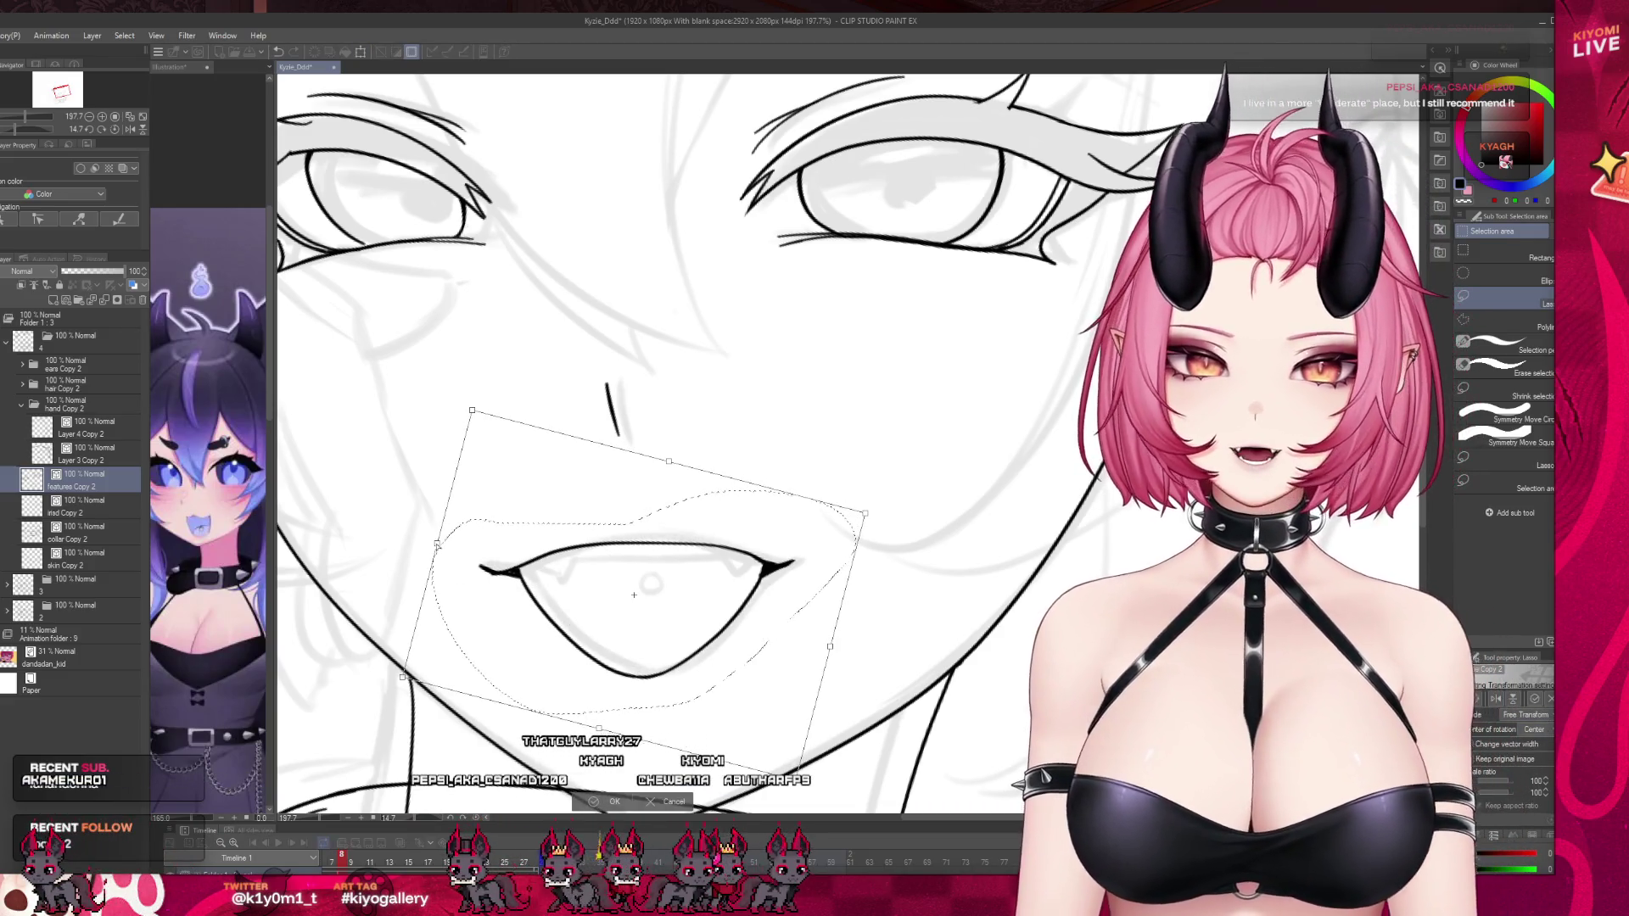
pyautogui.moveTo(846, 579); pyautogui.dragTo(741, 638)
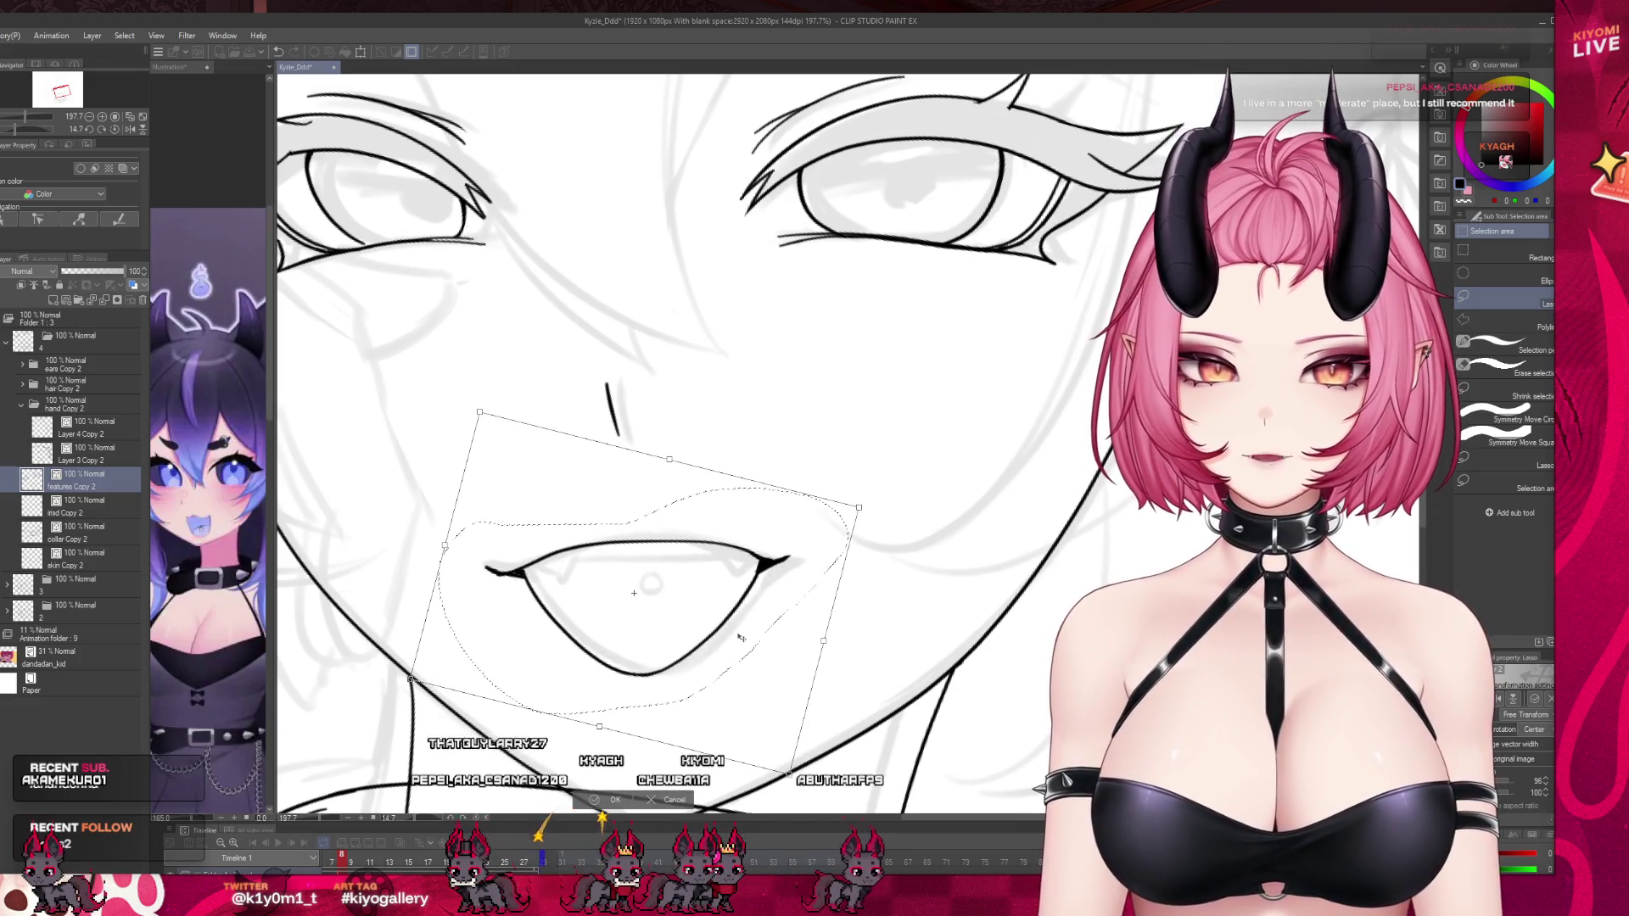
pyautogui.click(597, 799)
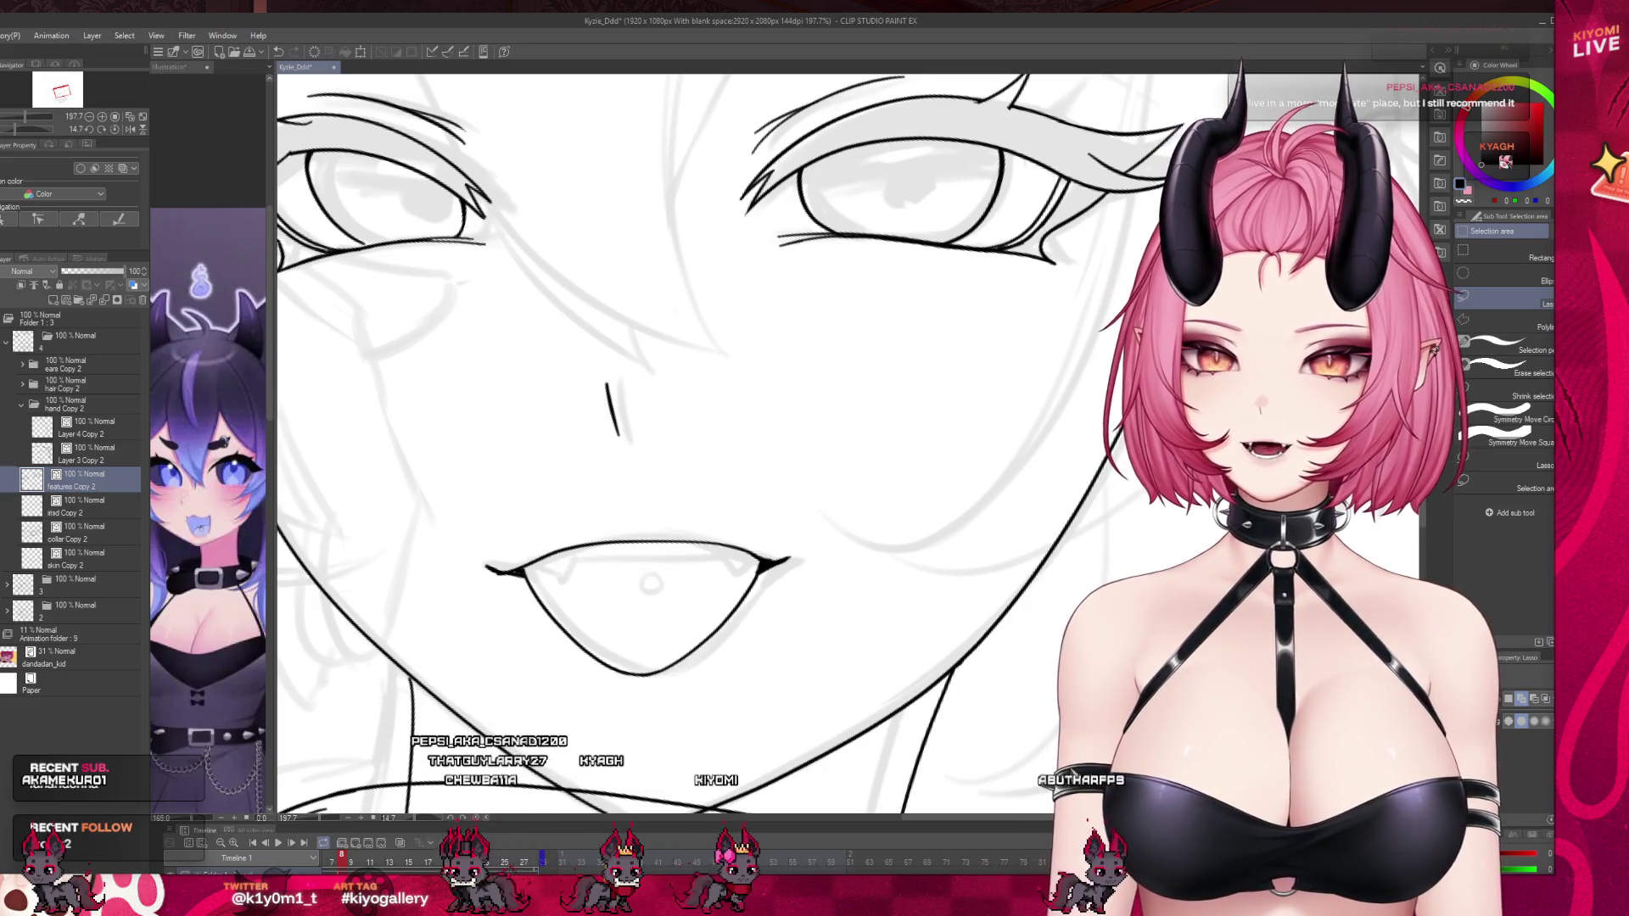
# Restroke the left mouth corner thicker and longer with the G-pen at size 7.
pyautogui.press('b')
pyautogui.scroll(1, 593, 465)
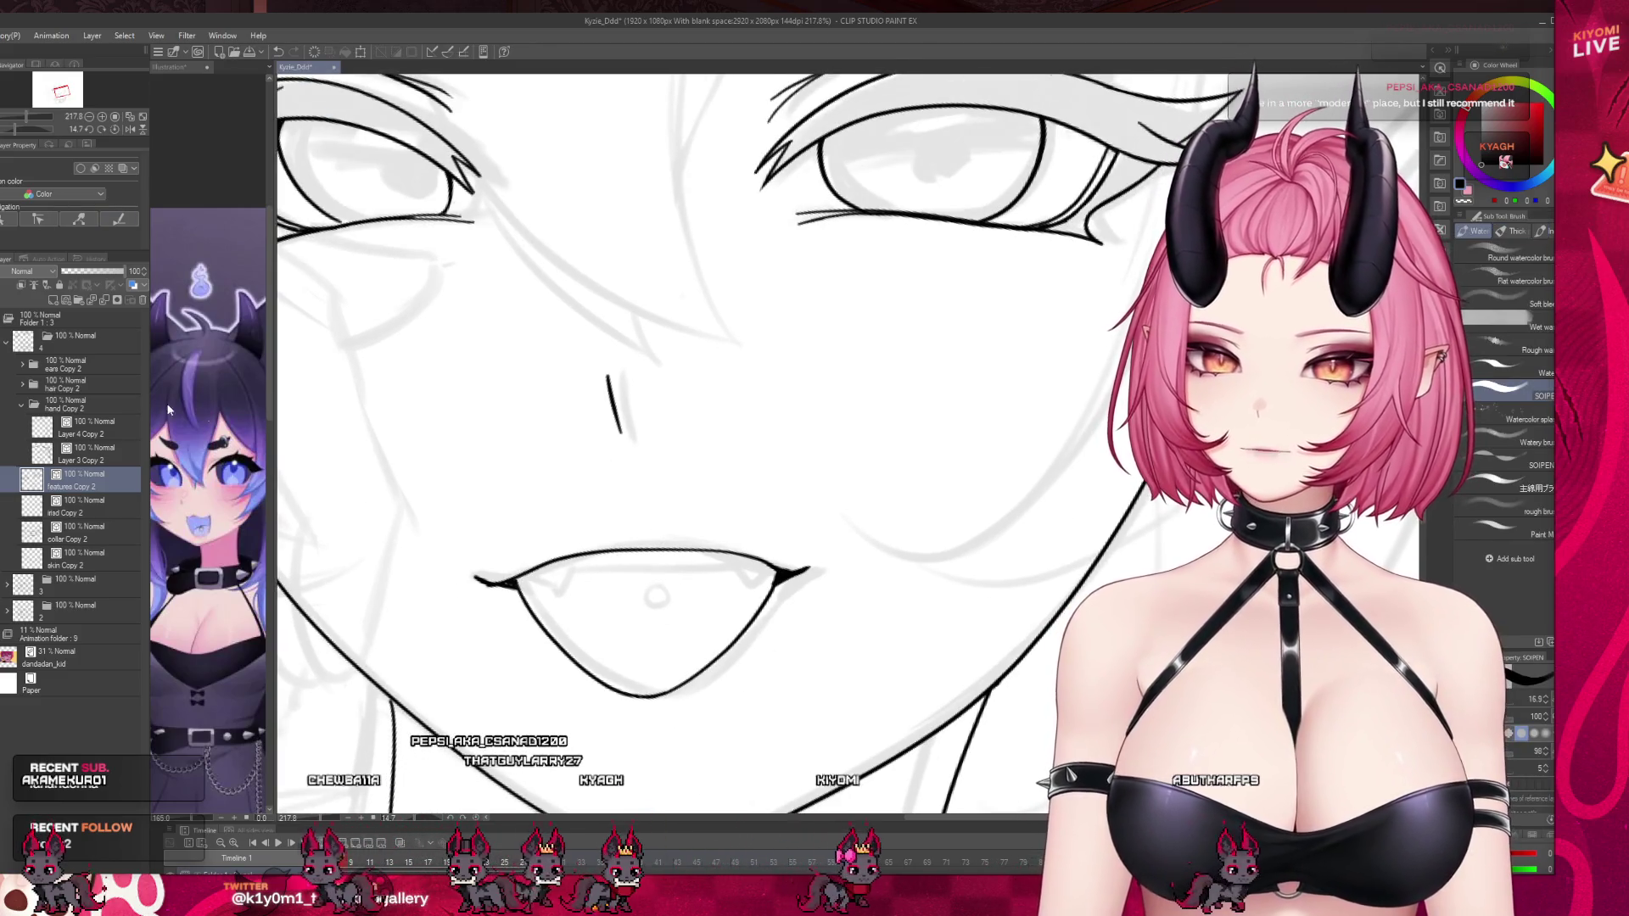
pyautogui.press('p')
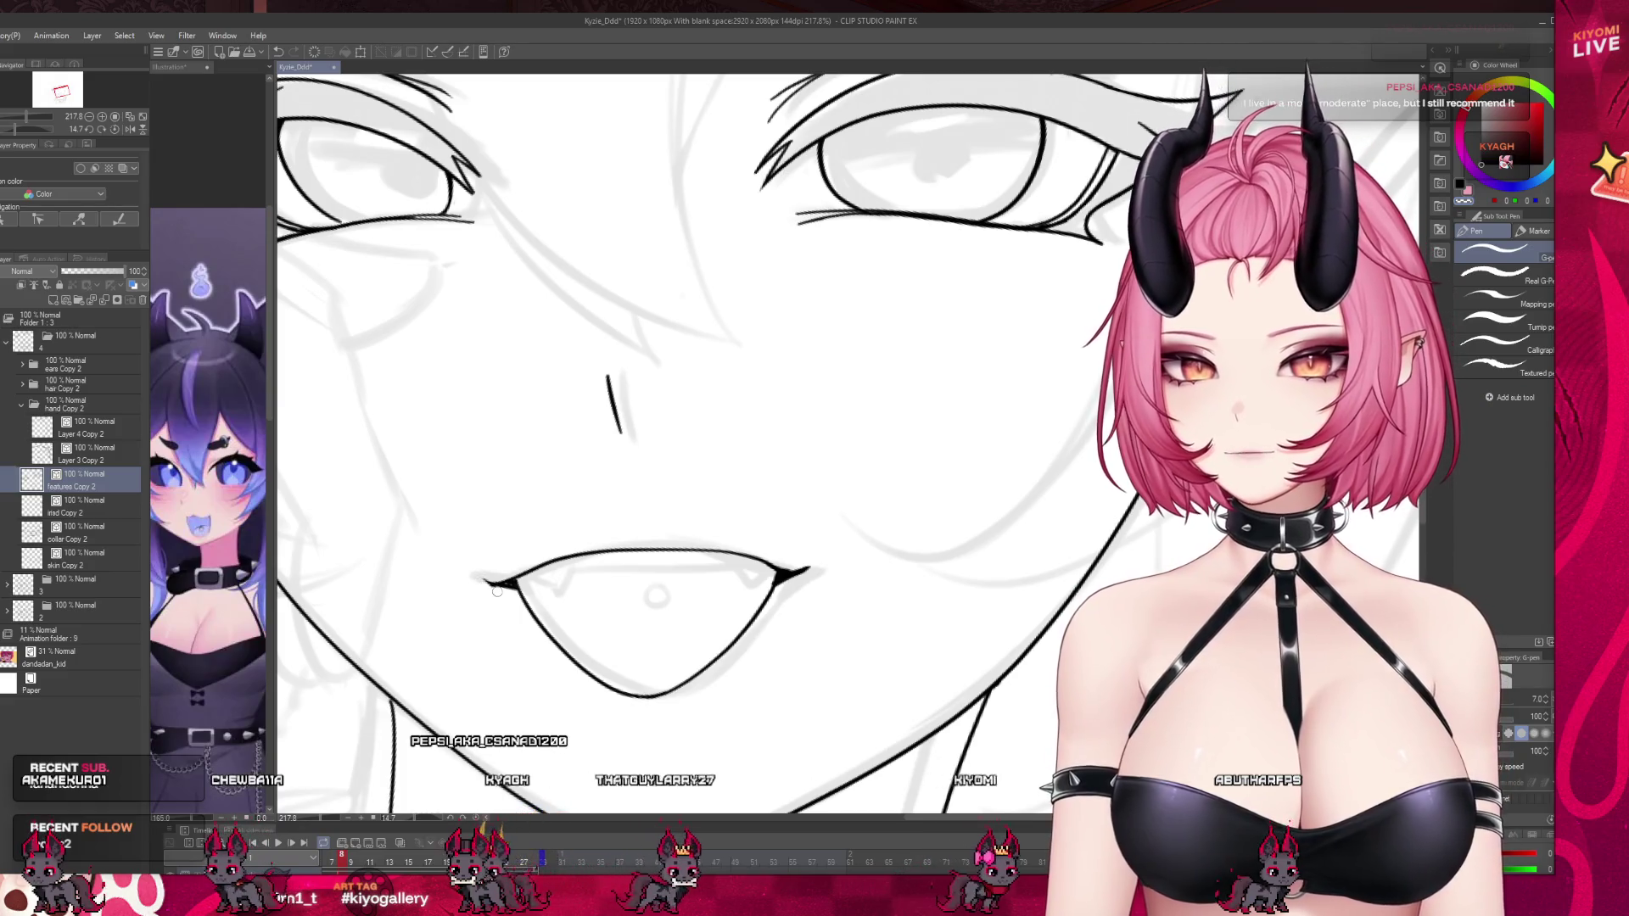
pyautogui.moveTo(479, 580); pyautogui.dragTo(502, 582)
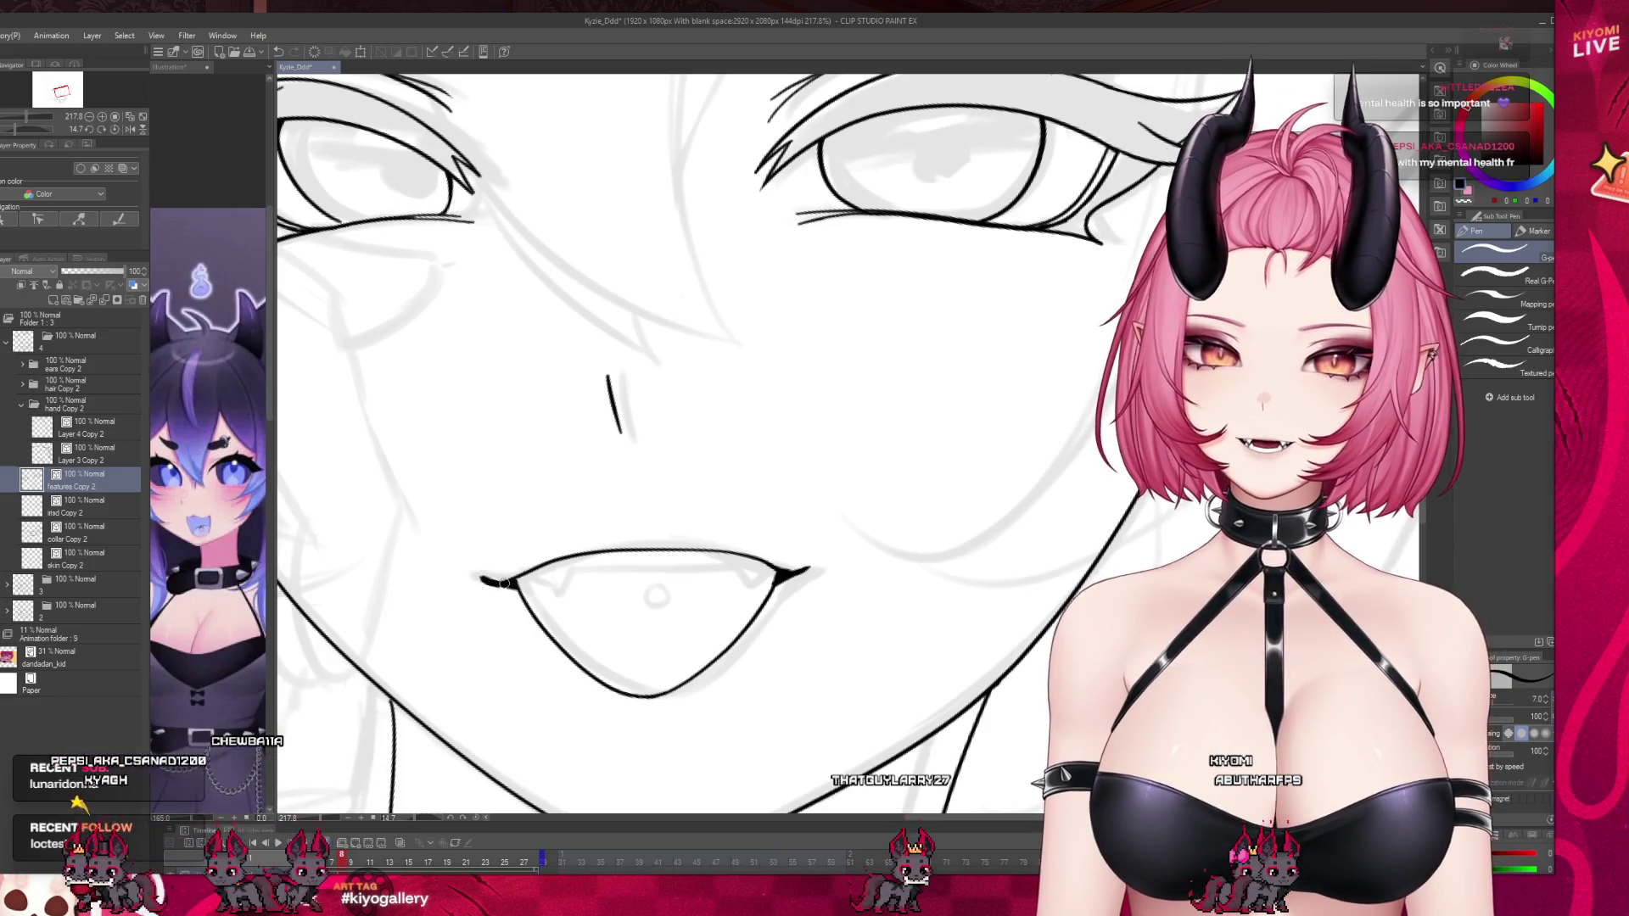
# Flip between timeline frames to compare, then zoom out to view the whole face.
pyautogui.scroll(-5, 814, 551)
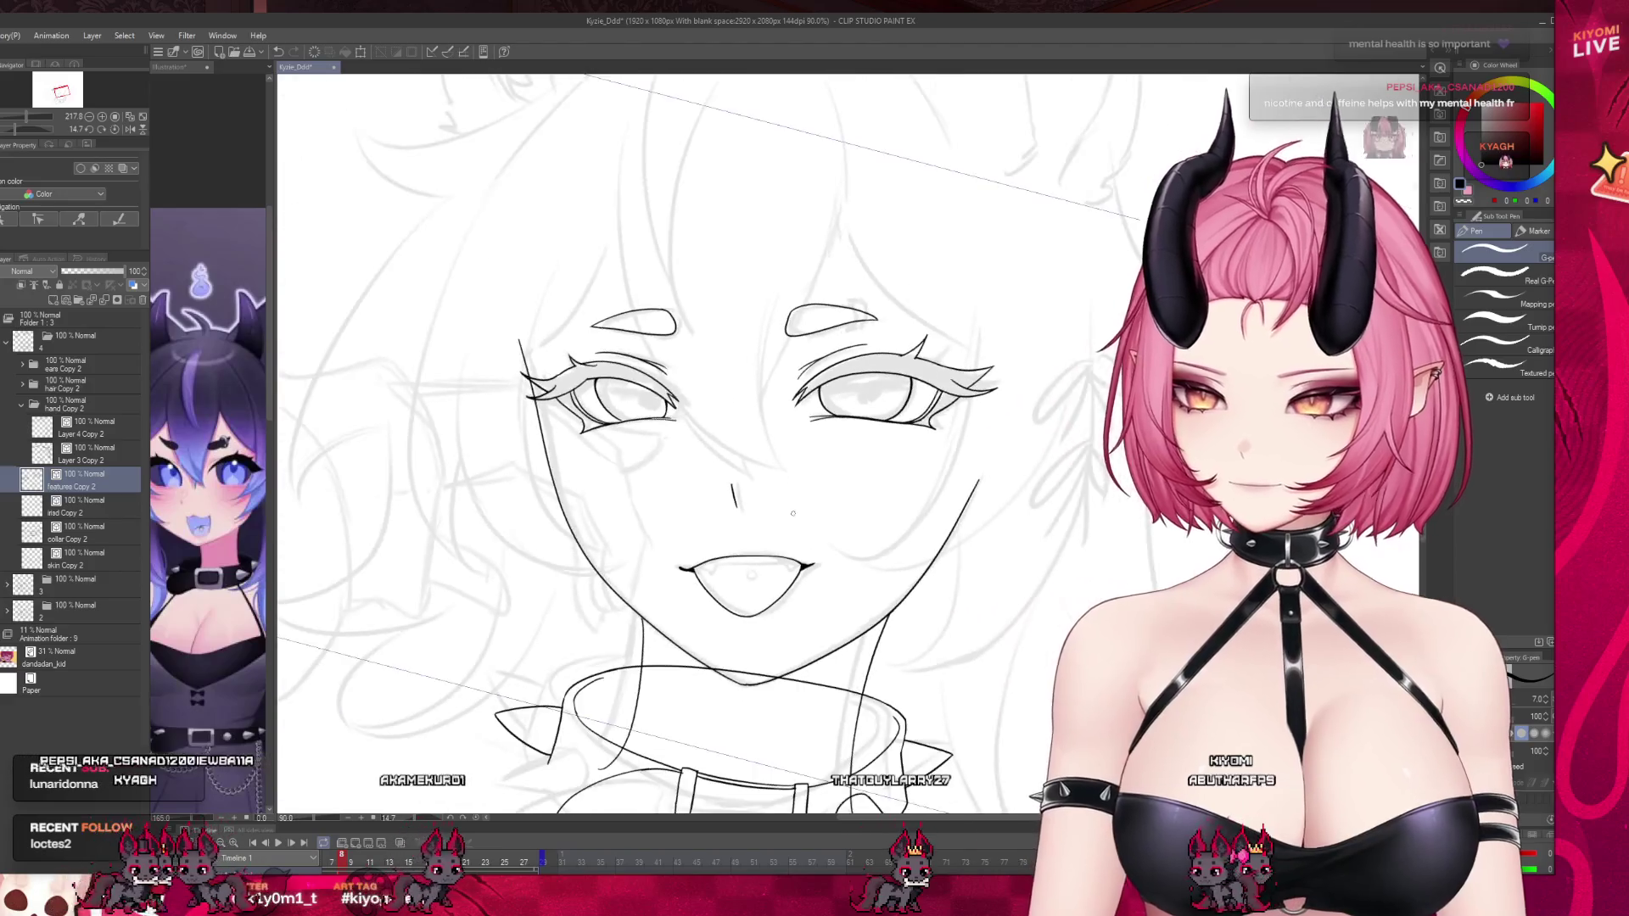
pyautogui.scroll(-4, 793, 513)
pyautogui.scroll(4, 748, 430)
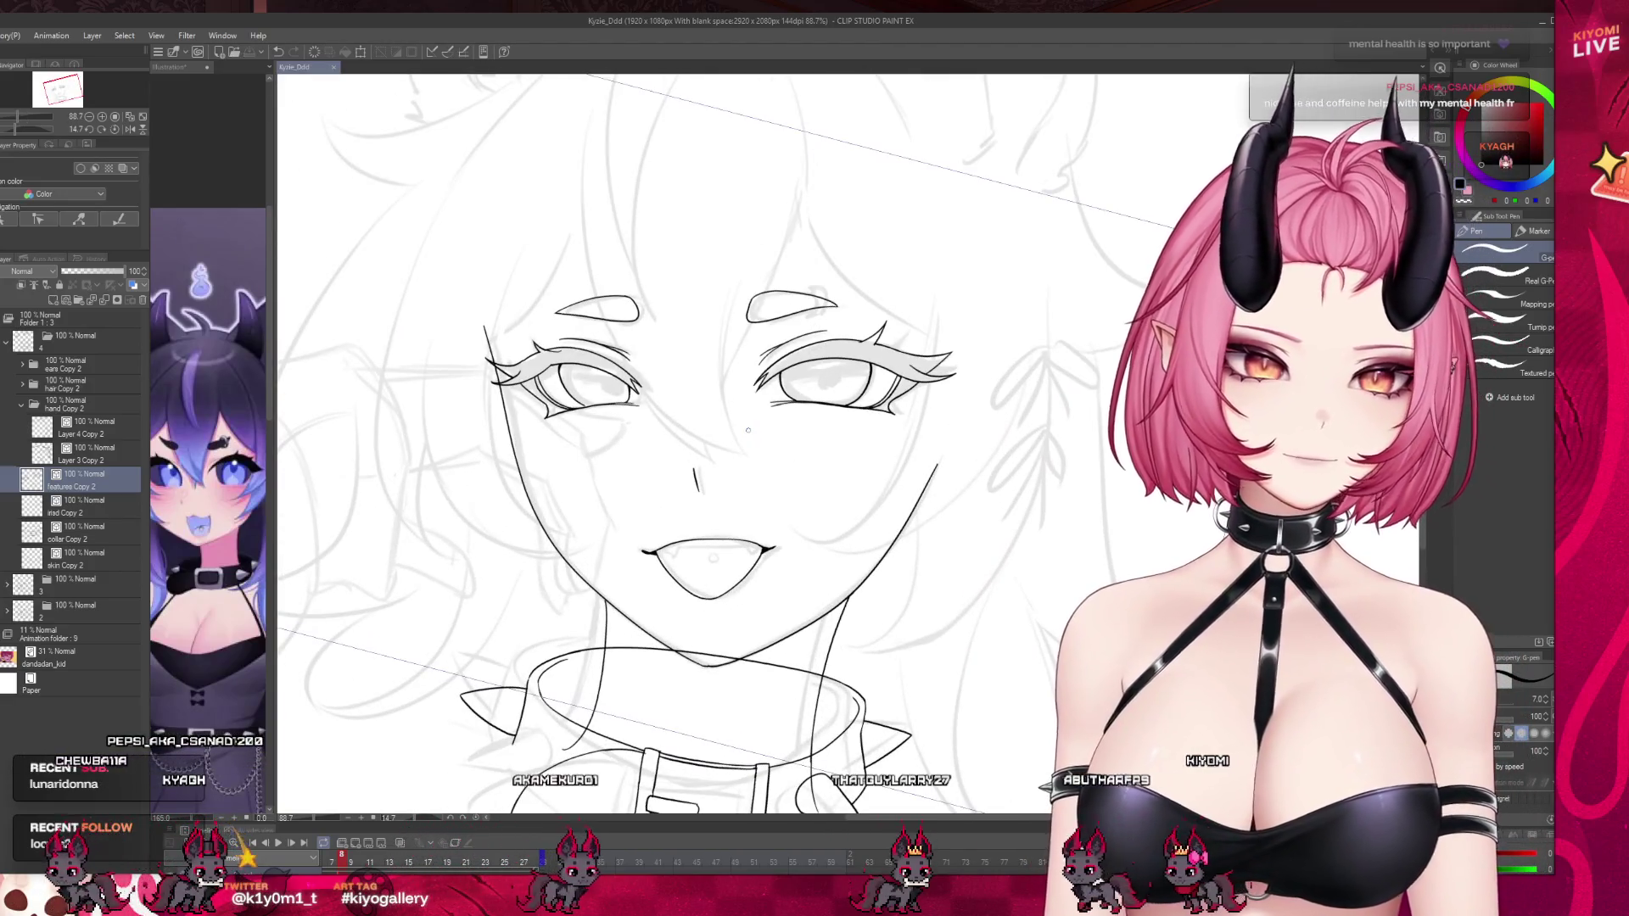
pyautogui.click(332, 862)
pyautogui.click(340, 862)
pyautogui.click(332, 862)
pyautogui.click(340, 862)
pyautogui.hotkey('ctrl', '-')
pyautogui.hotkey('ctrl', '+')
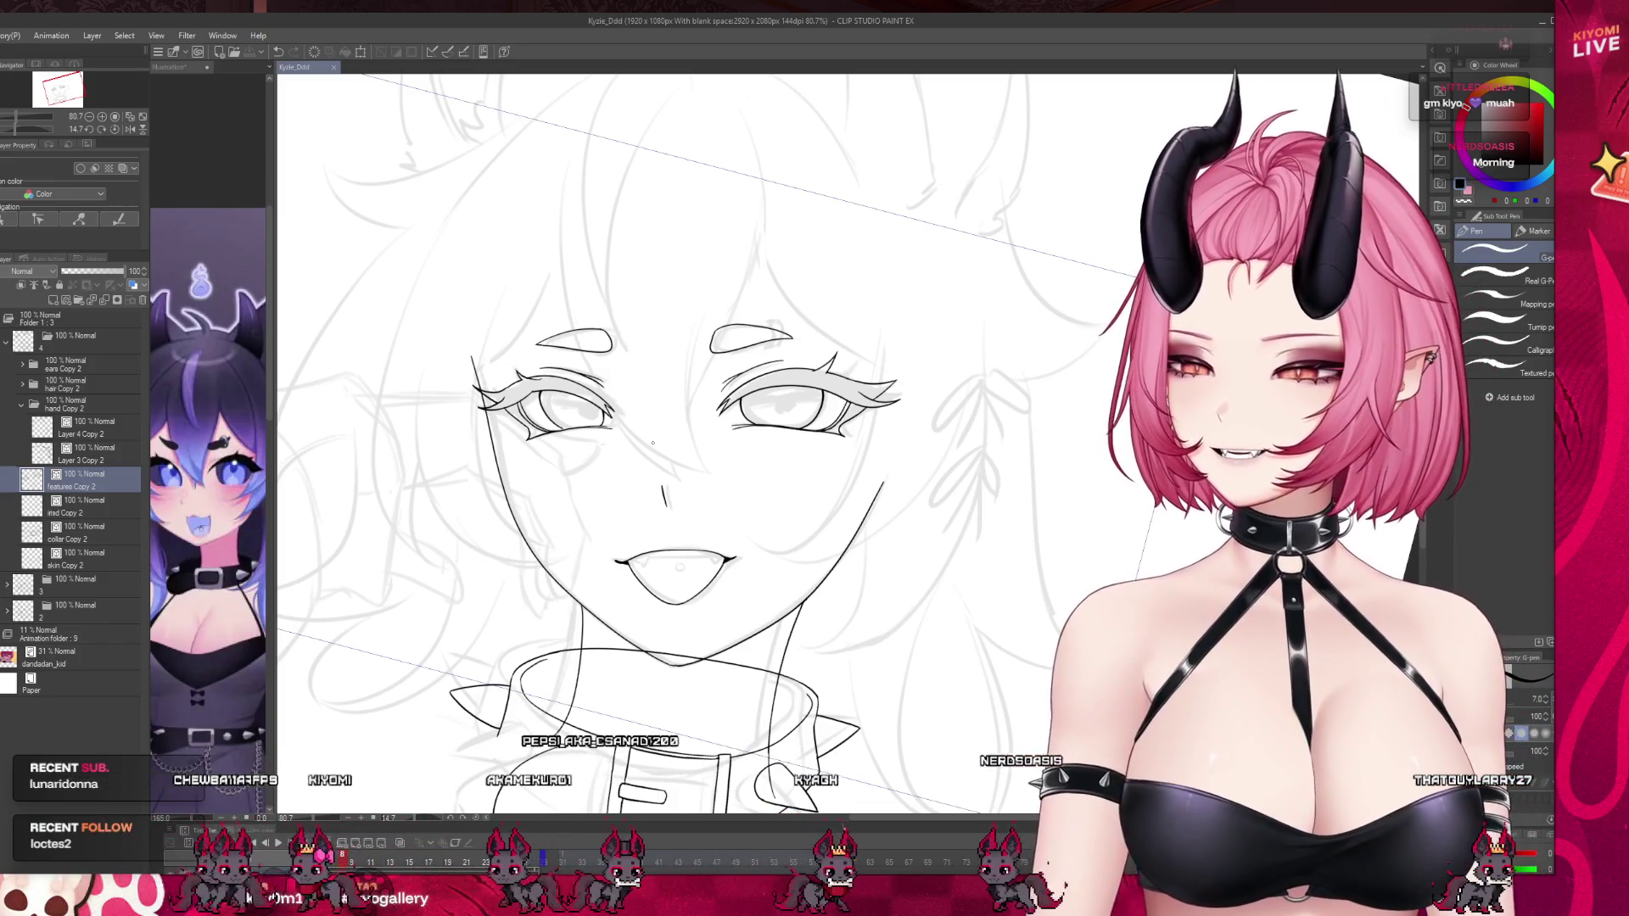
pyautogui.scroll(-2, 732, 490)
pyautogui.scroll(6, 732, 489)
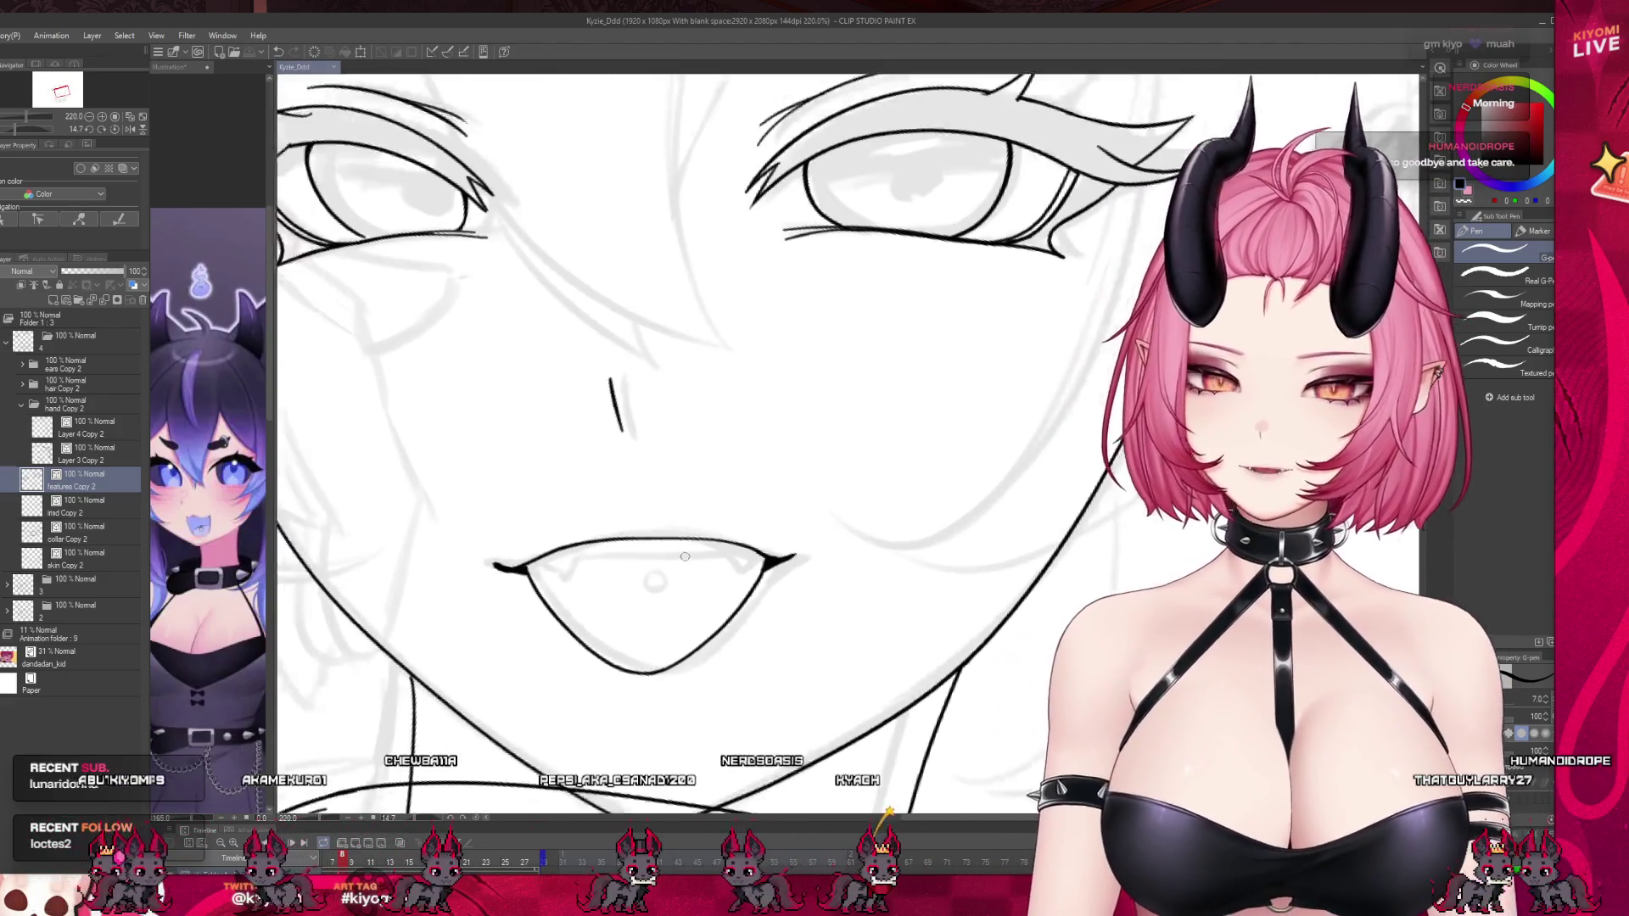
pyautogui.scroll(1, 684, 555)
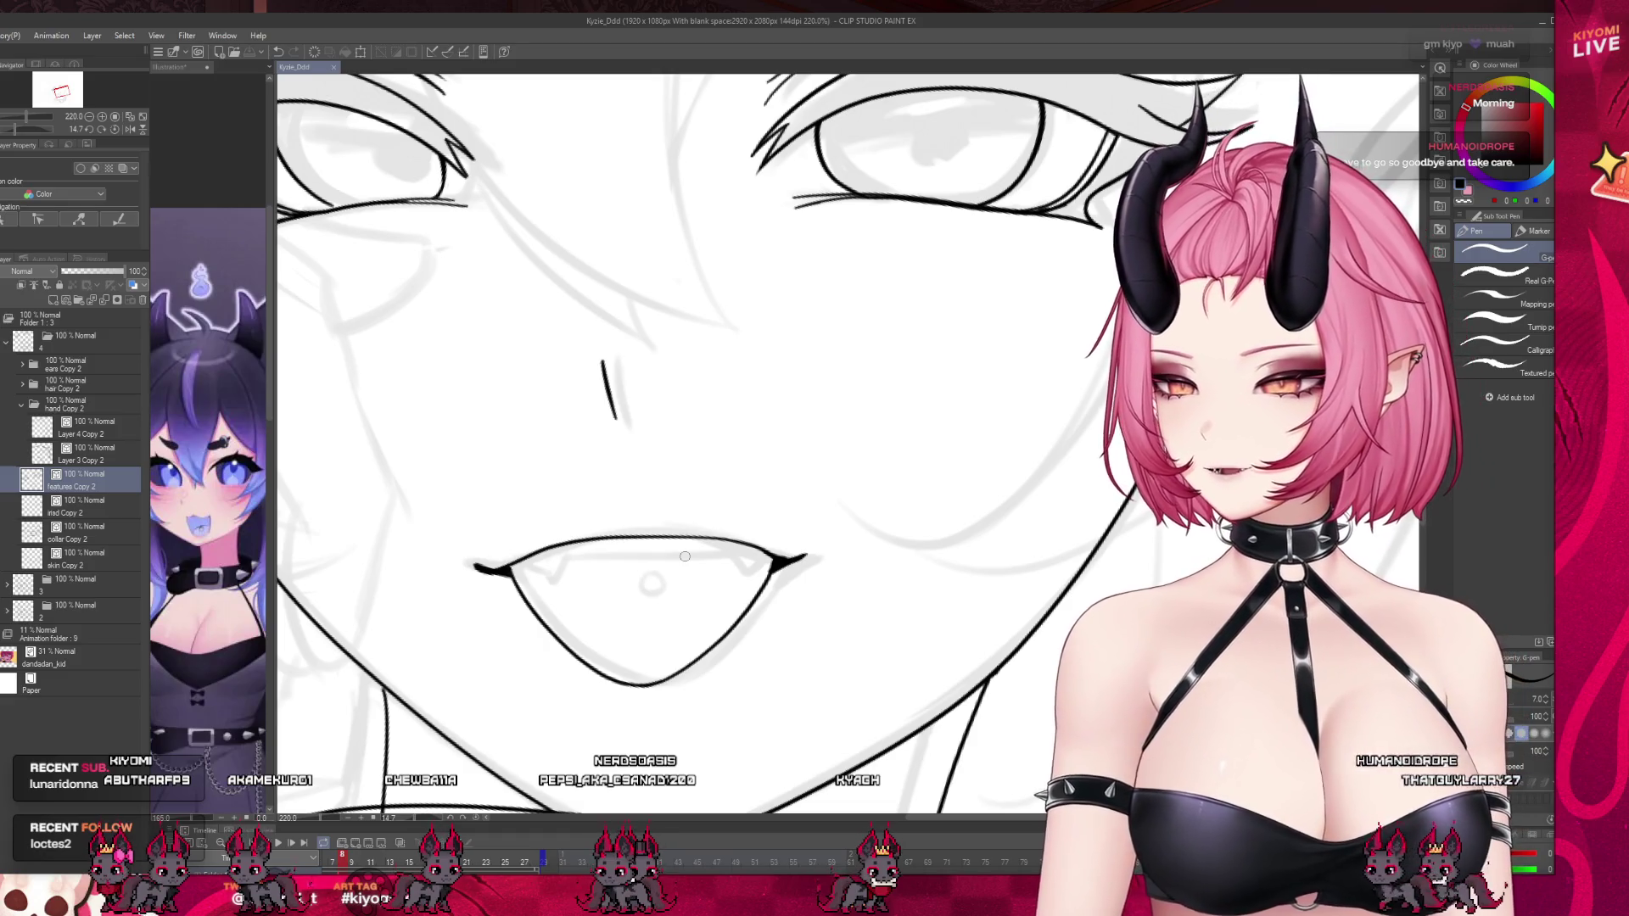
pyautogui.scroll(-6, 690, 539)
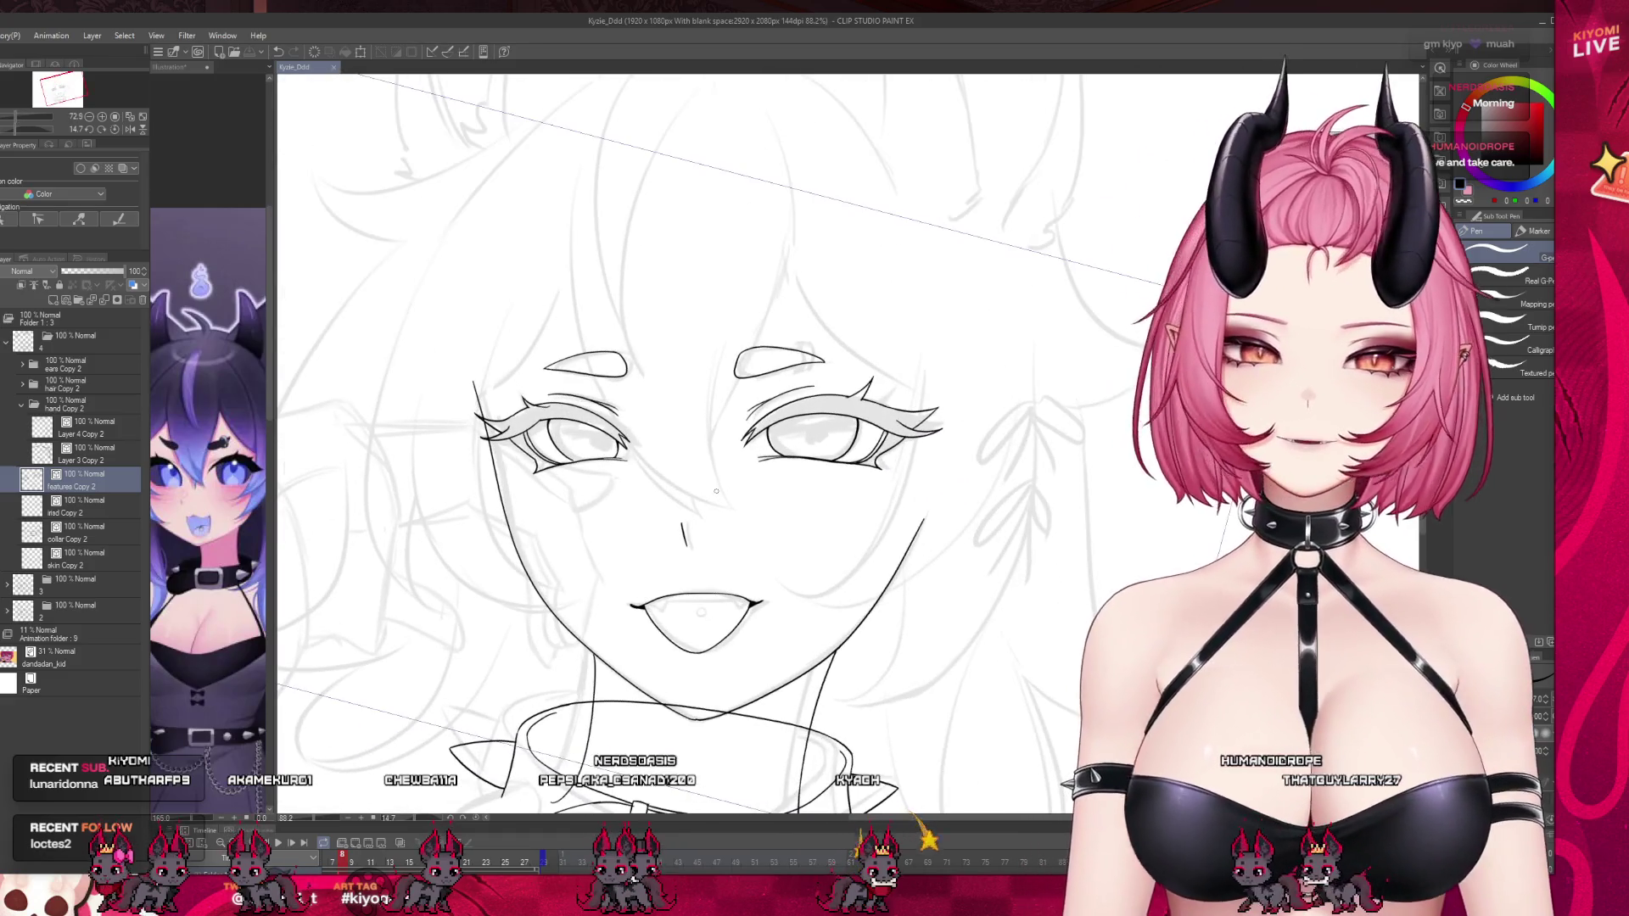
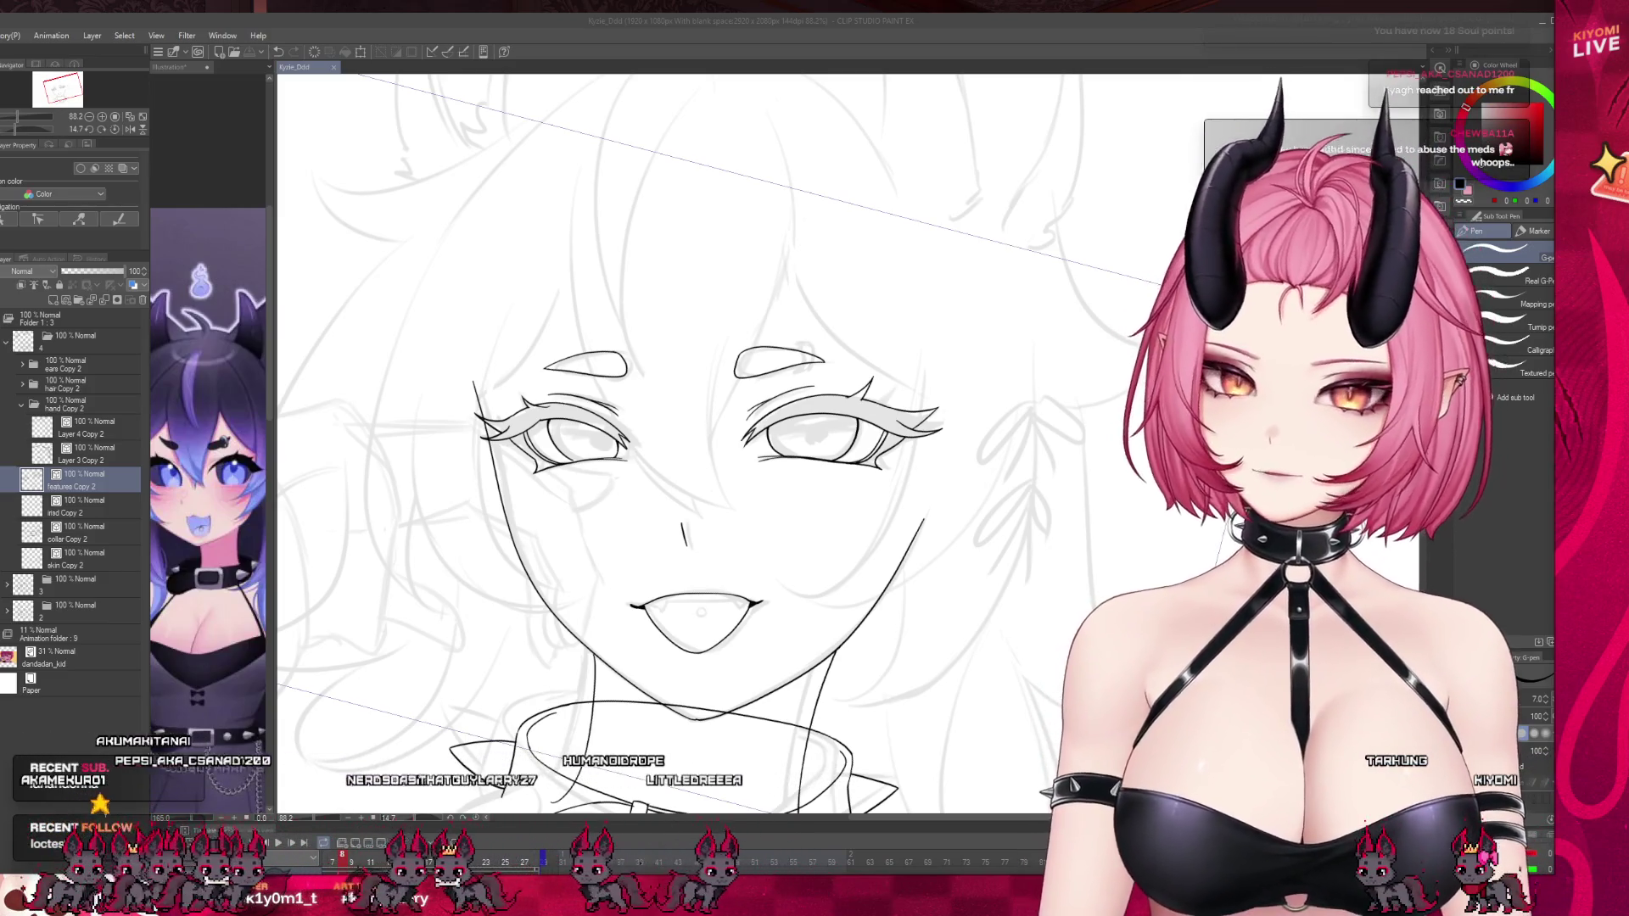
# Ink a short fang stroke at the open mouth's left corner, redrawing it once.
pyautogui.moveTo(704, 424); pyautogui.dragTo(665, 437)
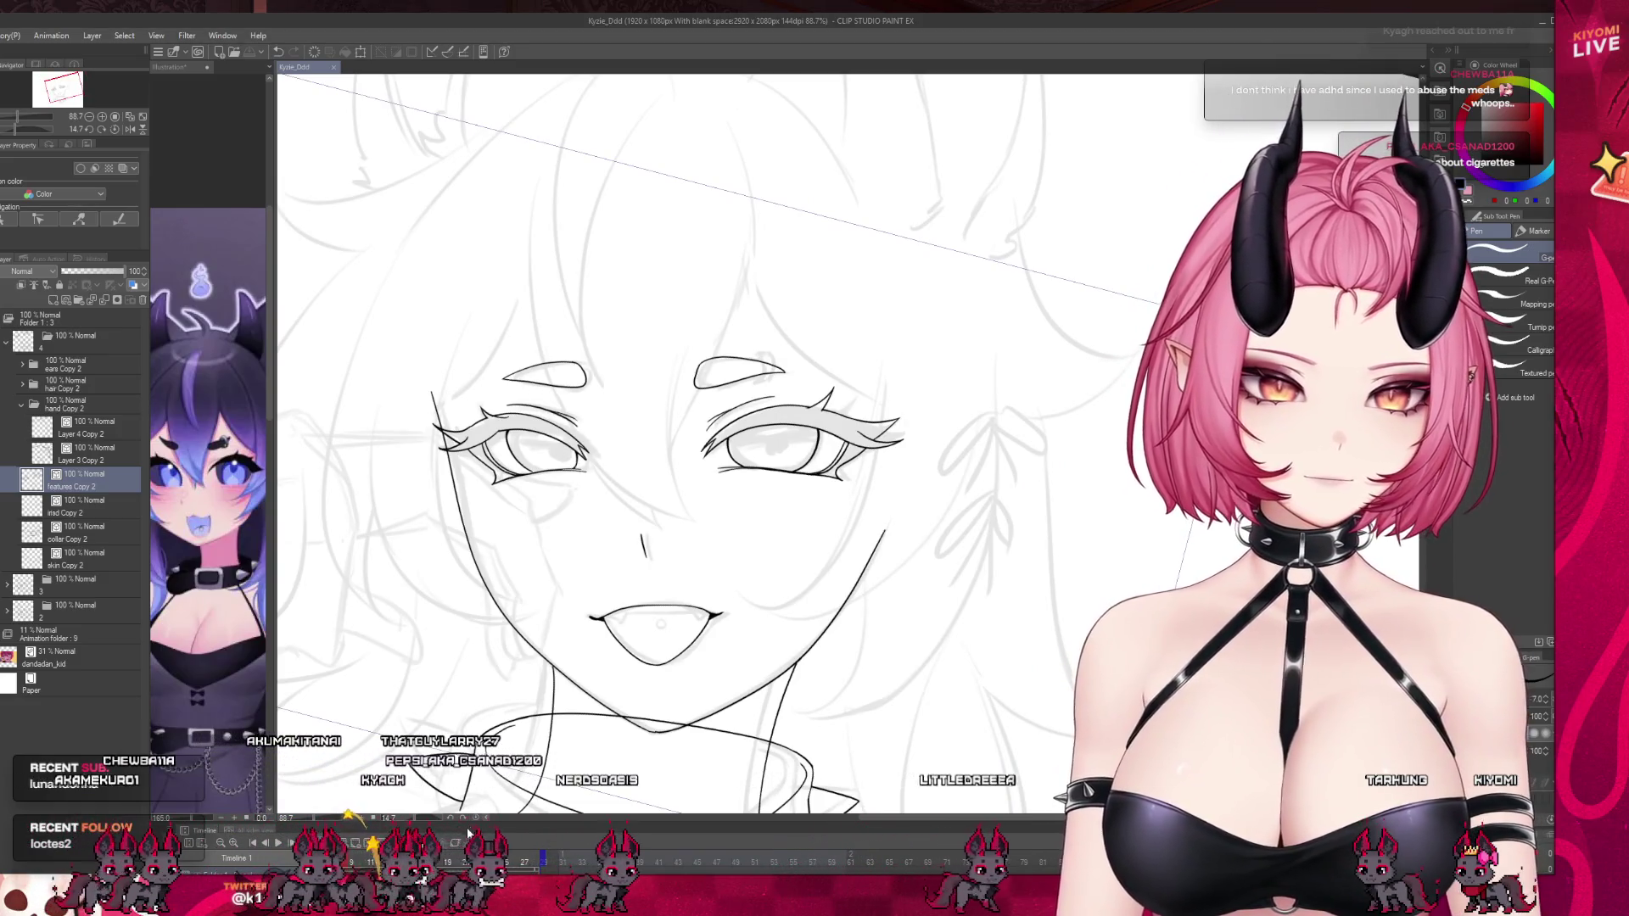
pyautogui.hotkey('ctrl', '0')
pyautogui.scroll(5, 634, 443)
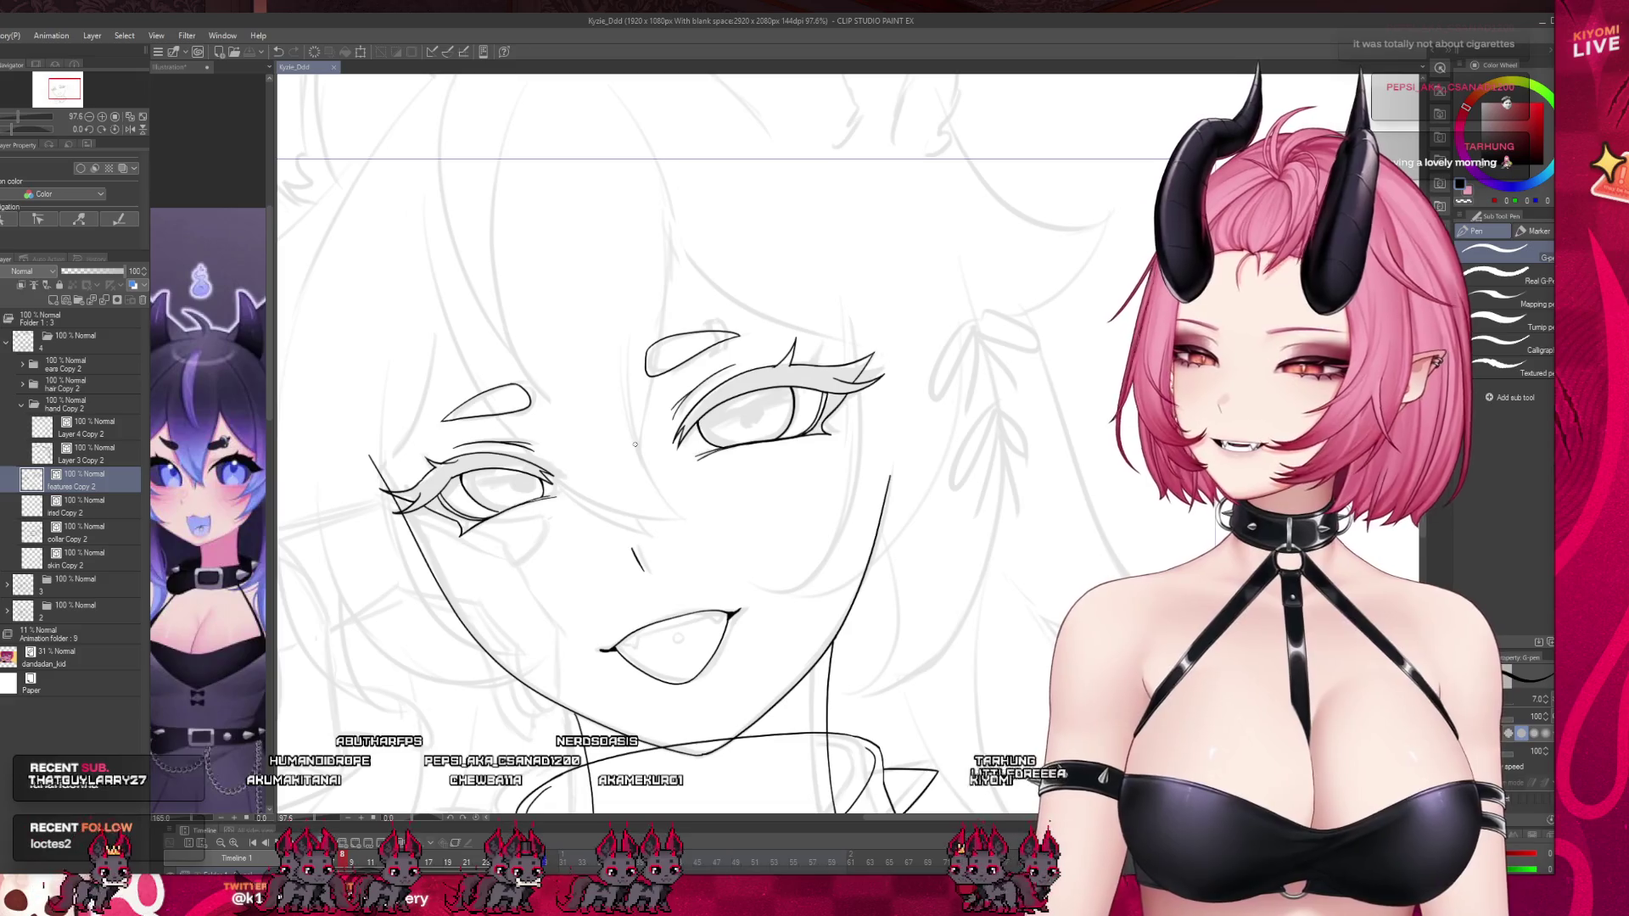
pyautogui.scroll(-3, 635, 444)
pyautogui.scroll(5, 697, 582)
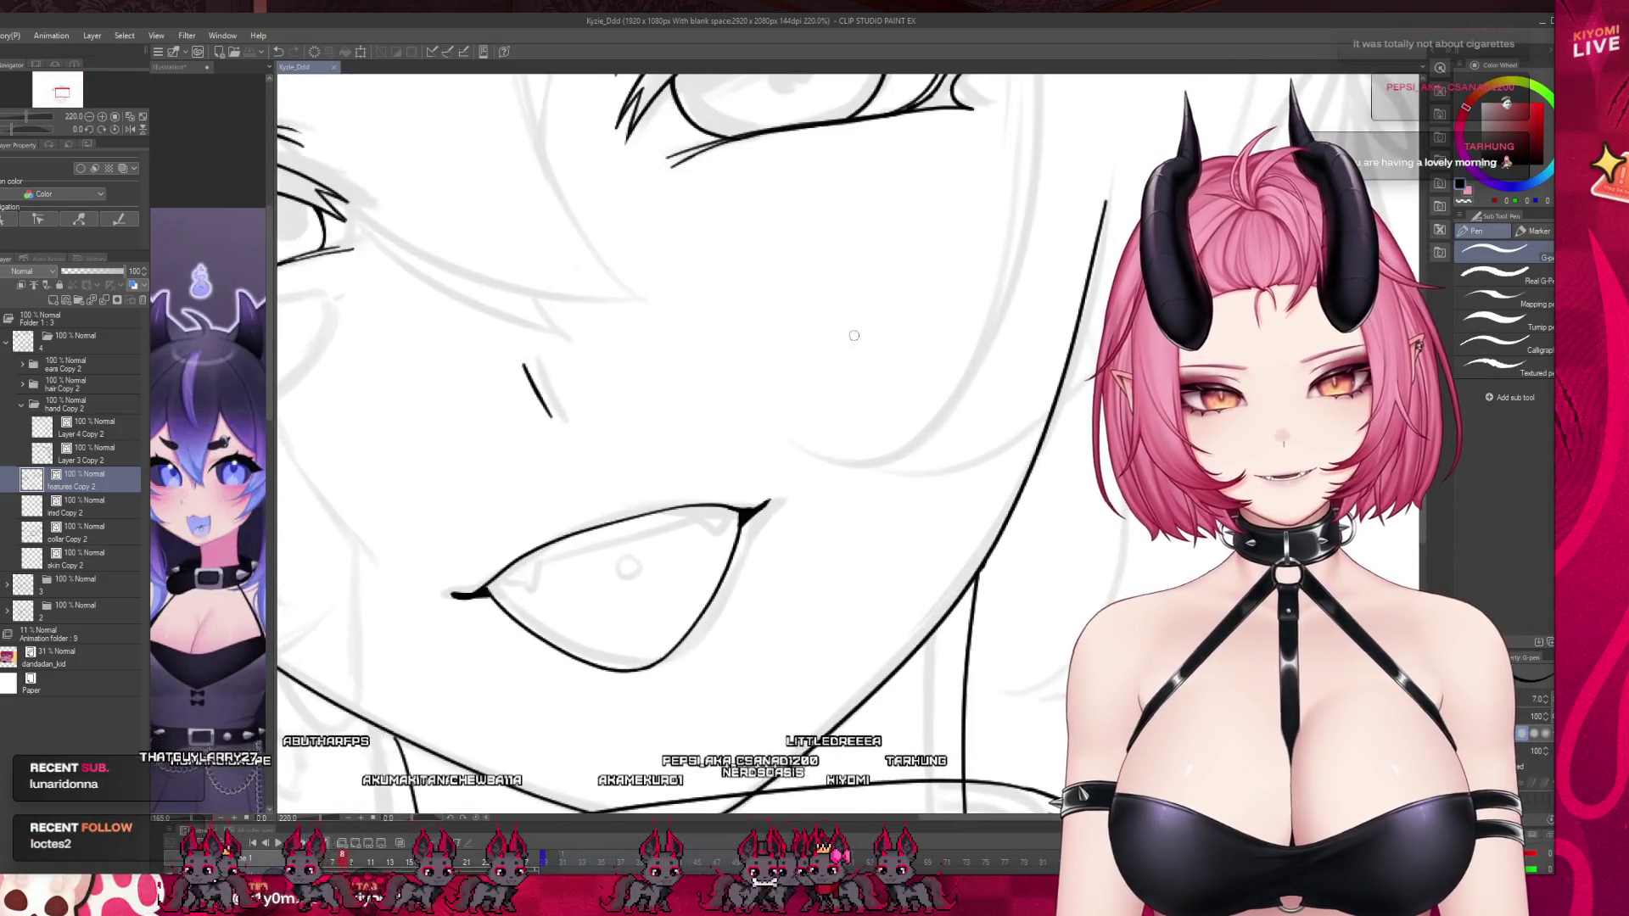
pyautogui.moveTo(488, 588); pyautogui.dragTo(525, 584)
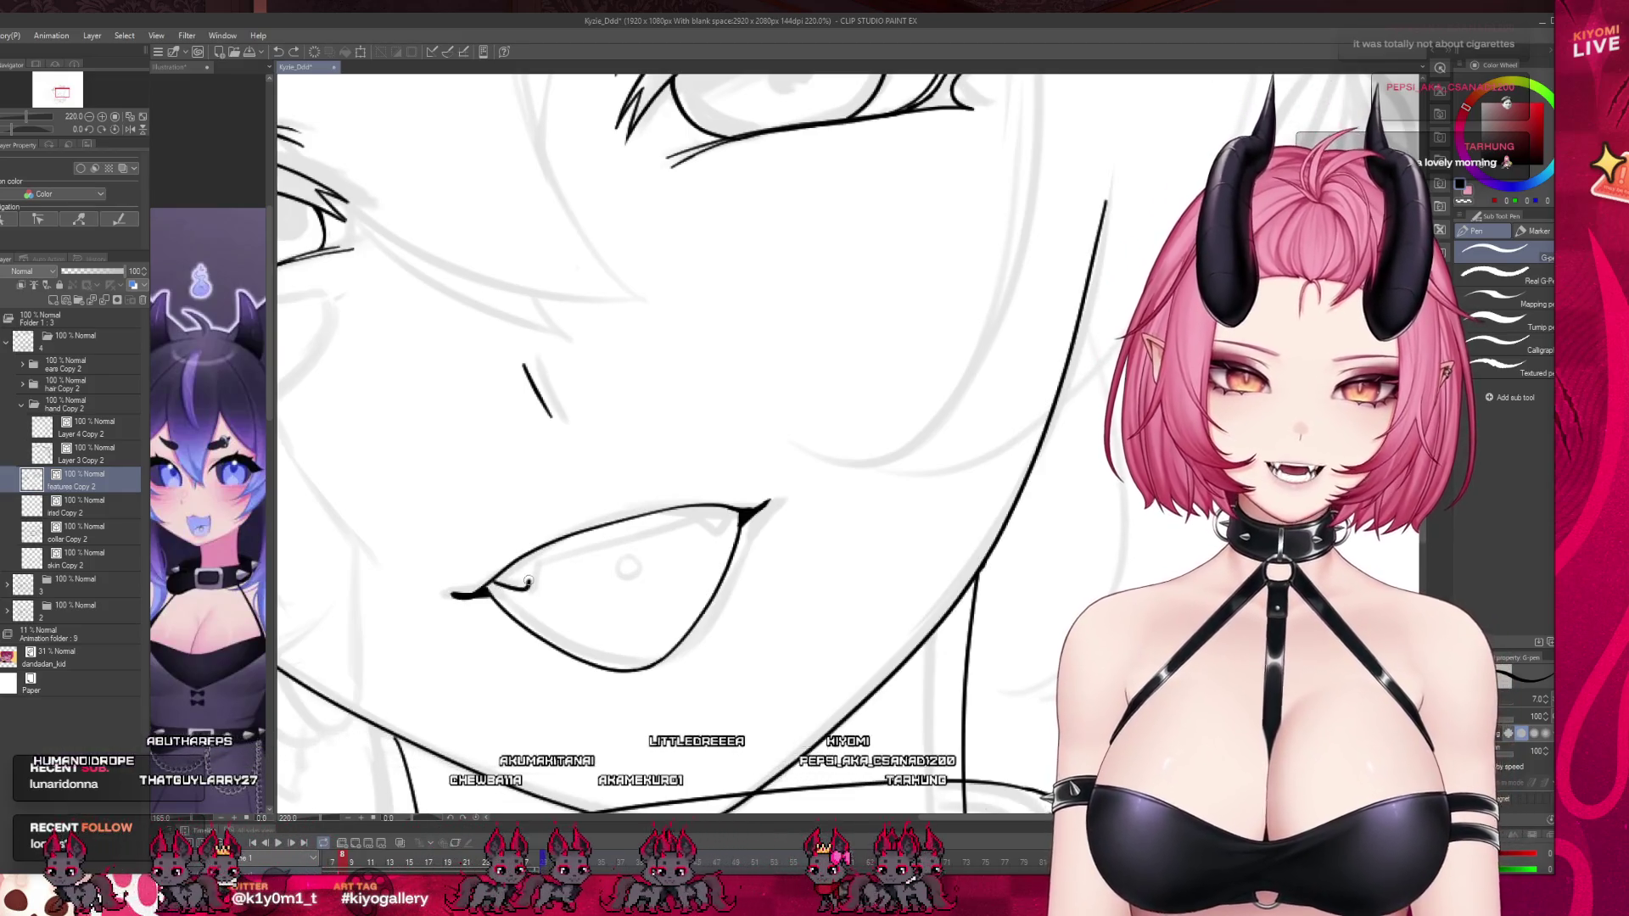
pyautogui.hotkey('ctrl', 'z')
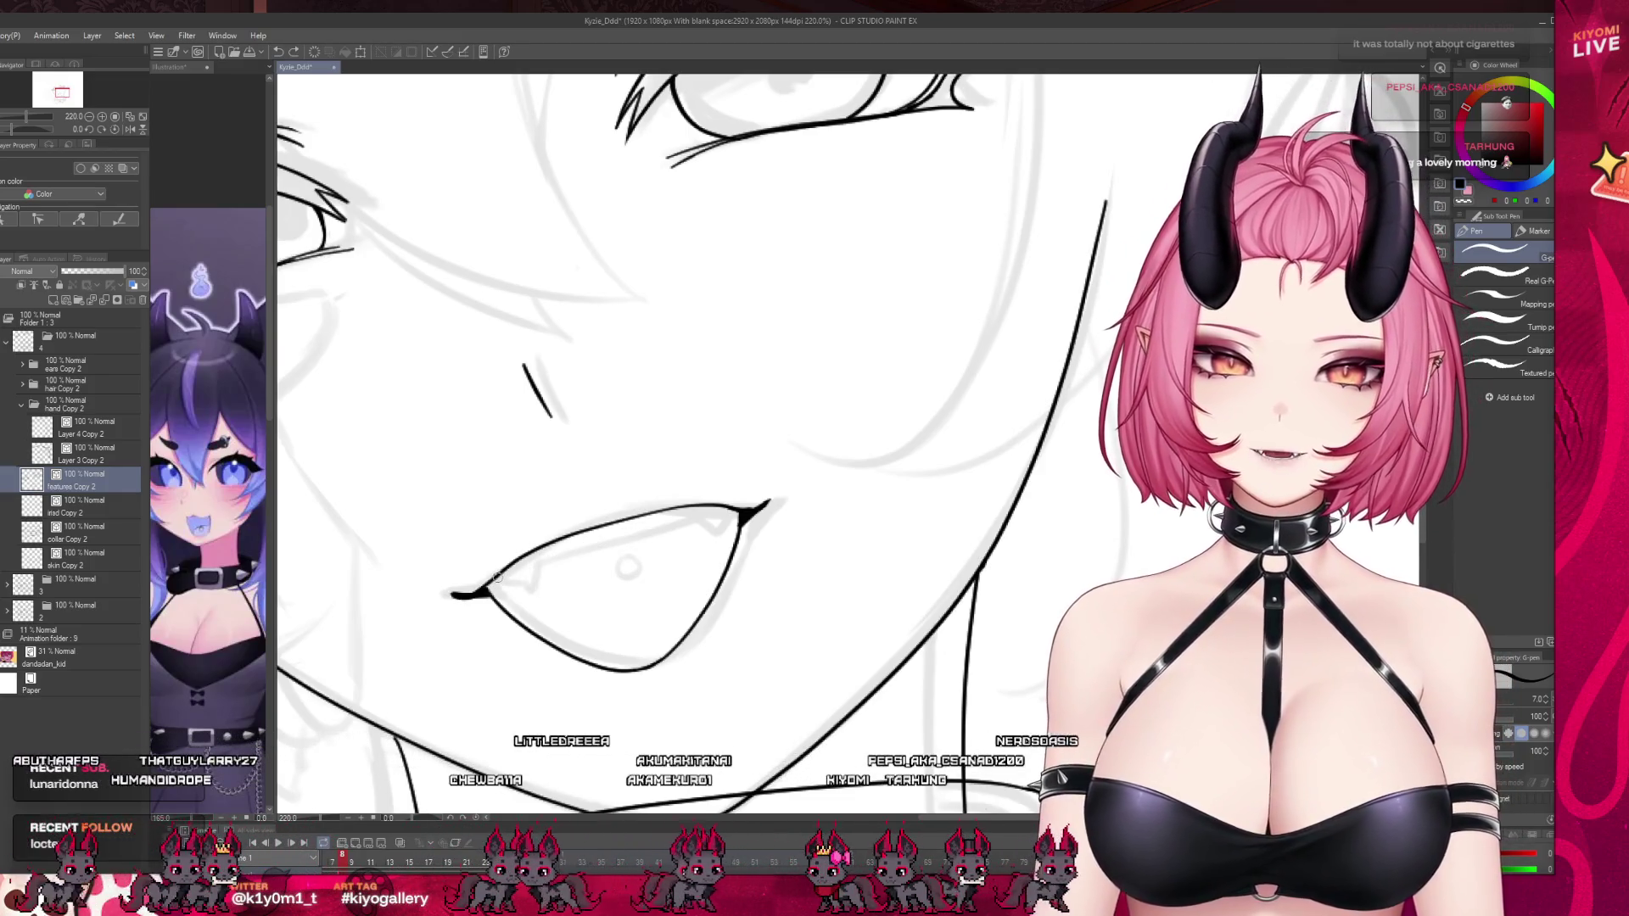
pyautogui.moveTo(495, 585); pyautogui.dragTo(521, 579)
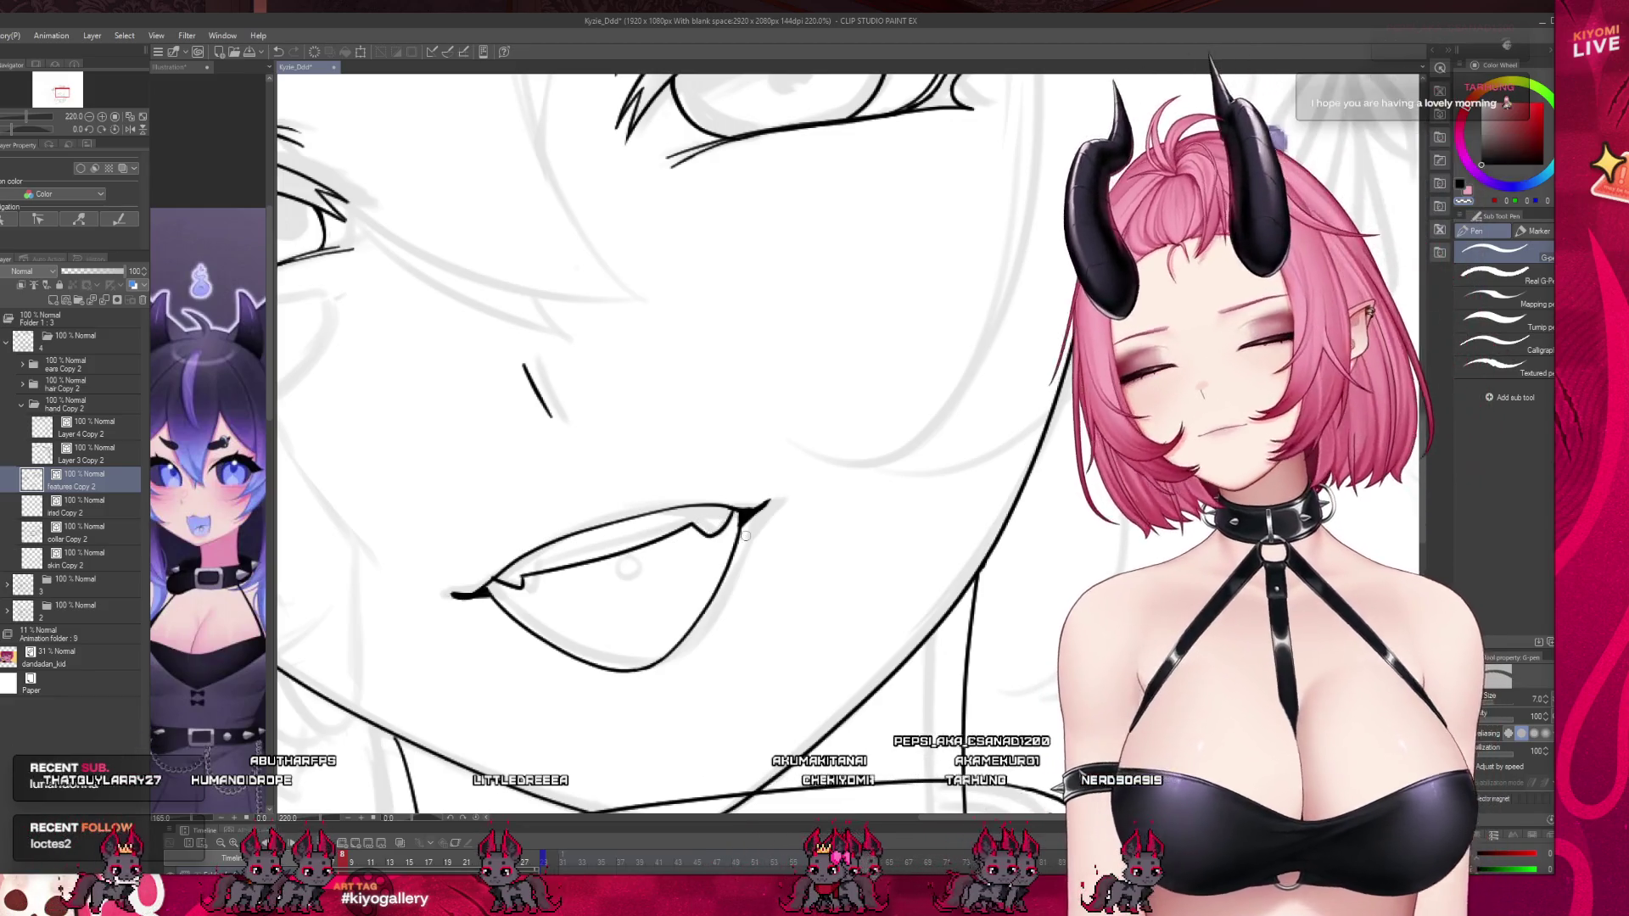
pyautogui.scroll(-5, 619, 543)
pyautogui.scroll(-2, 618, 543)
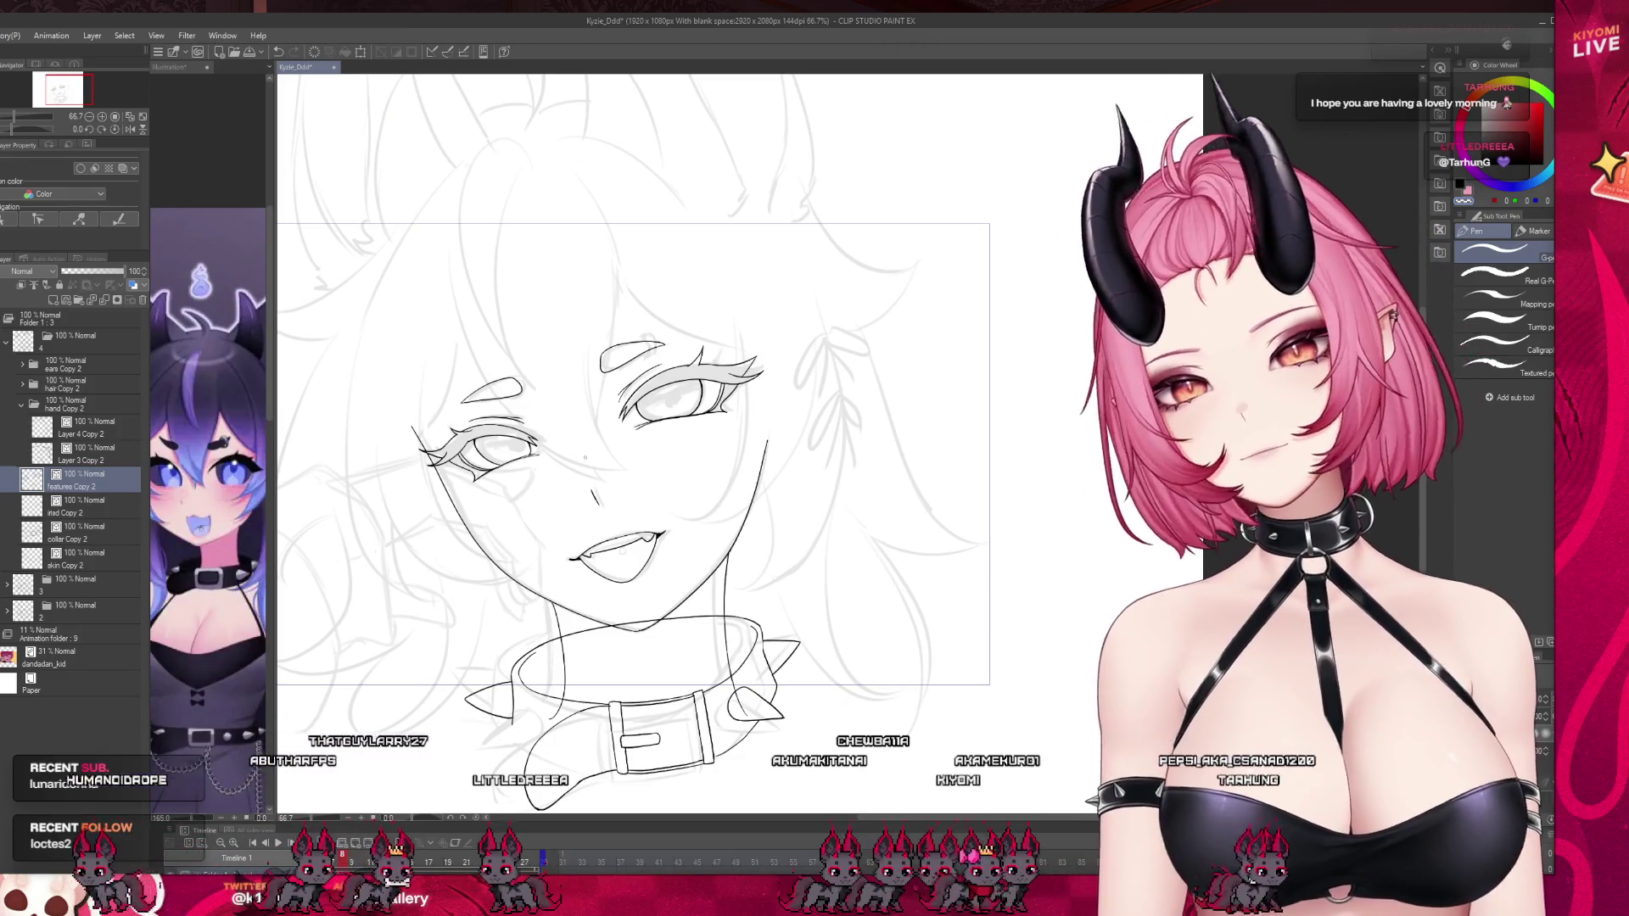
# Hide the grey hair sketch, then mesh-warp the lassoed mouth's corners and upper lip and deselect.
pyautogui.scroll(1, 588, 464)
pyautogui.click(7, 634)
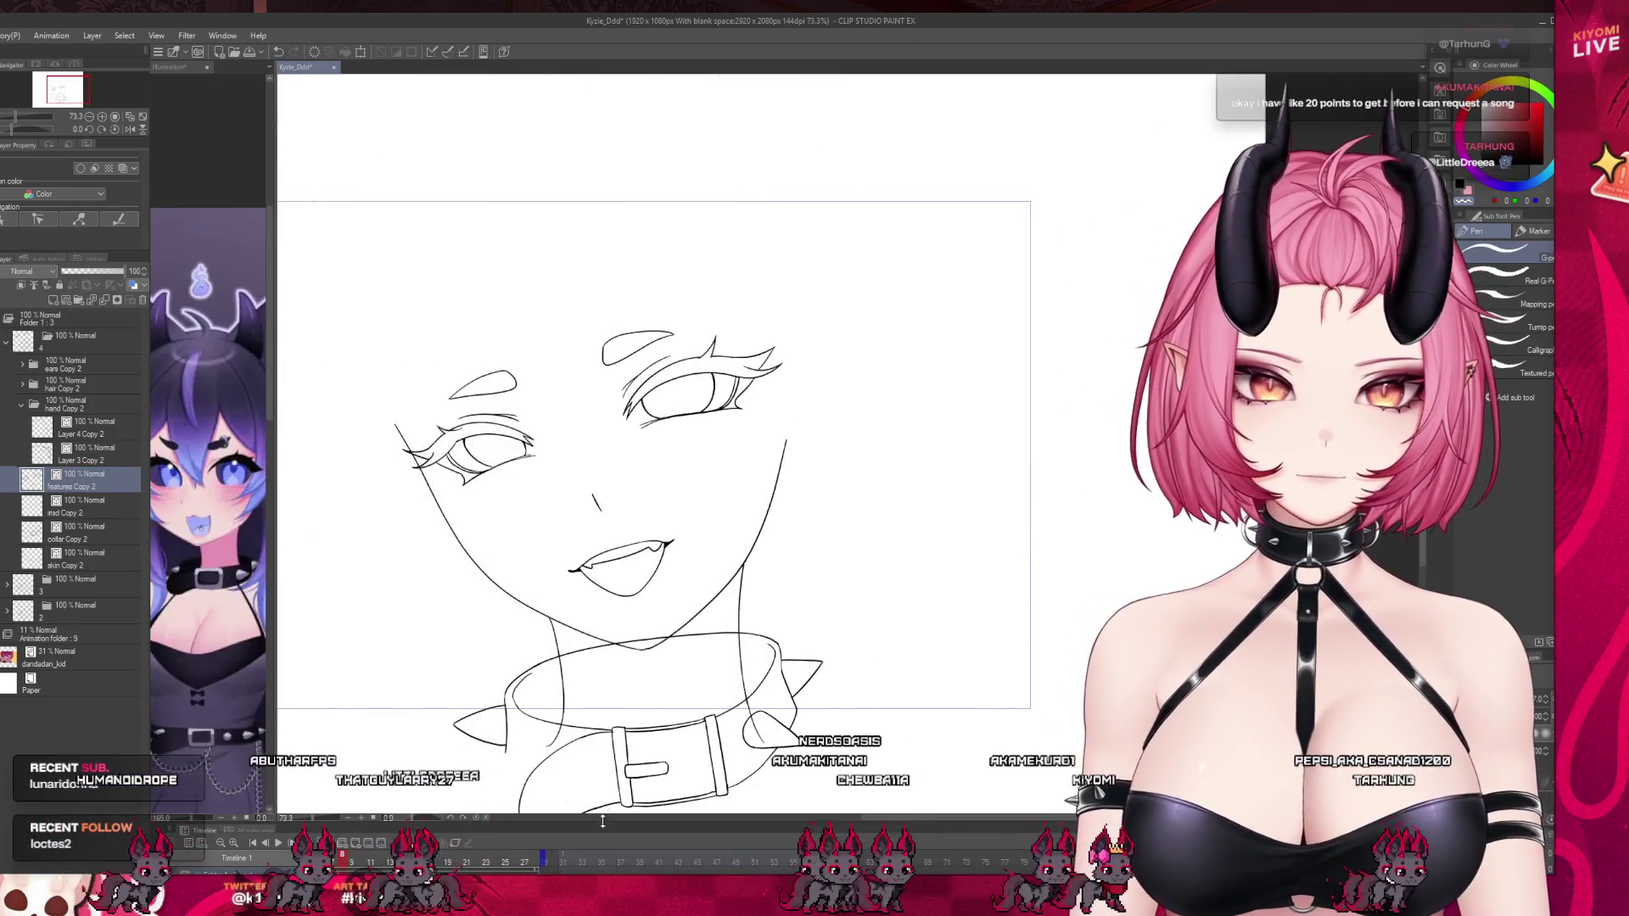
pyautogui.scroll(2, 640, 547)
pyautogui.scroll(3, 645, 547)
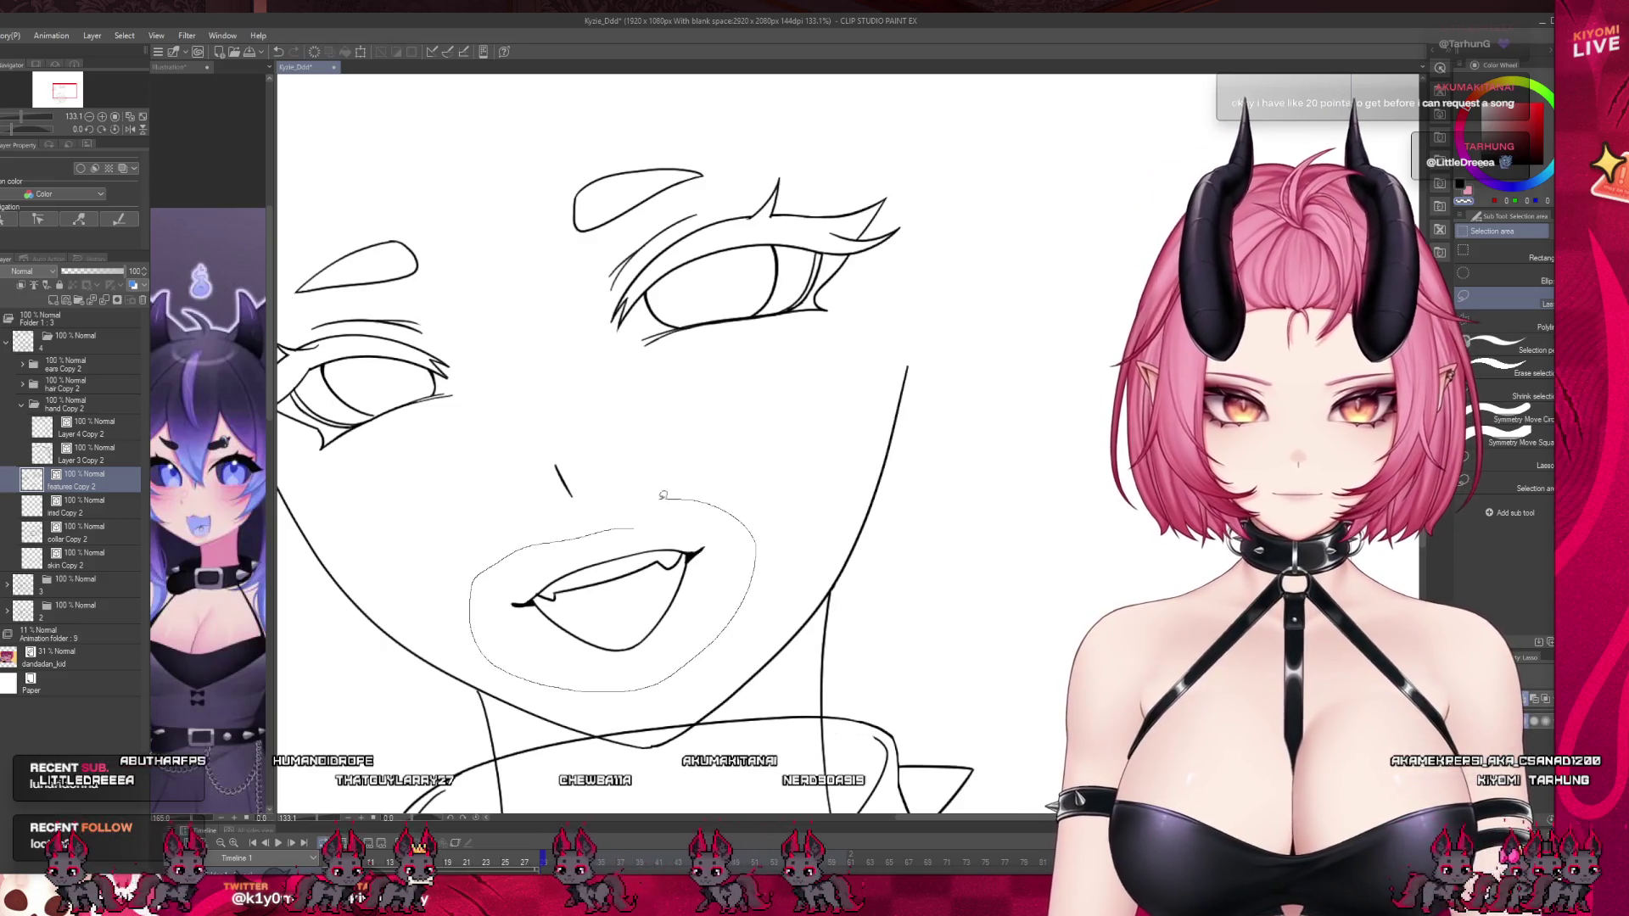
pyautogui.moveTo(687, 495); pyautogui.dragTo(660, 499)
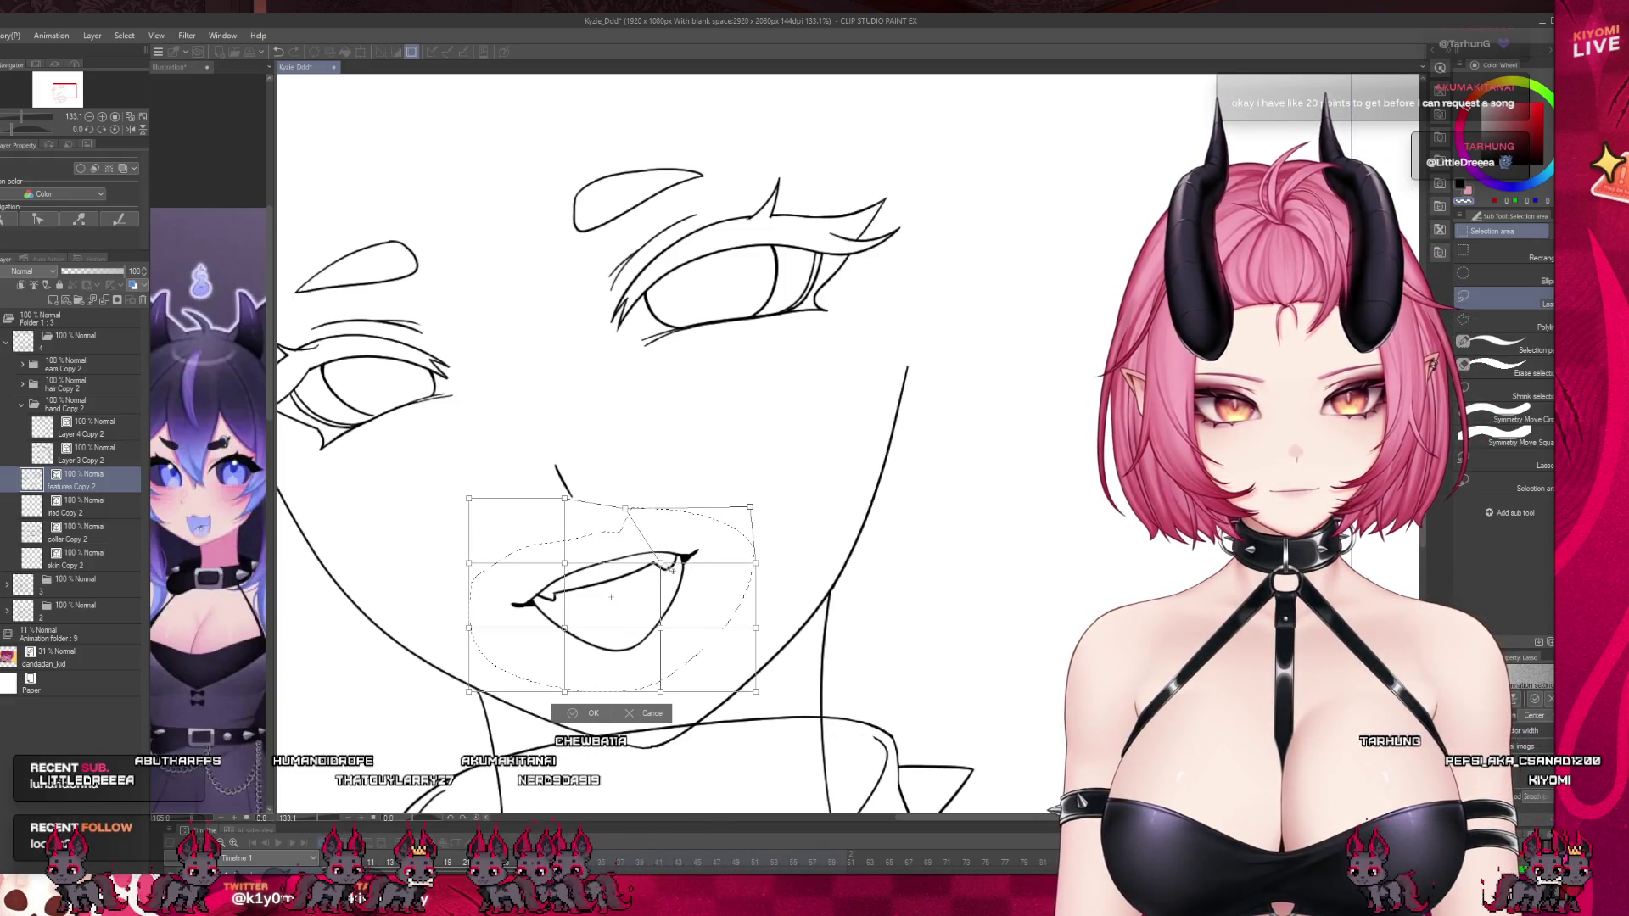
pyautogui.moveTo(660, 562); pyautogui.dragTo(649, 563)
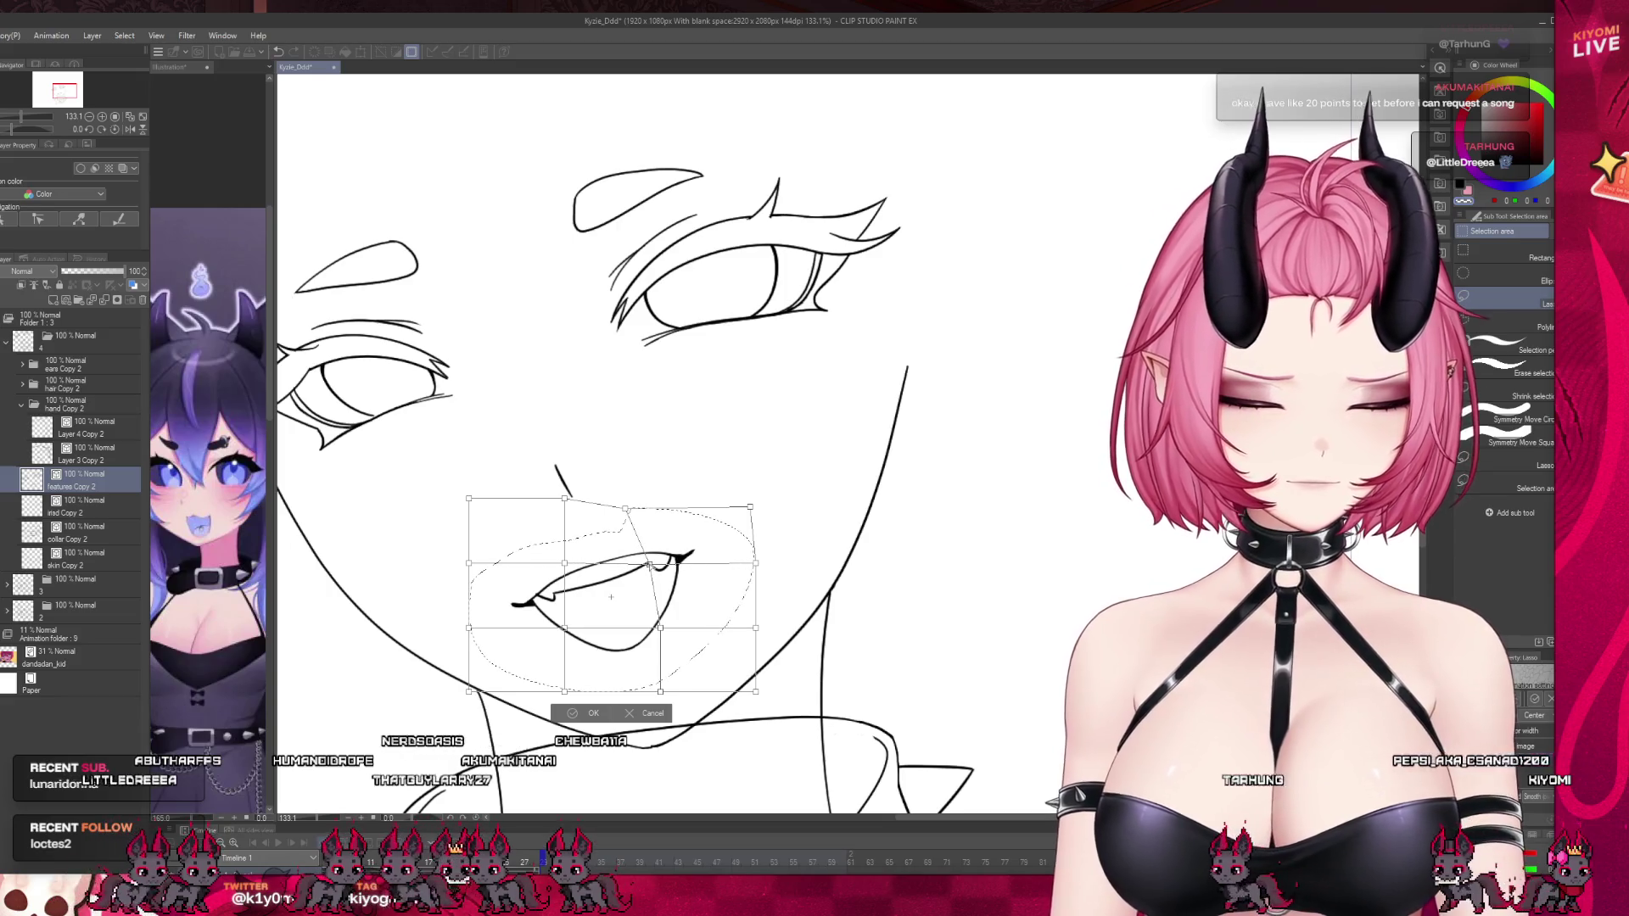
pyautogui.moveTo(564, 499); pyautogui.dragTo(514, 500)
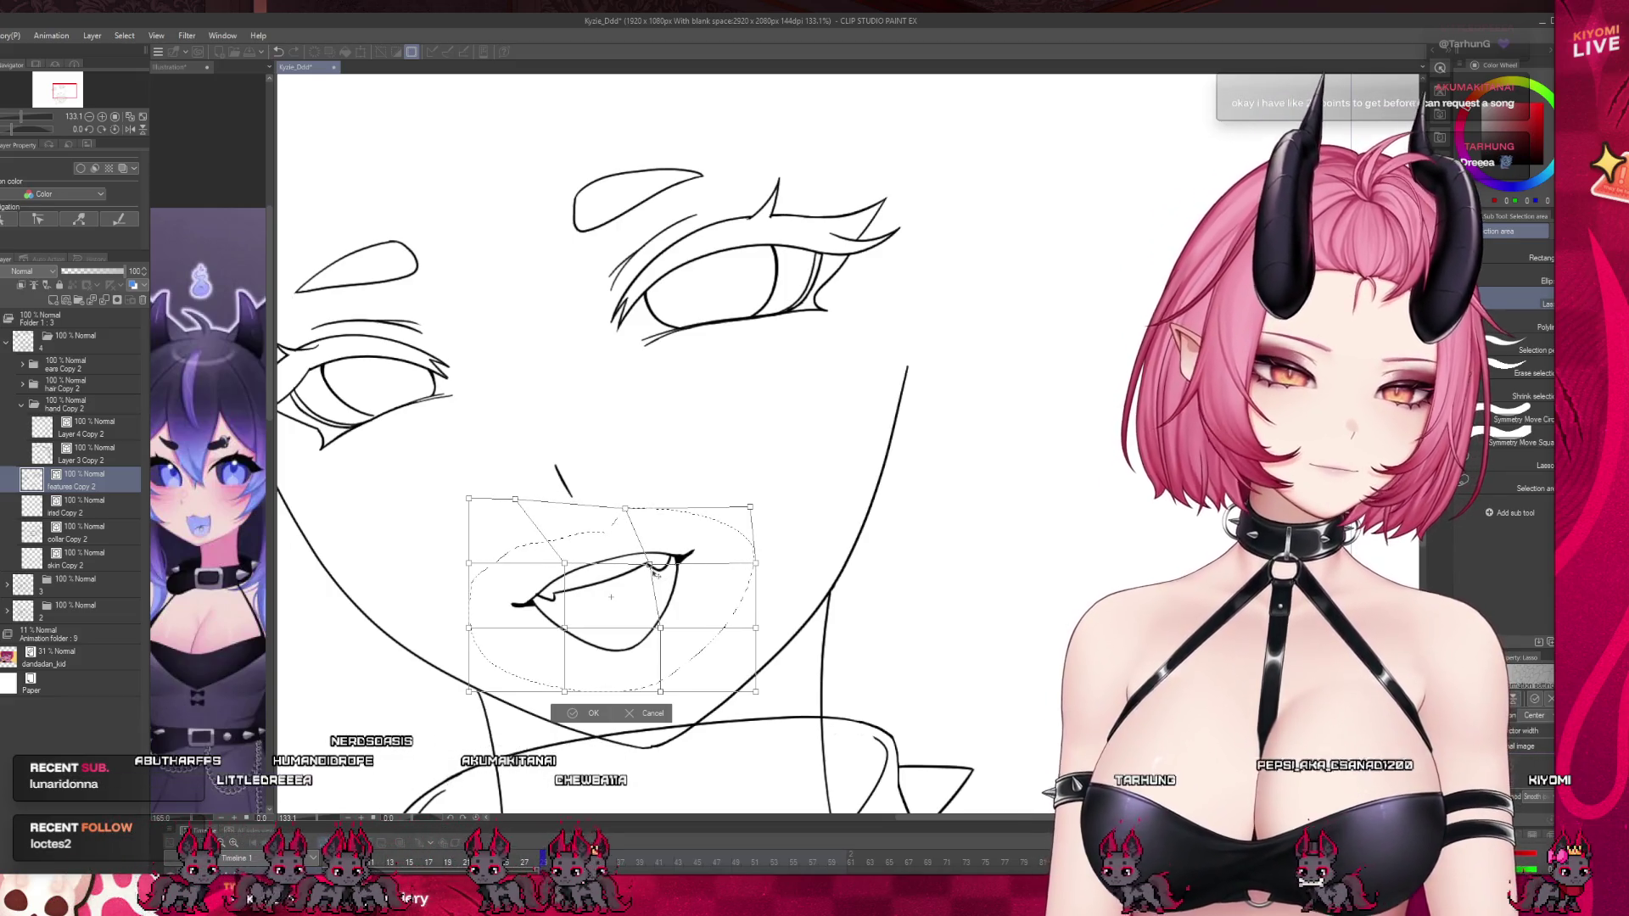
pyautogui.moveTo(649, 563); pyautogui.dragTo(640, 564)
pyautogui.moveTo(755, 562); pyautogui.dragTo(774, 562)
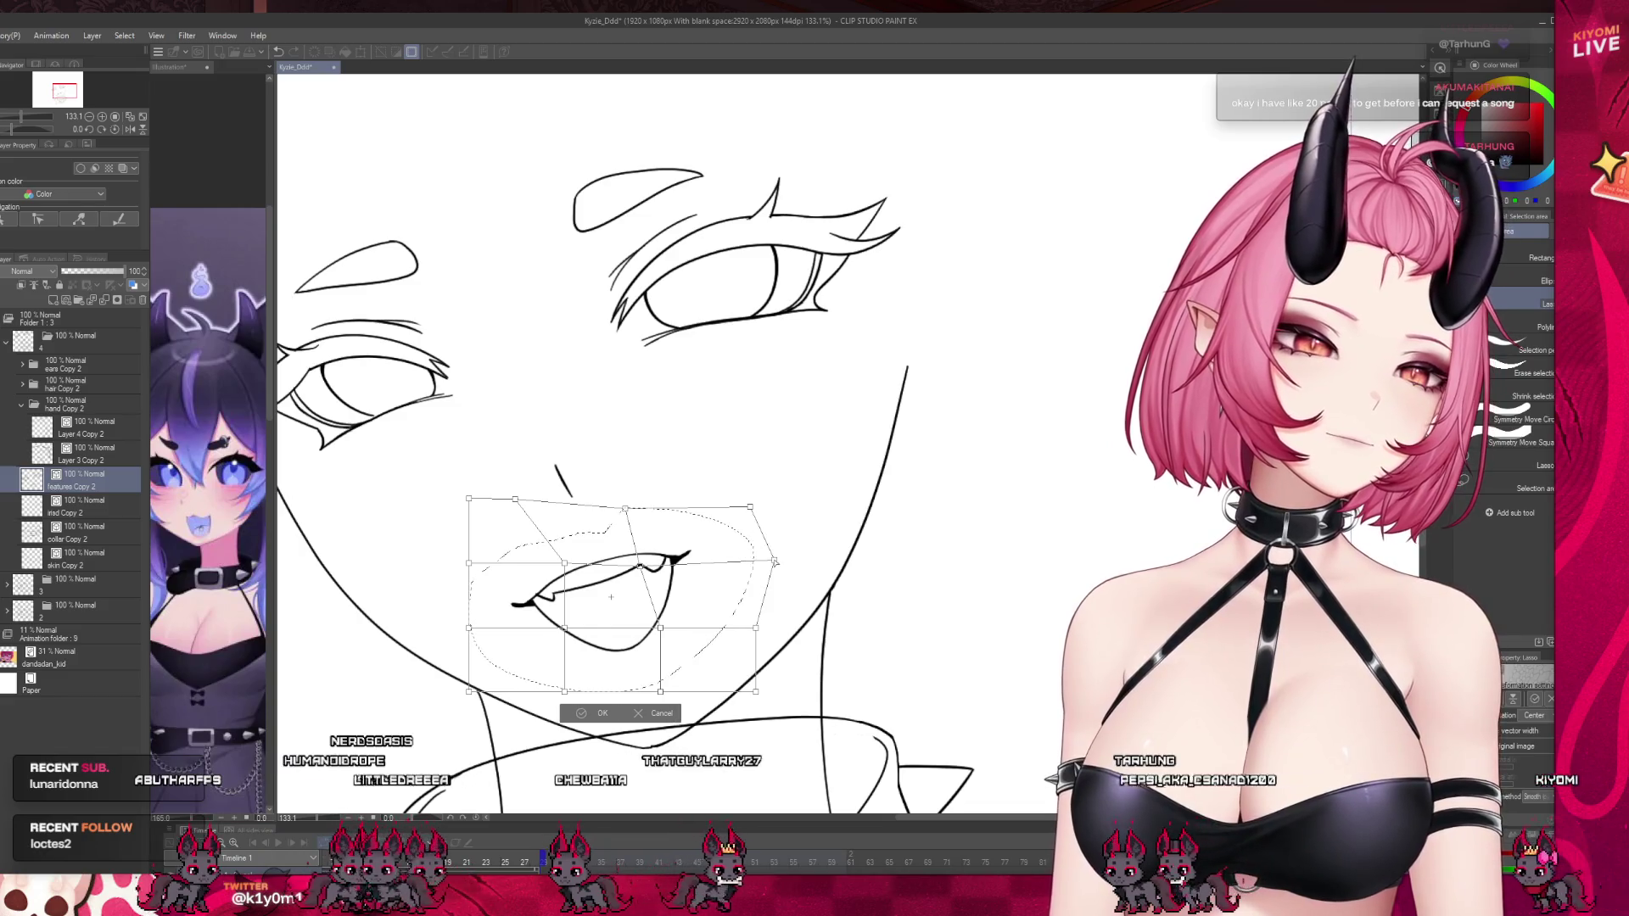
pyautogui.moveTo(750, 506); pyautogui.dragTo(781, 514)
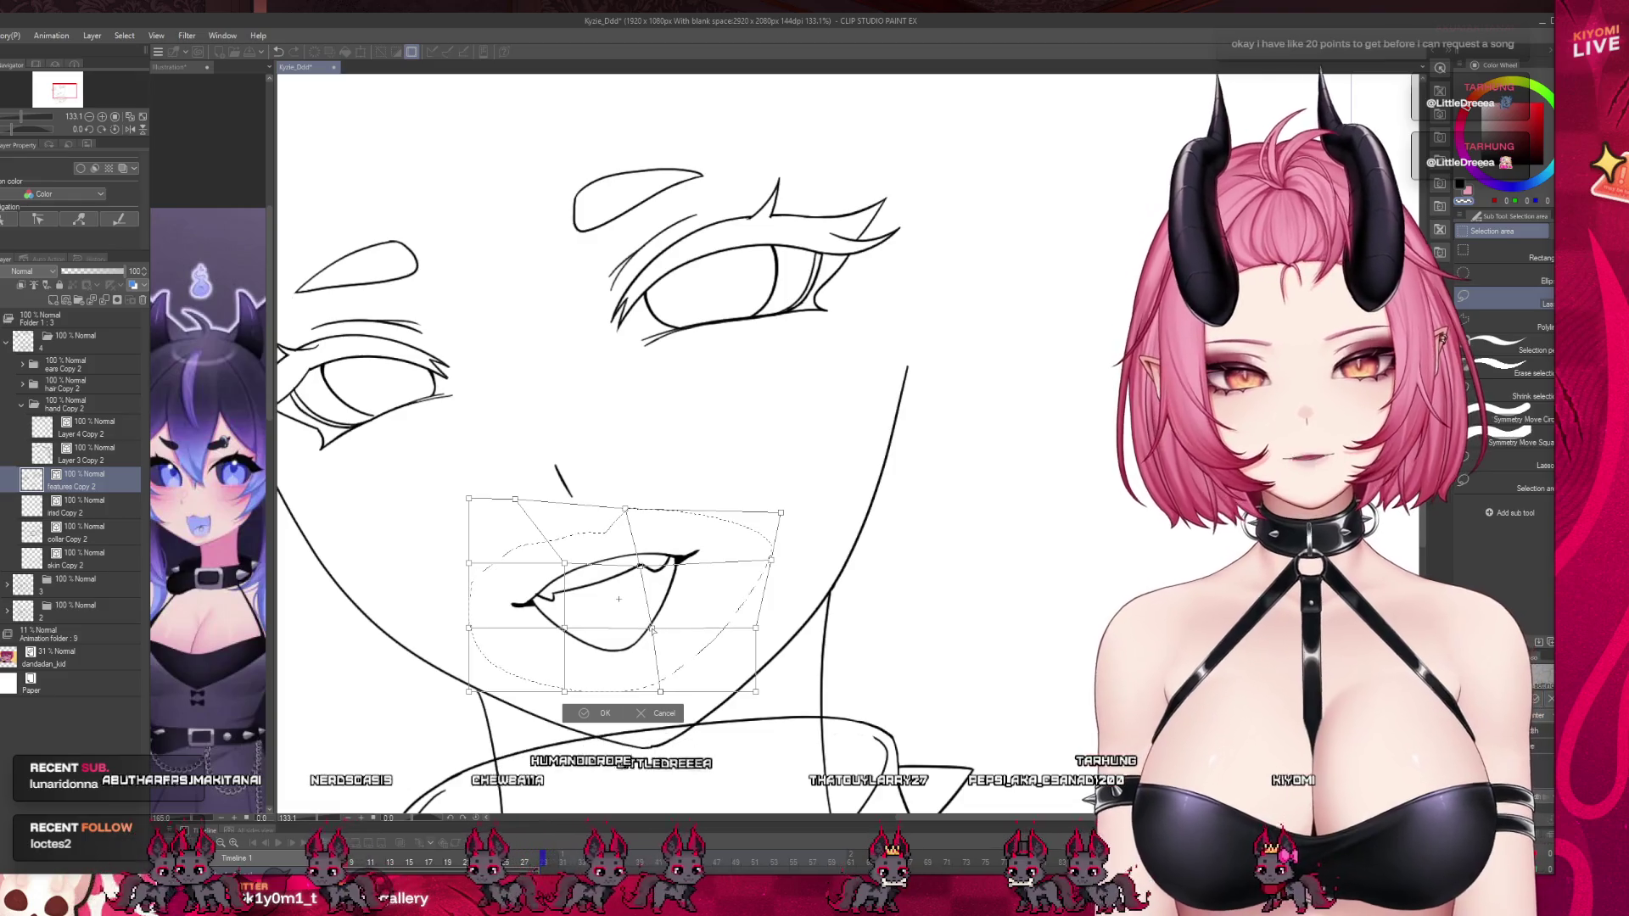
pyautogui.press('Return')
pyautogui.scroll(-2, 652, 630)
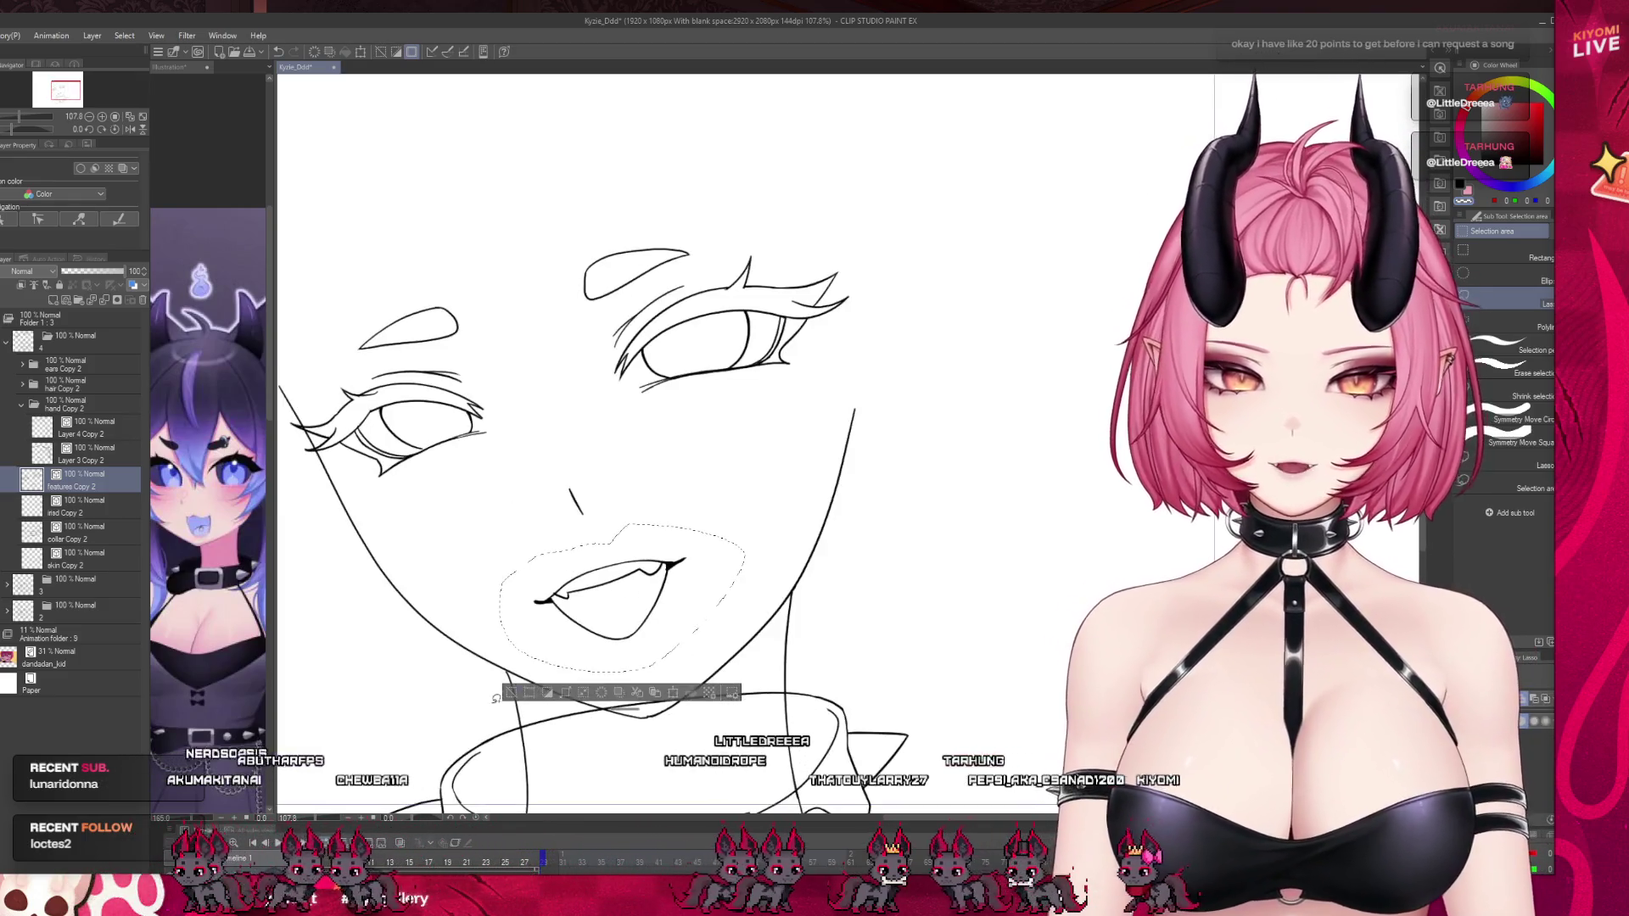
pyautogui.hotkey('ctrl', 'd')
# Enlarge the mouth to 106% with Scale/Rotate and clear the selection.
pyautogui.scroll(-2, 631, 516)
pyautogui.scroll(1, 631, 516)
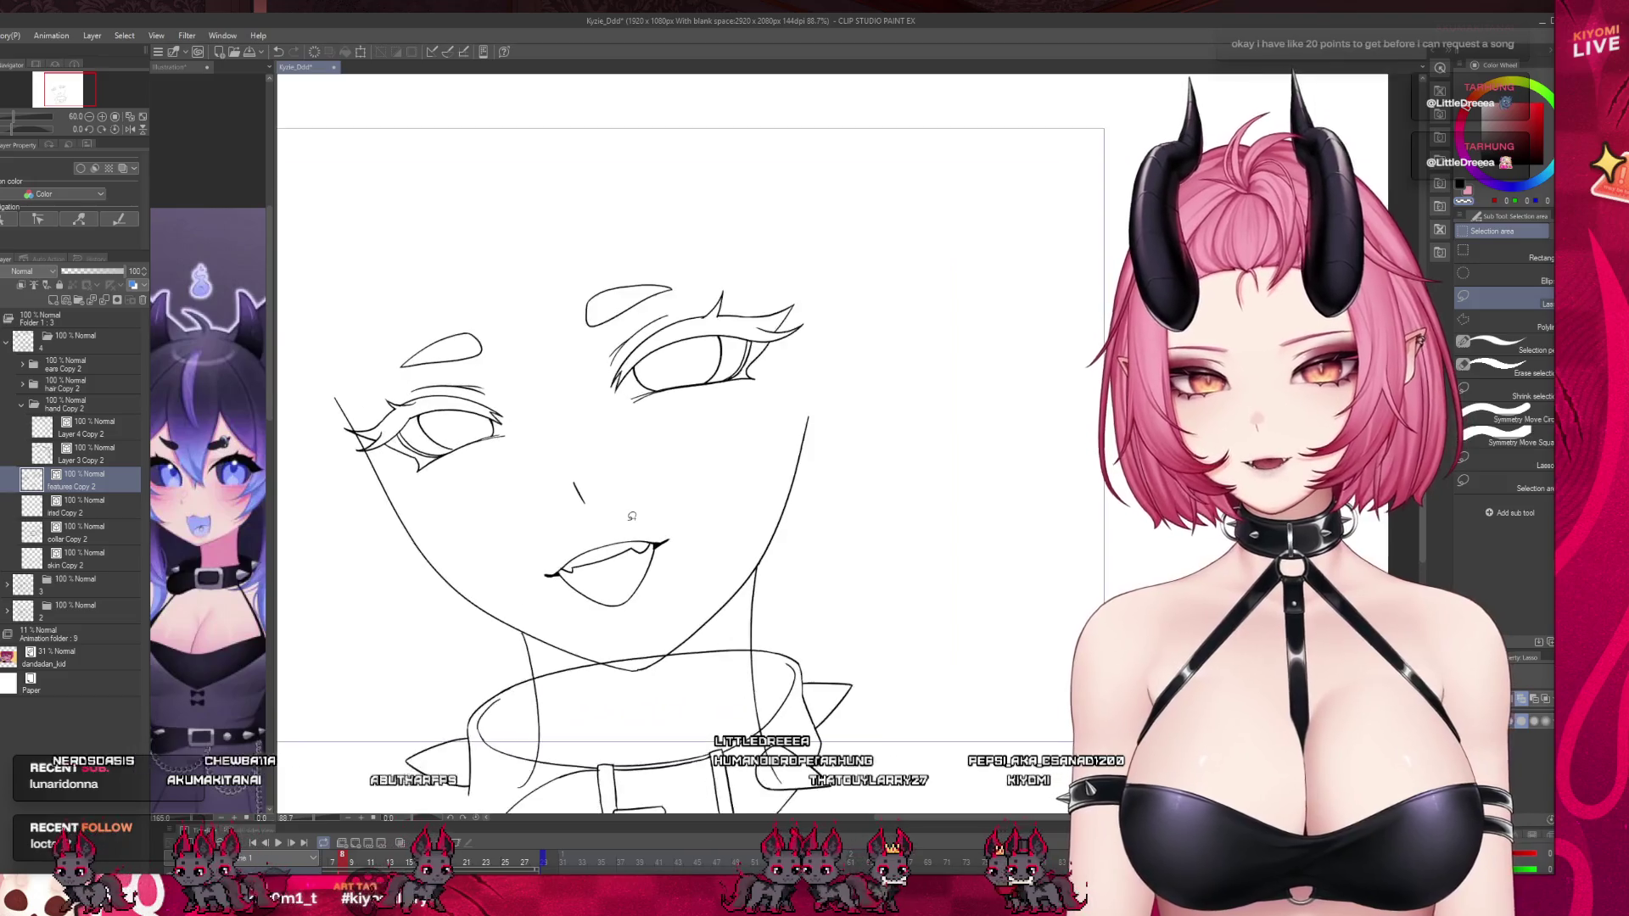
pyautogui.scroll(2, 631, 515)
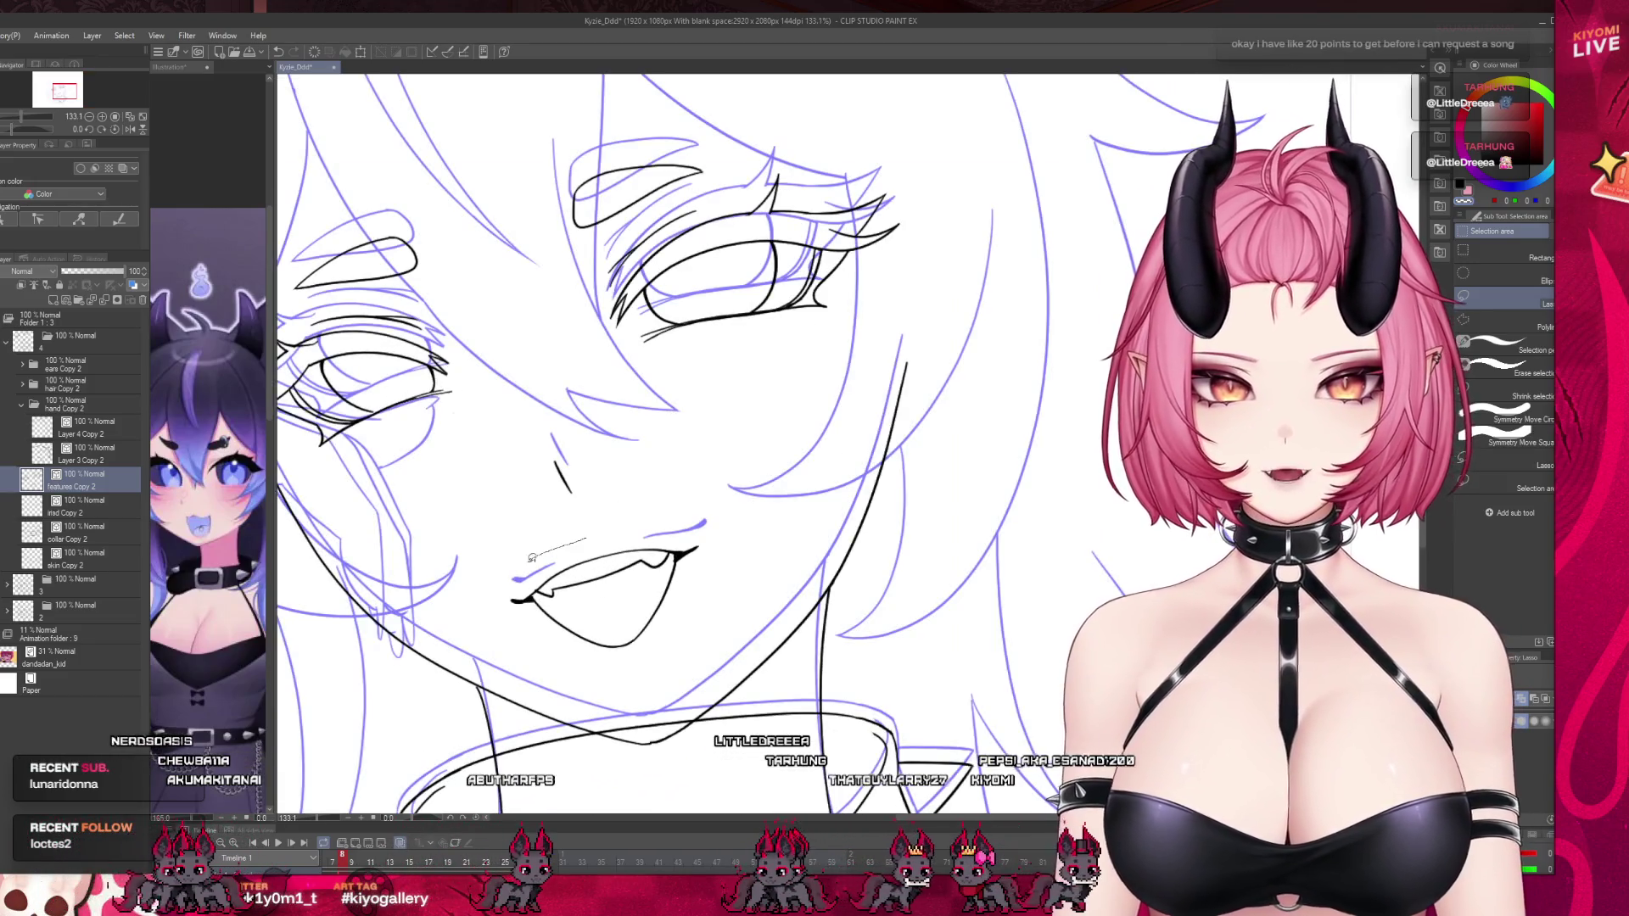
pyautogui.click(660, 697)
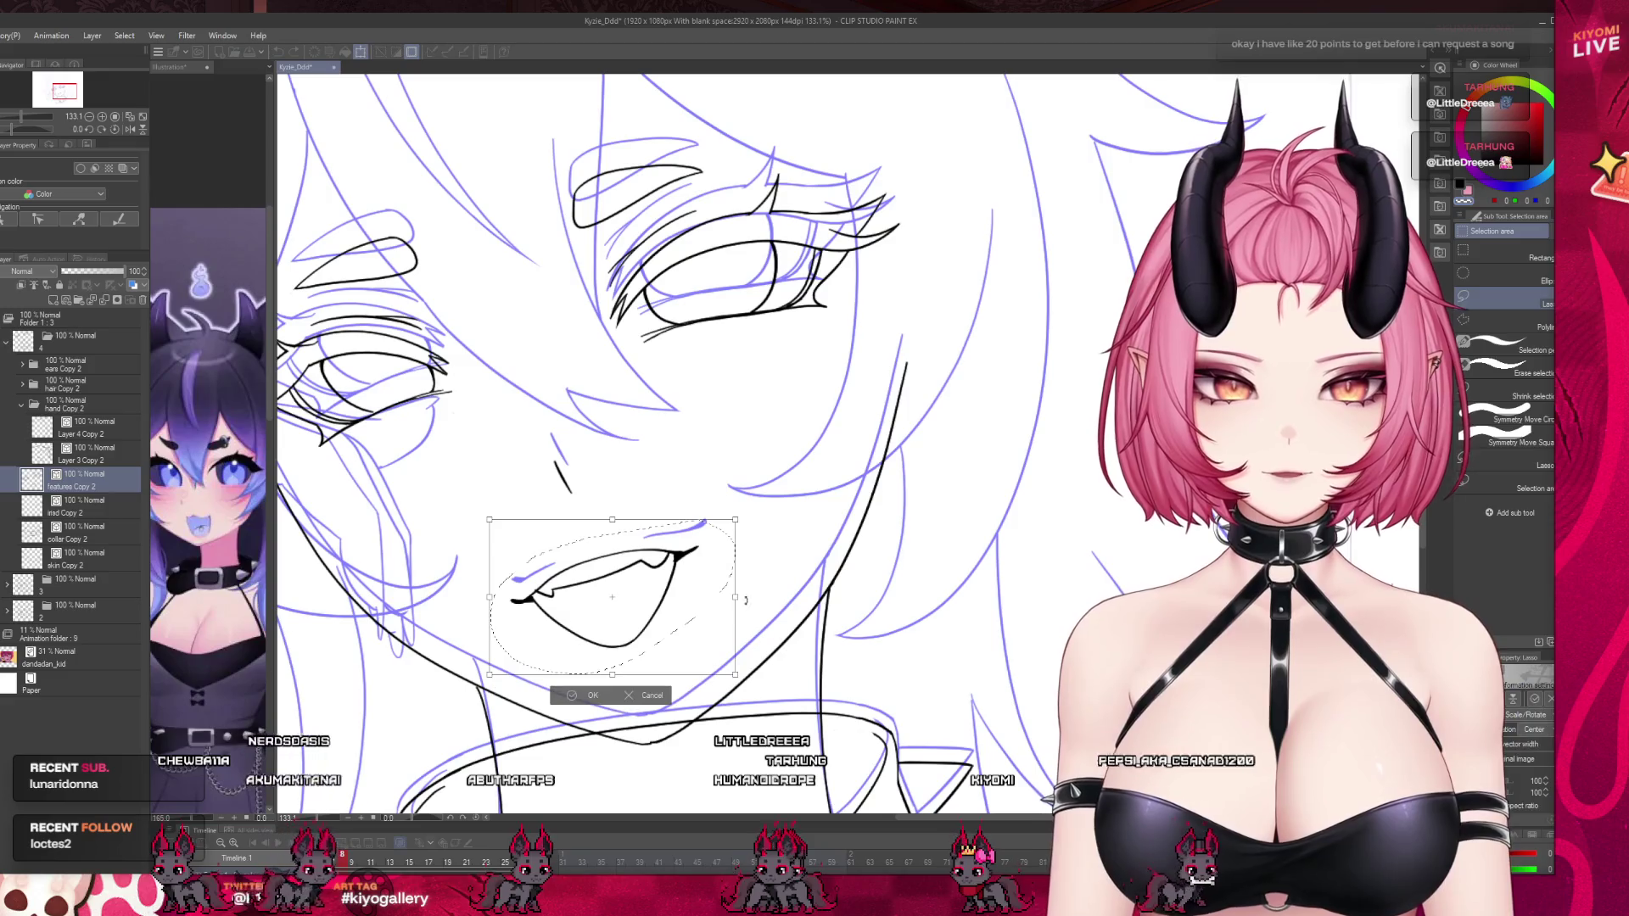
pyautogui.moveTo(748, 594); pyautogui.dragTo(755, 594)
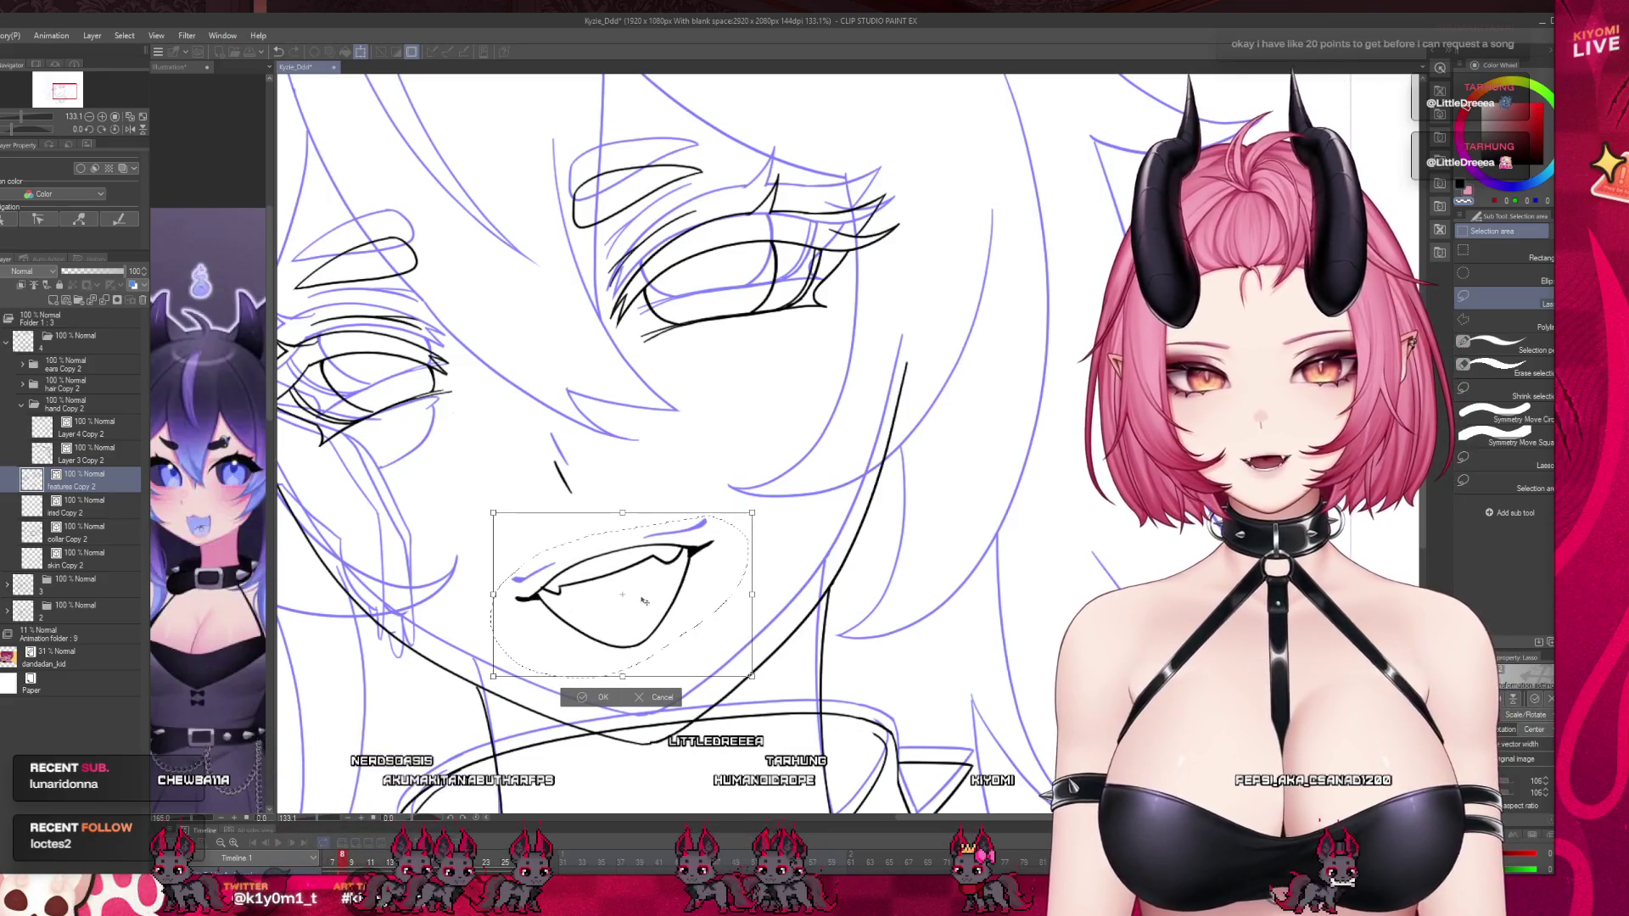
pyautogui.click(593, 701)
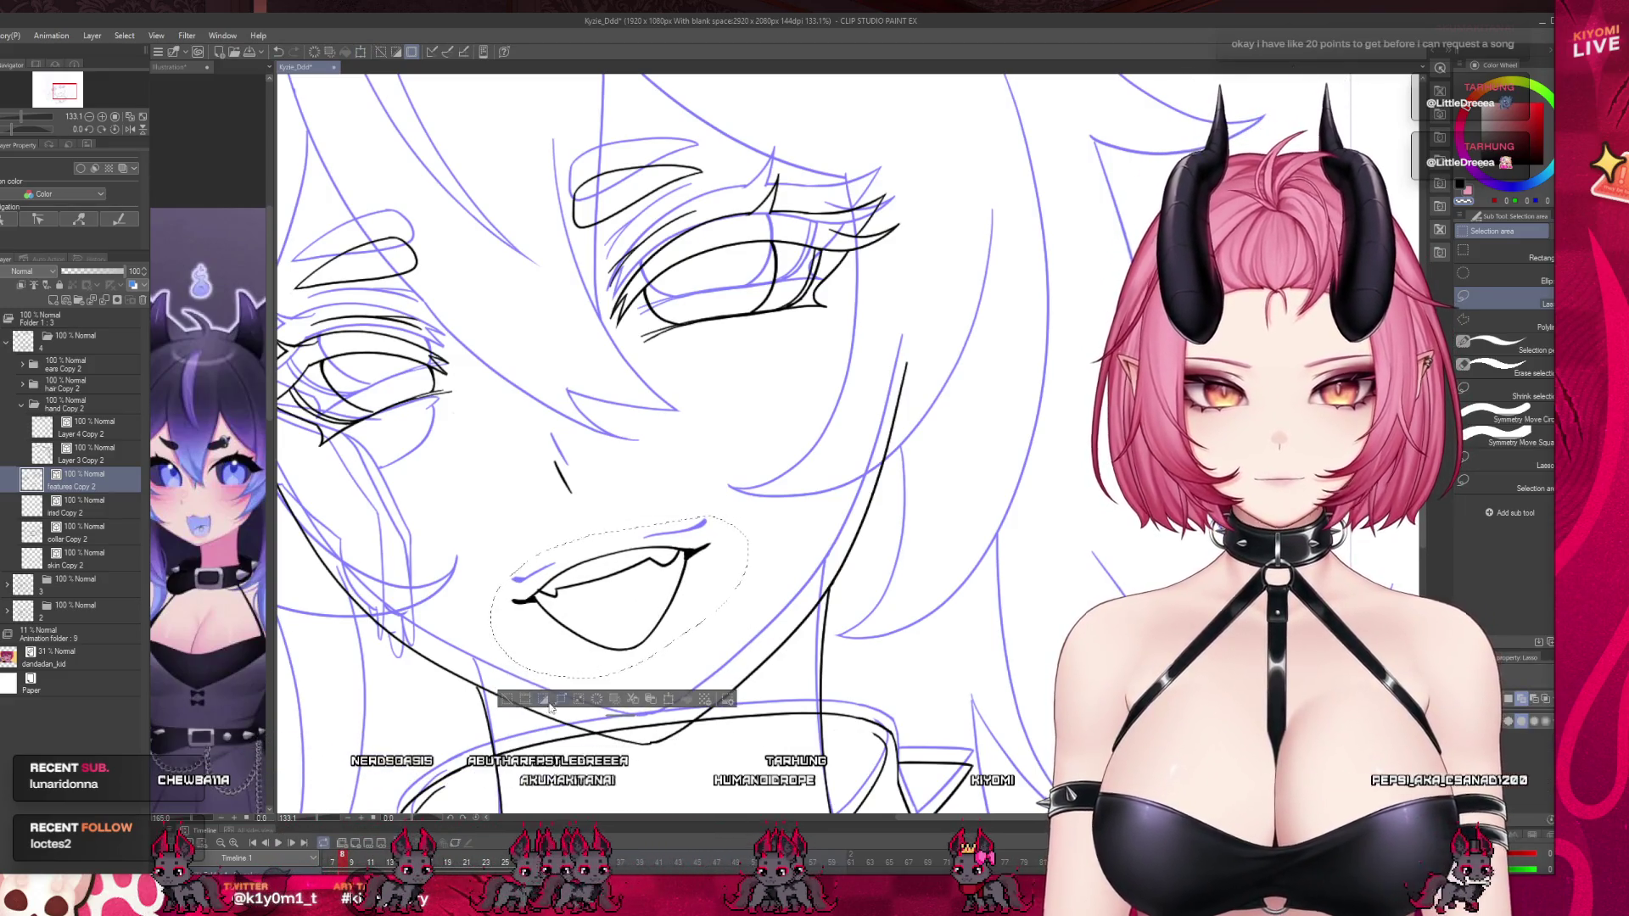
pyautogui.click(506, 700)
# Hide the blue sketch lines.
pyautogui.scroll(-3, 602, 601)
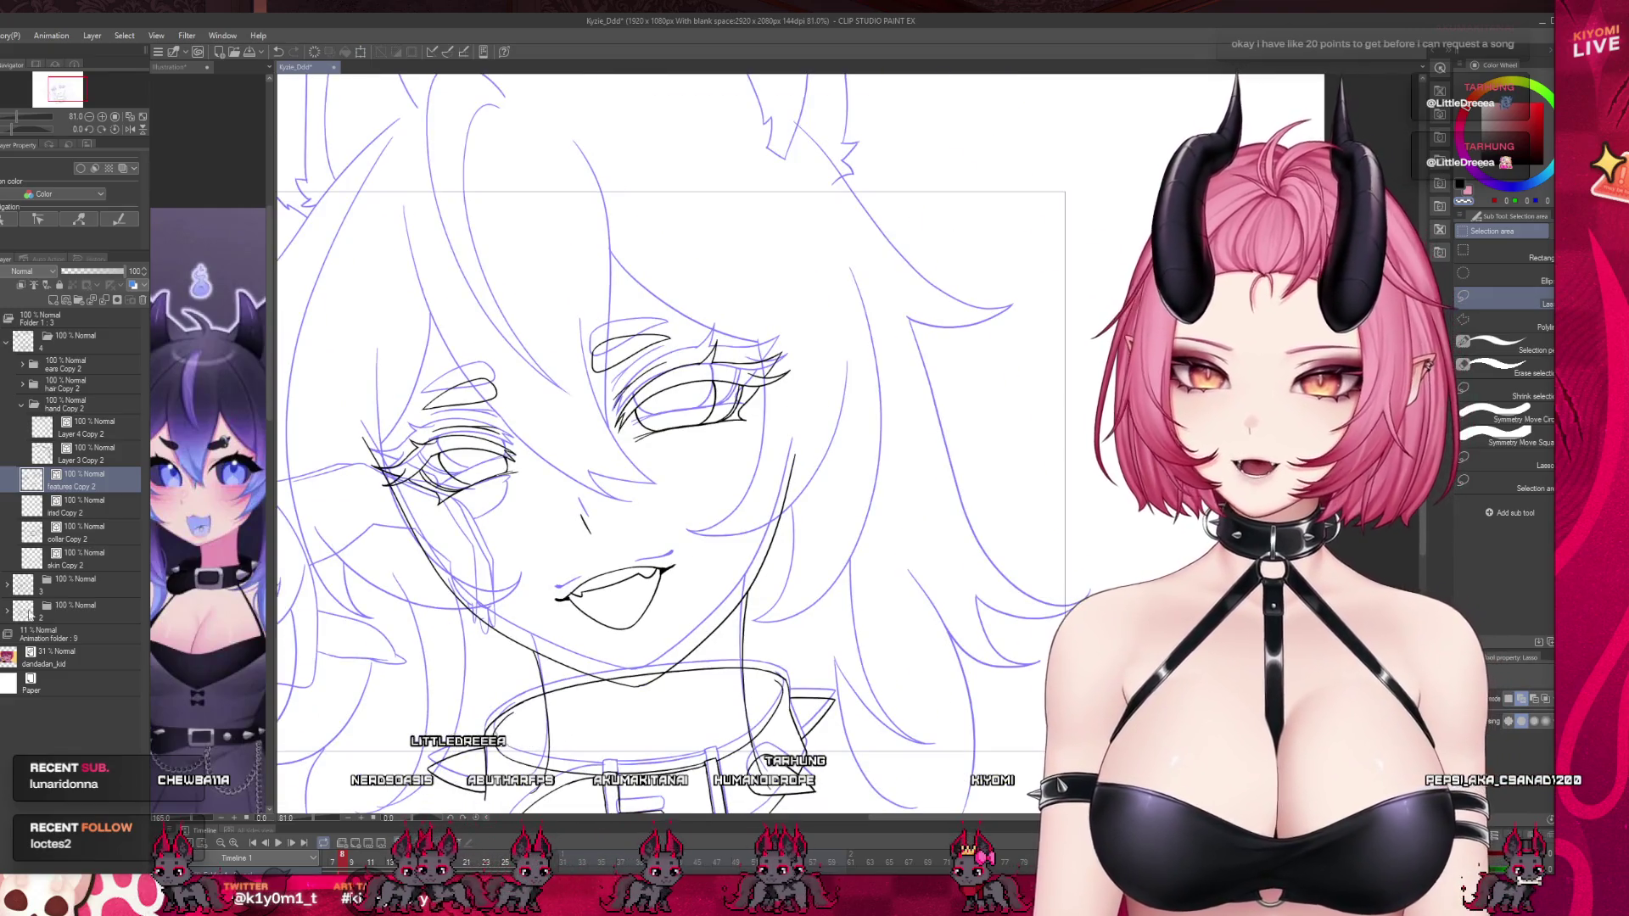
pyautogui.click(363, 844)
pyautogui.scroll(-3, 726, 545)
pyautogui.scroll(1, 609, 514)
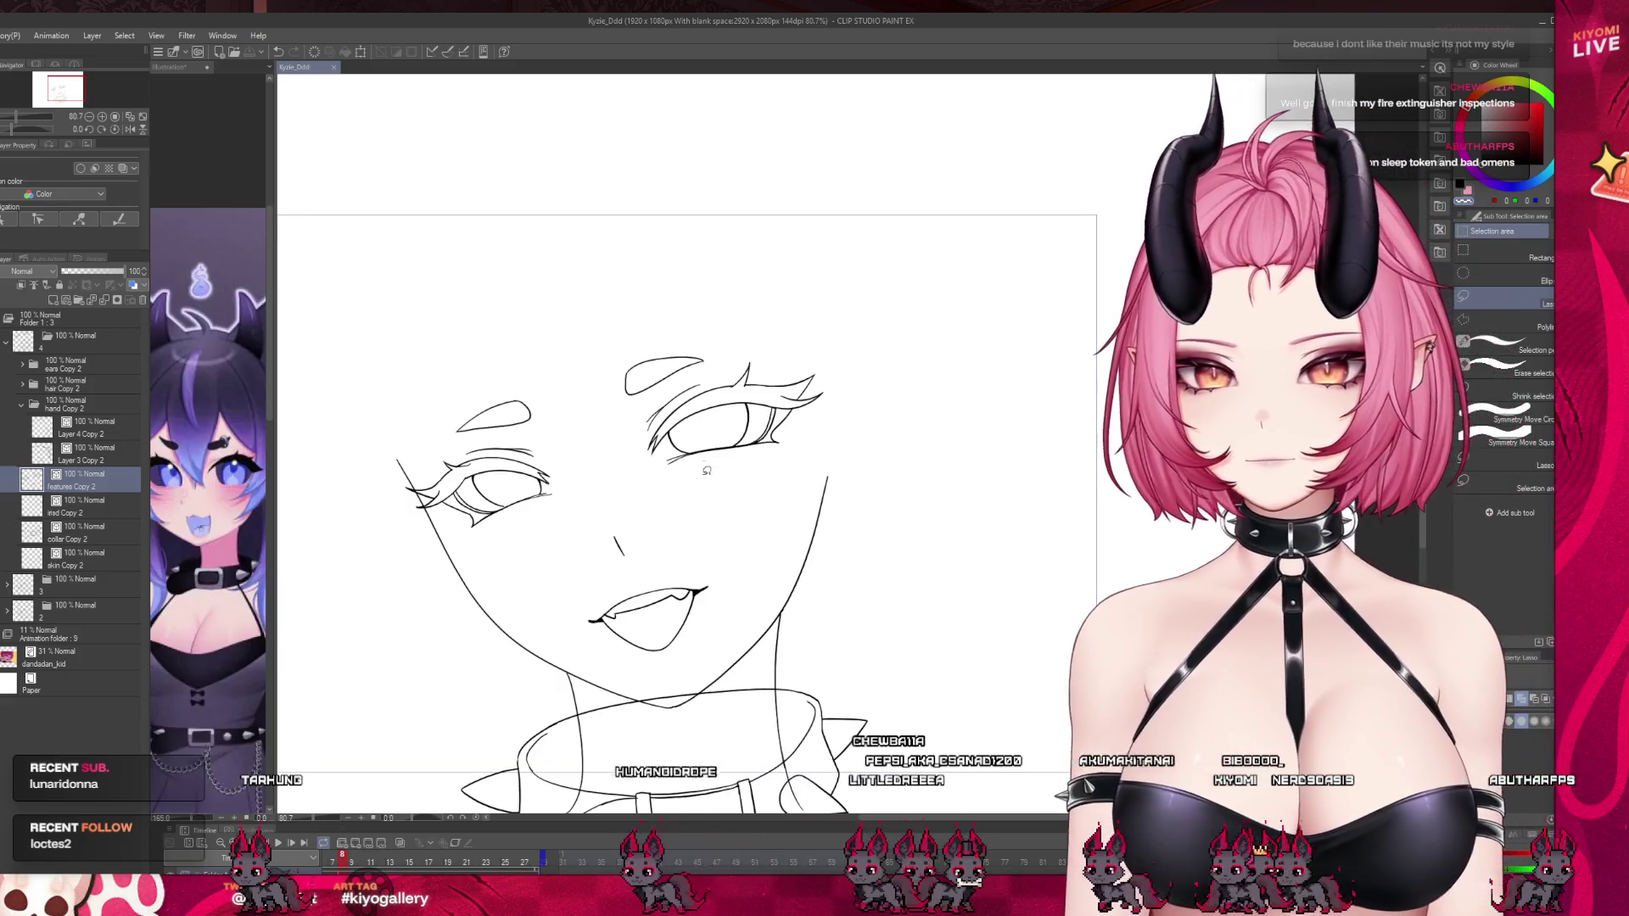
# Scrub through the animation frames, then select Layer 4 Copy 2 in the hand Copy 2 folder.
pyautogui.scroll(-2, 619, 520)
pyautogui.scroll(1, 598, 496)
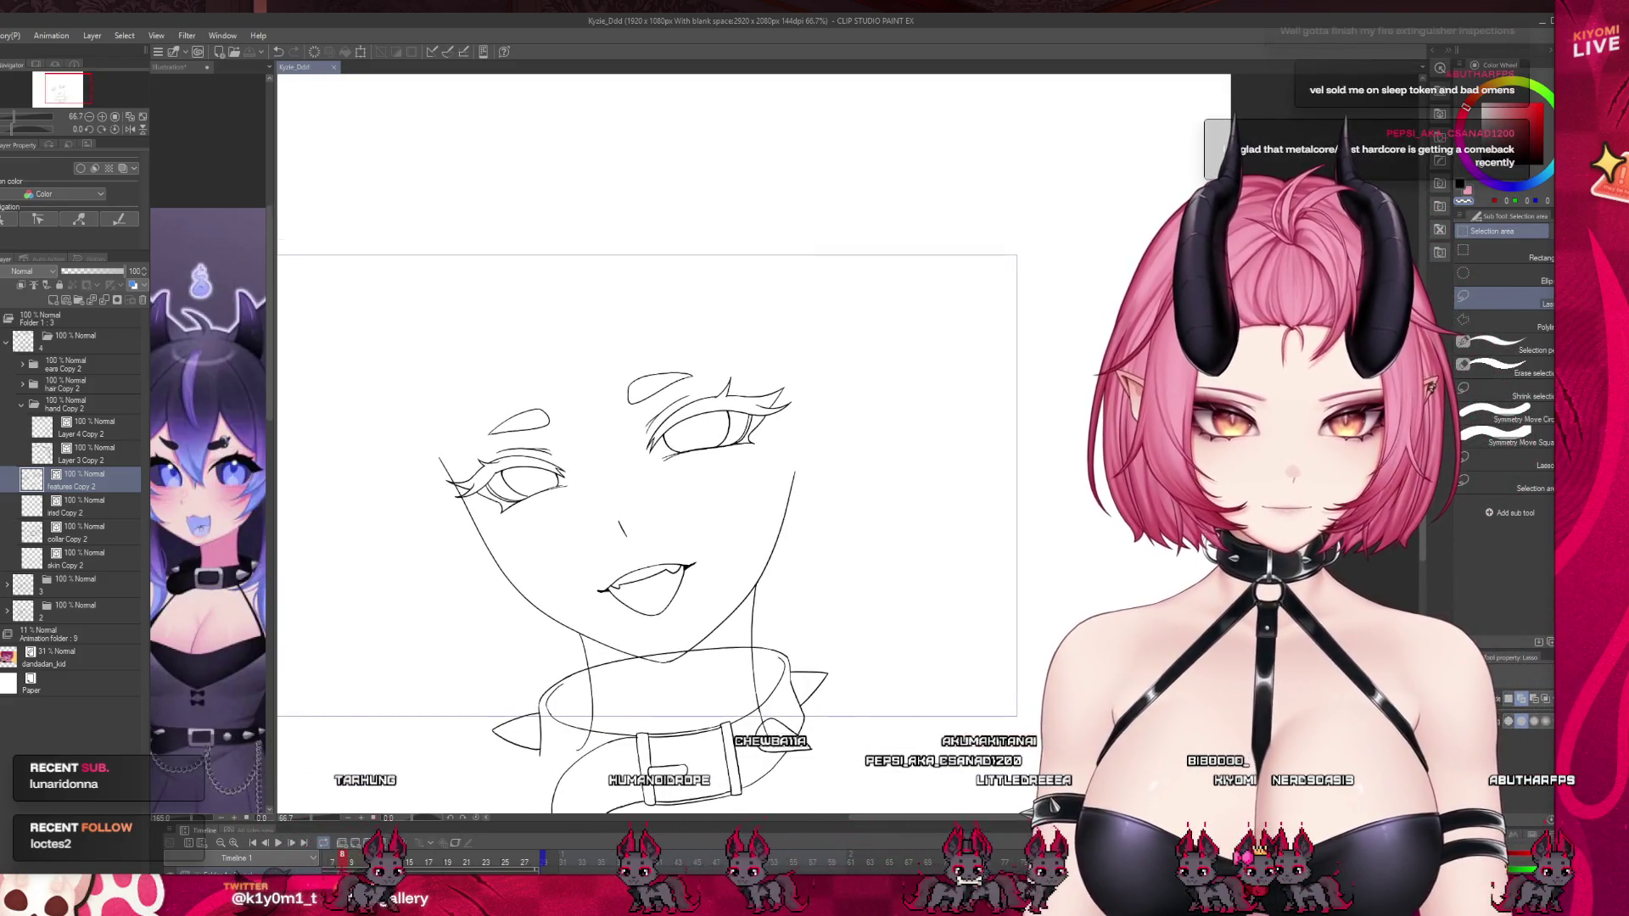
pyautogui.moveTo(339, 859)
pyautogui.mouseDown()
pyautogui.moveTo(496, 859)
pyautogui.moveTo(475, 859)
pyautogui.mouseUp()
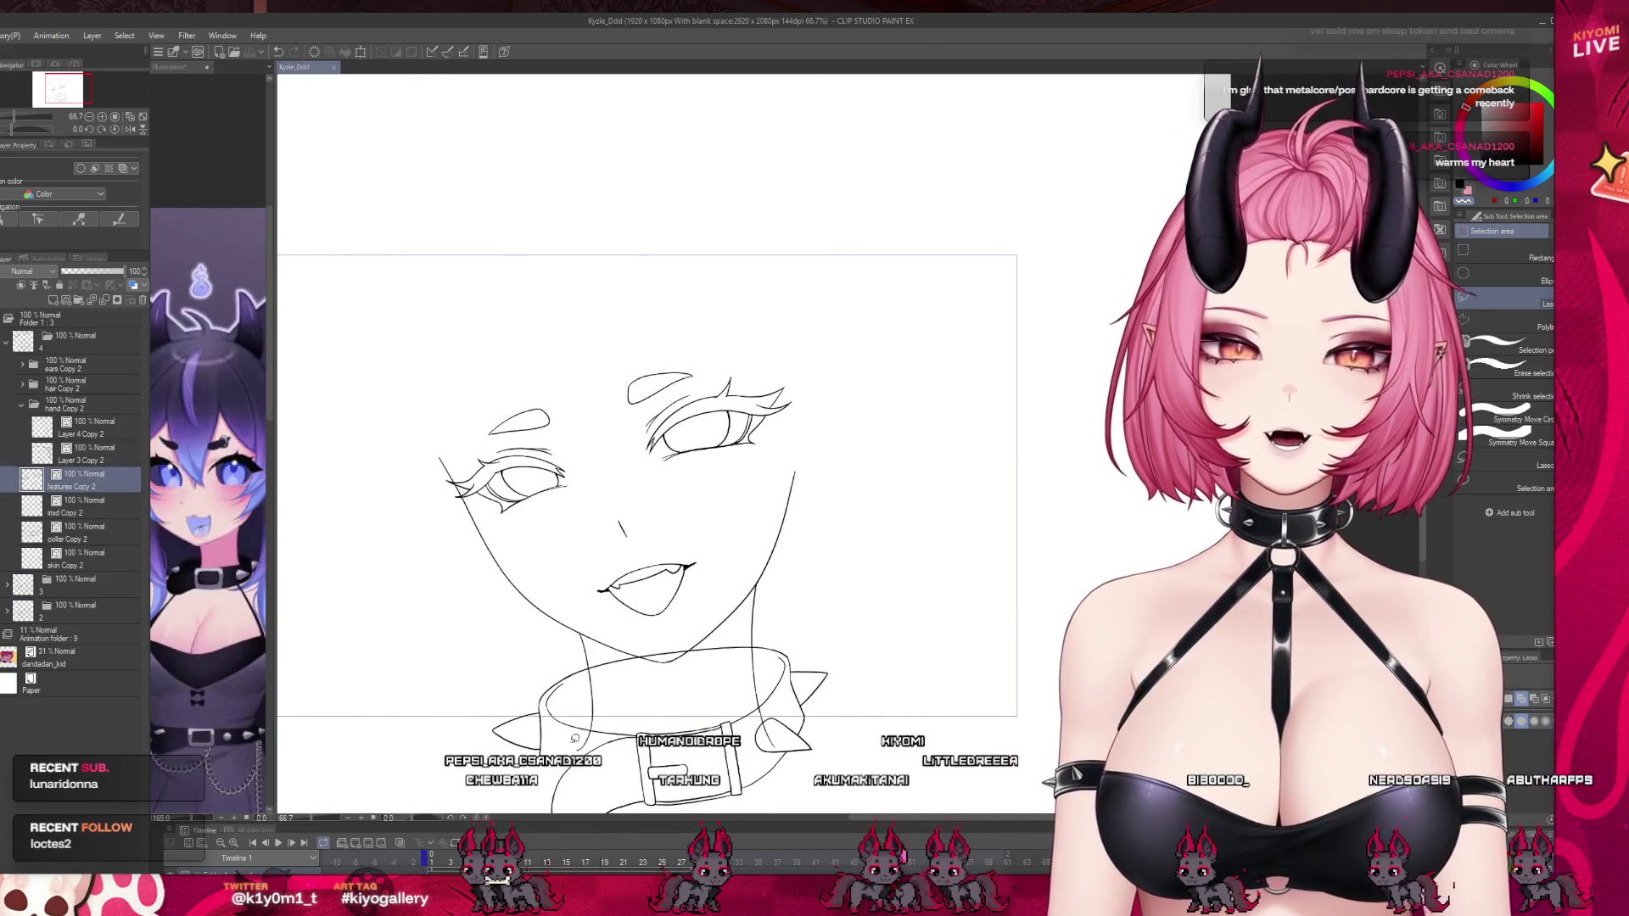
pyautogui.scroll(2, 628, 410)
pyautogui.scroll(2, 628, 410)
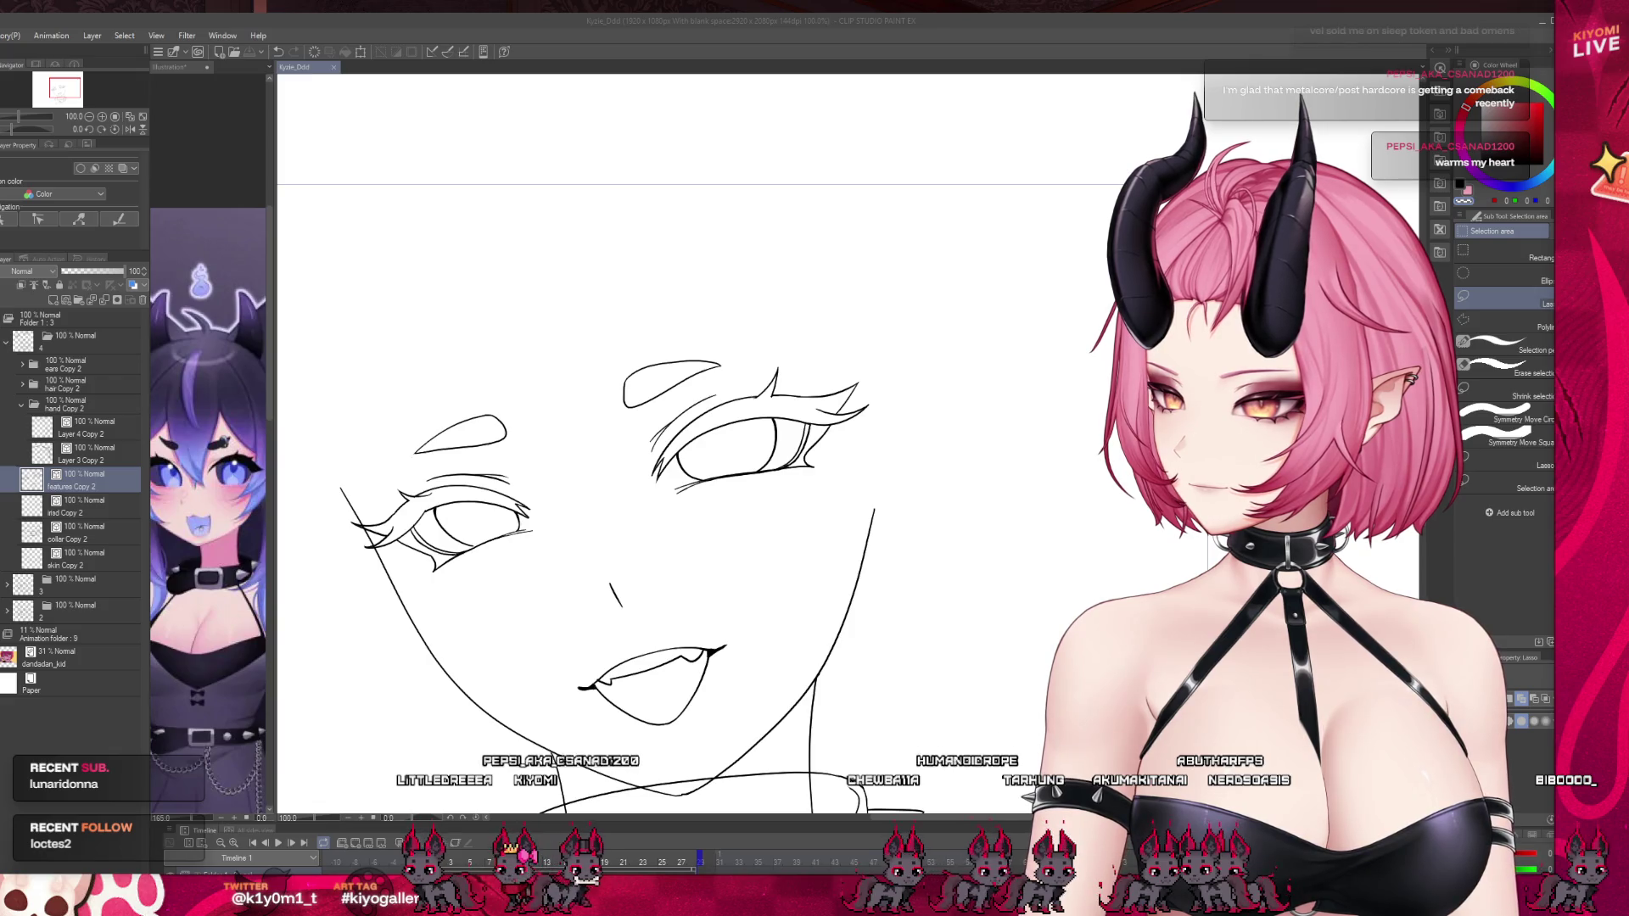
pyautogui.scroll(-3, 738, 441)
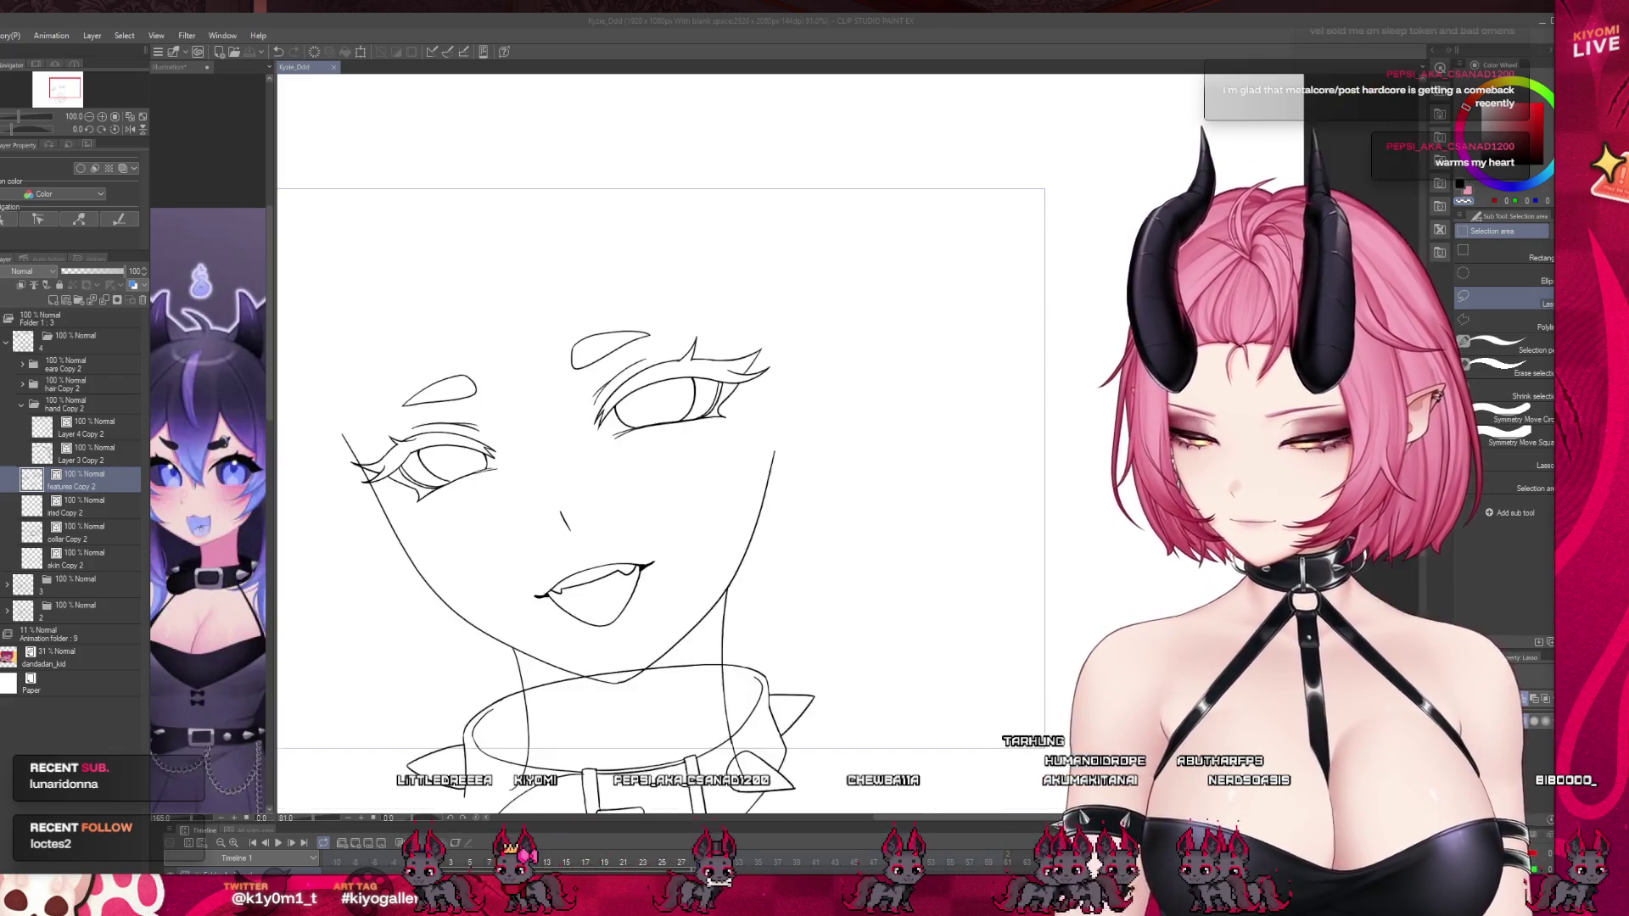
pyautogui.scroll(3, 738, 441)
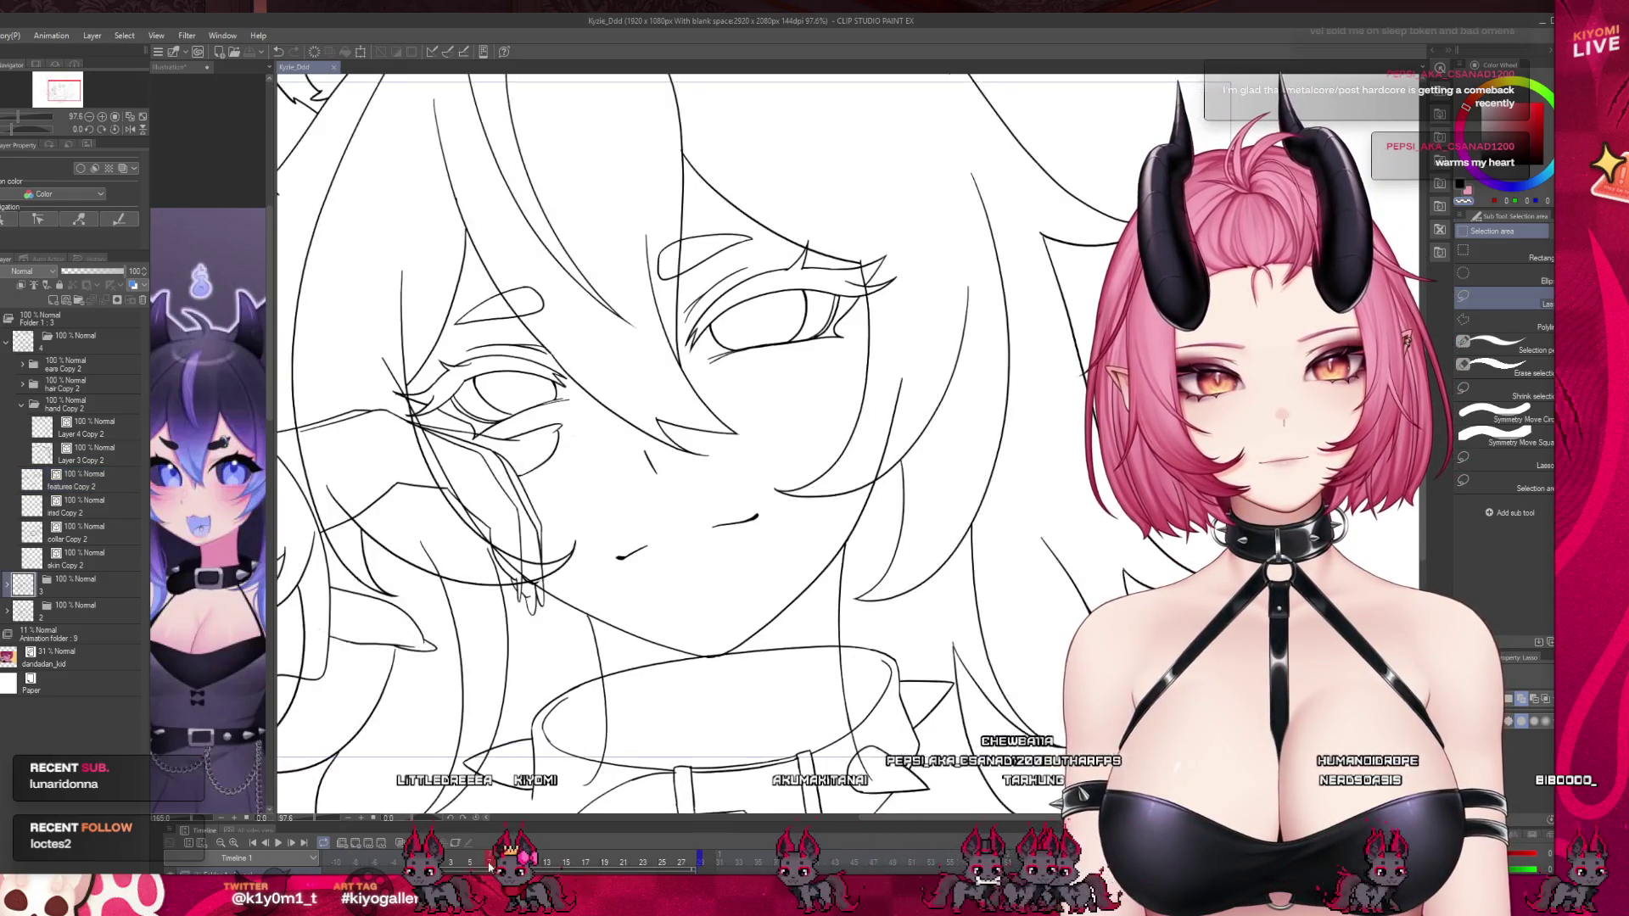
pyautogui.scroll(-2, 646, 555)
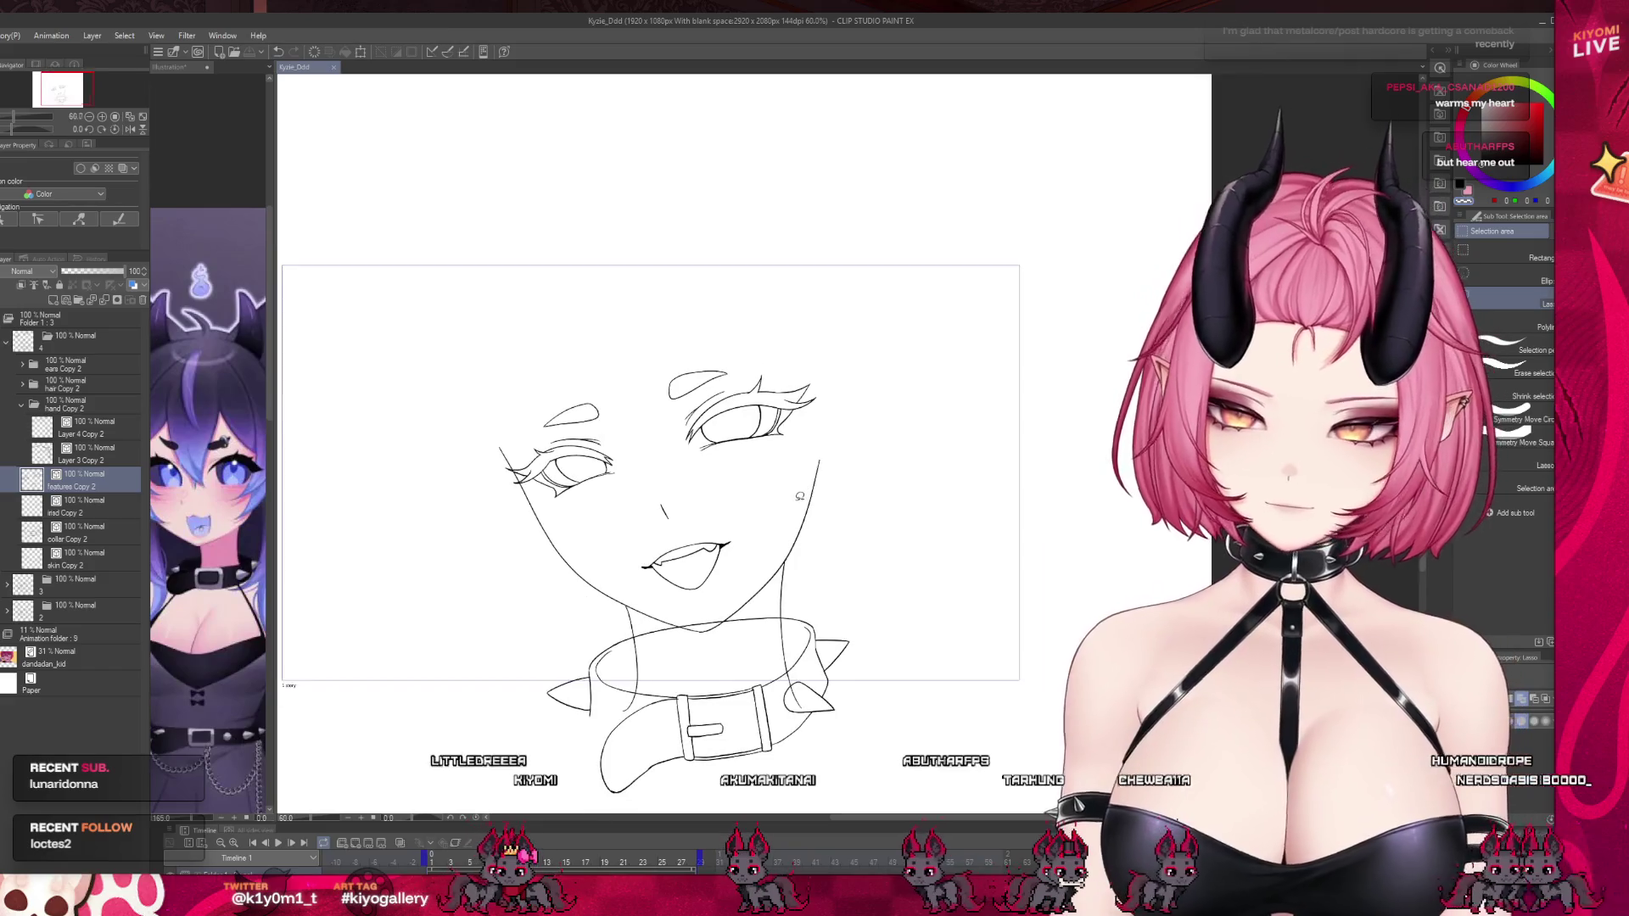
pyautogui.scroll(1, 748, 433)
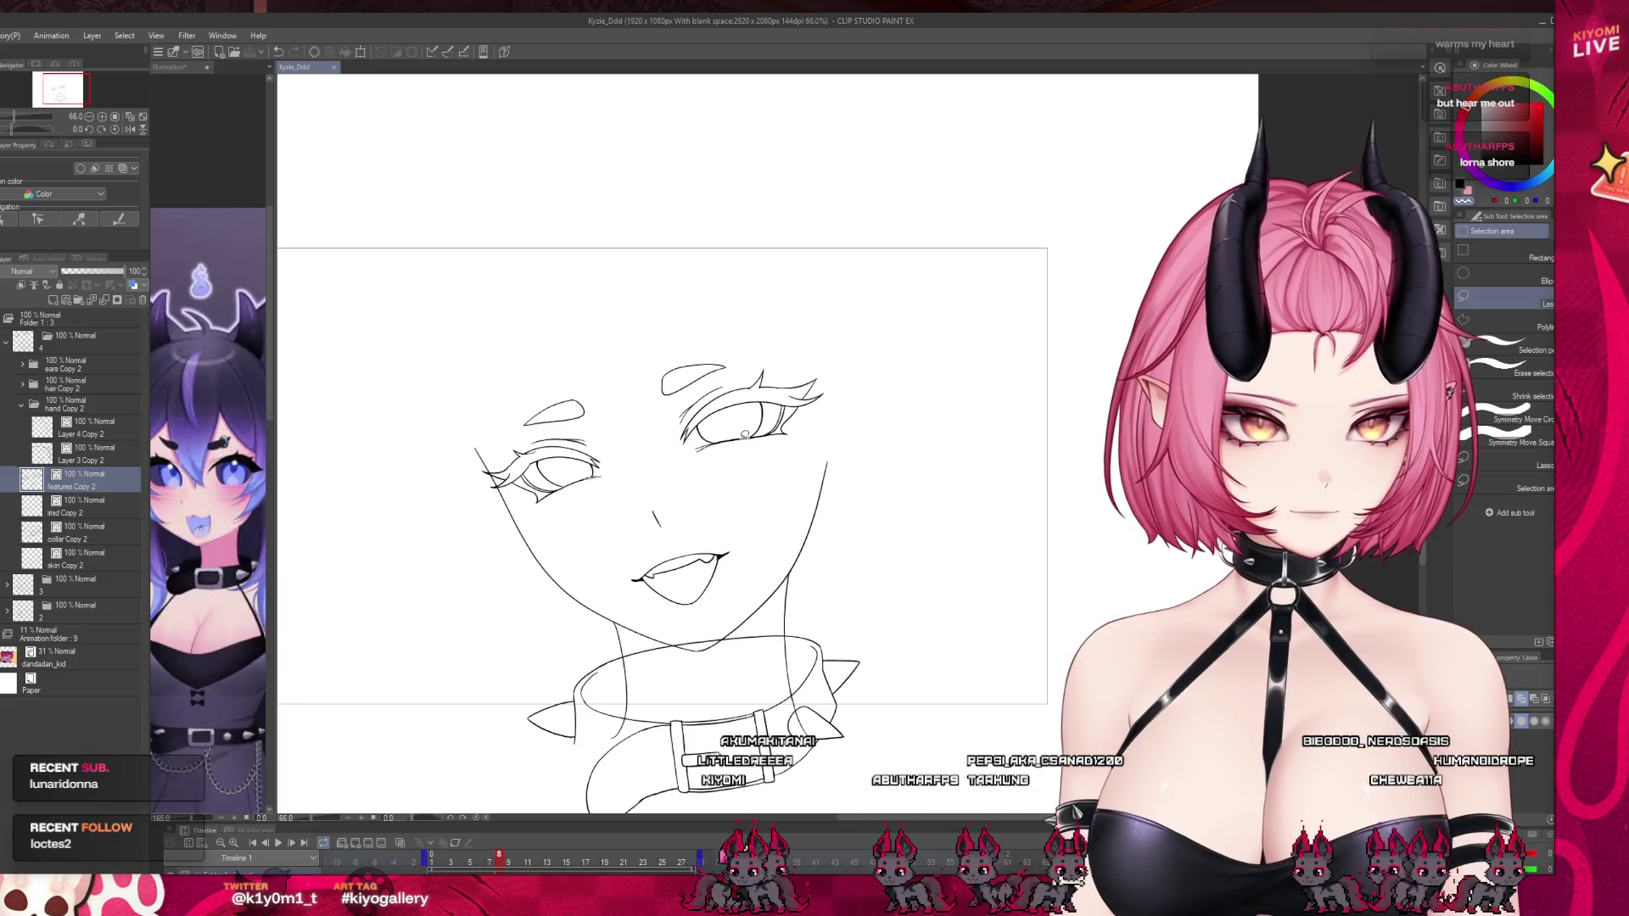
pyautogui.moveTo(497, 863); pyautogui.dragTo(499, 853)
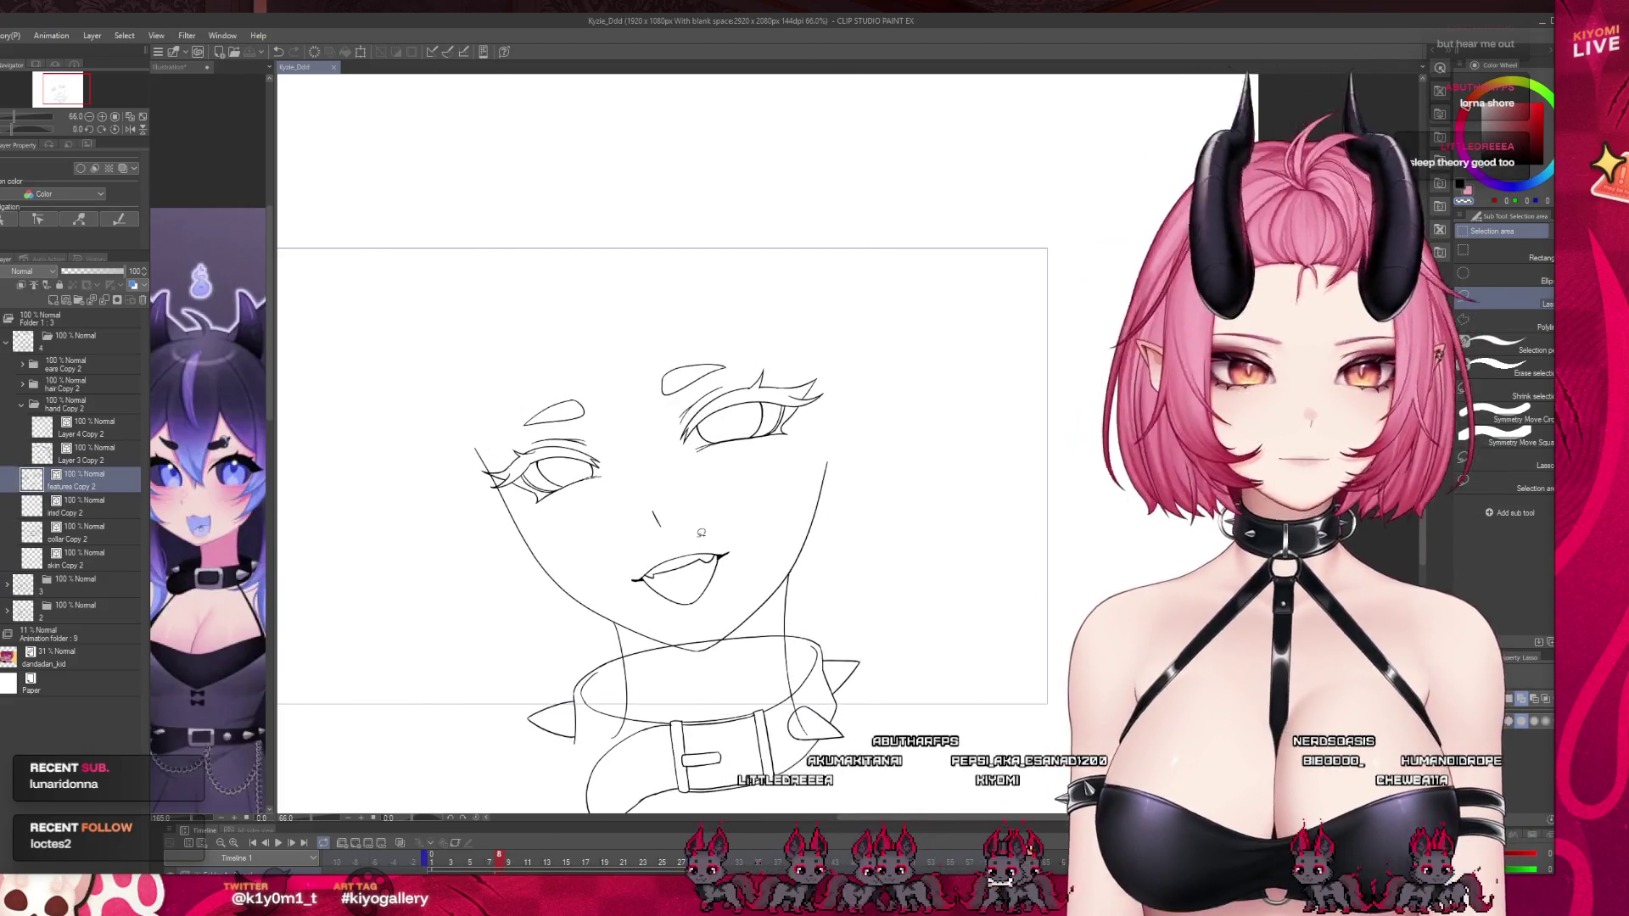
pyautogui.click(85, 426)
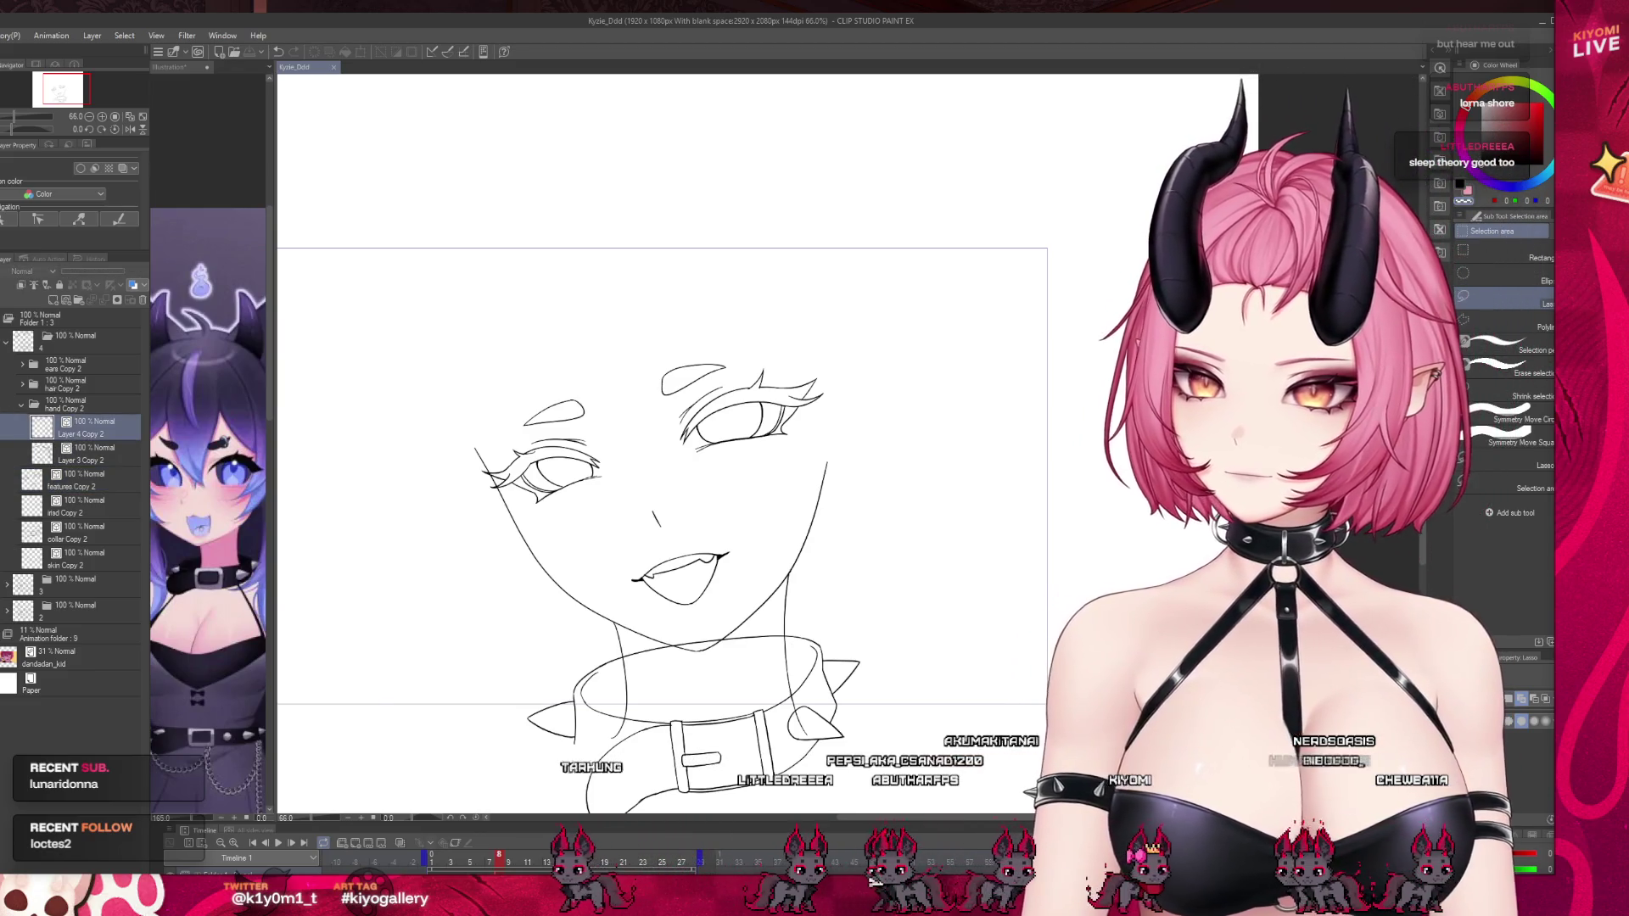
# Show the hand and arm sketch and compare animation cels, ending on the new-mouth cel.
pyautogui.click(454, 860)
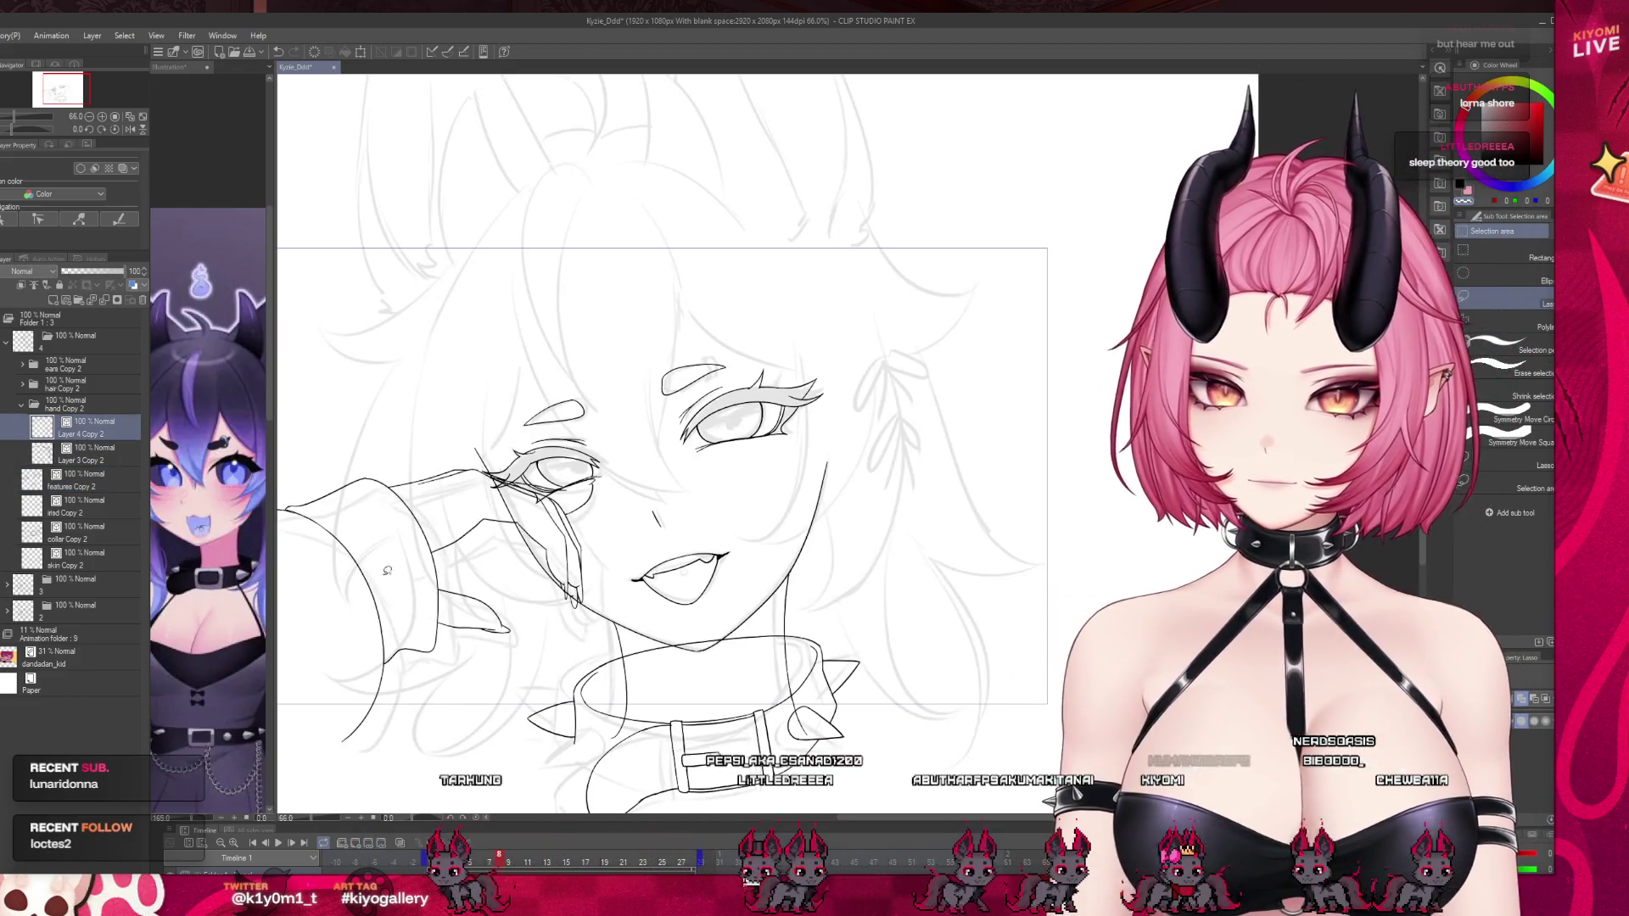
pyautogui.hotkey('ctrl', '+')
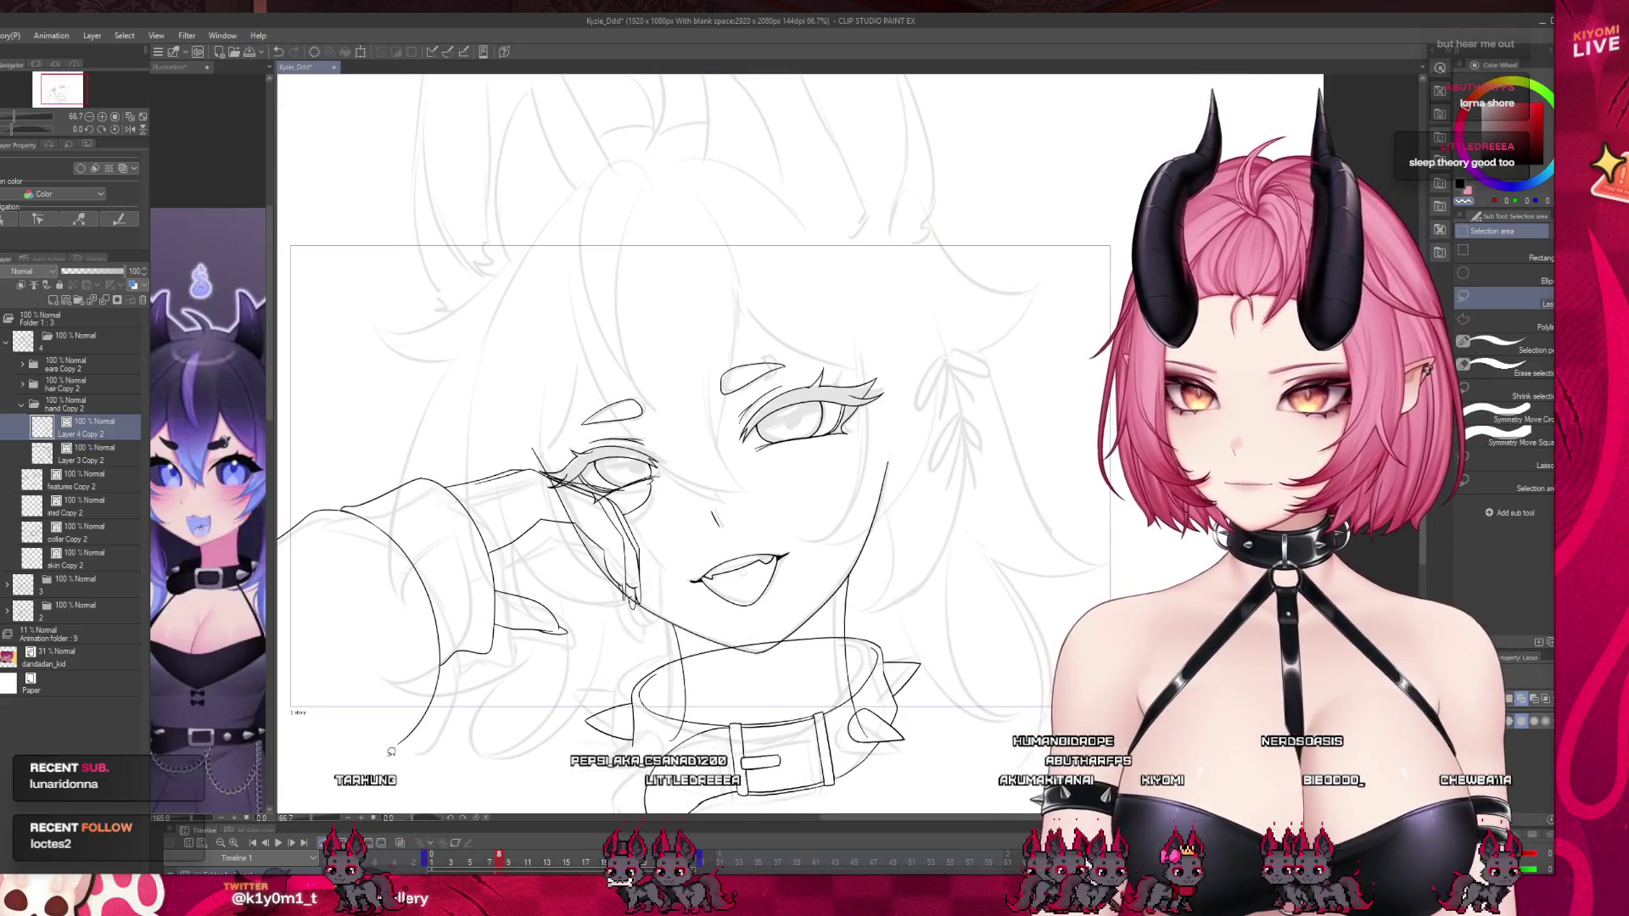
pyautogui.click(489, 863)
pyautogui.click(469, 862)
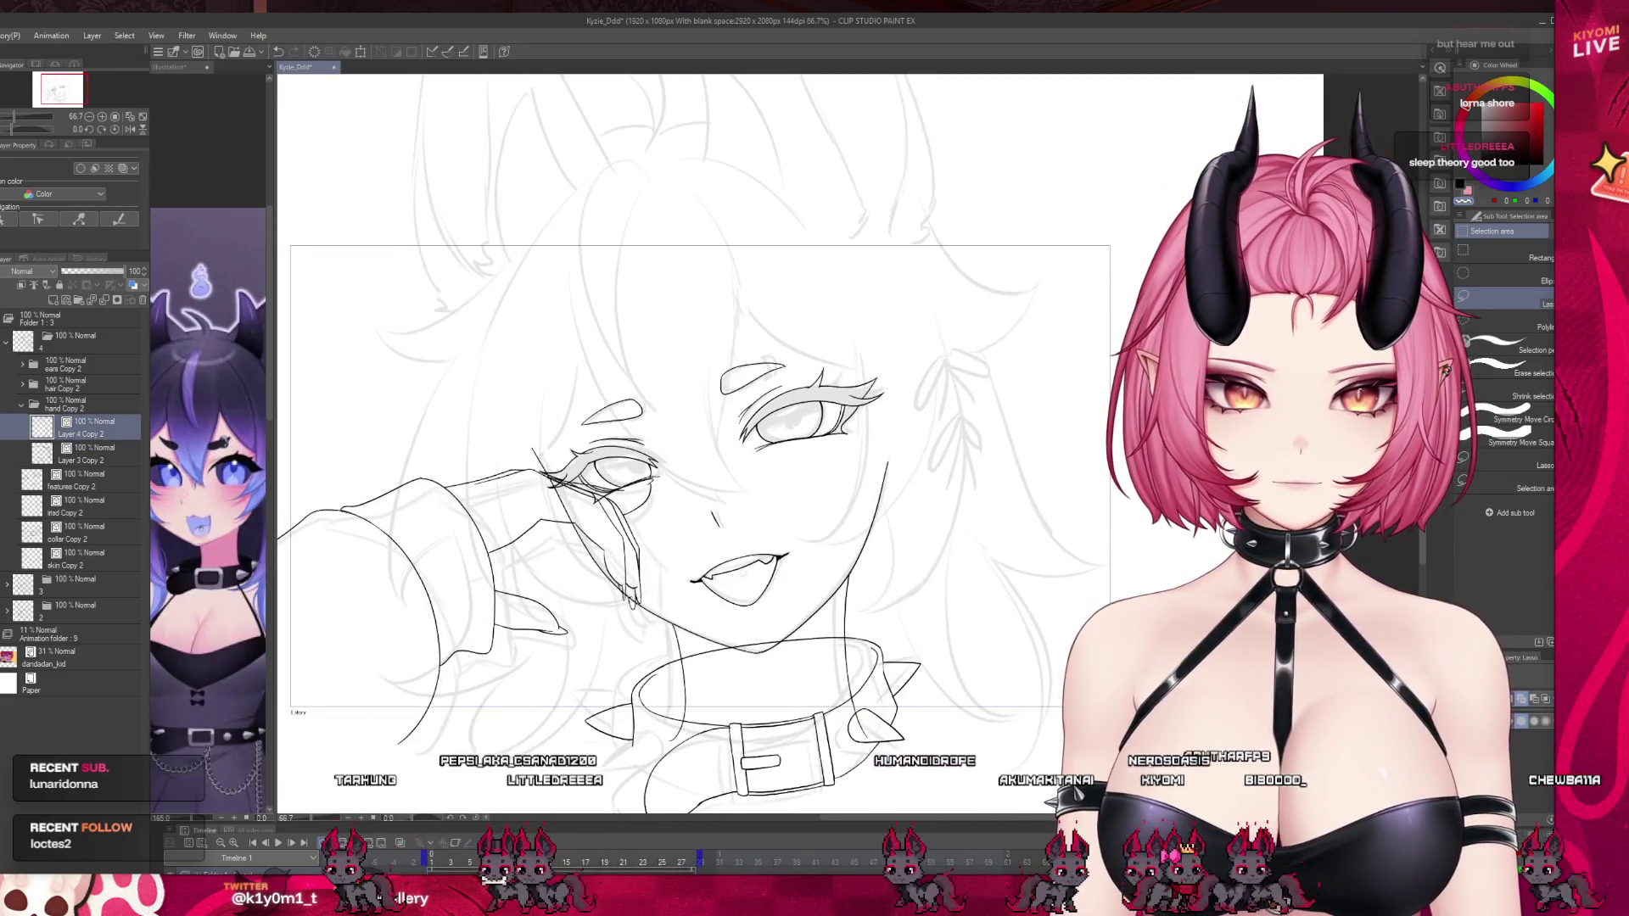
pyautogui.click(489, 863)
pyautogui.click(458, 878)
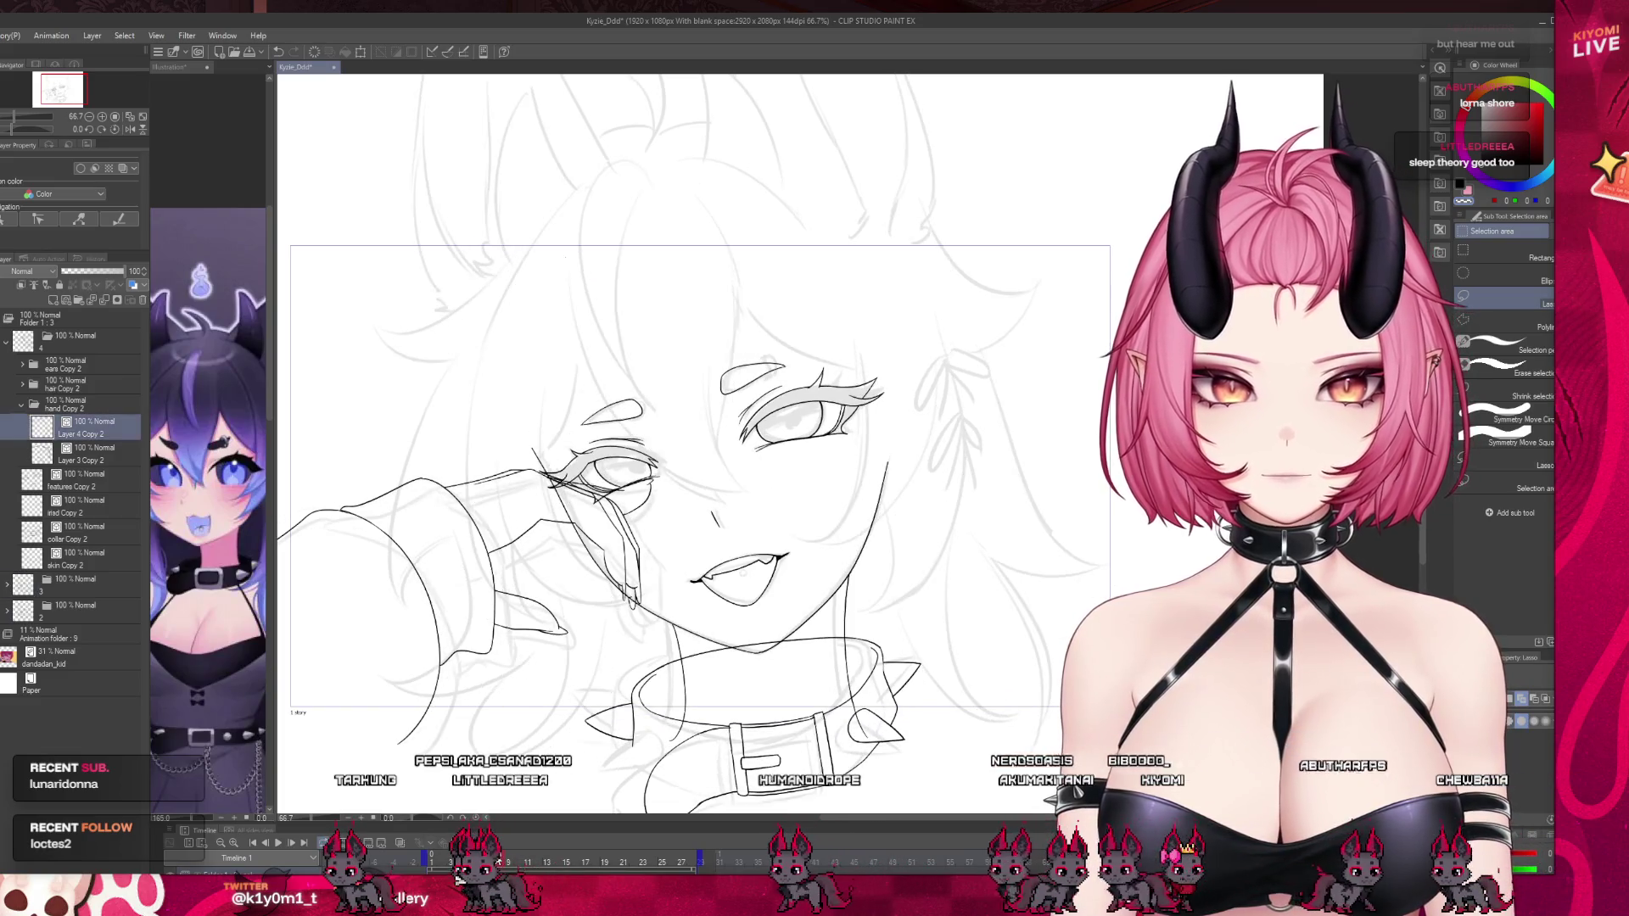
# Transform the whole hand Copy 2 folder, moving and reshaping the arm down-right.
pyautogui.click(56, 408)
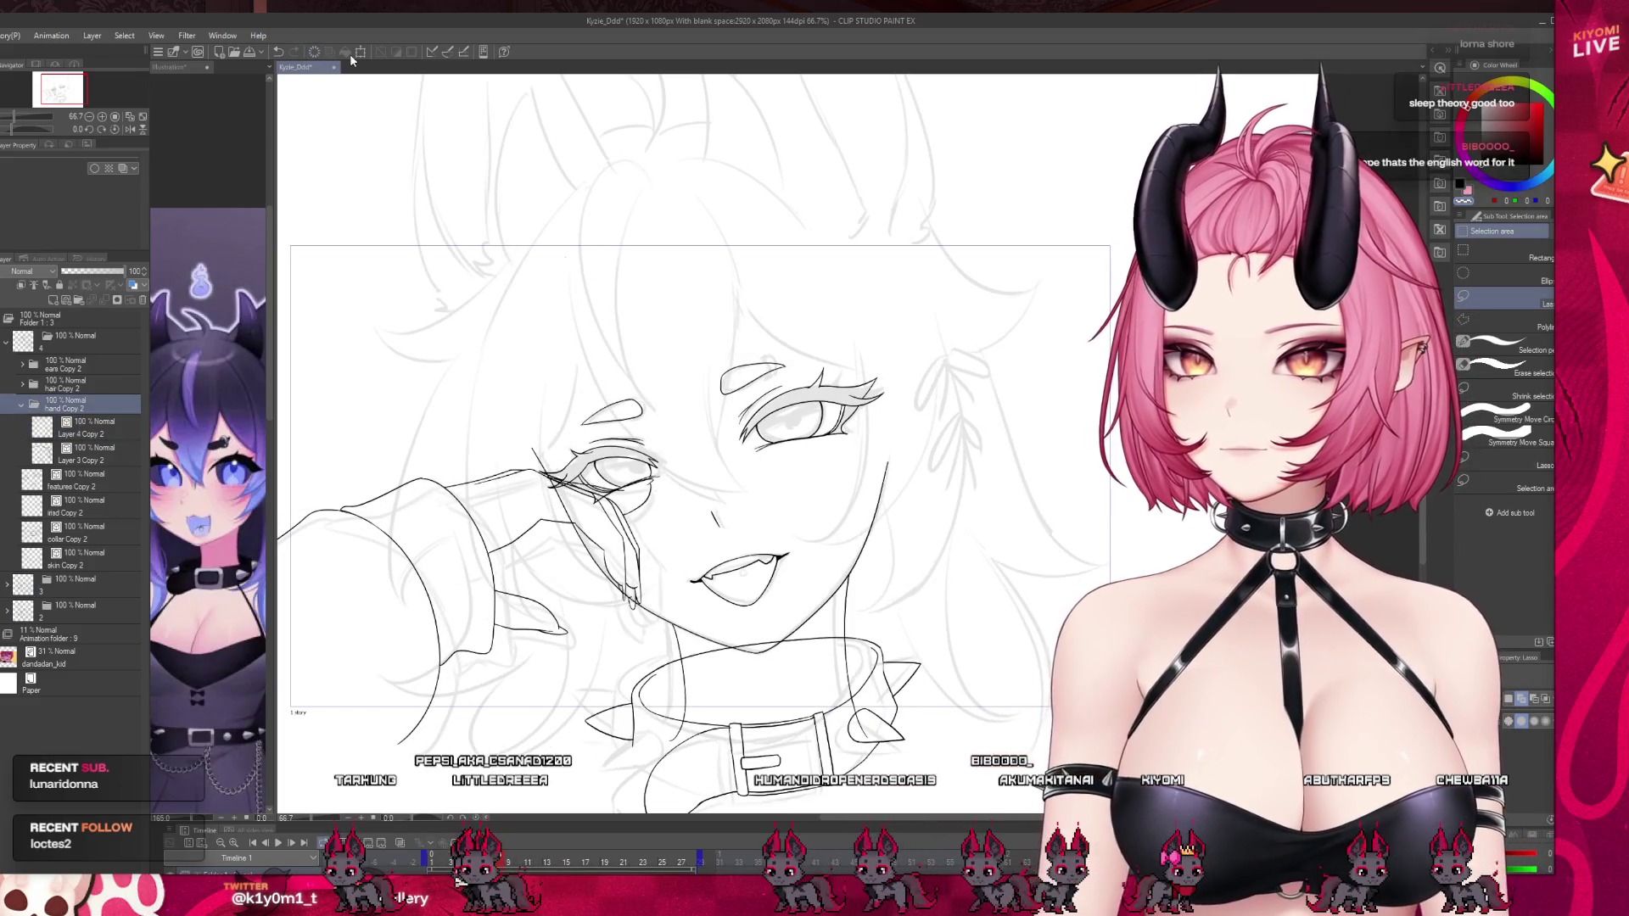
pyautogui.click(360, 52)
pyautogui.moveTo(599, 612); pyautogui.dragTo(583, 646)
pyautogui.press('Return')
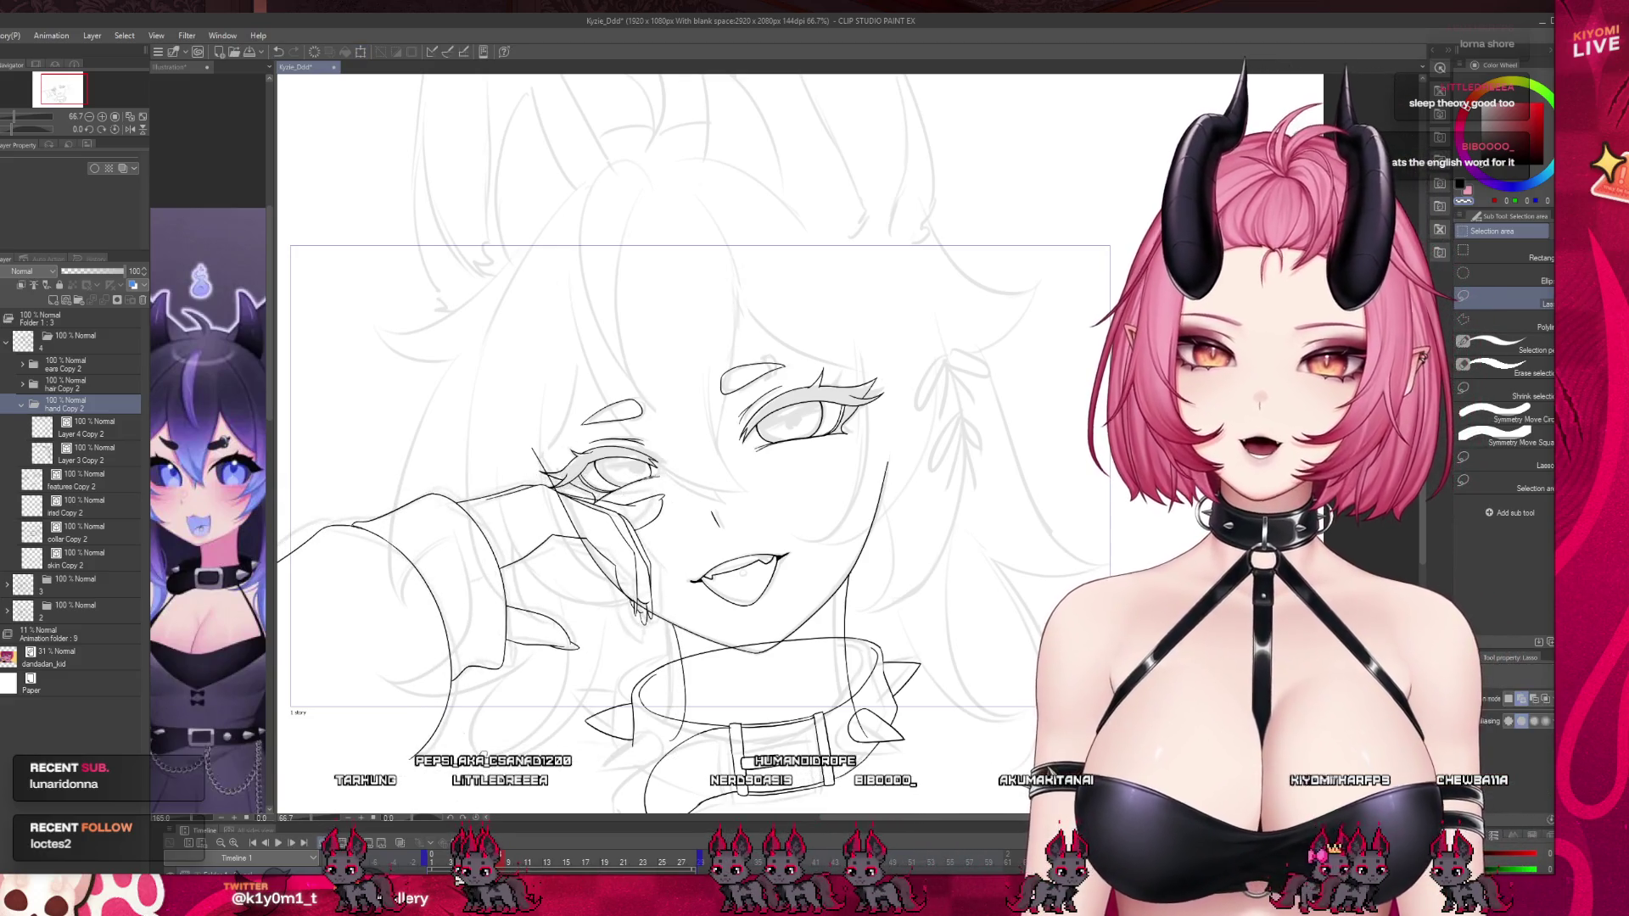
# Set Layer 4 Copy 2 to 100% and Layer 3 Copy 2 to 28% opacity, then add a new layer.
pyautogui.click(71, 435)
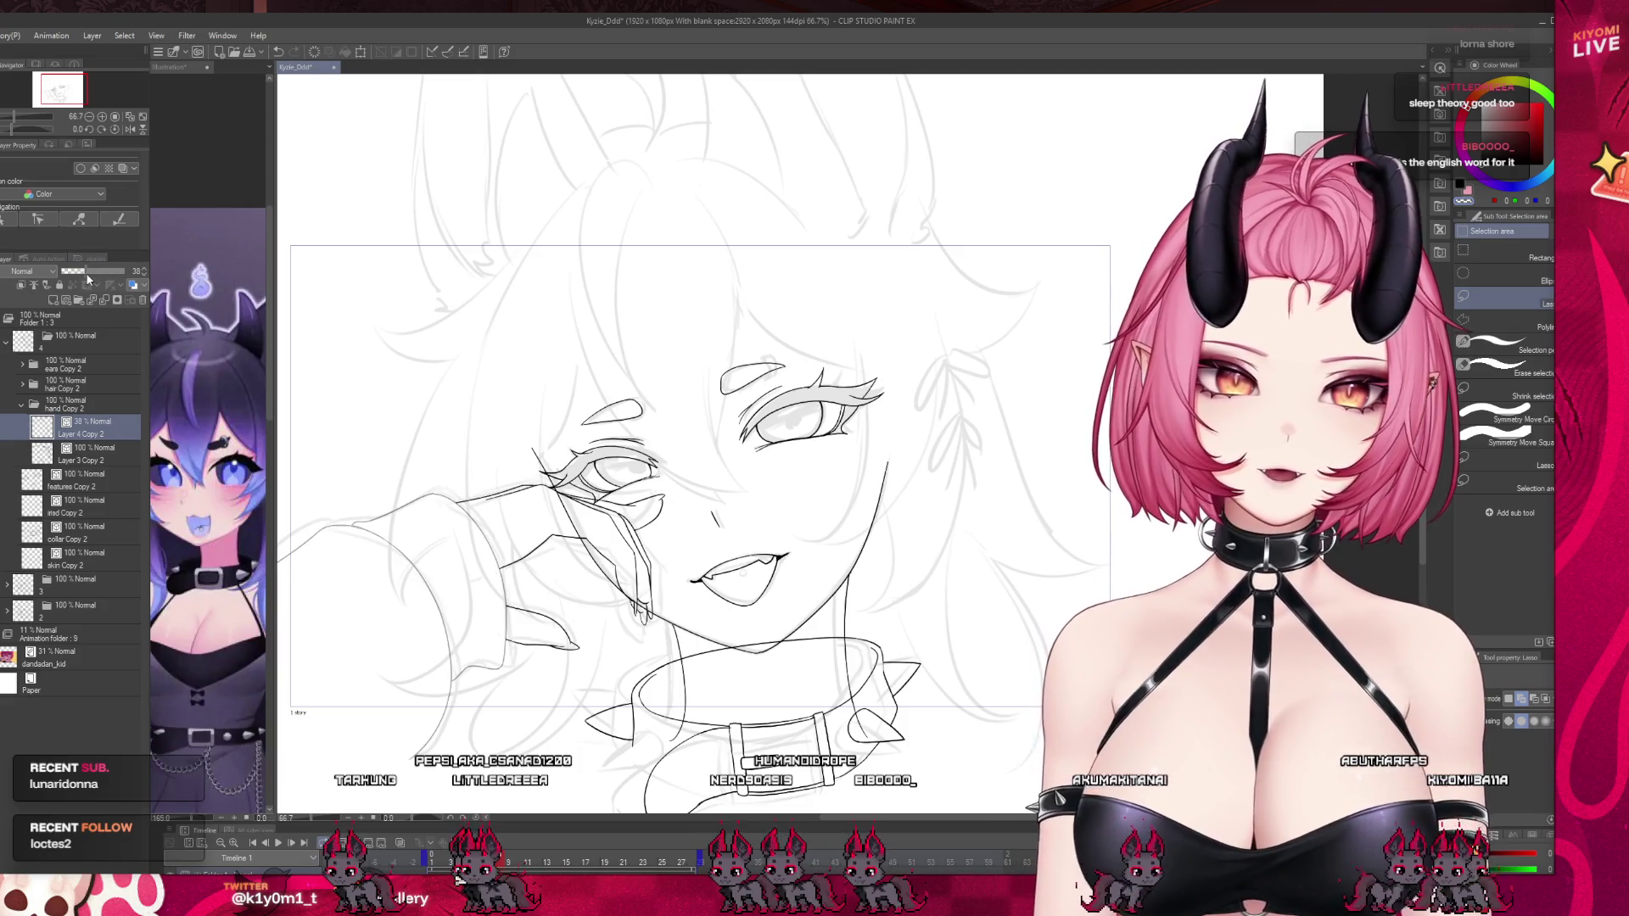
pyautogui.moveTo(85, 273); pyautogui.dragTo(124, 267)
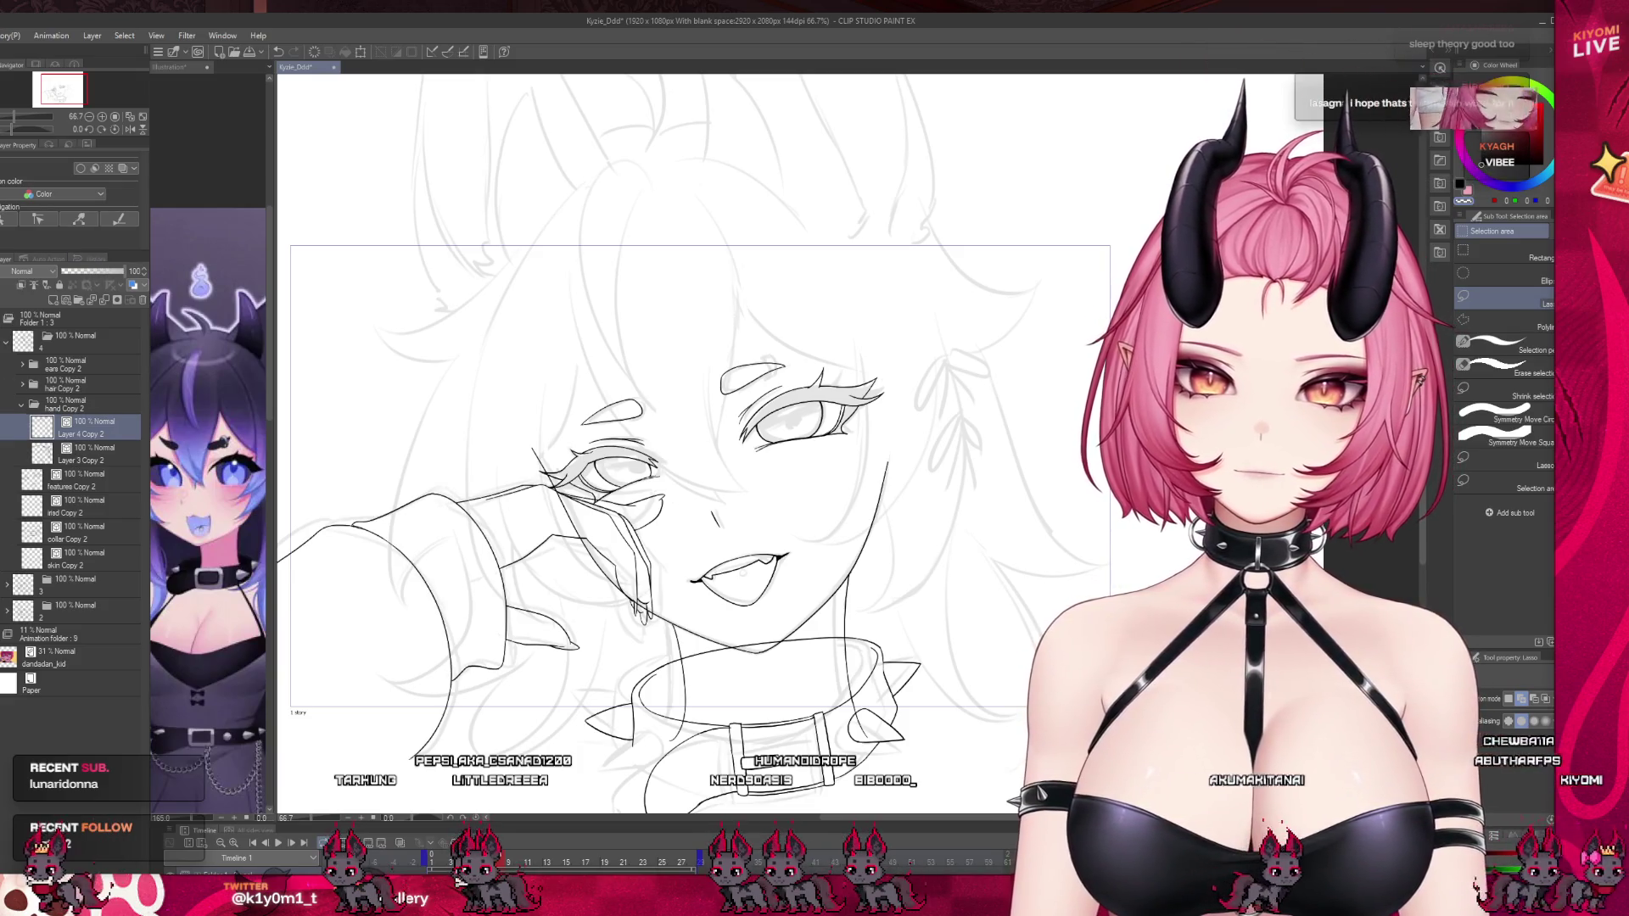
pyautogui.click(80, 455)
pyautogui.click(79, 271)
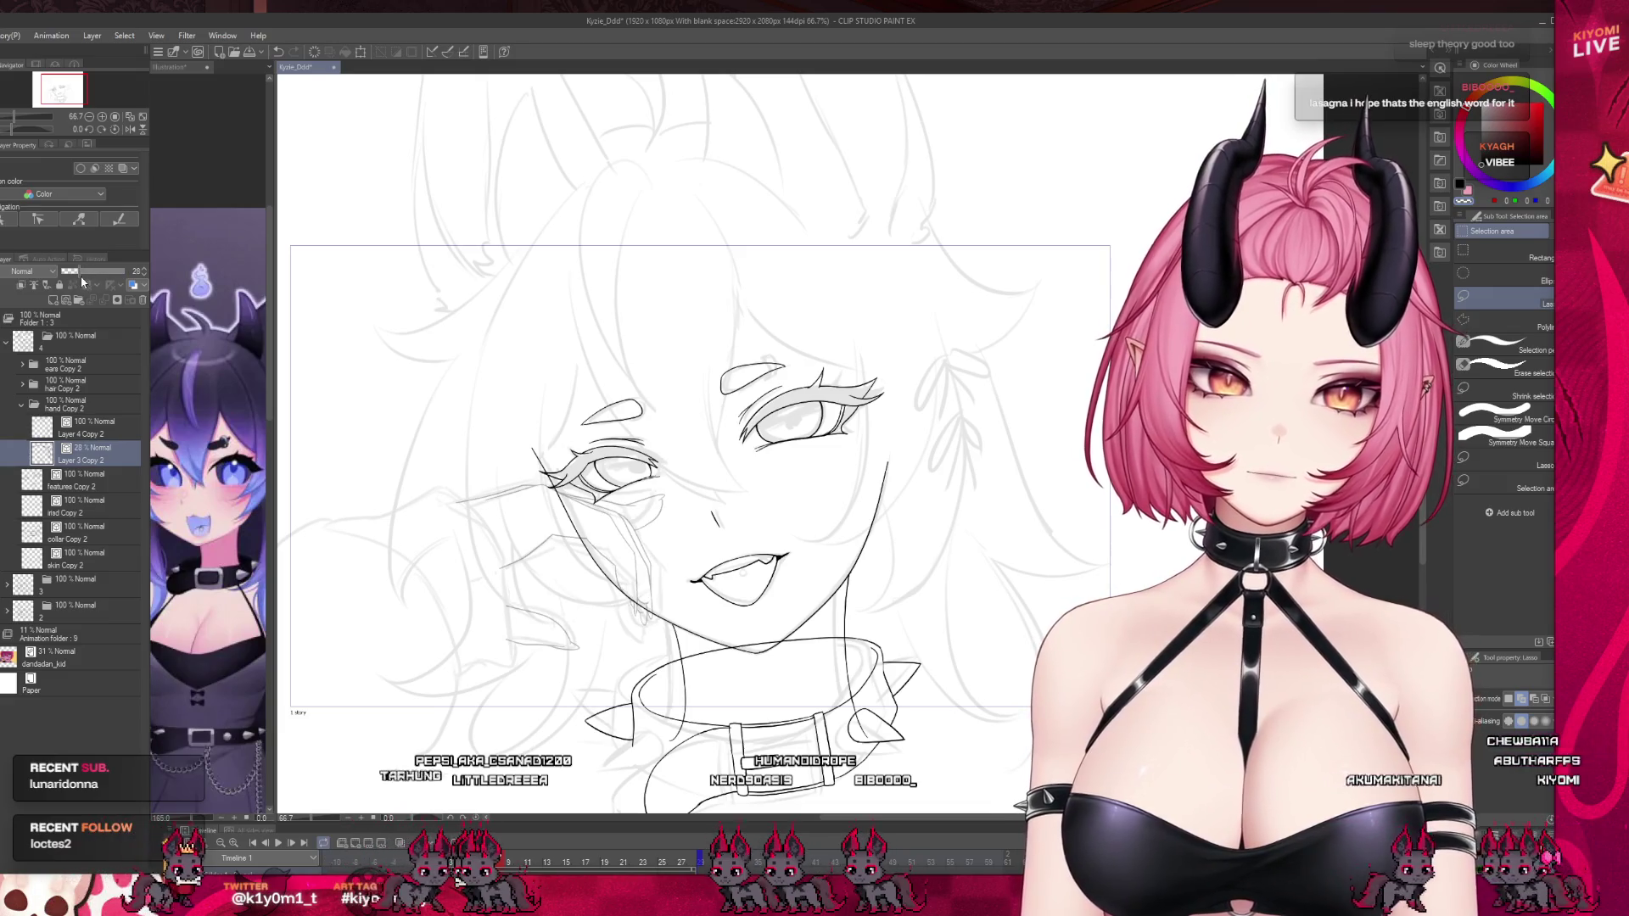
pyautogui.scroll(3, 571, 567)
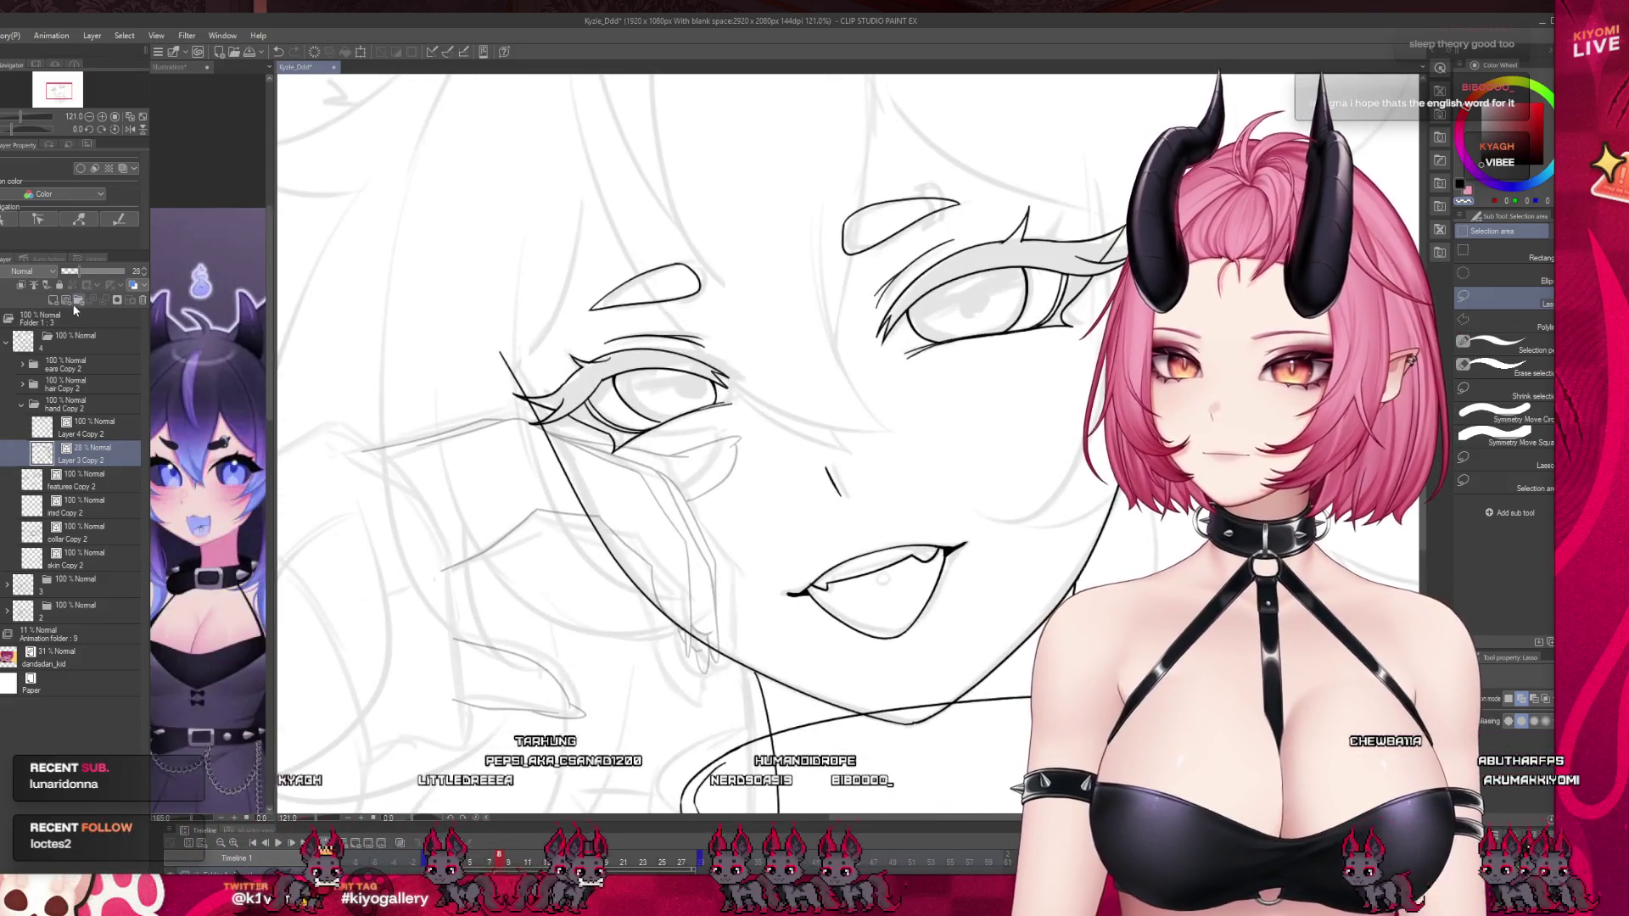
pyautogui.click(65, 301)
# Switch to the G-pen with P and zoom in on the hand area.
pyautogui.scroll(-4, 535, 556)
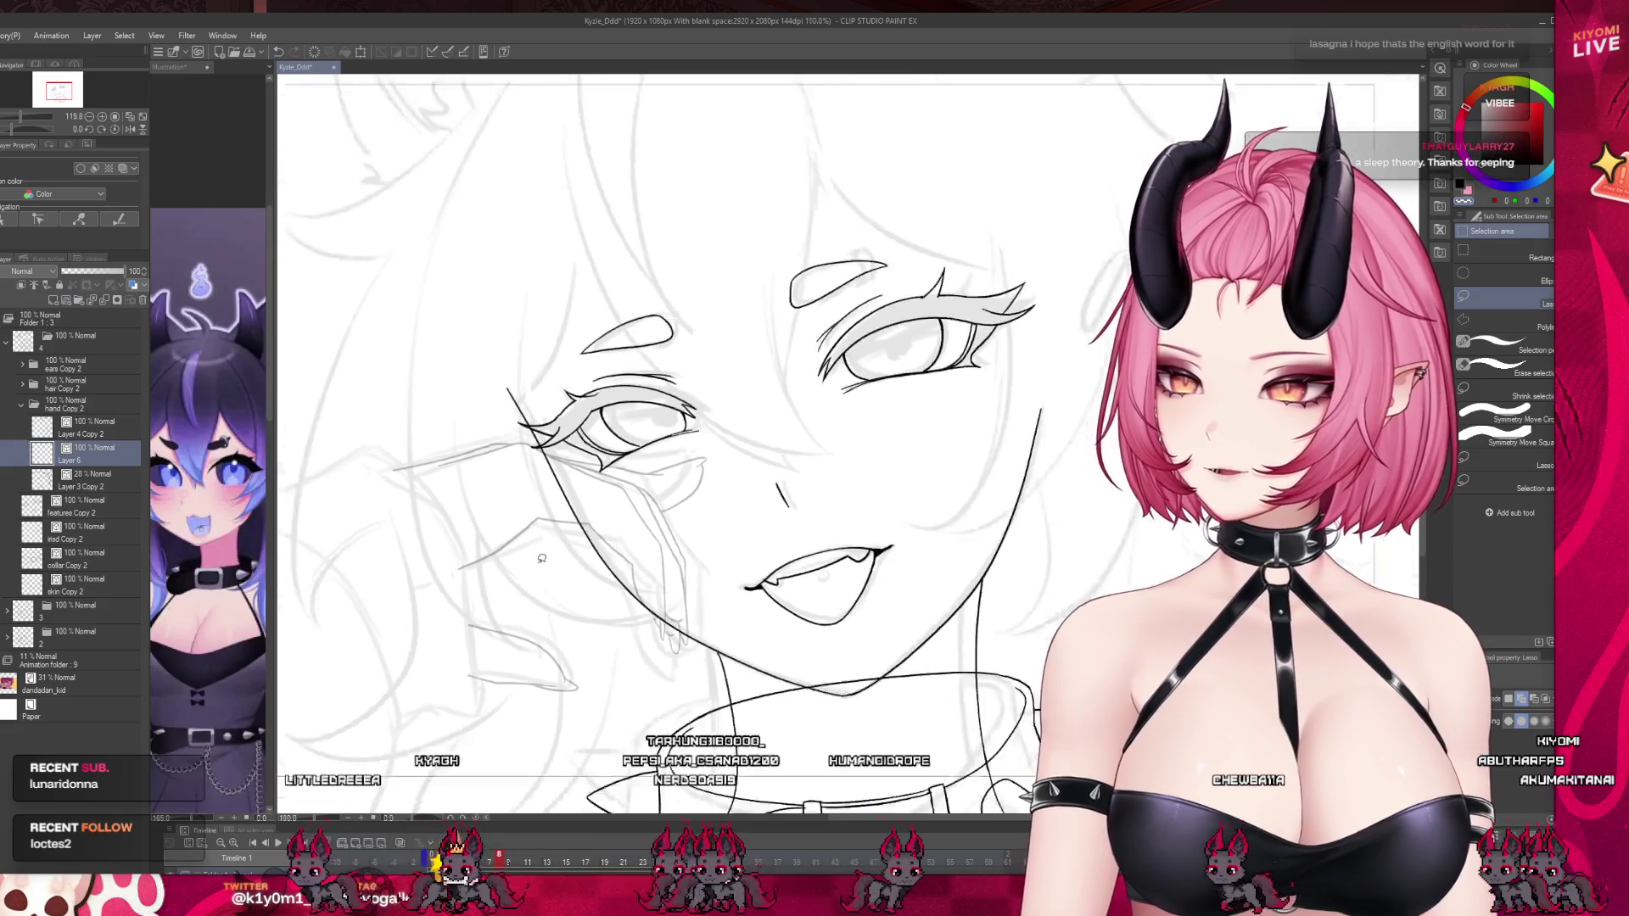
pyautogui.scroll(2, 535, 556)
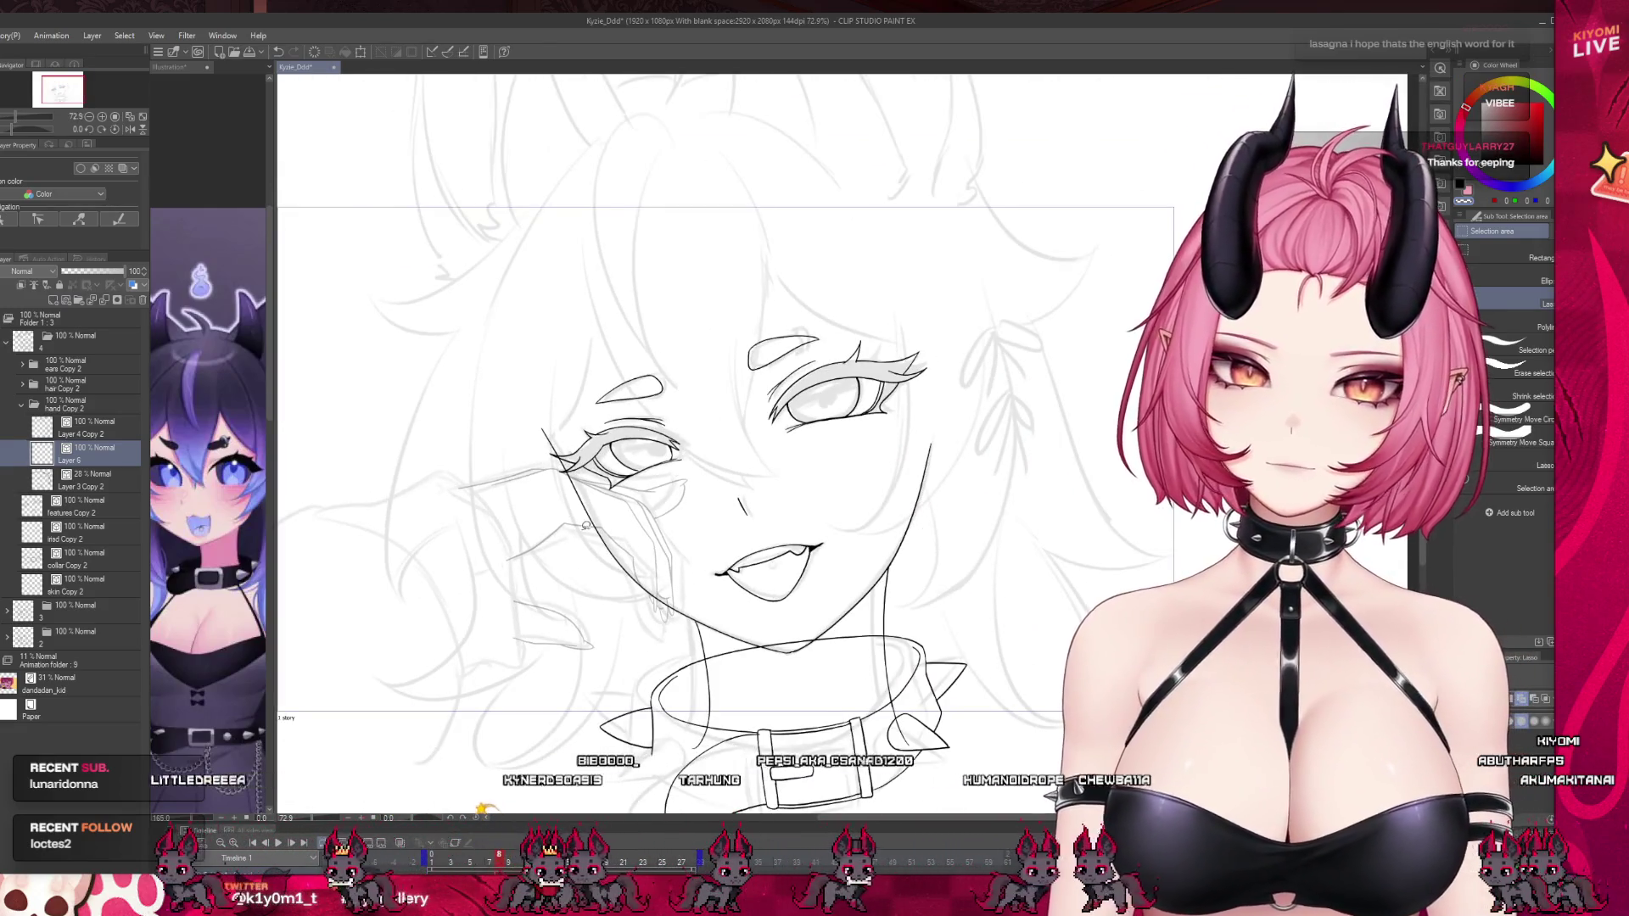
pyautogui.press('p')
pyautogui.scroll(1, 465, 389)
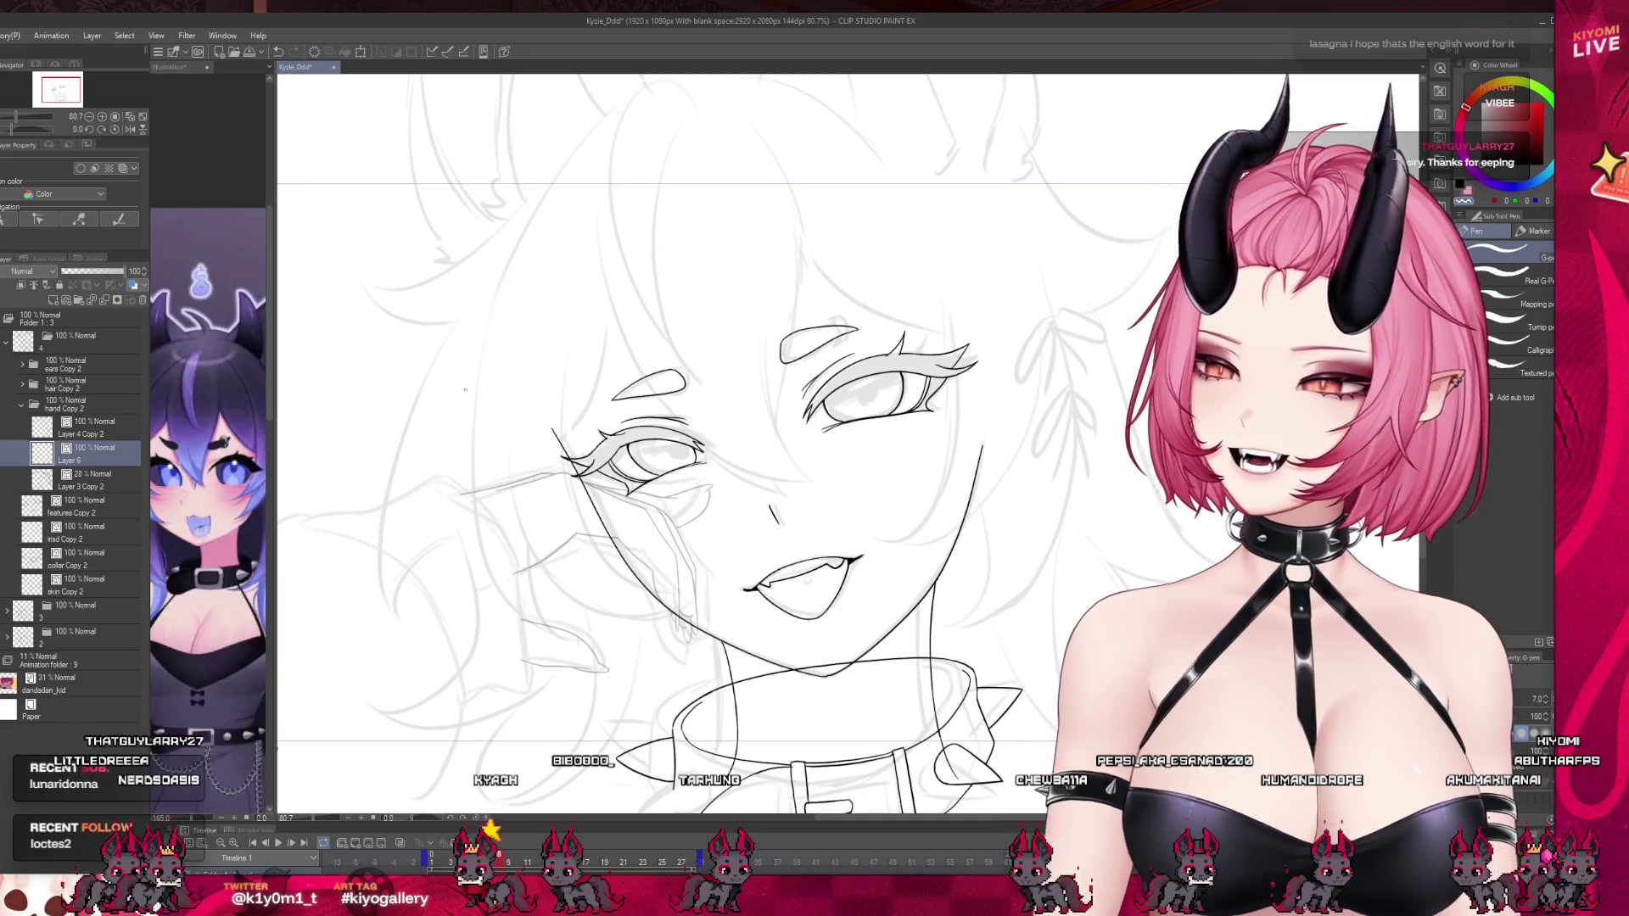
pyautogui.scroll(2, 582, 508)
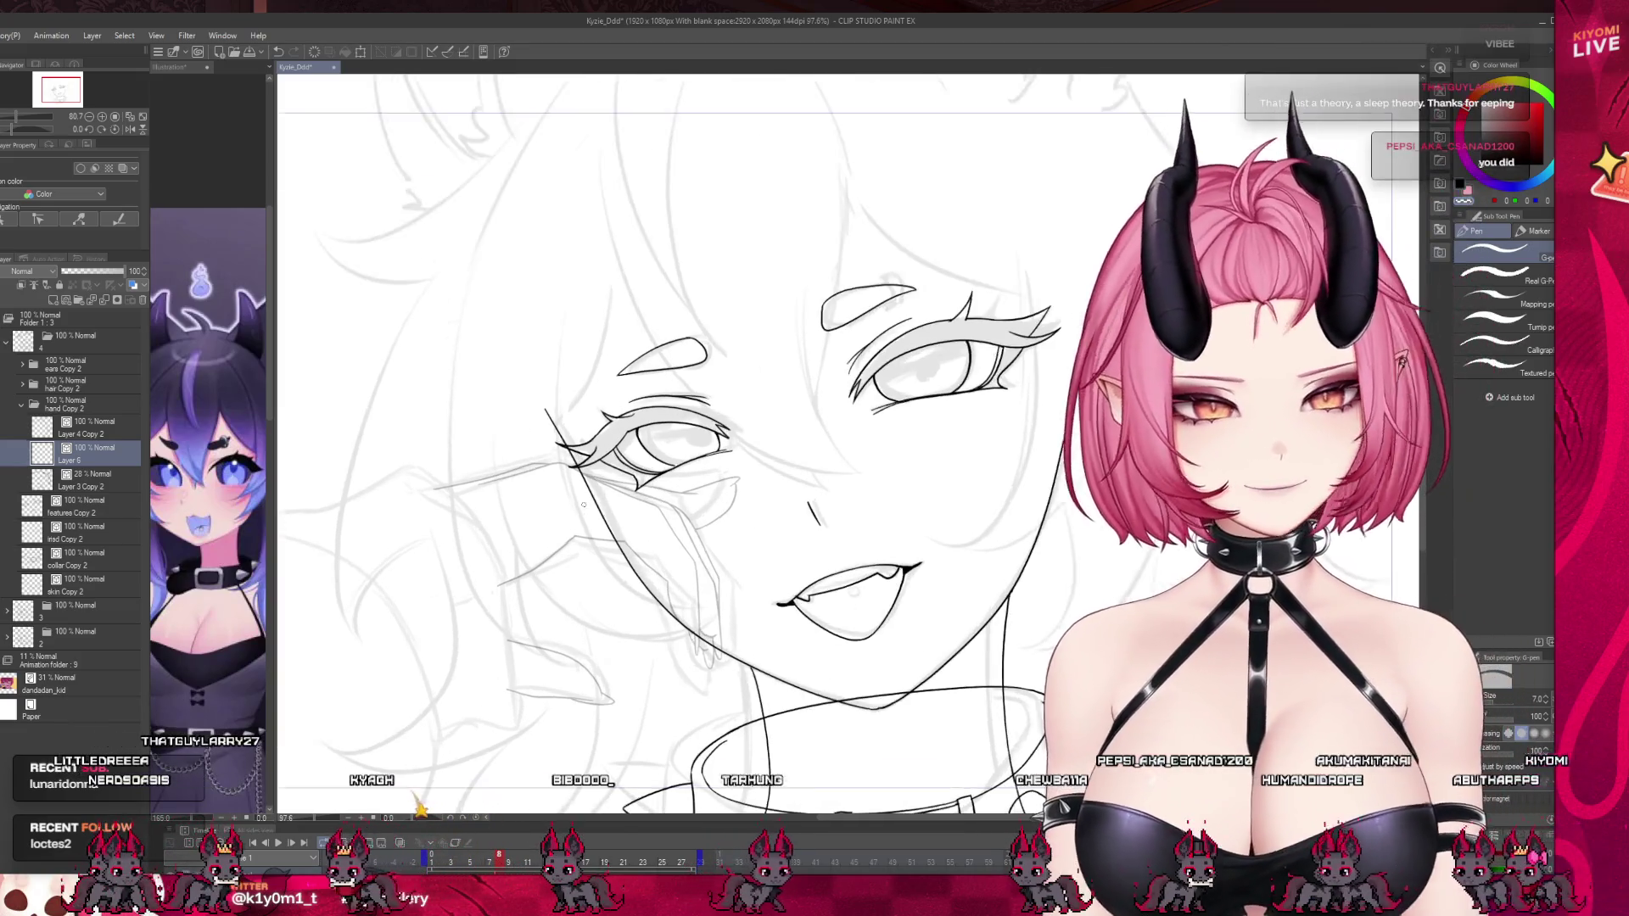
pyautogui.scroll(6, 583, 508)
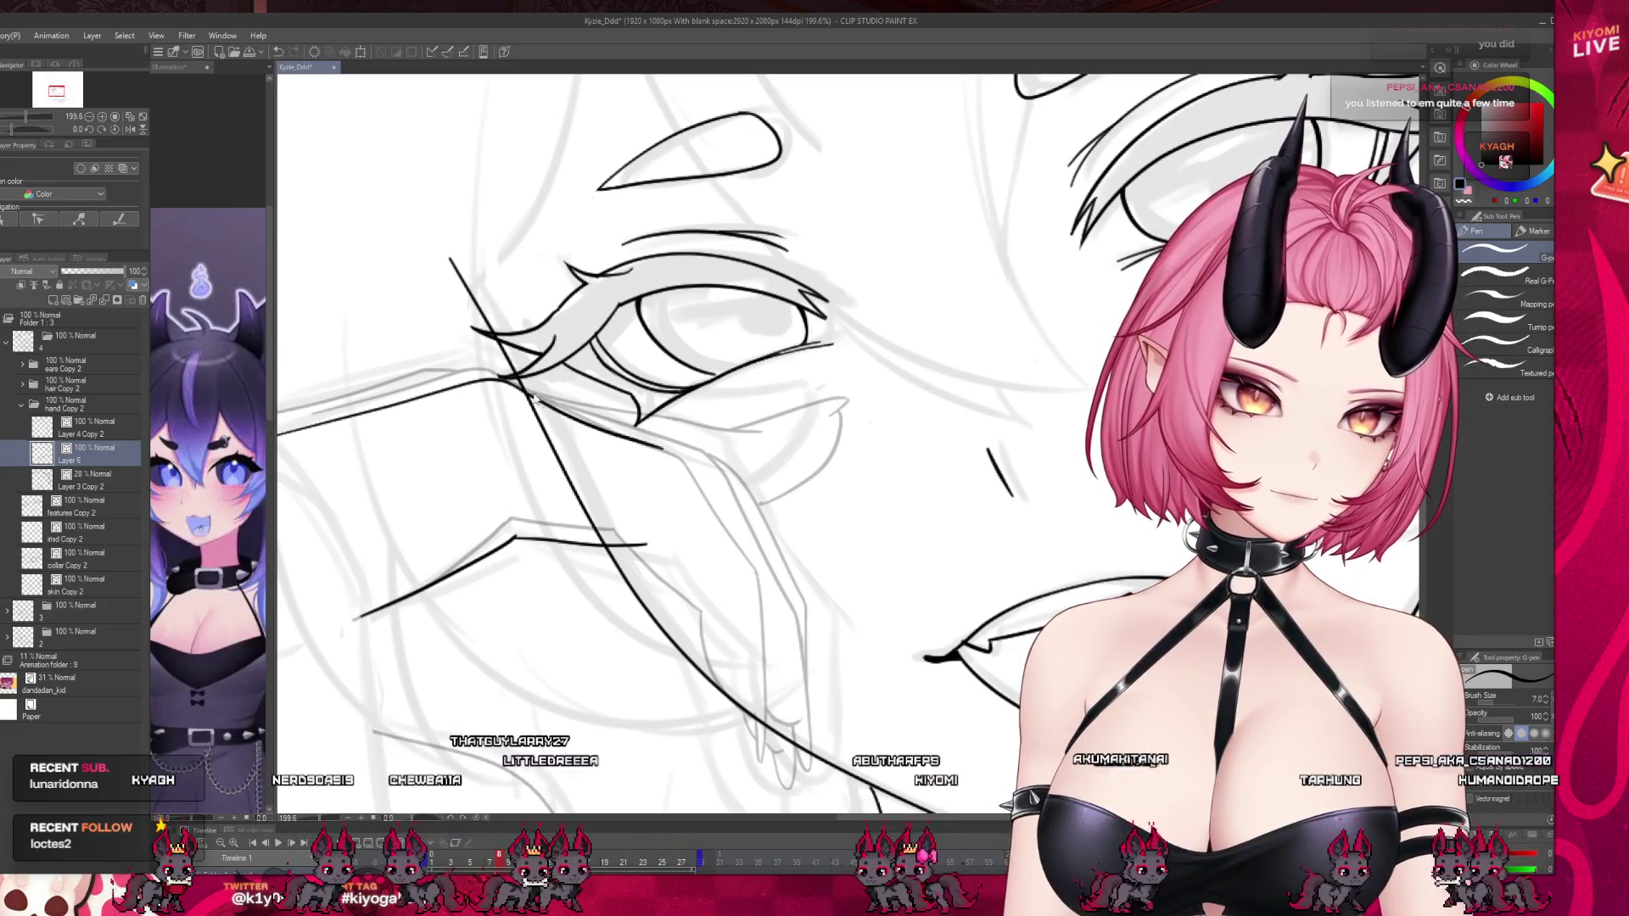
# Ink finger lines from under the eye down toward the nose, redoing the overlong stroke.
pyautogui.moveTo(632, 437); pyautogui.dragTo(676, 451)
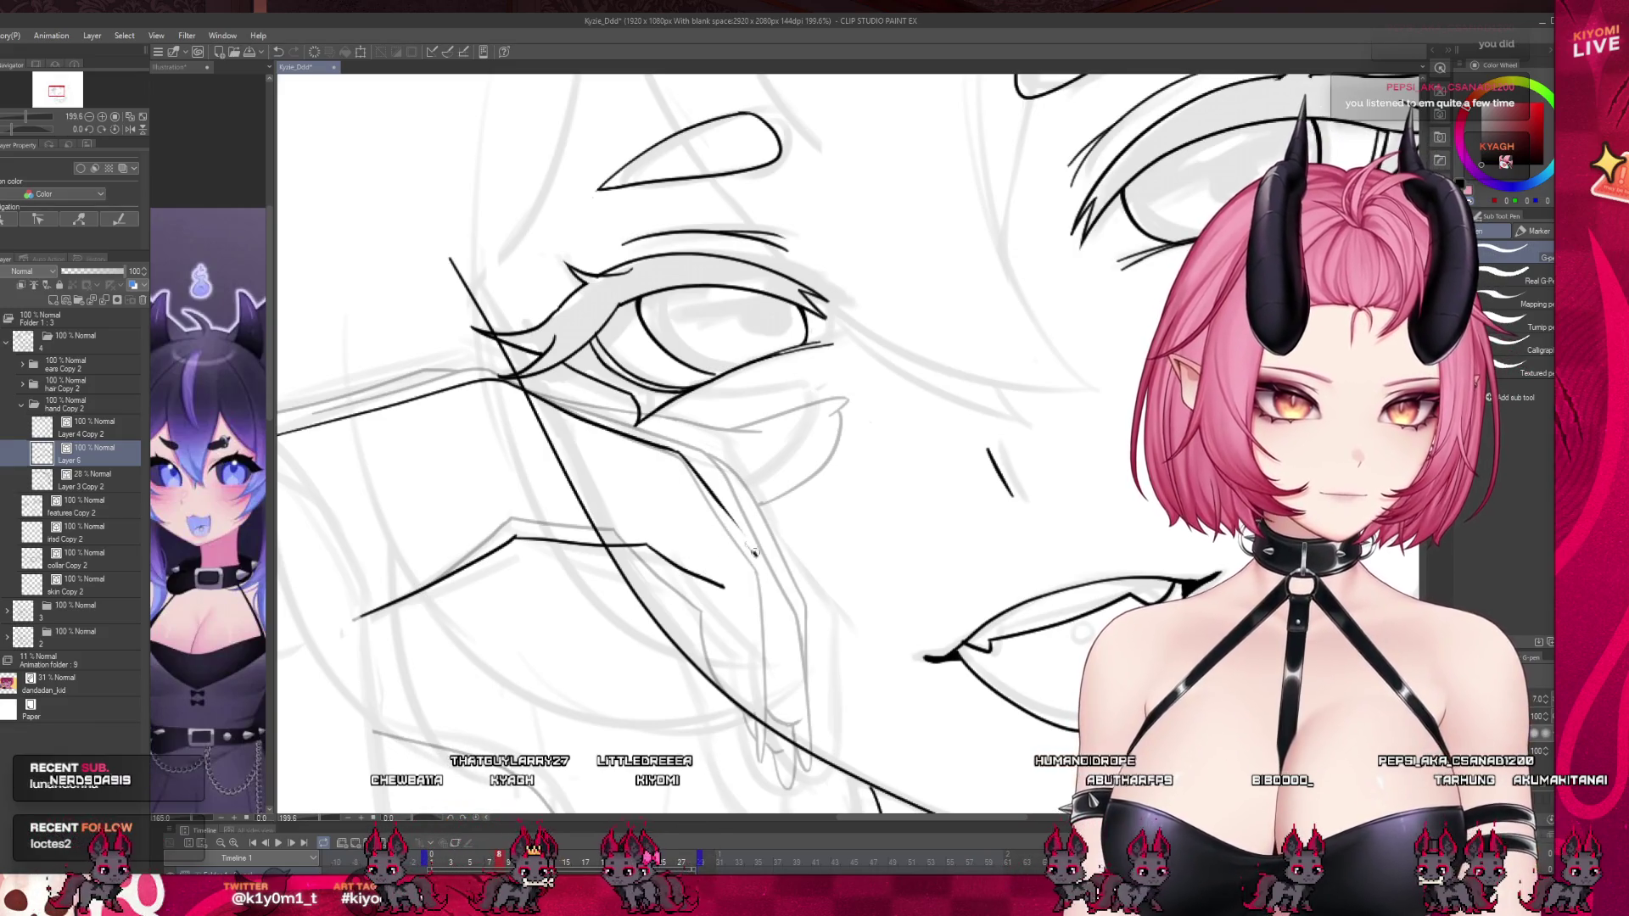
pyautogui.moveTo(687, 459); pyautogui.dragTo(772, 570)
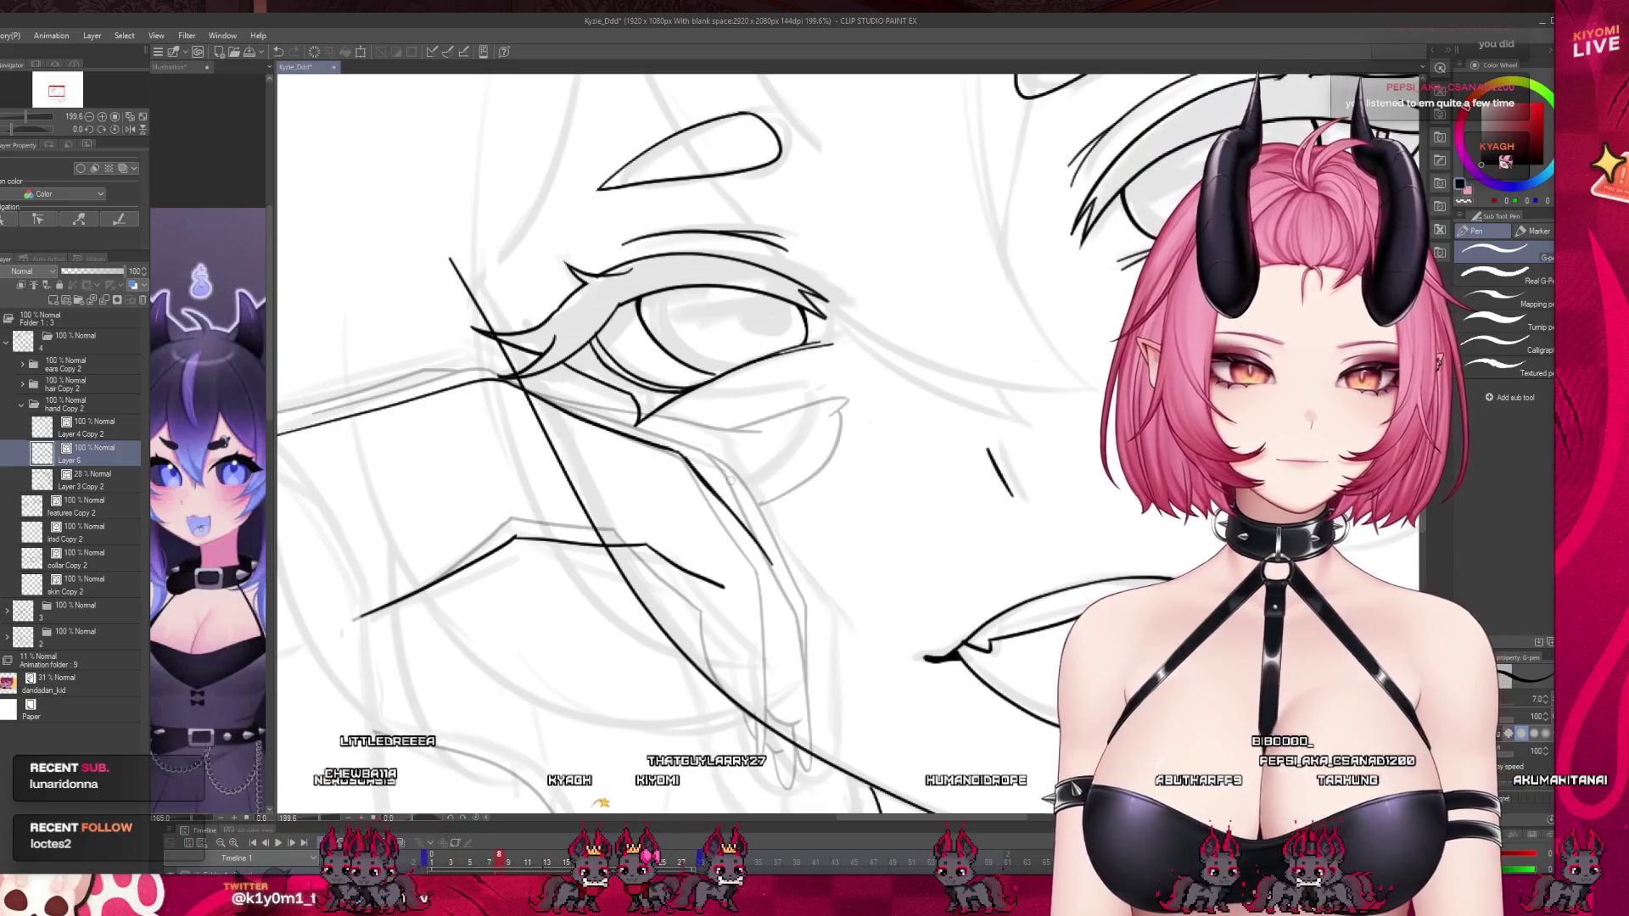
pyautogui.hotkey('ctrl', 'z')
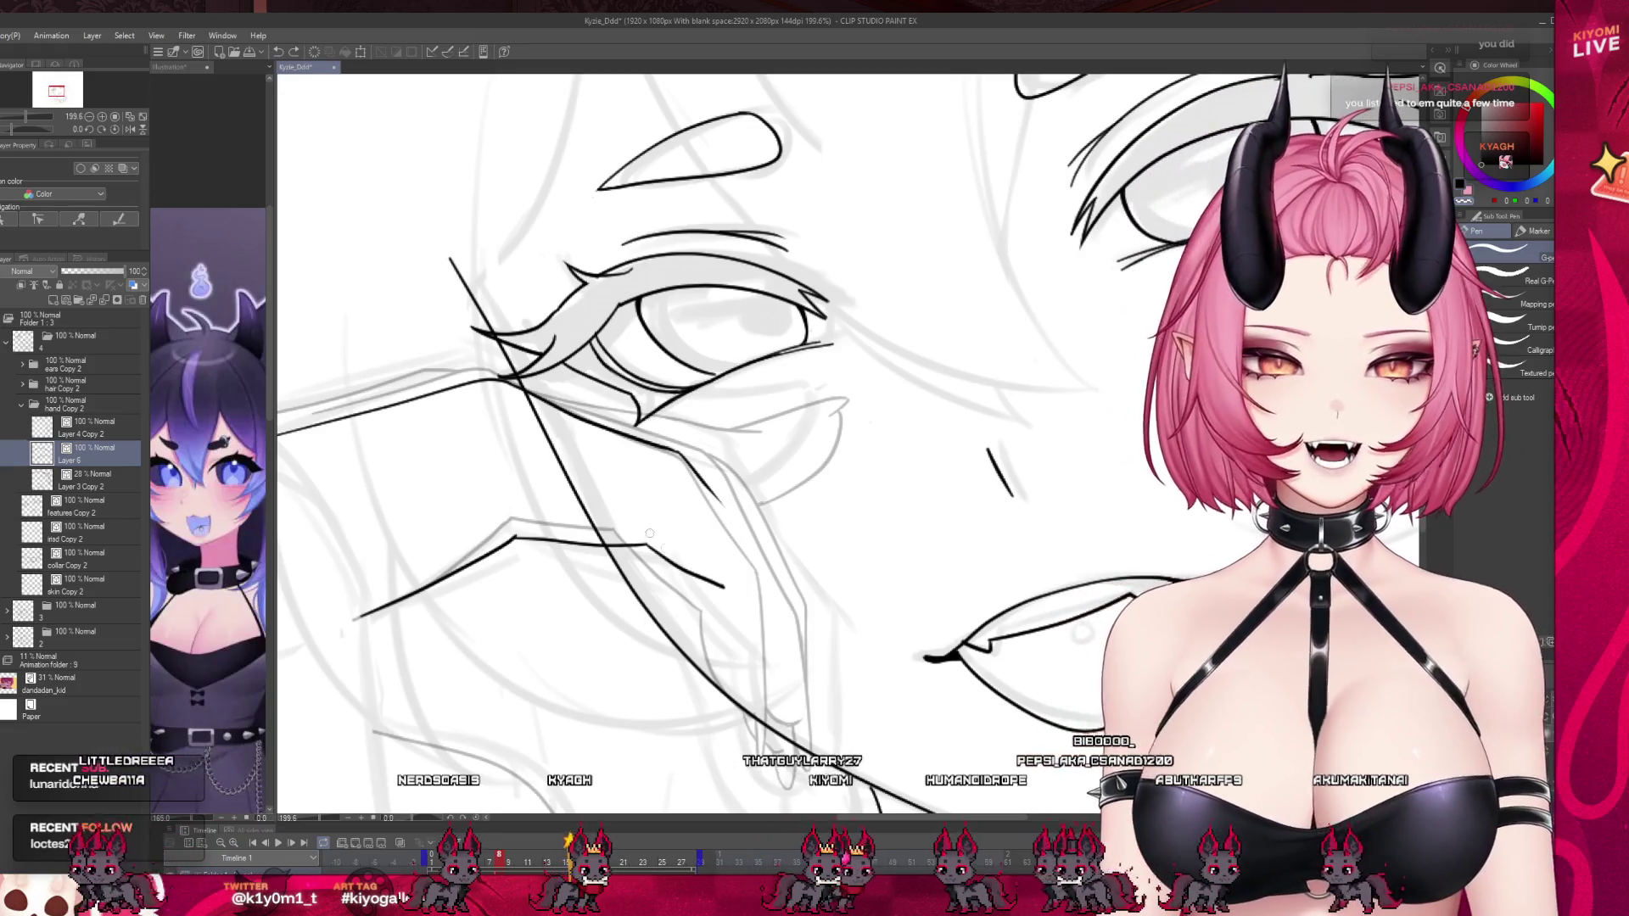
pyautogui.hotkey('ctrl', 'z')
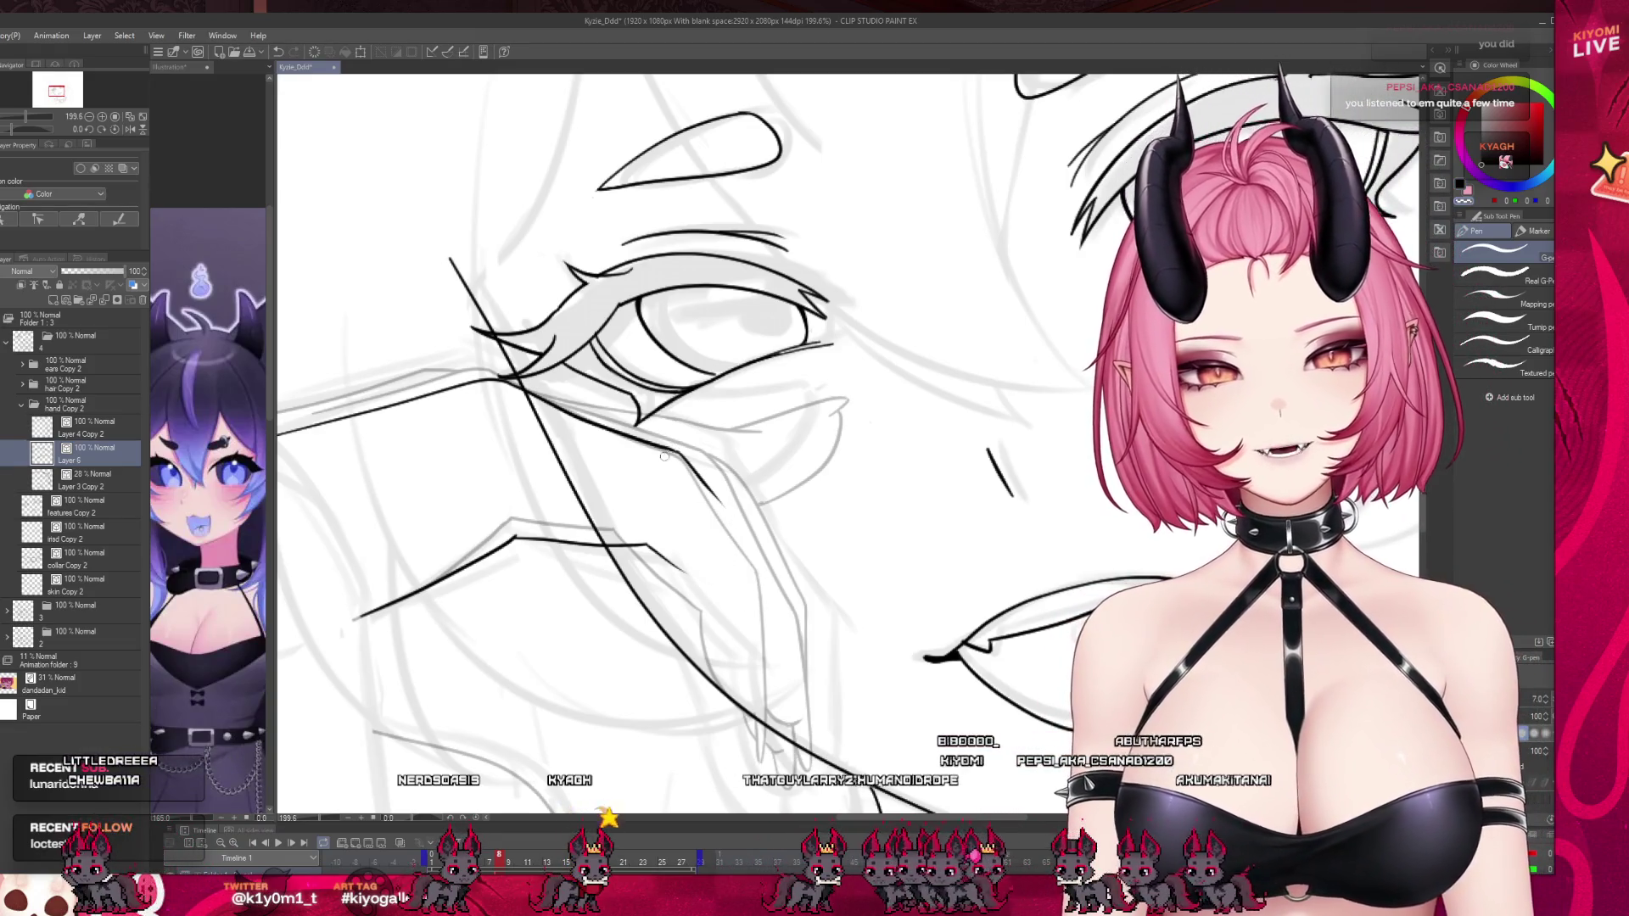
pyautogui.moveTo(767, 564); pyautogui.dragTo(696, 473)
pyautogui.moveTo(768, 560); pyautogui.dragTo(787, 678)
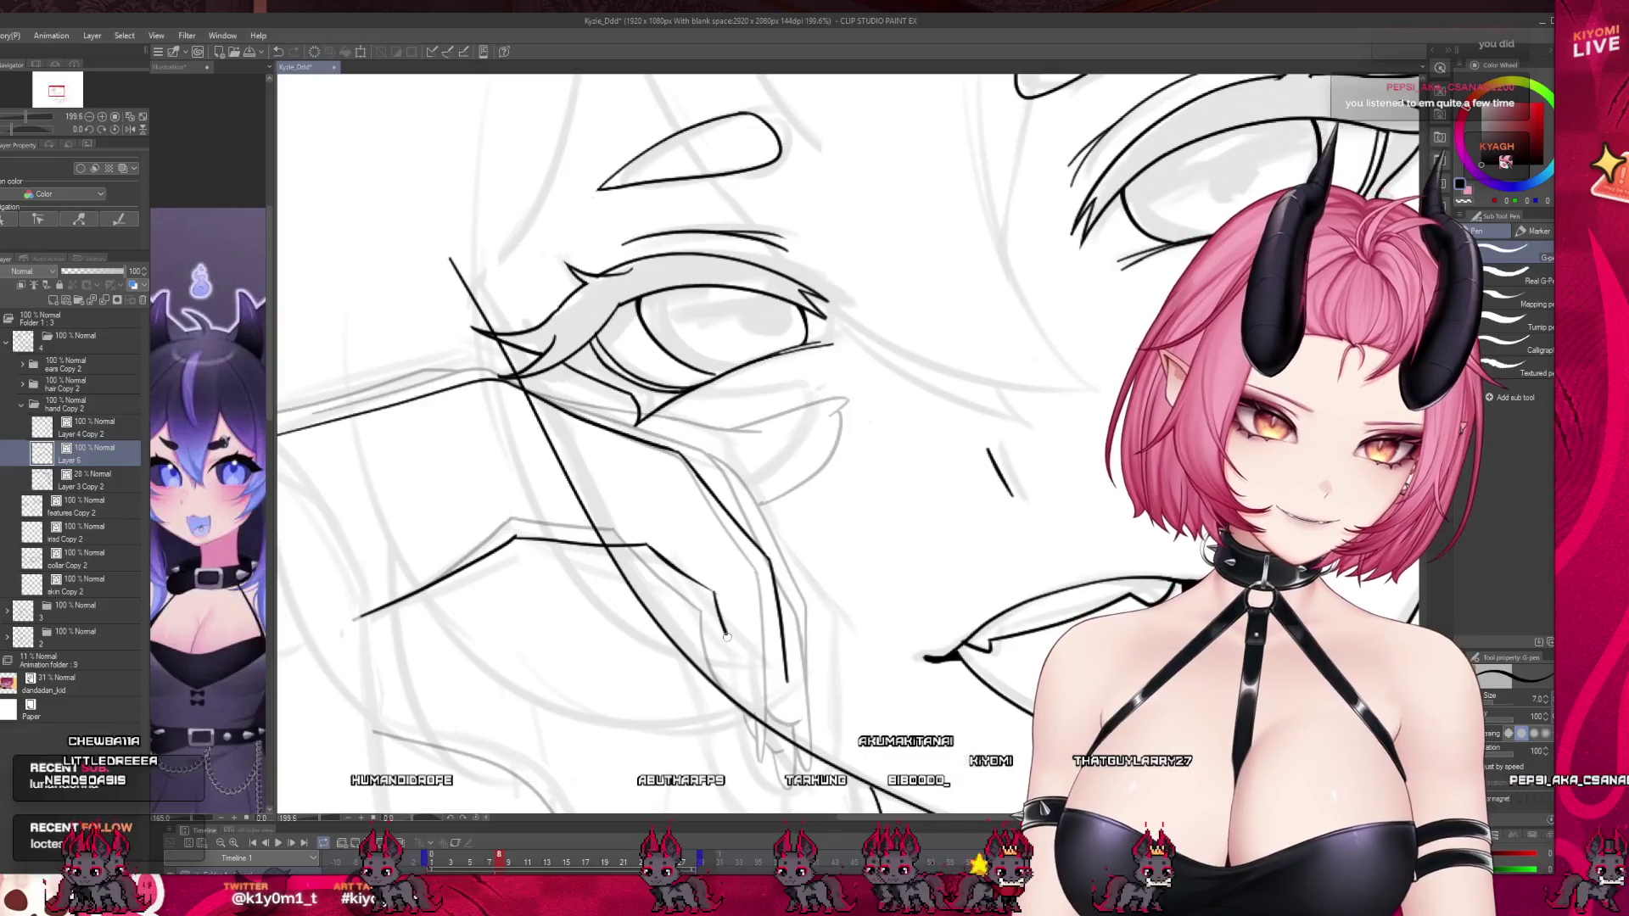
pyautogui.moveTo(649, 545)
pyautogui.mouseDown()
pyautogui.moveTo(709, 588)
pyautogui.moveTo(780, 687)
pyautogui.moveTo(763, 683)
pyautogui.mouseUp()
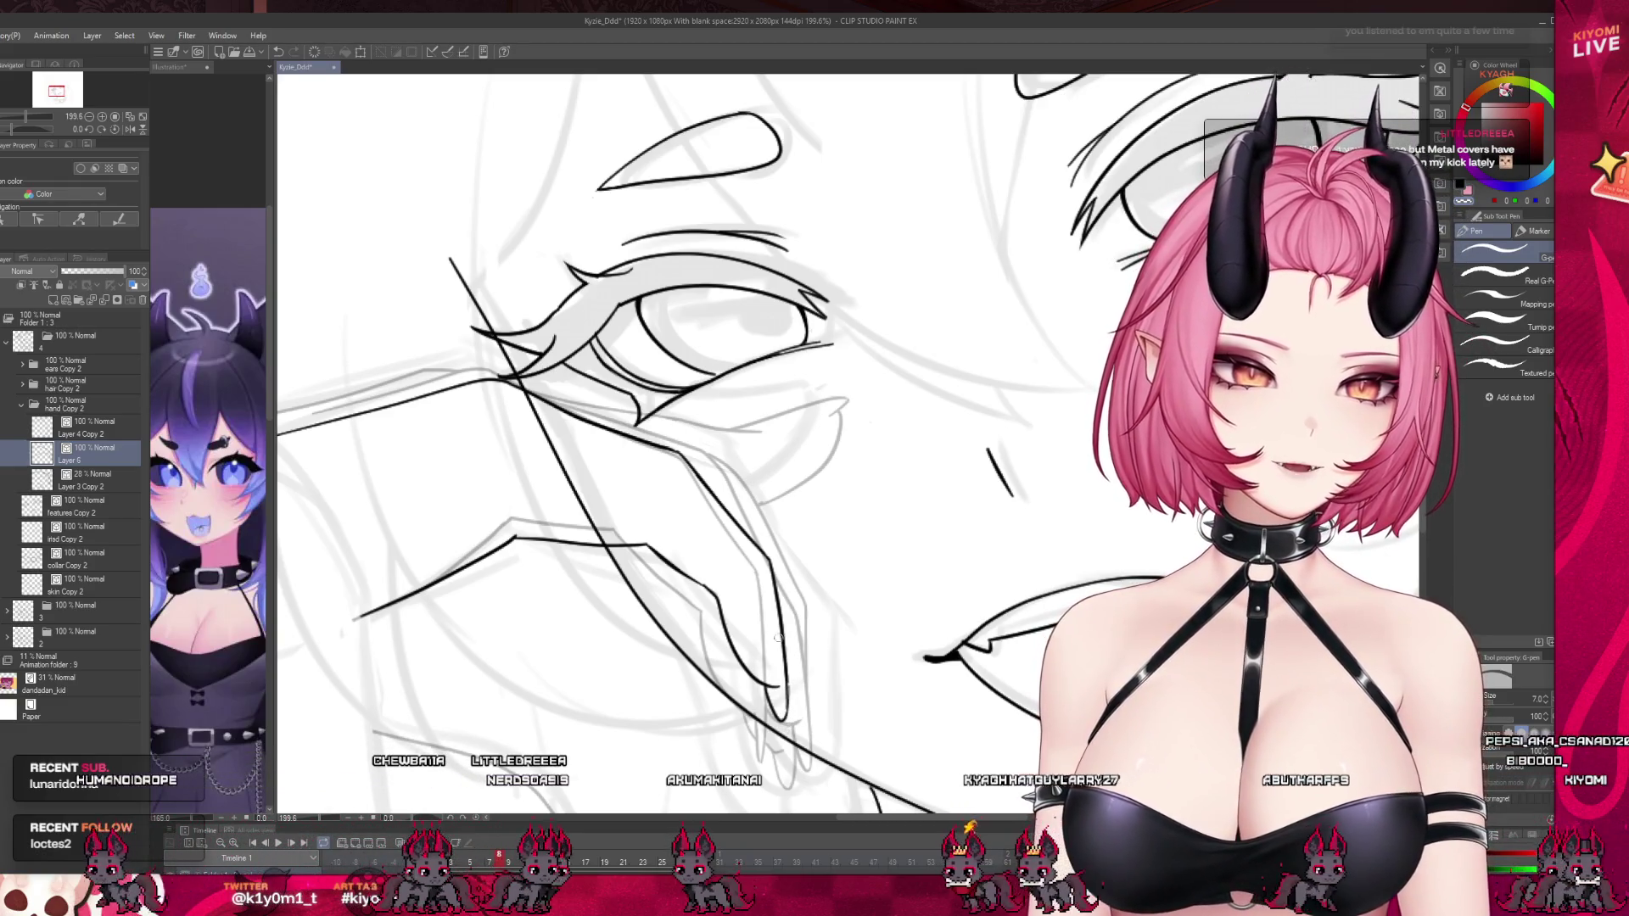
# Redraw the finger line along the sketch toward the eye, then zoom out.
pyautogui.scroll(-3, 779, 690)
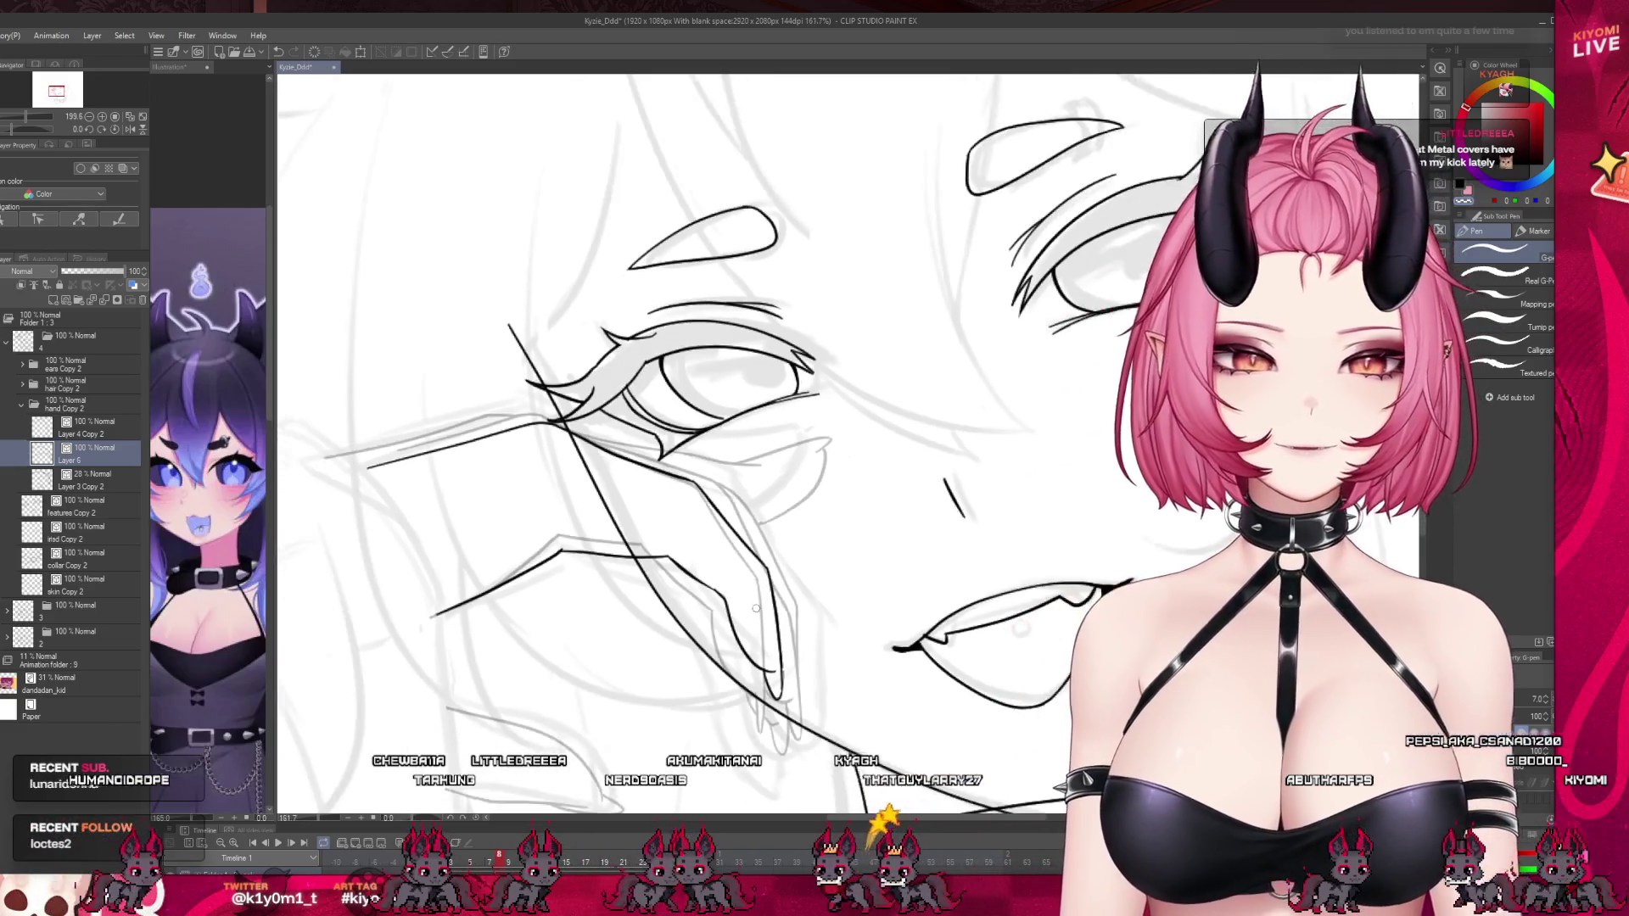
pyautogui.scroll(2, 758, 605)
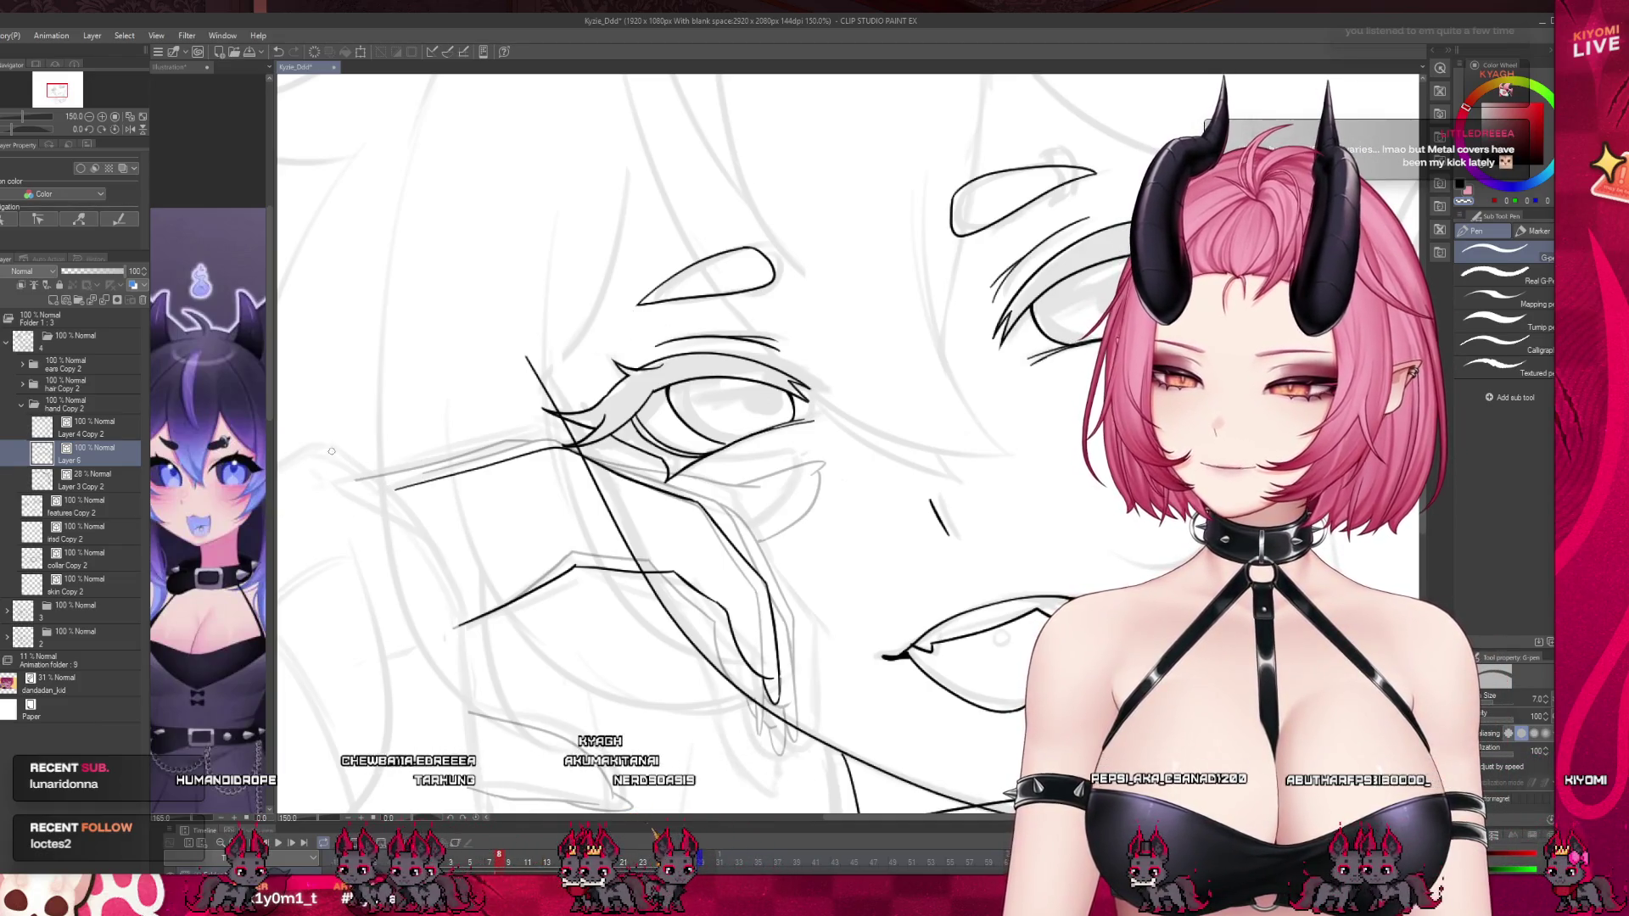
pyautogui.hotkey('ctrl', 'z')
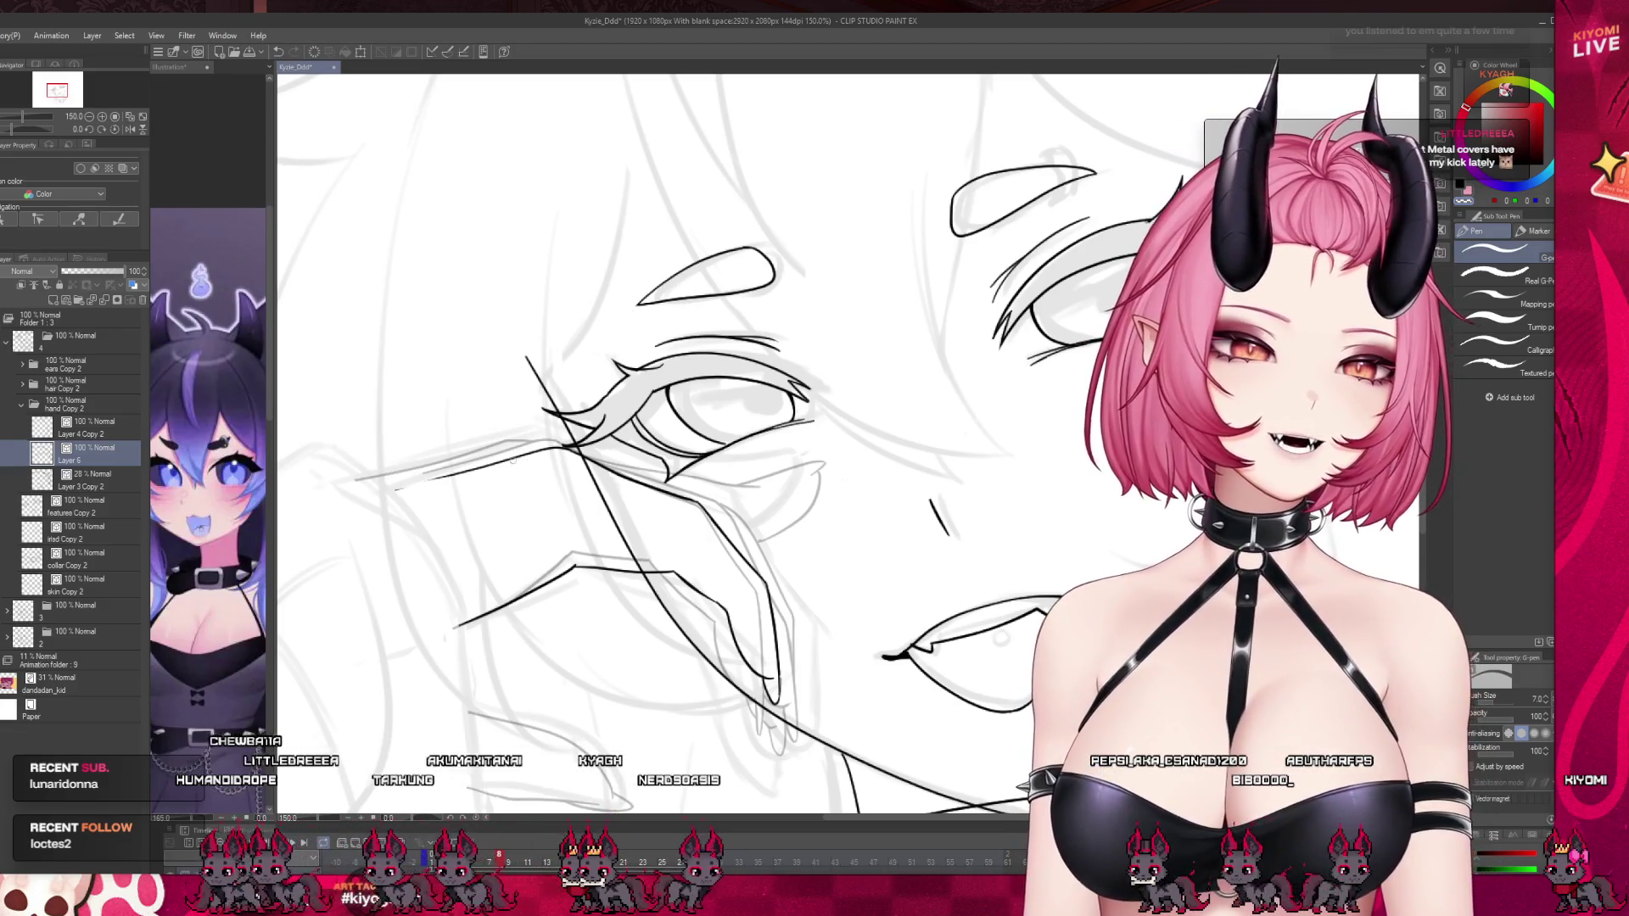
pyautogui.moveTo(423, 472)
pyautogui.mouseDown()
pyautogui.moveTo(547, 447)
pyautogui.moveTo(341, 480)
pyautogui.mouseUp()
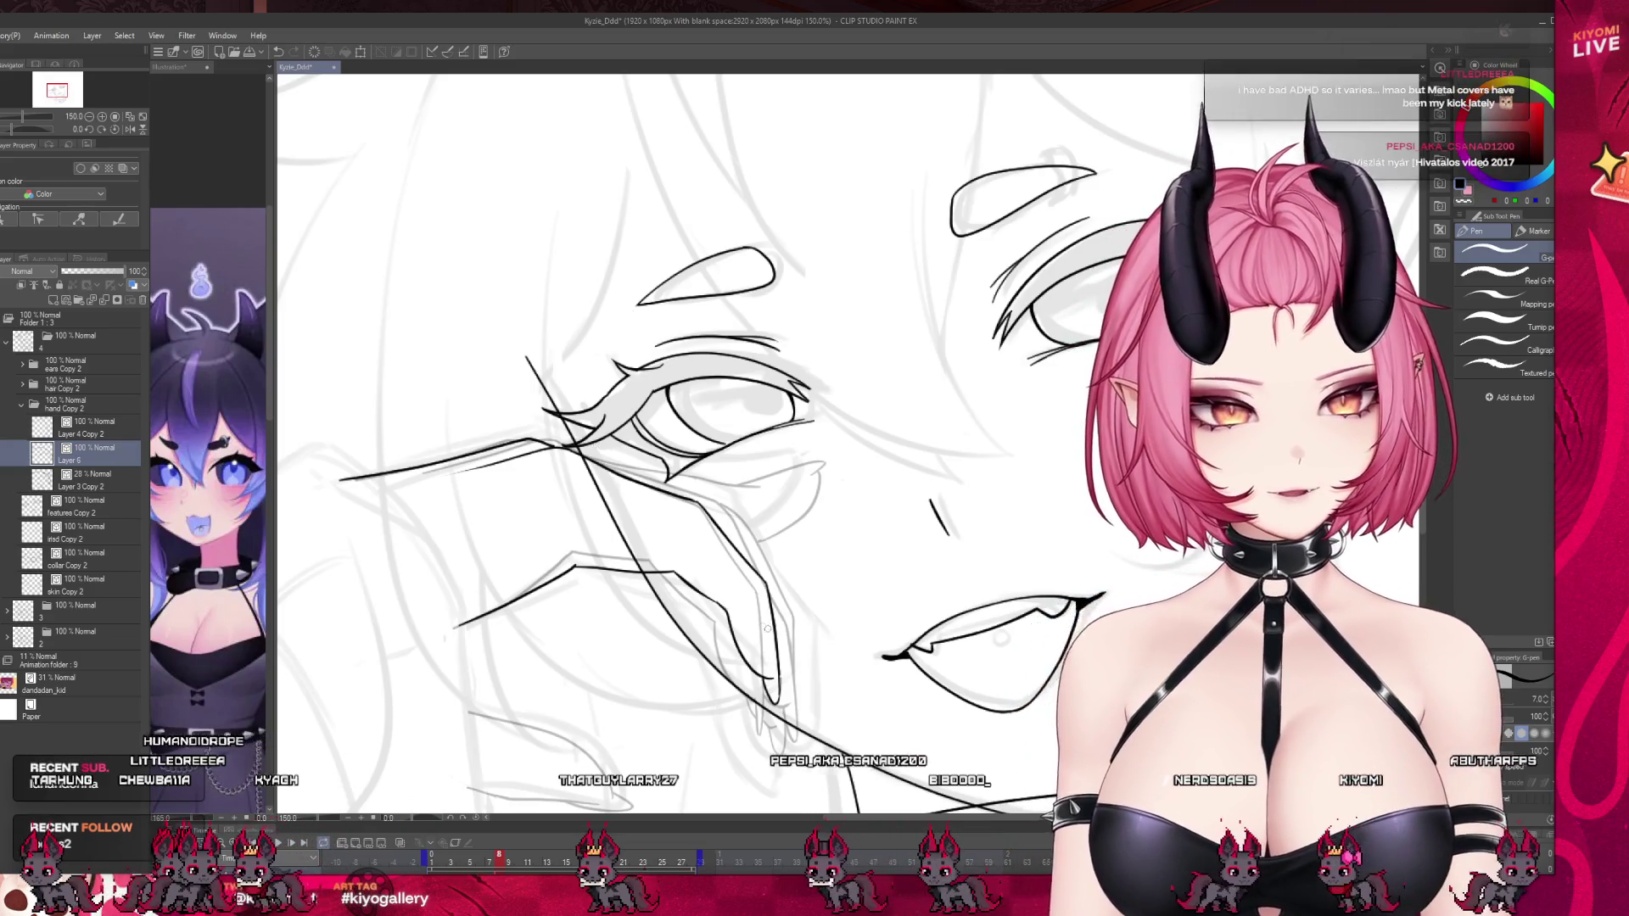
pyautogui.scroll(-4, 731, 562)
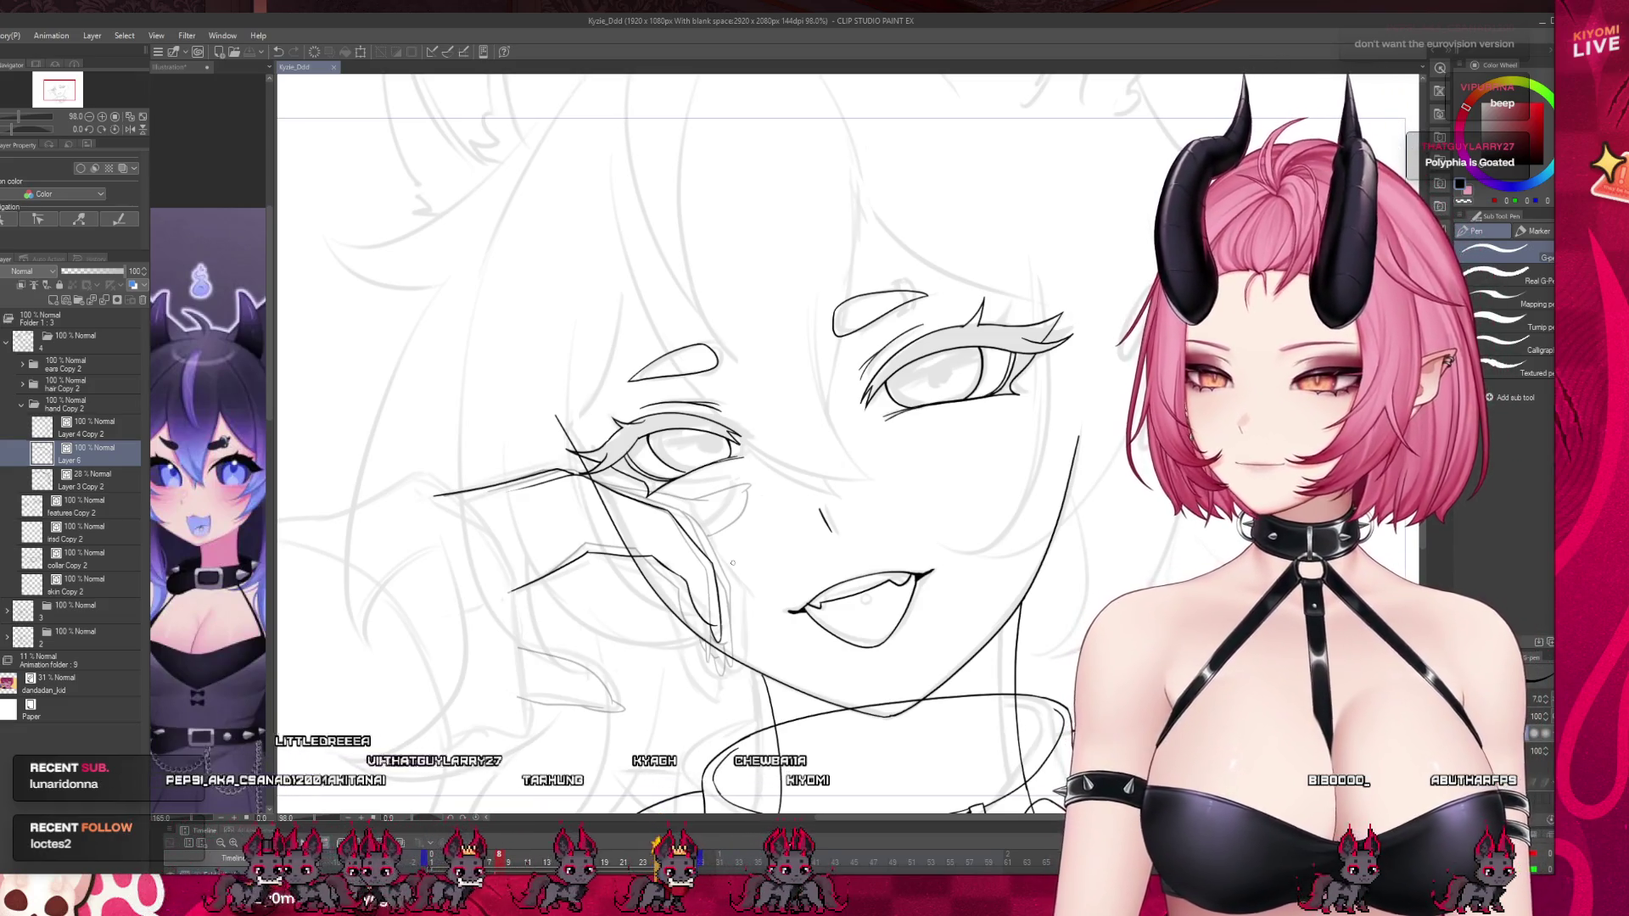
pyautogui.scroll(-3, 696, 601)
# Trace the finger outline running down-right beside the cheek, discarding one stray stroke.
pyautogui.scroll(2, 718, 570)
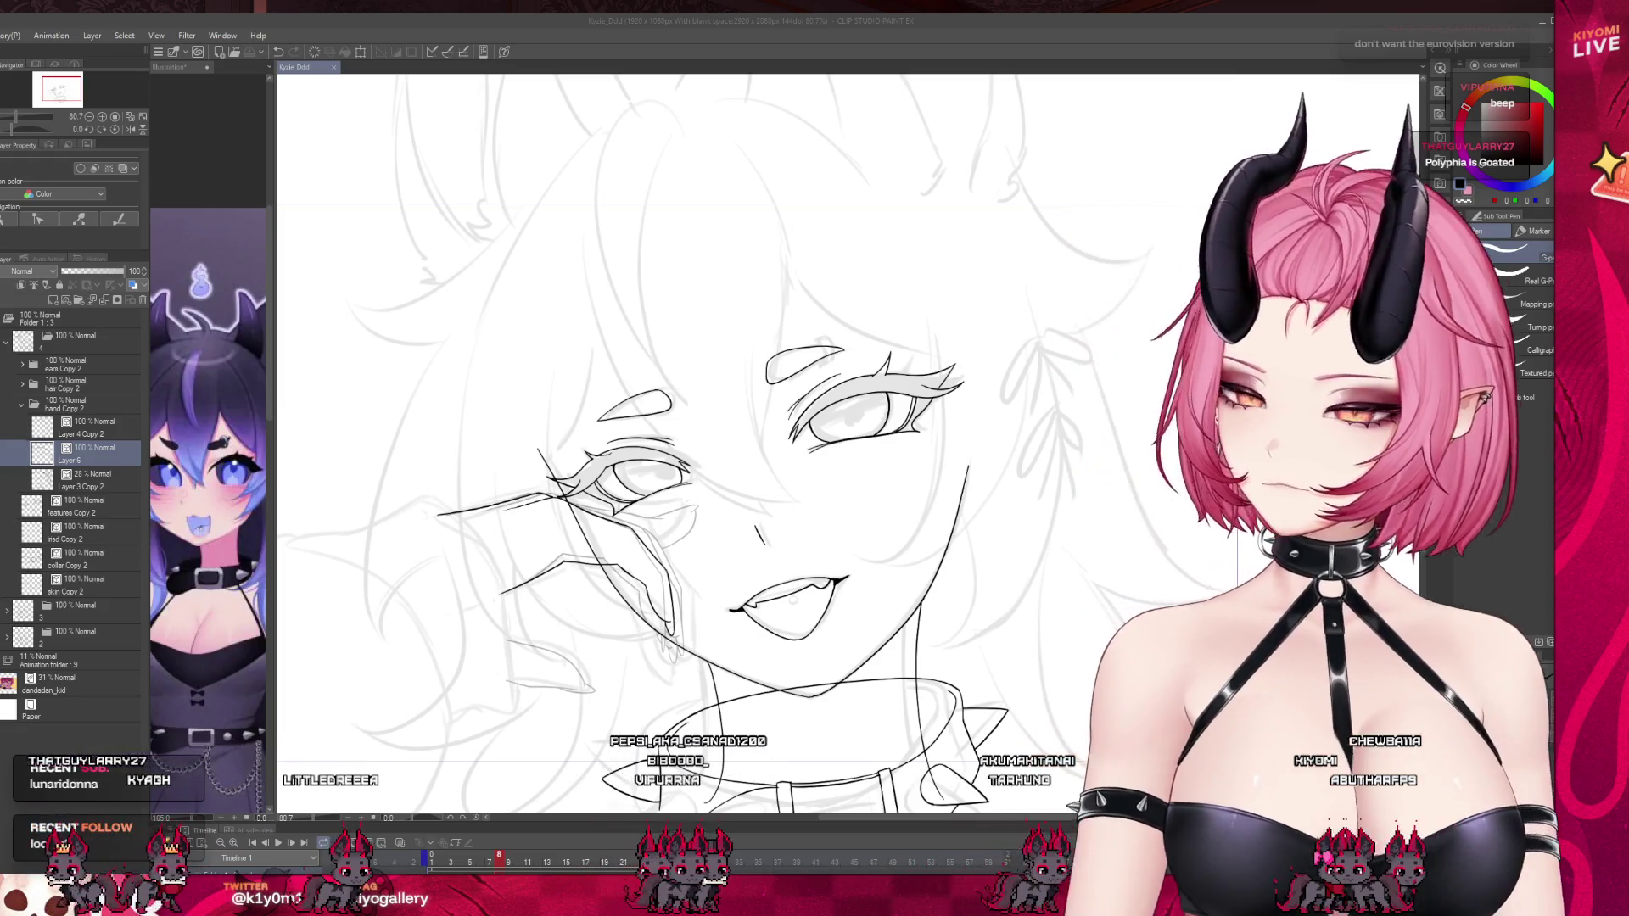
pyautogui.scroll(5, 689, 568)
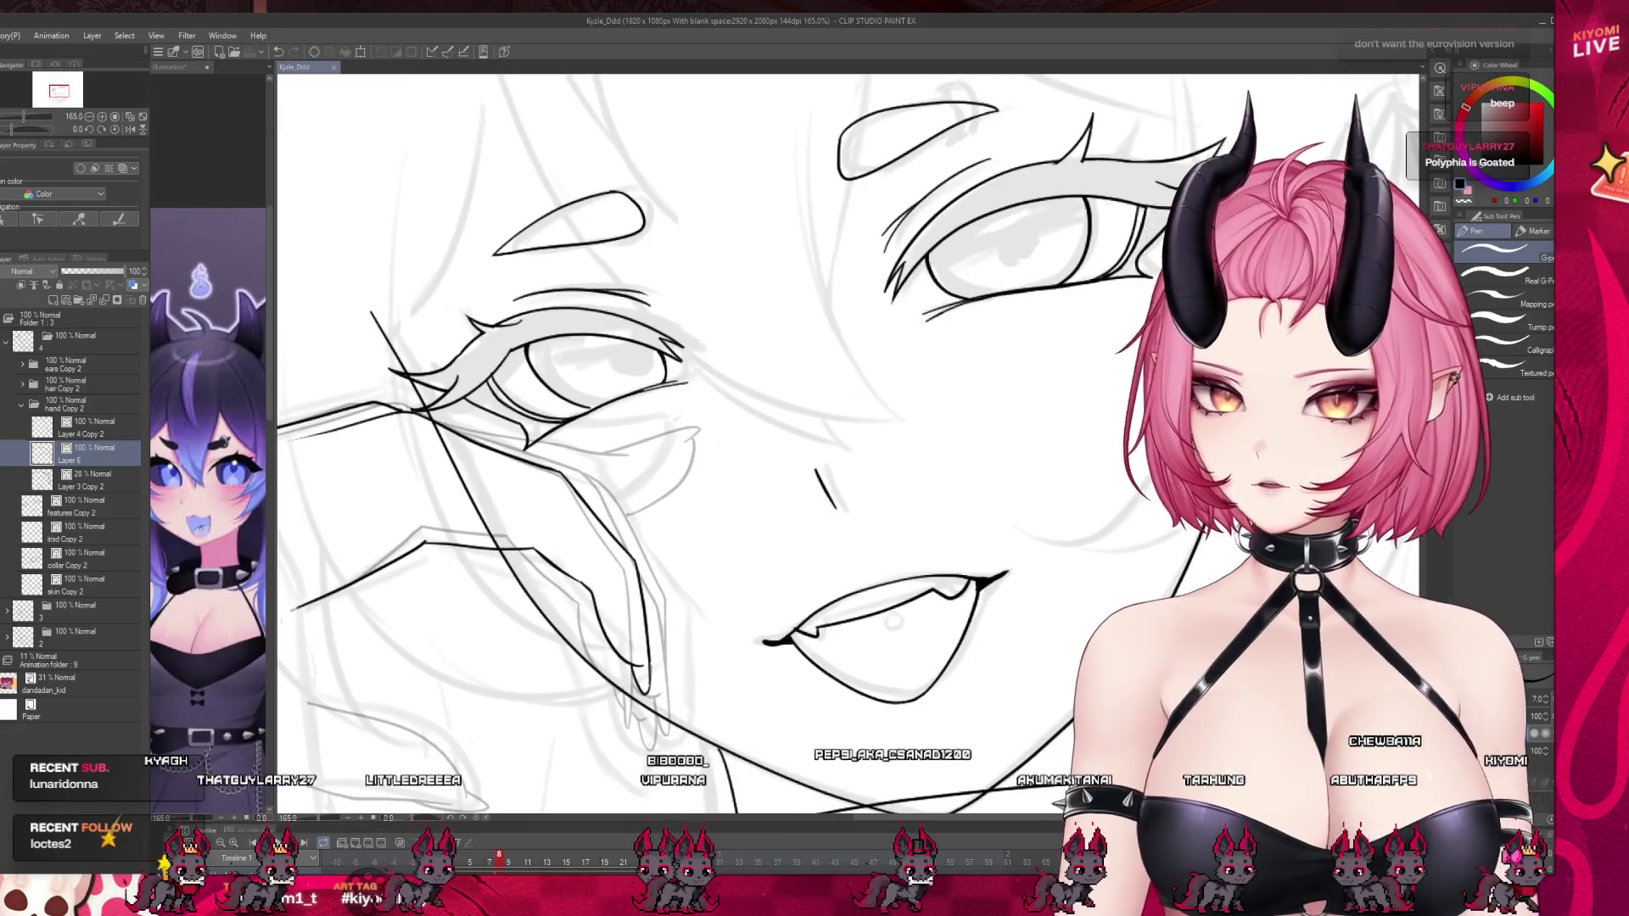
pyautogui.moveTo(499, 440); pyautogui.dragTo(454, 430)
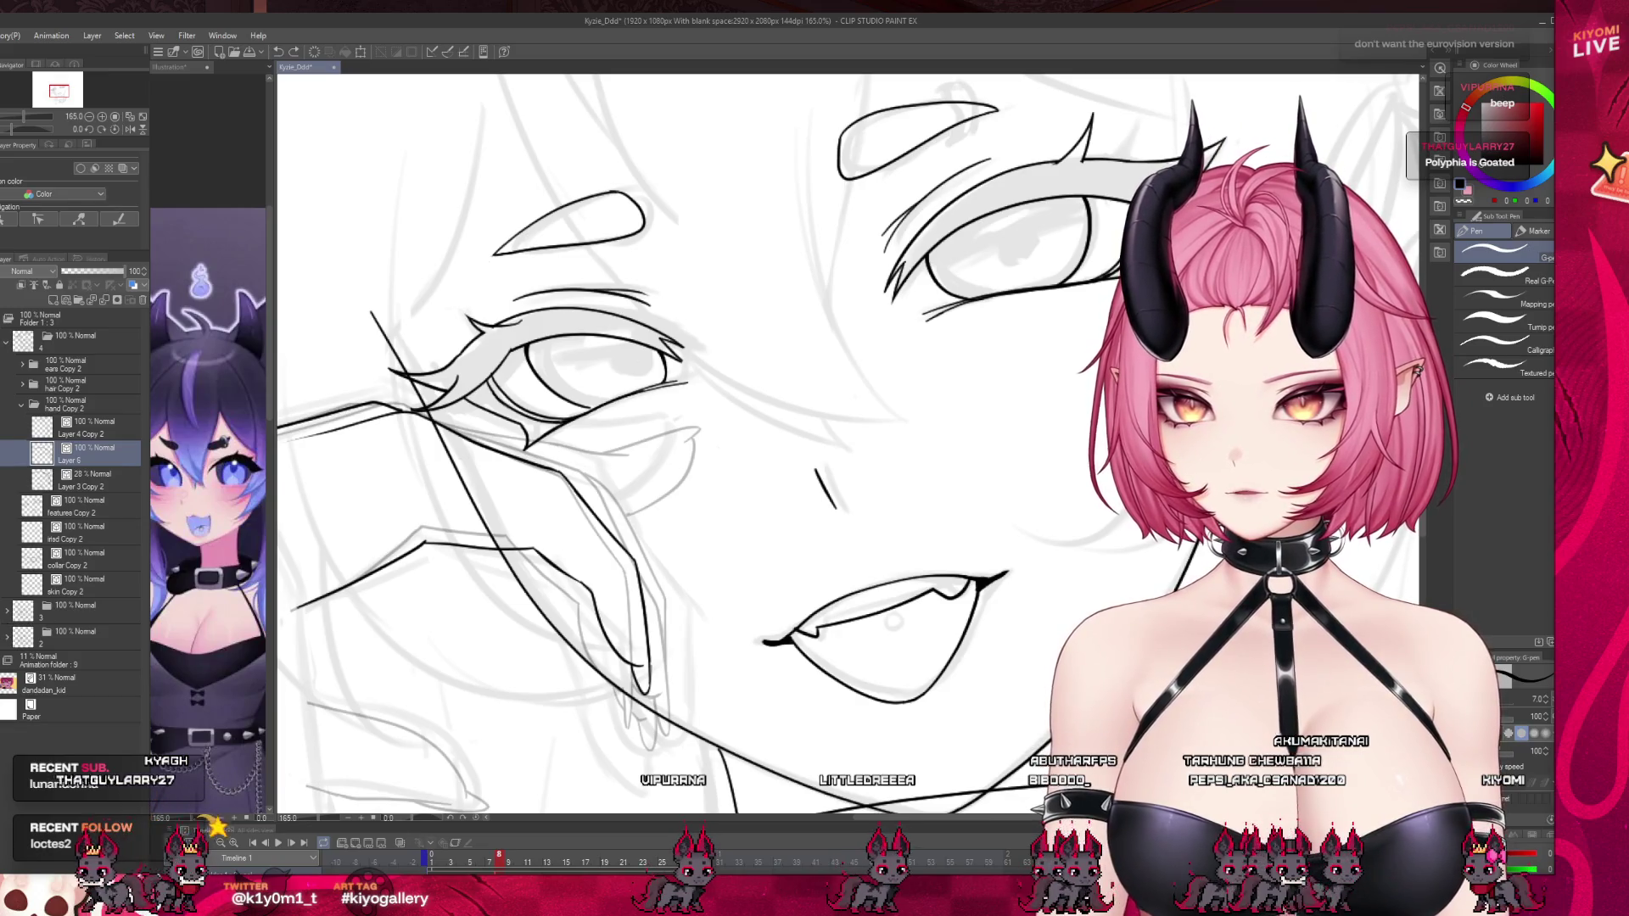
pyautogui.hotkey('ctrl', 'z')
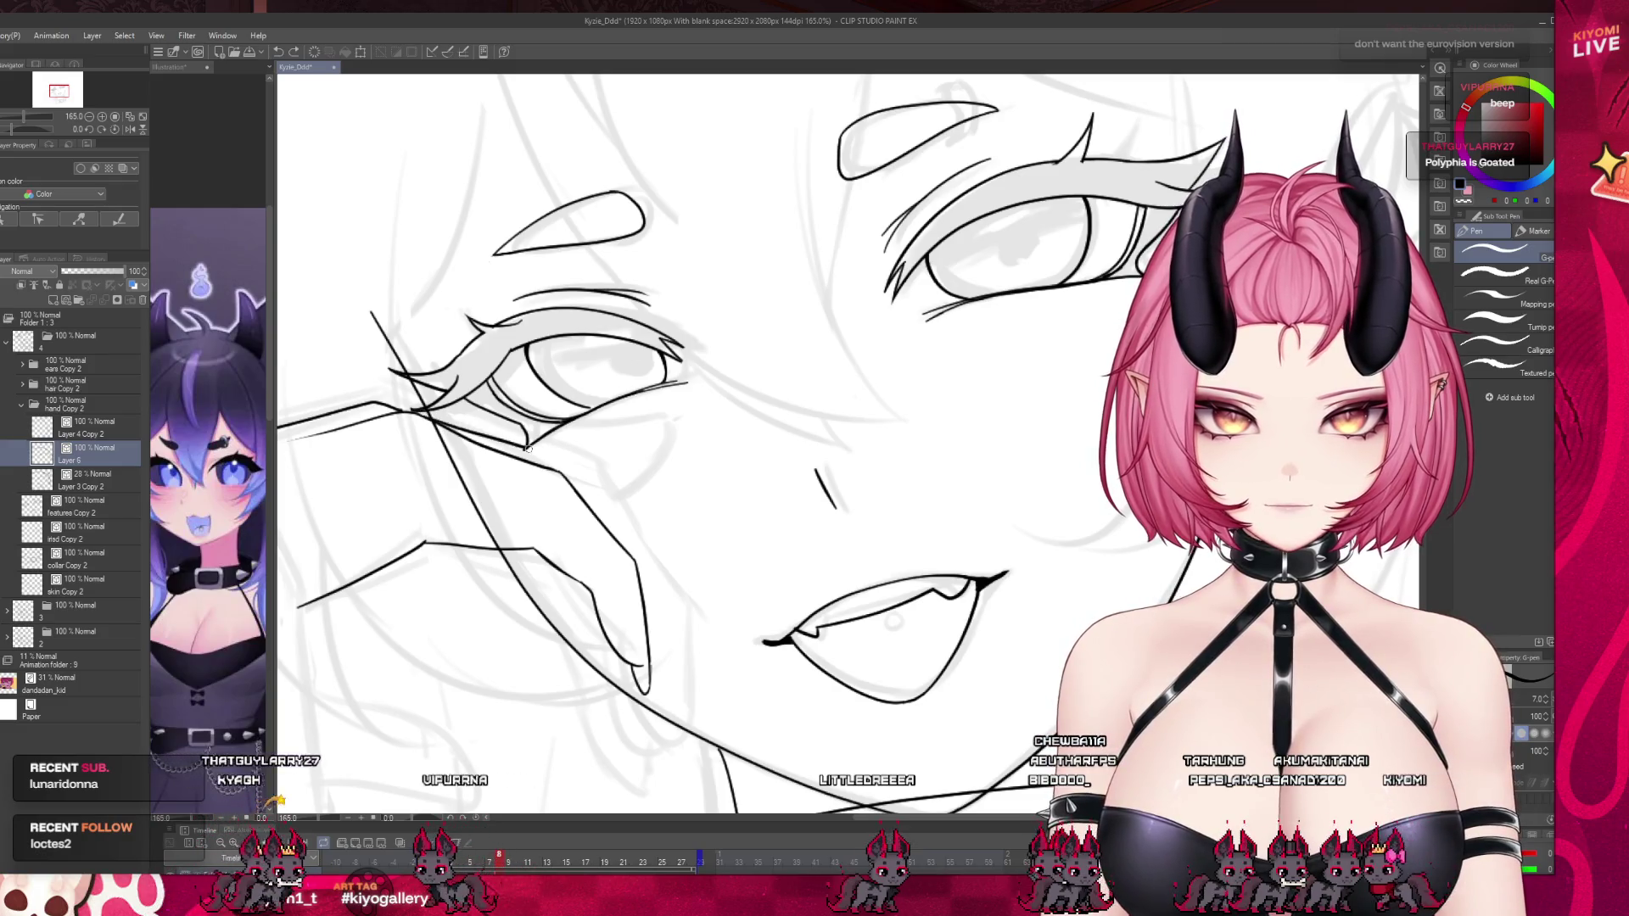
pyautogui.moveTo(598, 479); pyautogui.dragTo(670, 587)
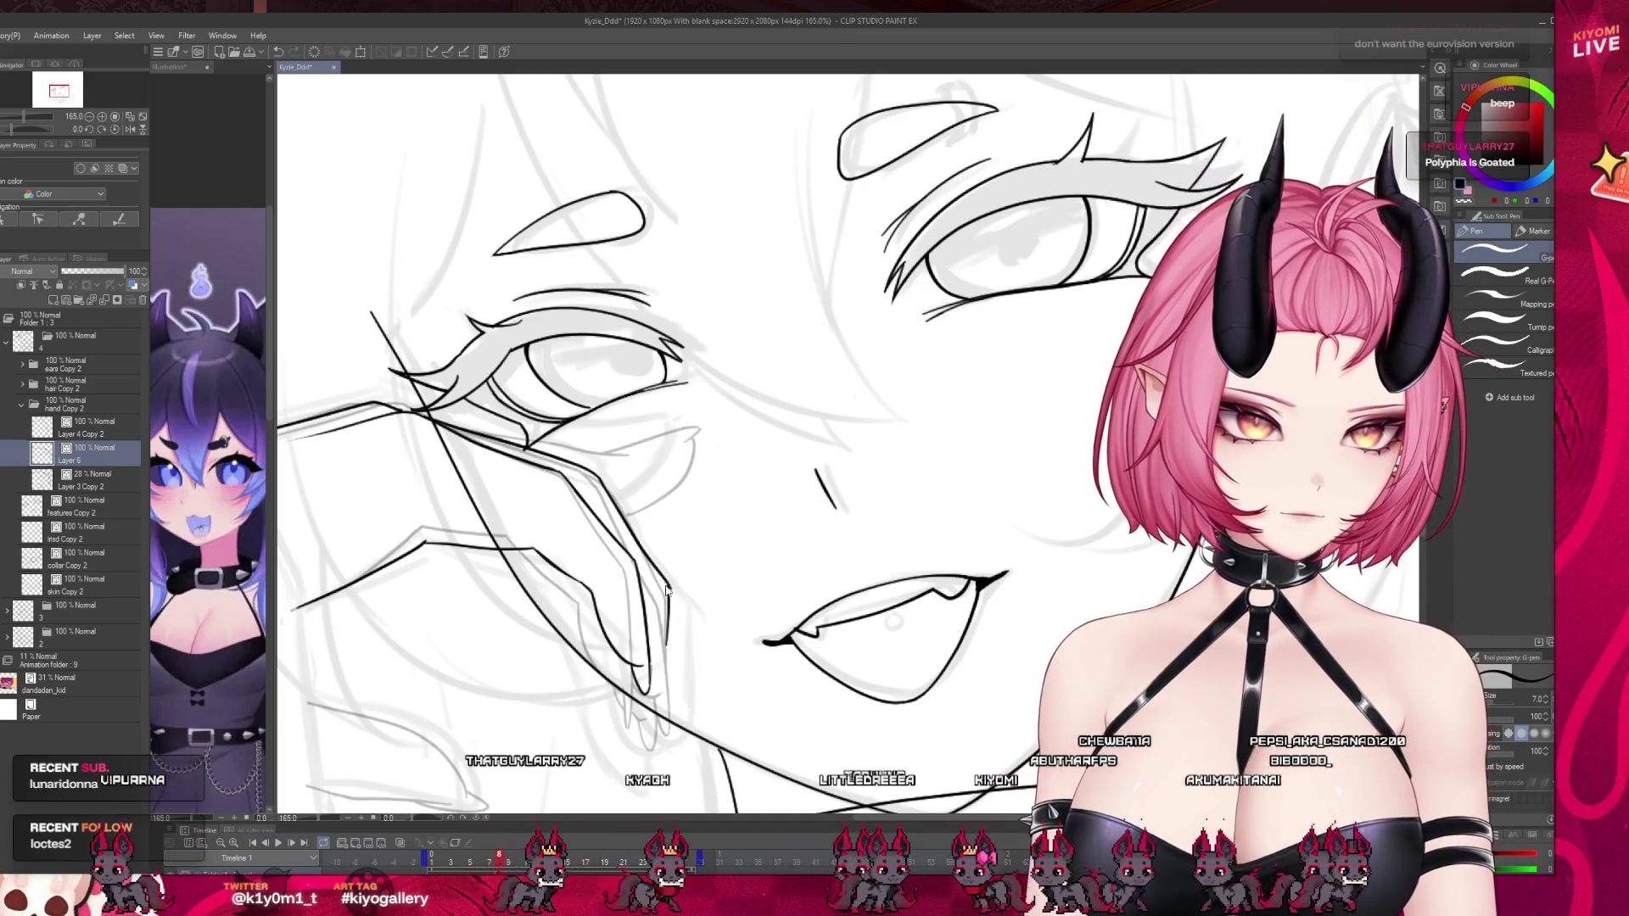
pyautogui.moveTo(672, 624); pyautogui.dragTo(673, 643)
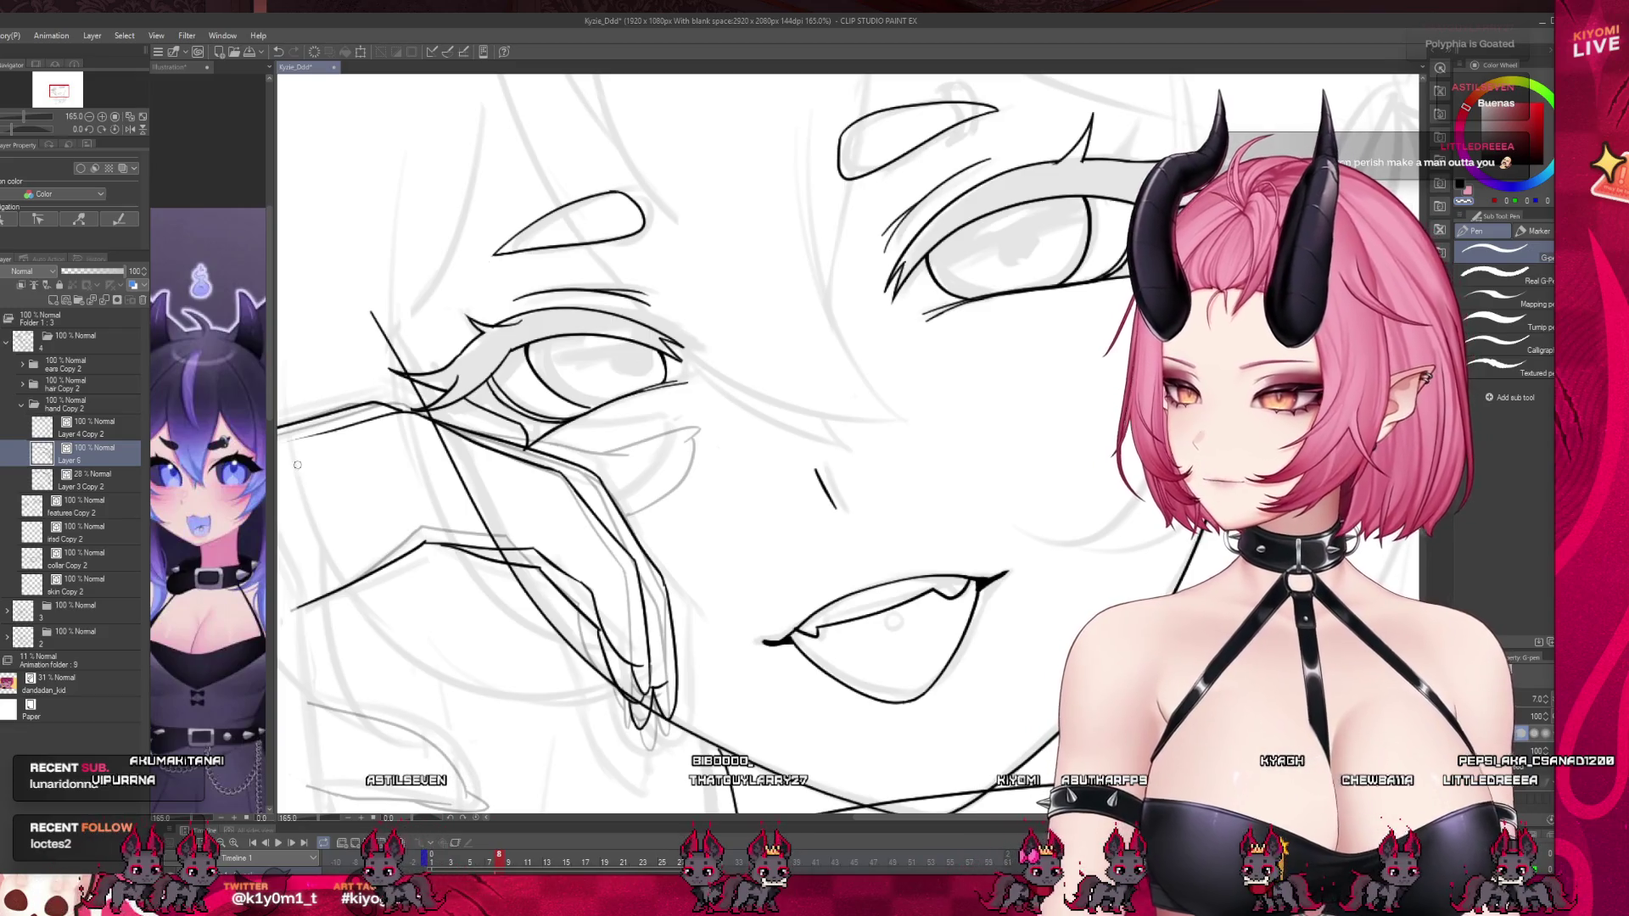
# Try and undo a lower-eyelid stroke, then hide the face ink so only hand lines show.
pyautogui.scroll(-4, 310, 490)
pyautogui.scroll(4, 513, 489)
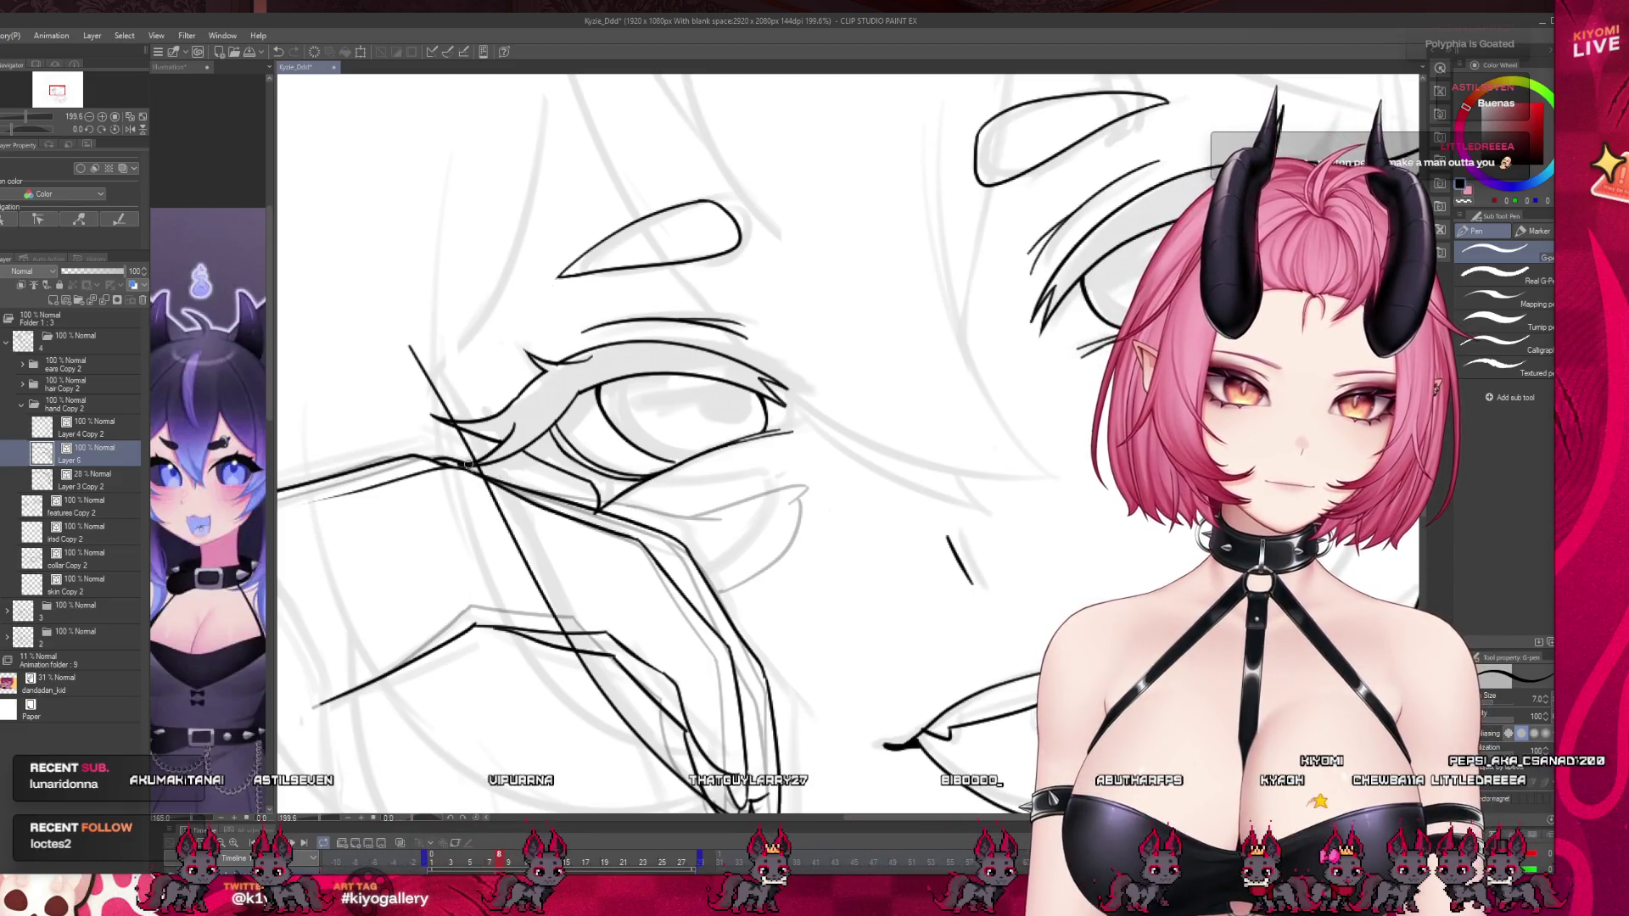
pyautogui.moveTo(535, 490); pyautogui.dragTo(661, 514)
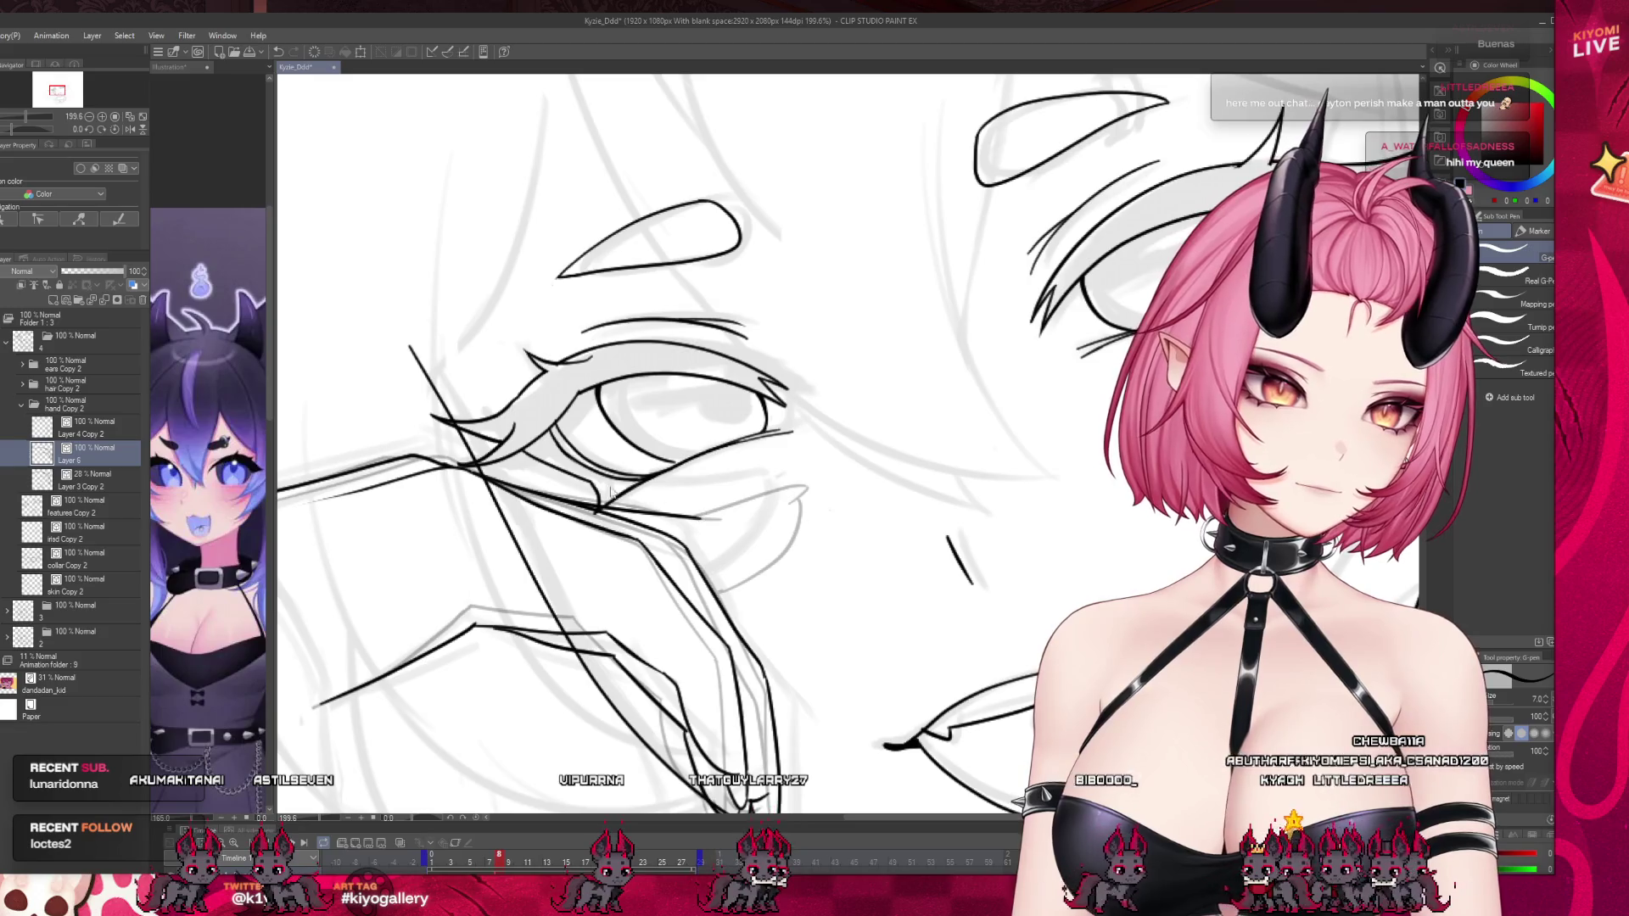
pyautogui.hotkey('ctrl', 'z')
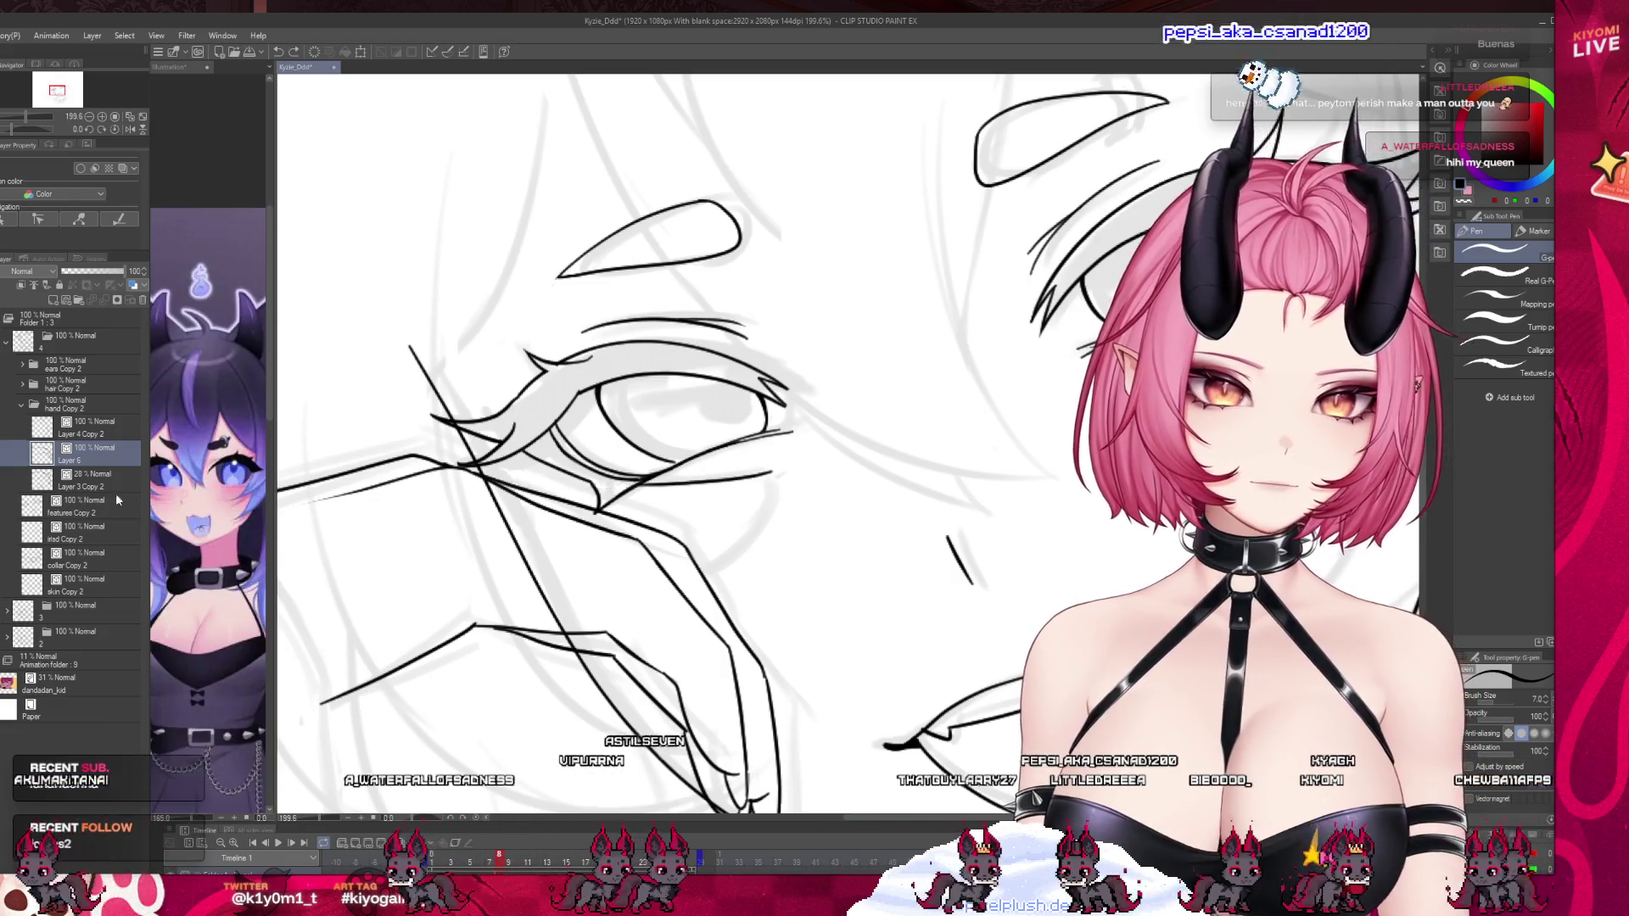
pyautogui.press('Delete')
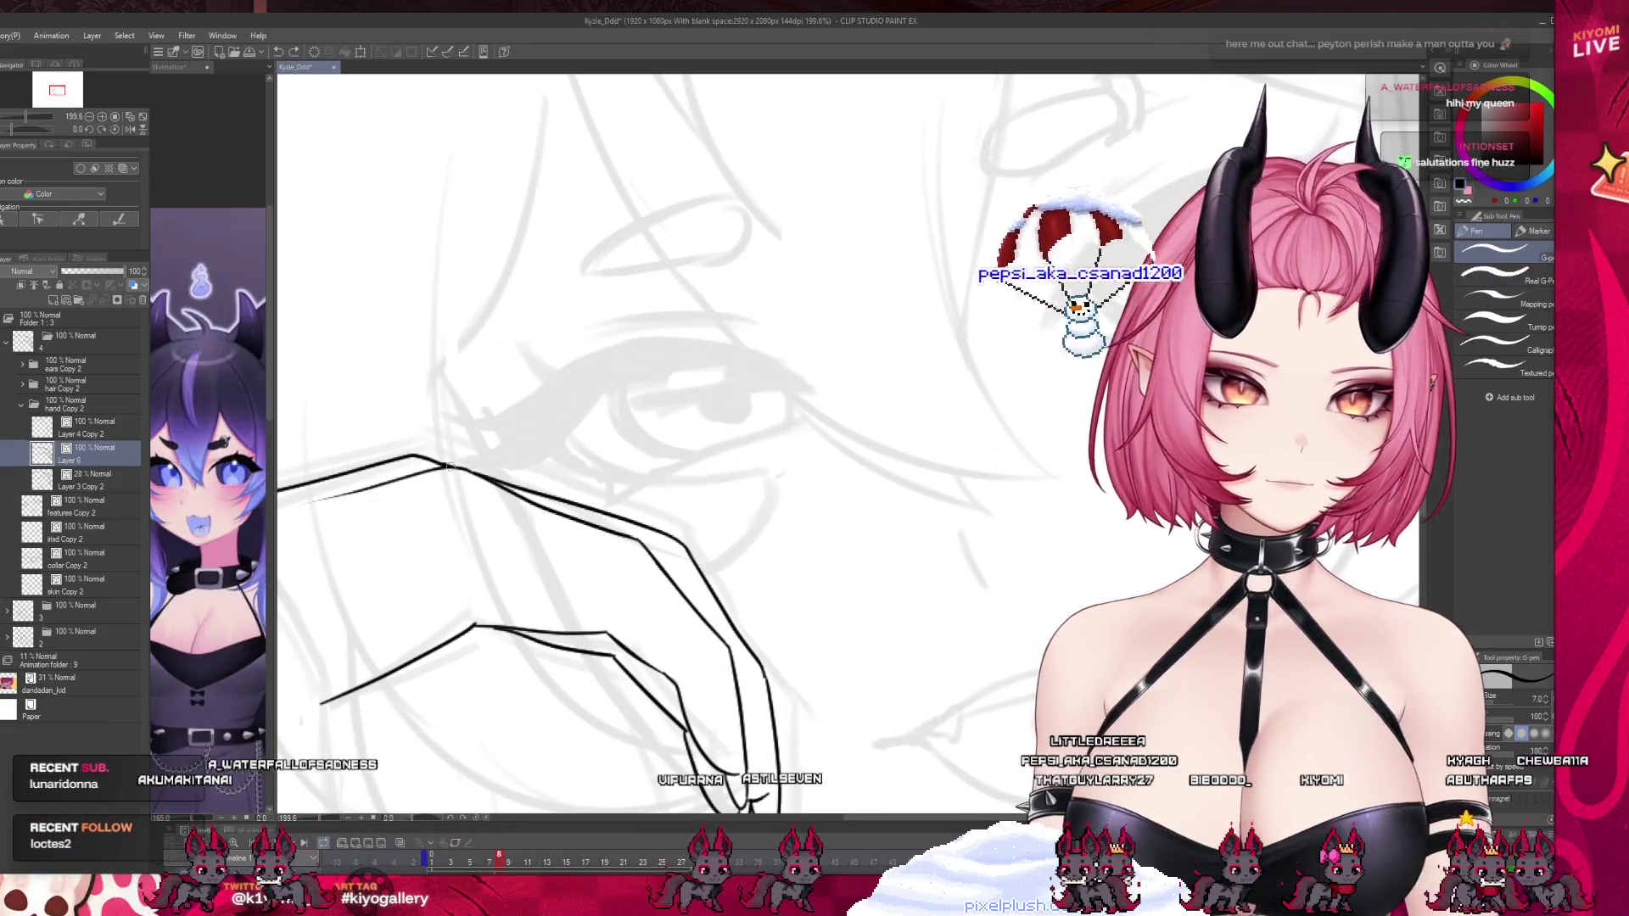
# Ink the hand's upper edge out to the fingertip, undoing a stray curved stroke.
pyautogui.hotkey('ctrl', '-')
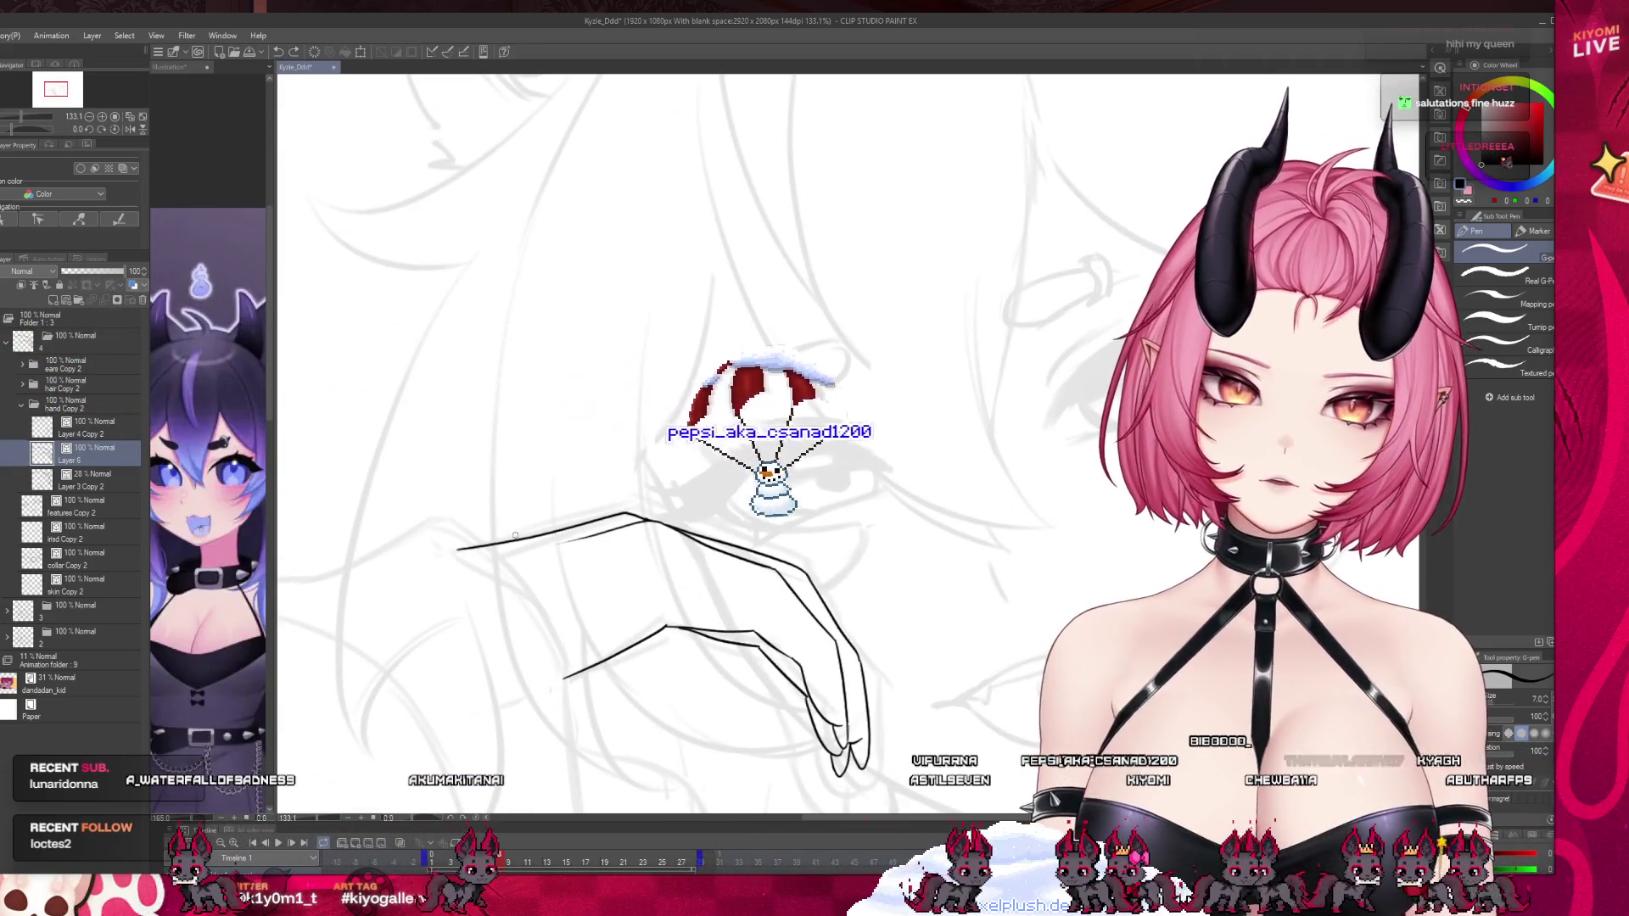
pyautogui.moveTo(447, 545); pyautogui.dragTo(603, 501)
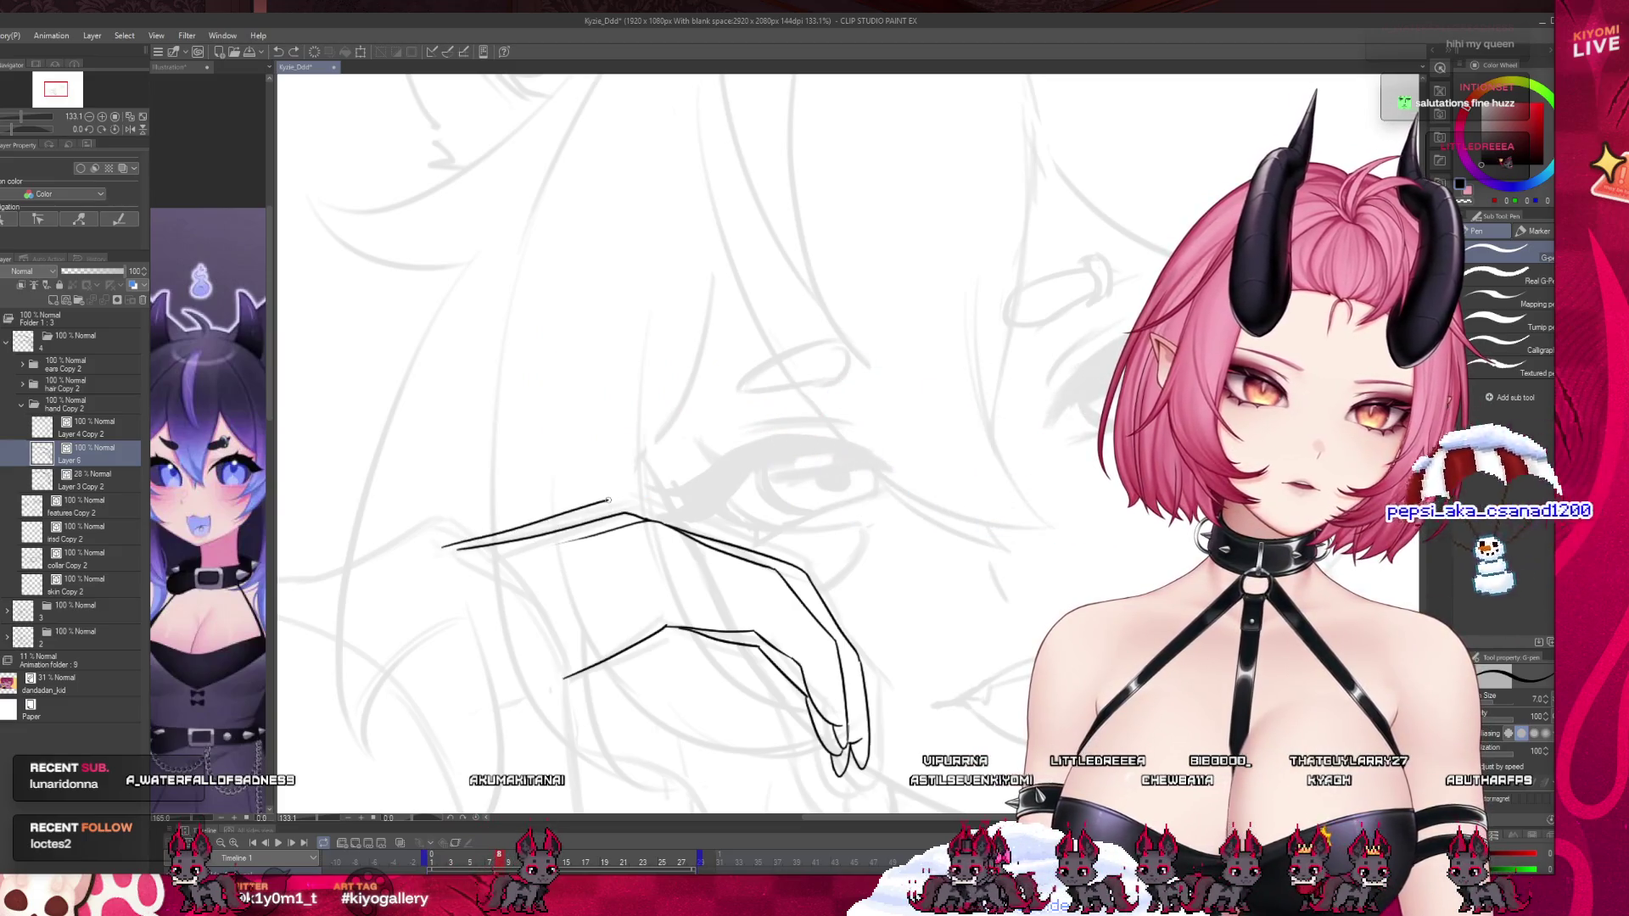
pyautogui.hotkey('ctrl', 'z')
pyautogui.moveTo(456, 547); pyautogui.dragTo(646, 513)
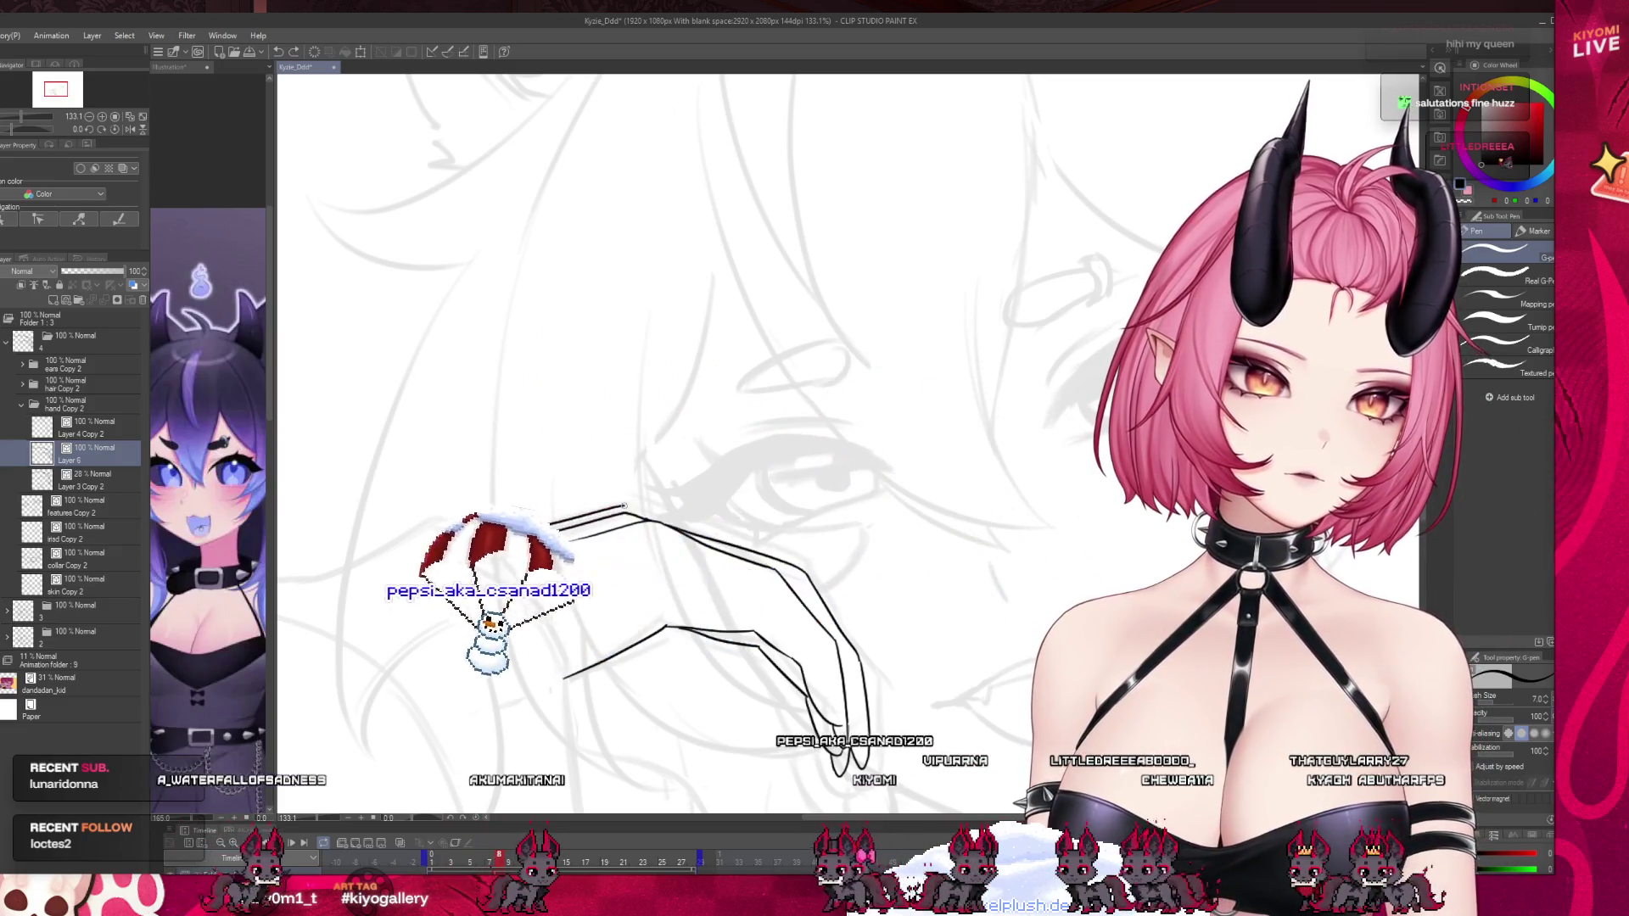
pyautogui.moveTo(636, 510)
pyautogui.mouseDown()
pyautogui.moveTo(834, 534)
pyautogui.moveTo(868, 515)
pyautogui.mouseUp()
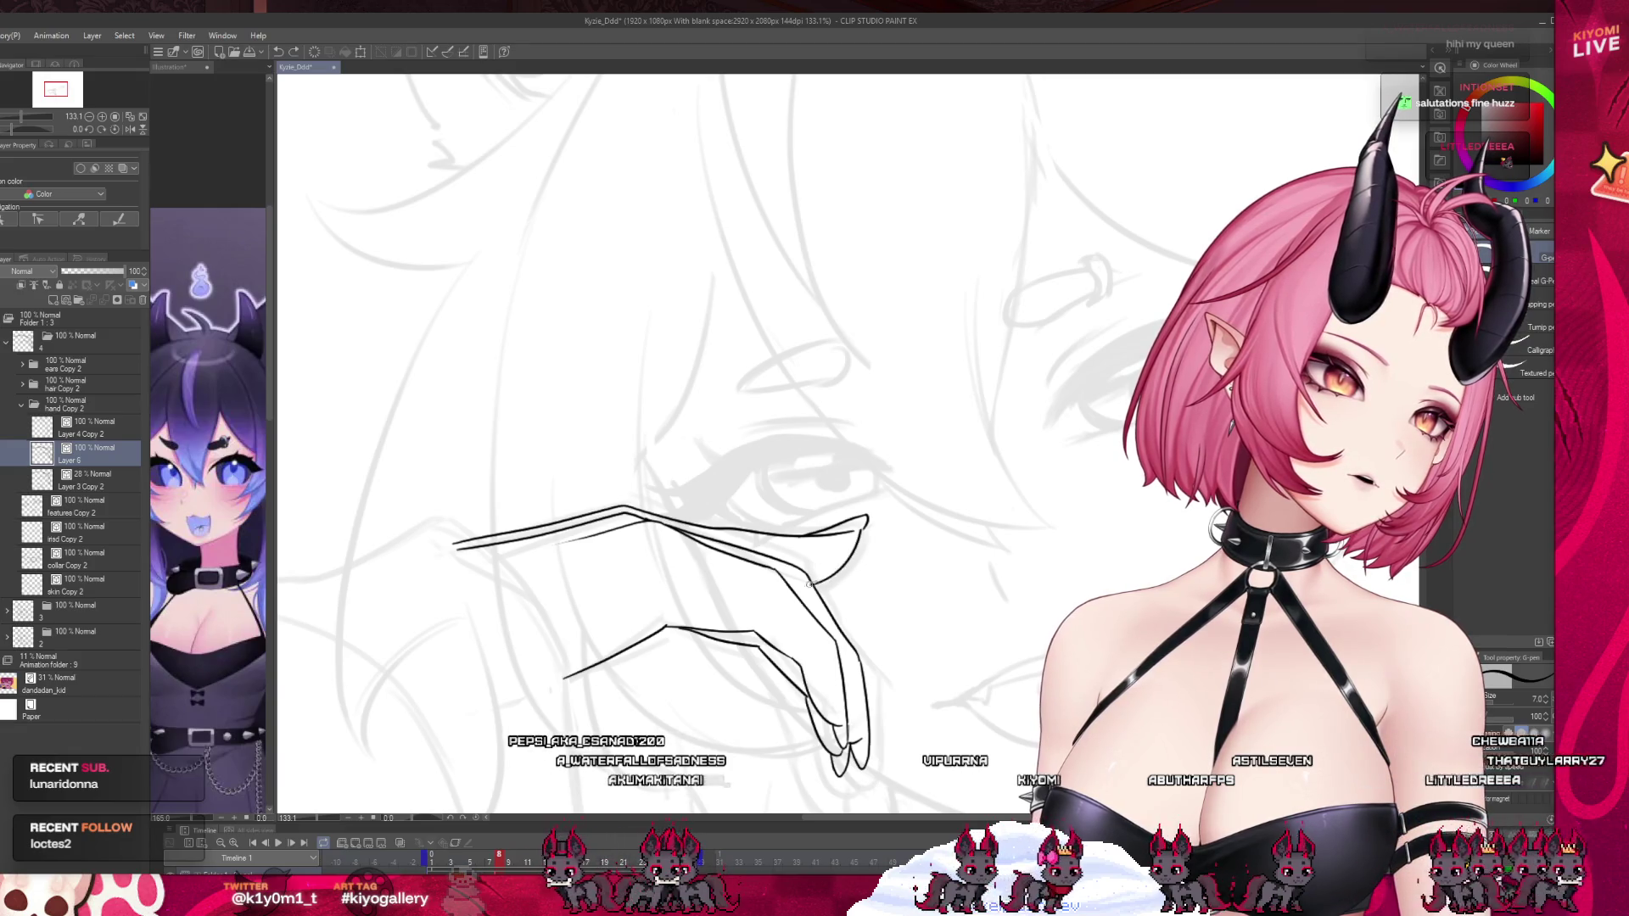
pyautogui.hotkey('ctrl', 'z')
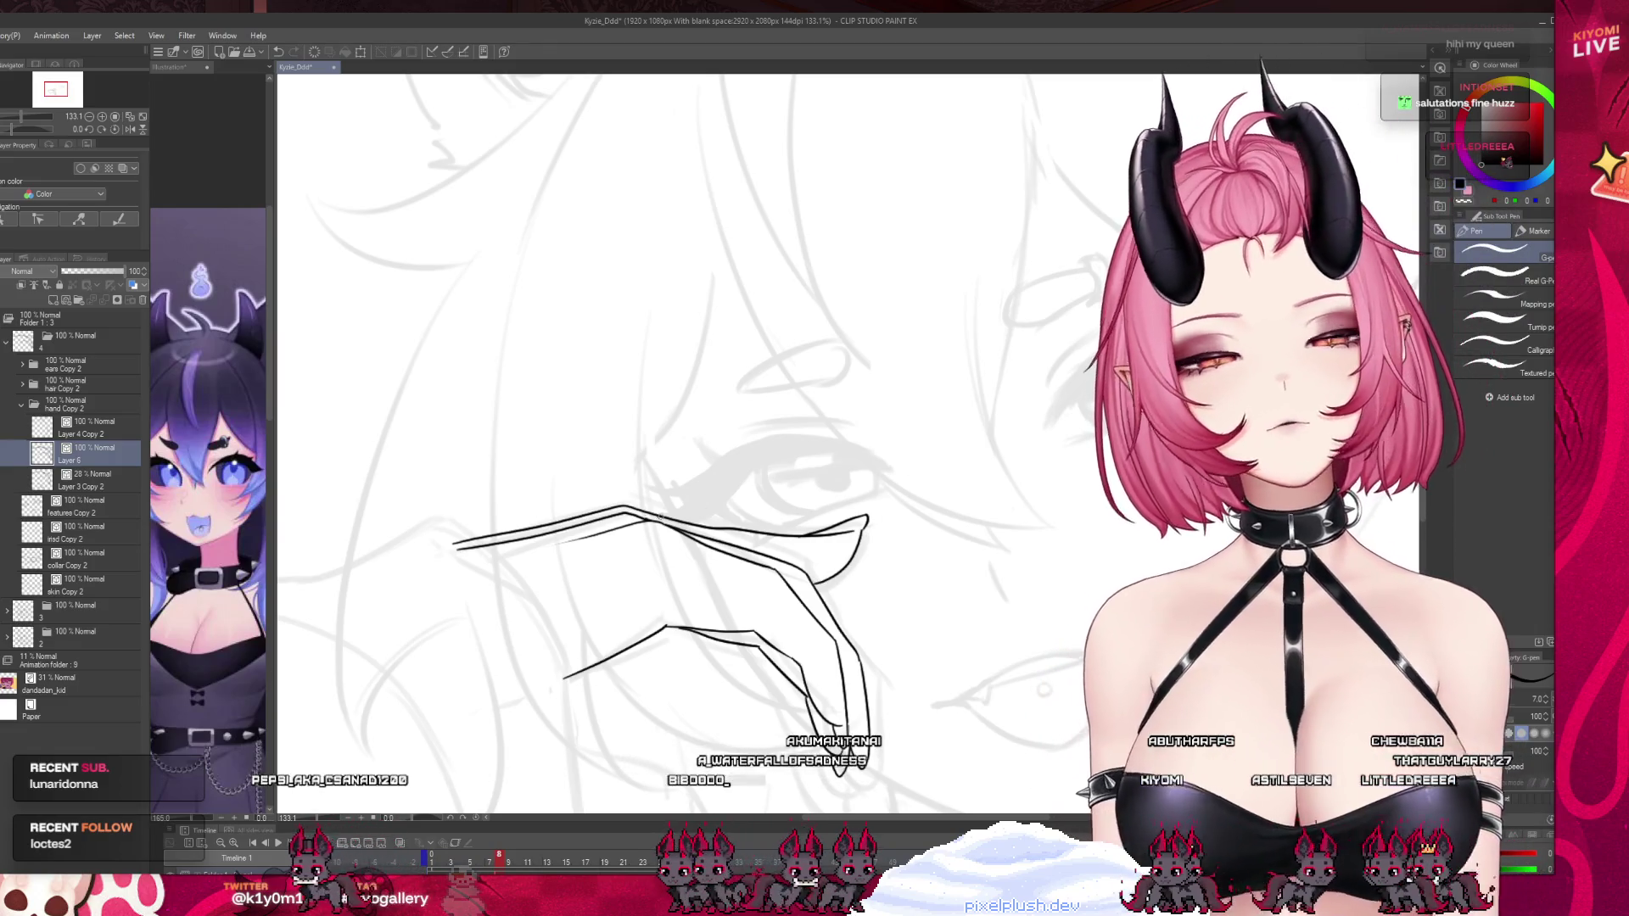
# Preview the hand against the full face lineart and return to the hand lineart.
pyautogui.scroll(-3, 641, 526)
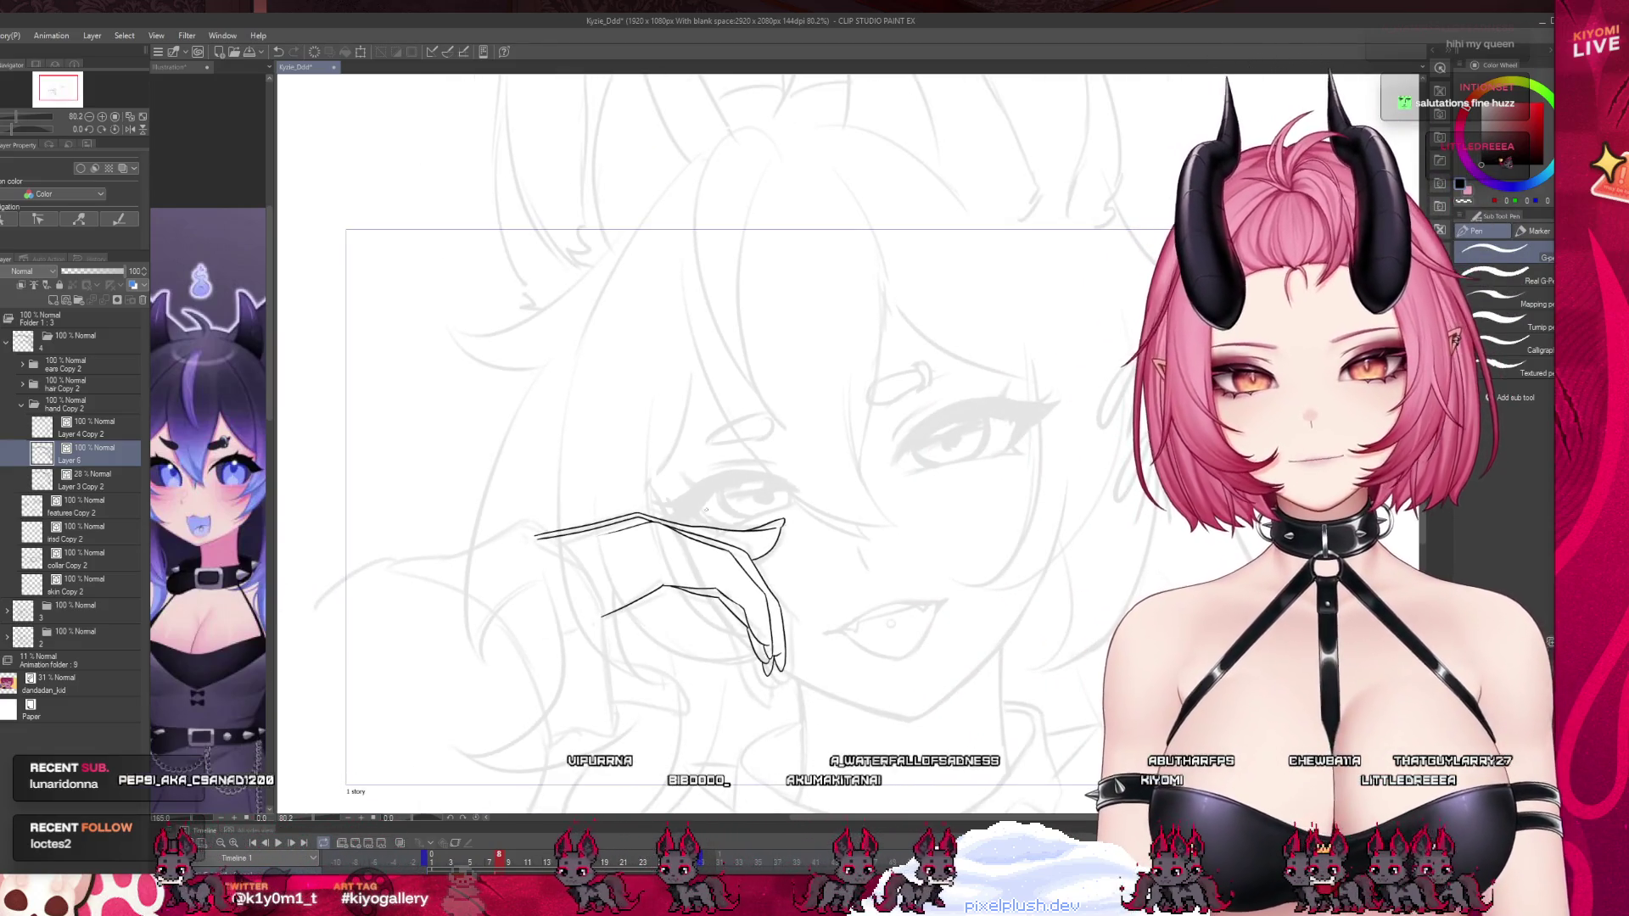
pyautogui.scroll(3, 654, 508)
pyautogui.scroll(1, 653, 507)
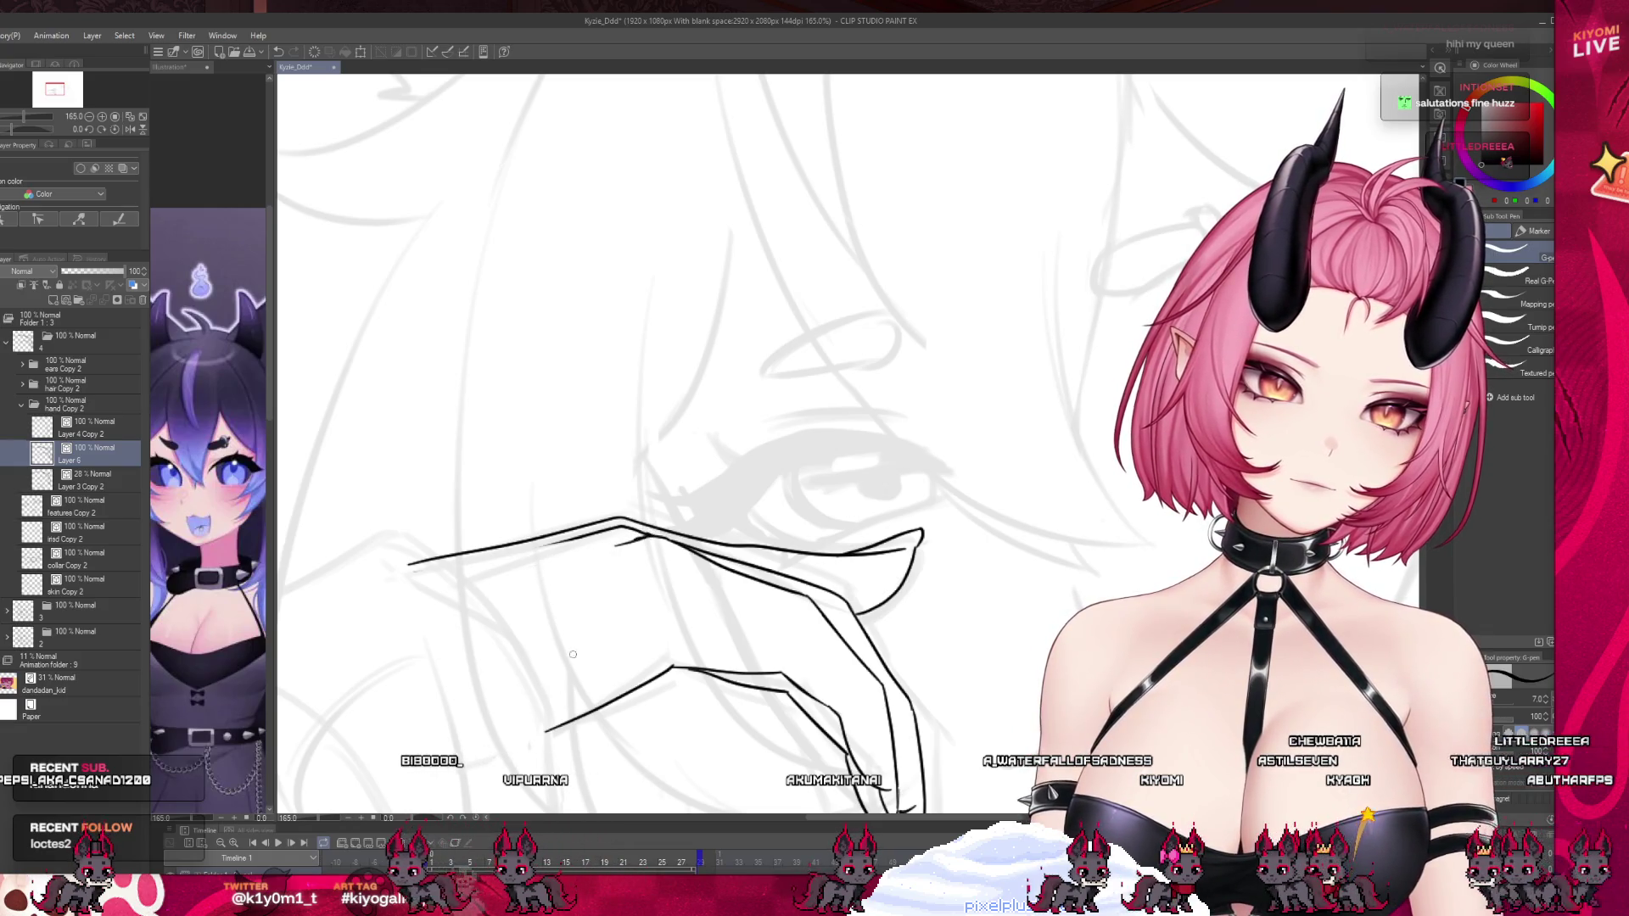
pyautogui.hotkey('ctrl', 'Right')
pyautogui.hotkey('ctrl', 'Left')
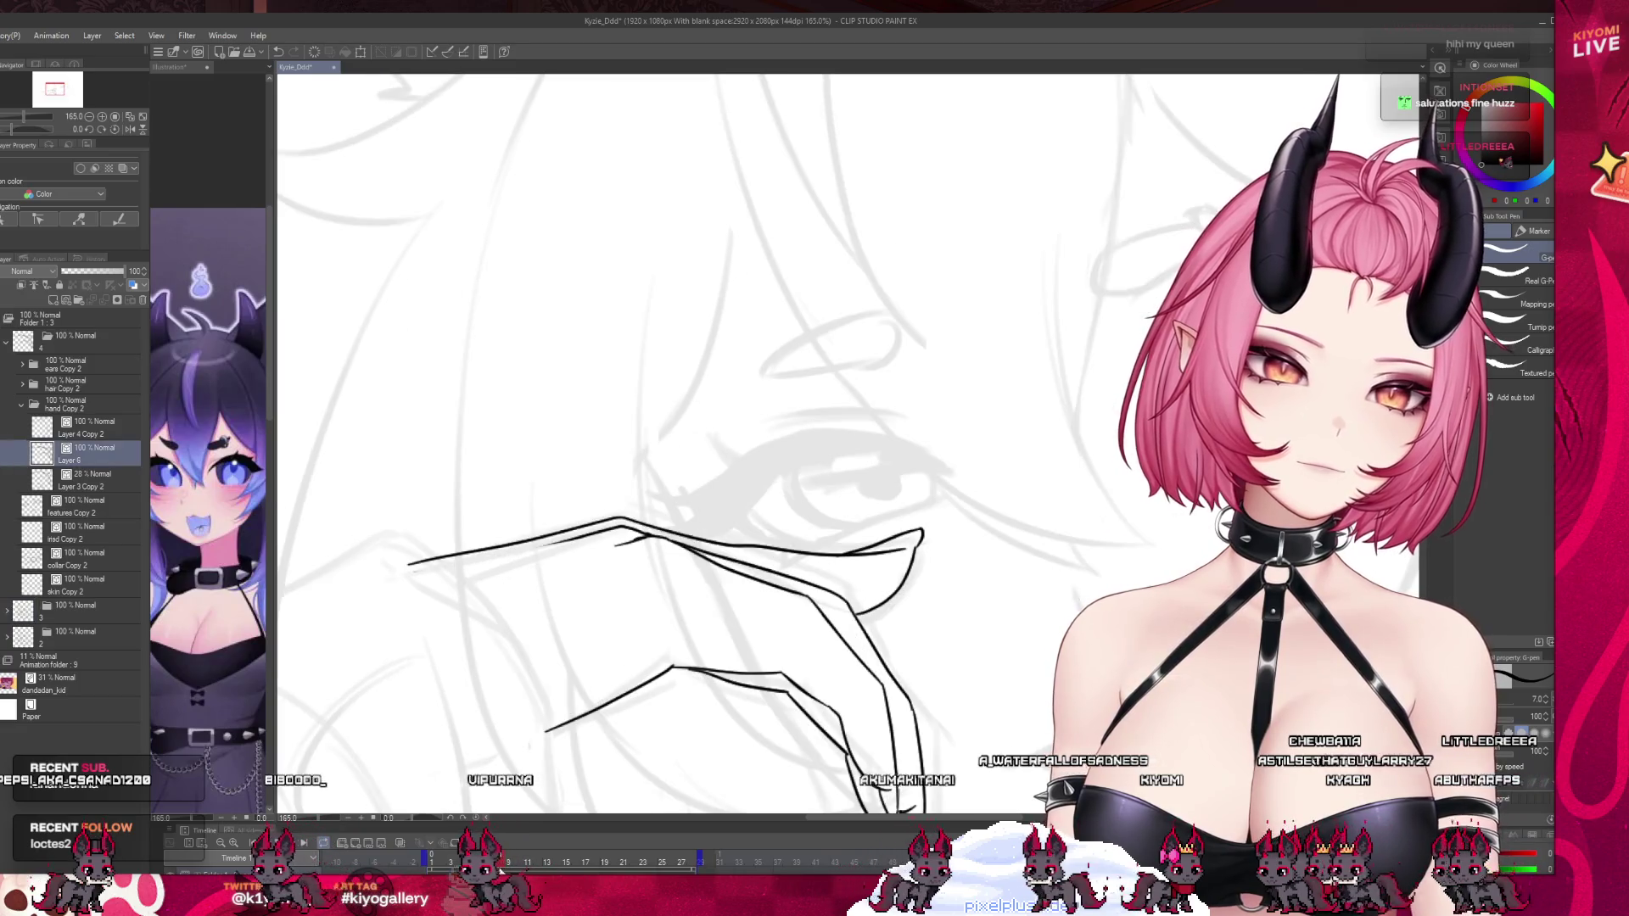
pyautogui.scroll(-3, 642, 470)
pyautogui.scroll(2, 642, 470)
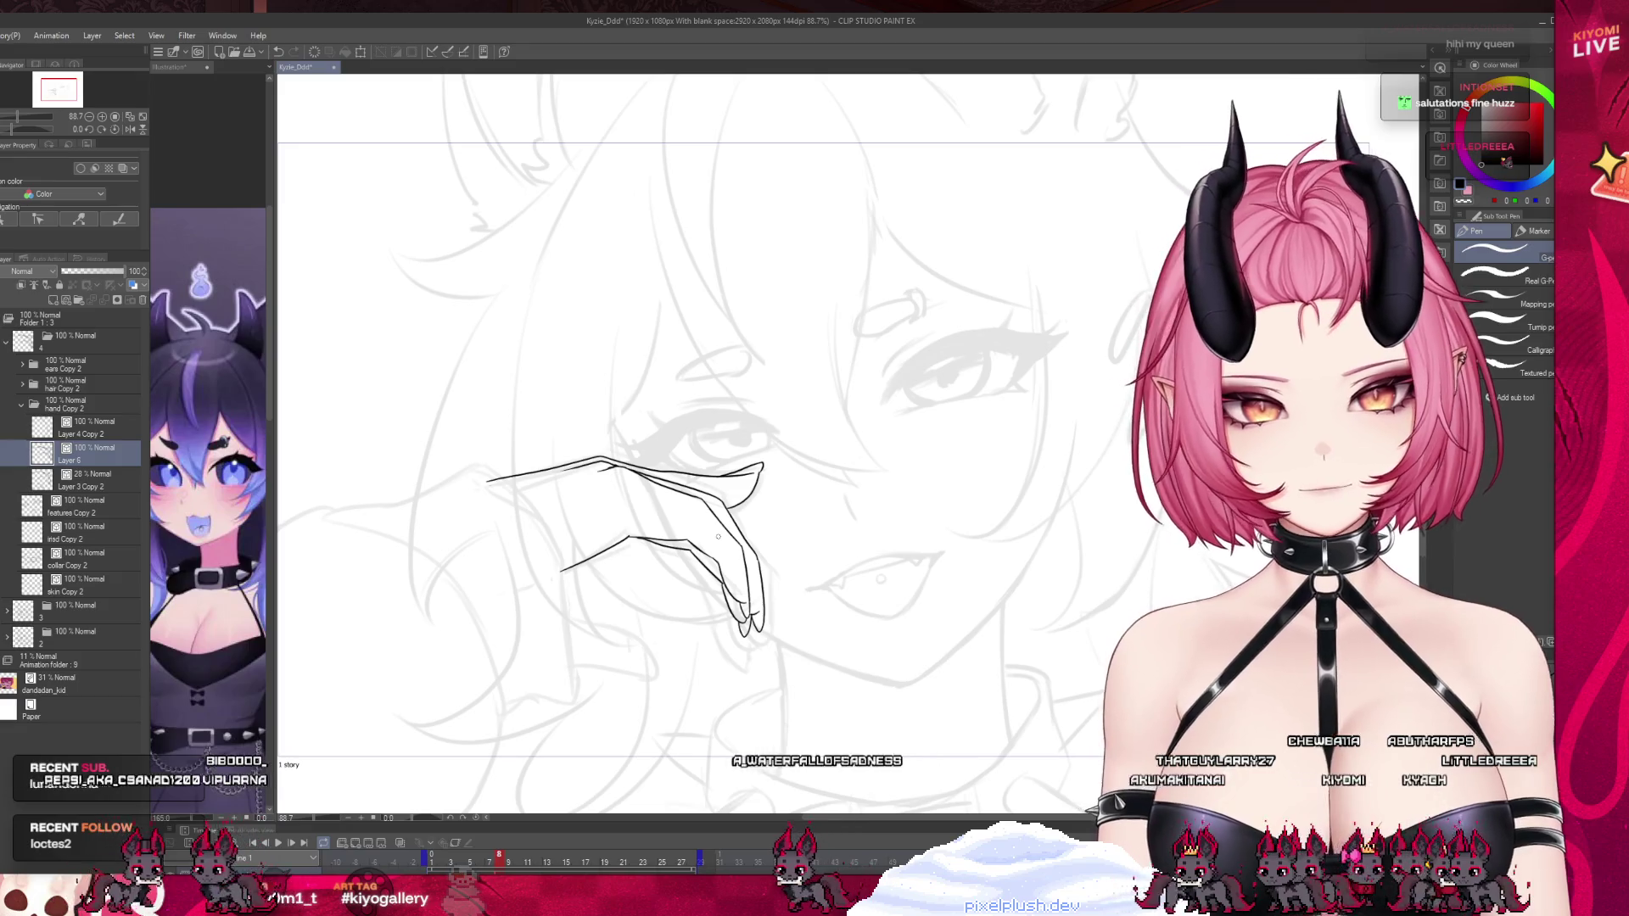
pyautogui.scroll(4, 621, 632)
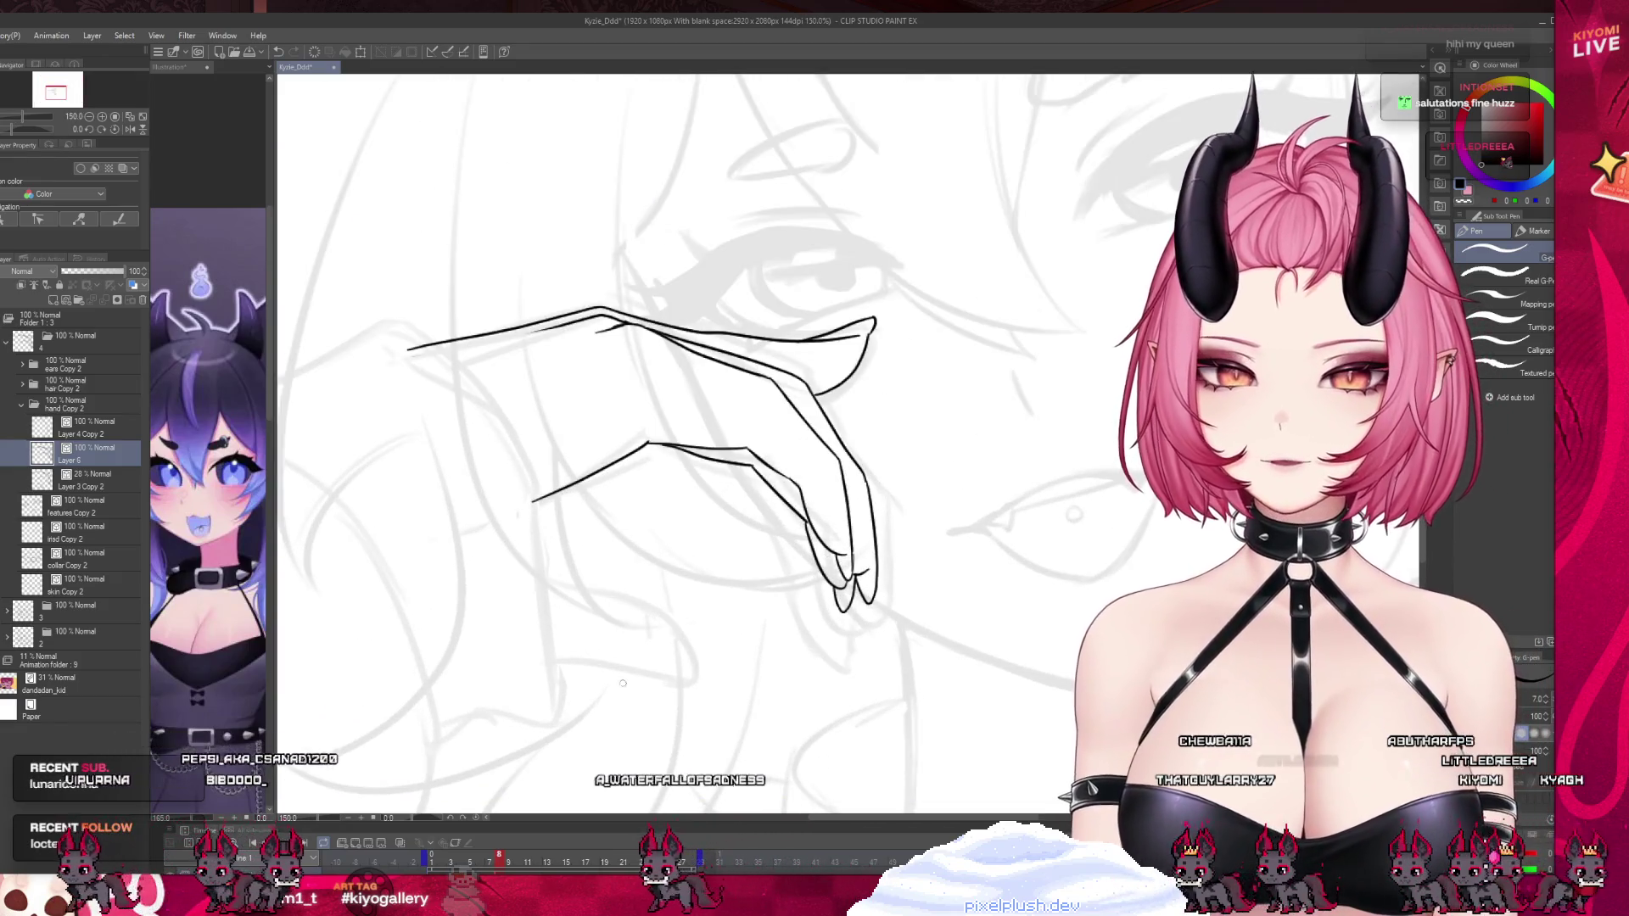
# Ink the curled lower finger's underside, extending its bottom line to the tip.
pyautogui.moveTo(527, 561); pyautogui.dragTo(701, 670)
pyautogui.hotkey('ctrl', 'z')
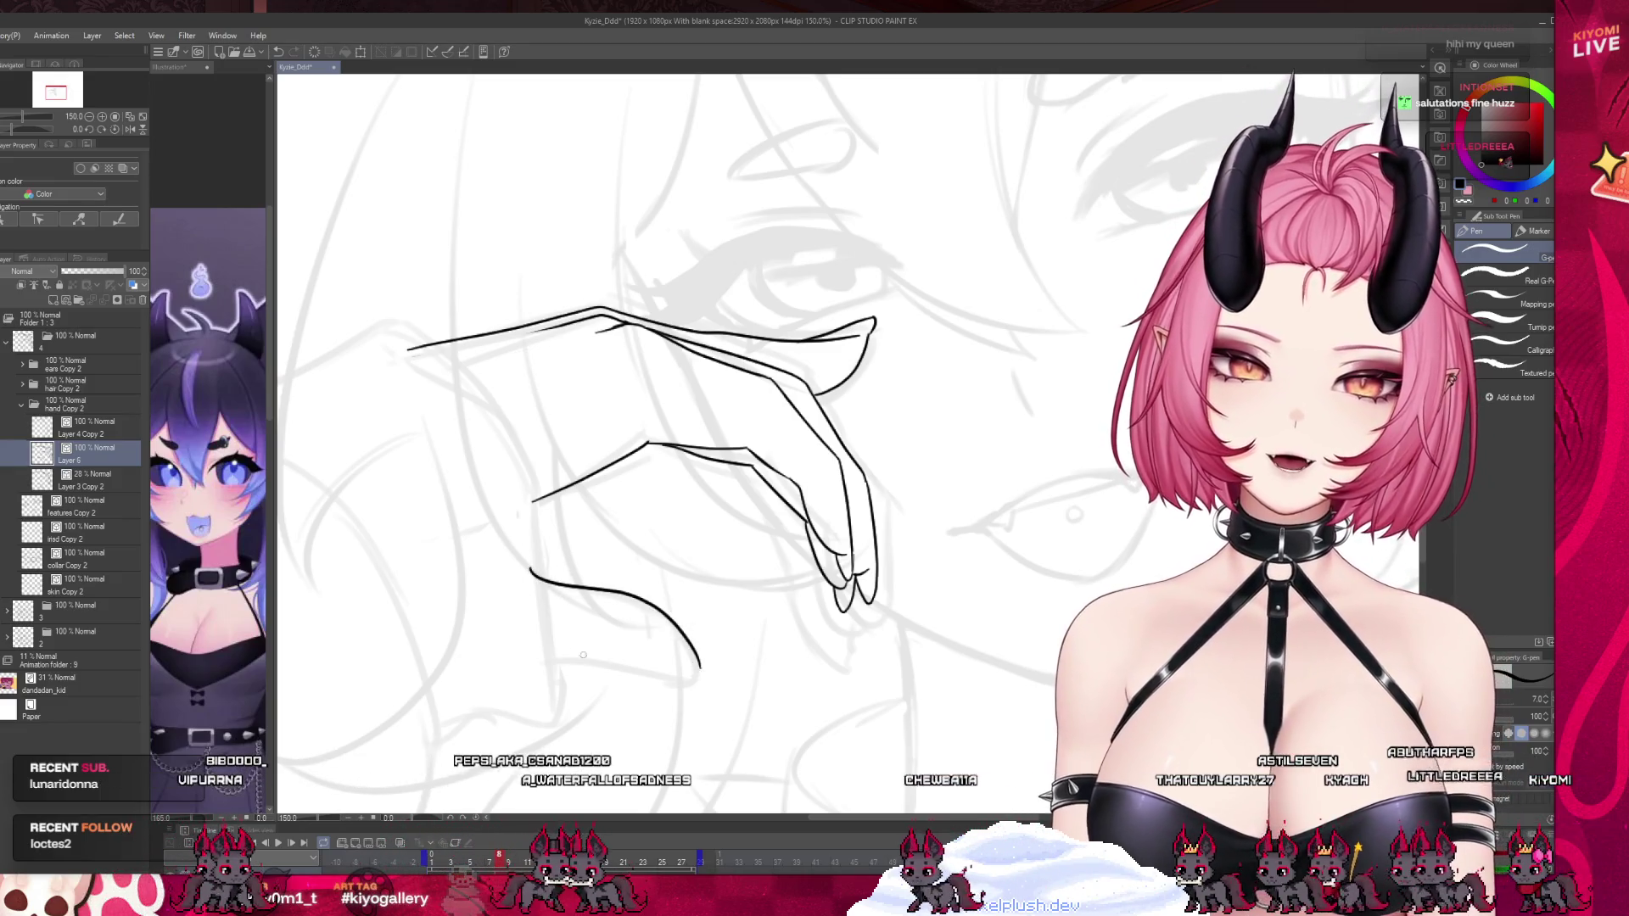
pyautogui.moveTo(519, 659); pyautogui.dragTo(701, 680)
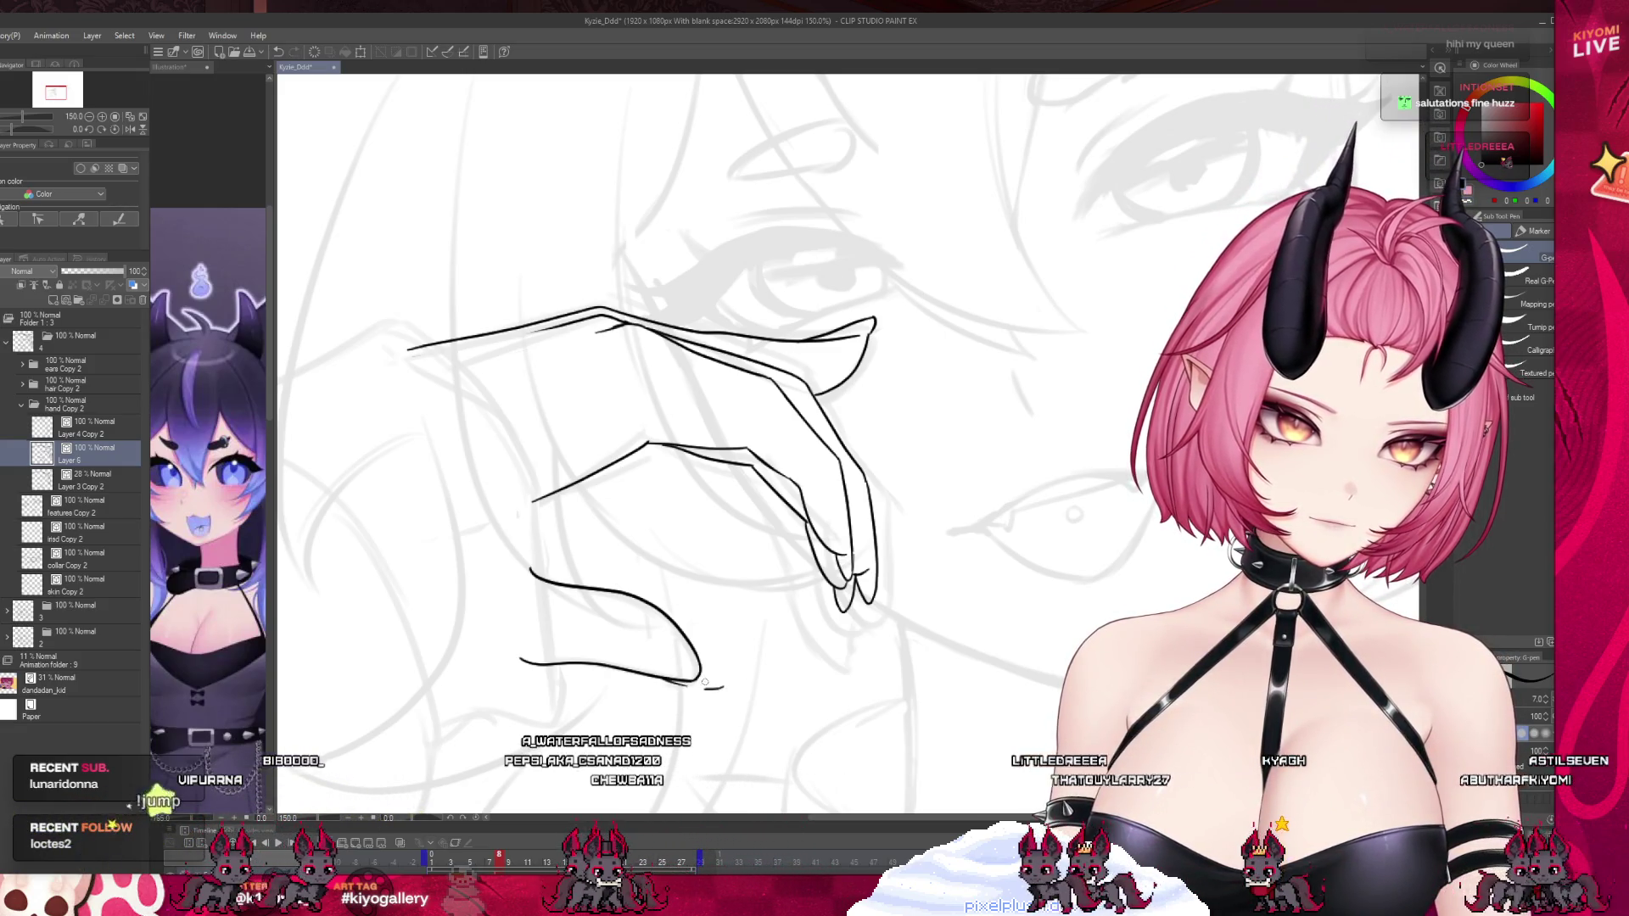
pyautogui.moveTo(659, 678); pyautogui.dragTo(721, 689)
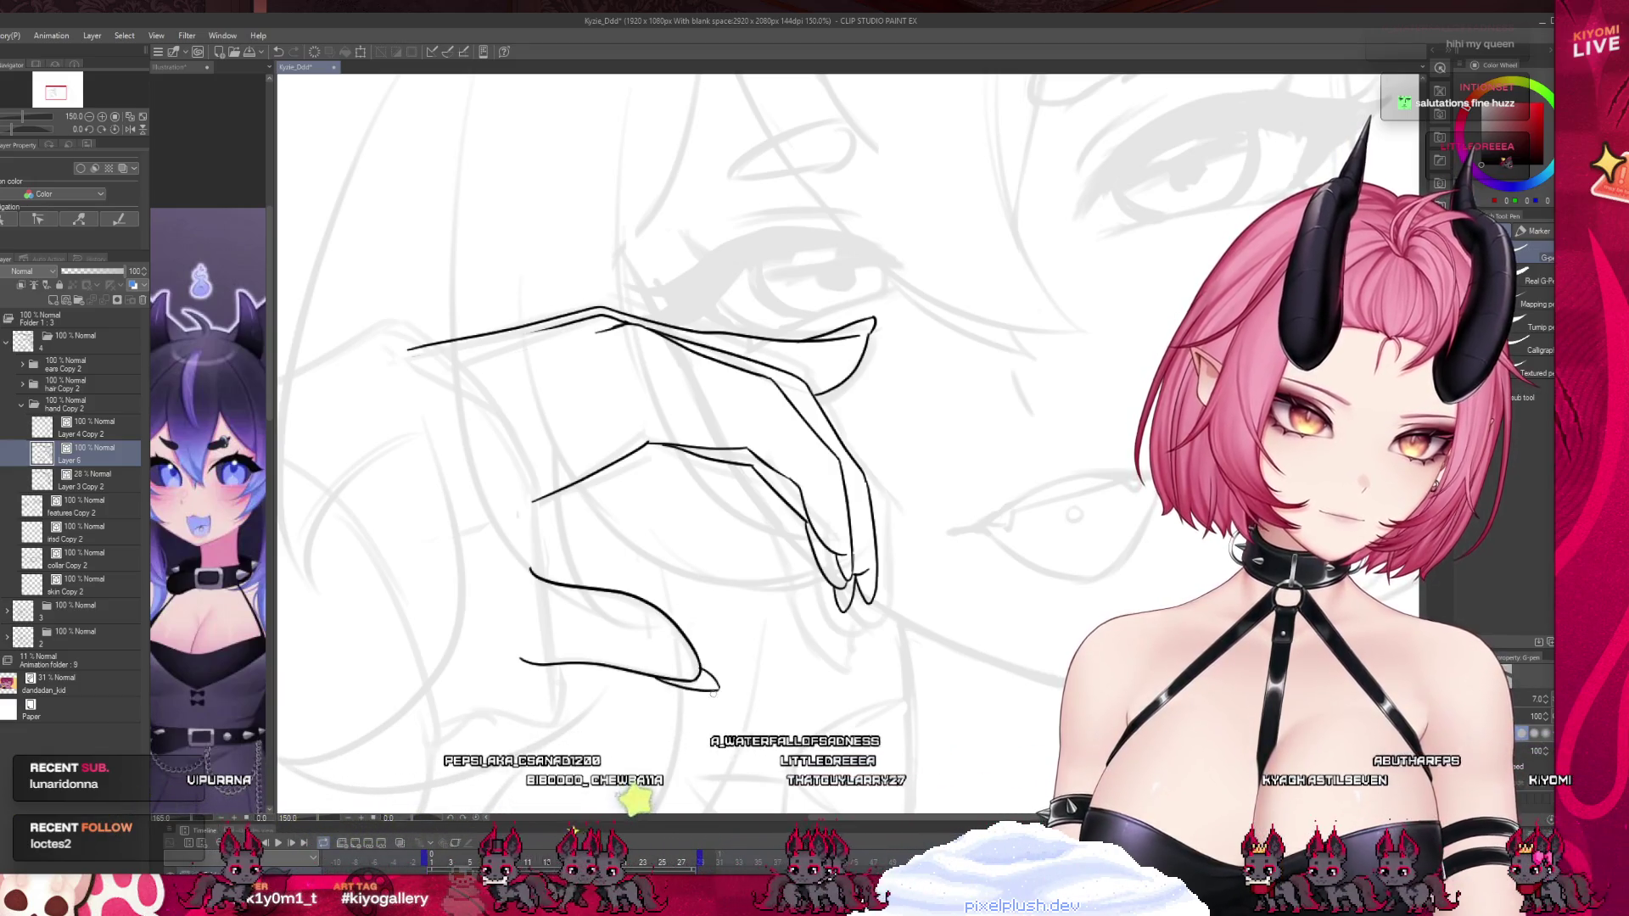
# Compare the hand with the face lineart frame, then zoom out.
pyautogui.scroll(-2, 787, 628)
pyautogui.click(489, 867)
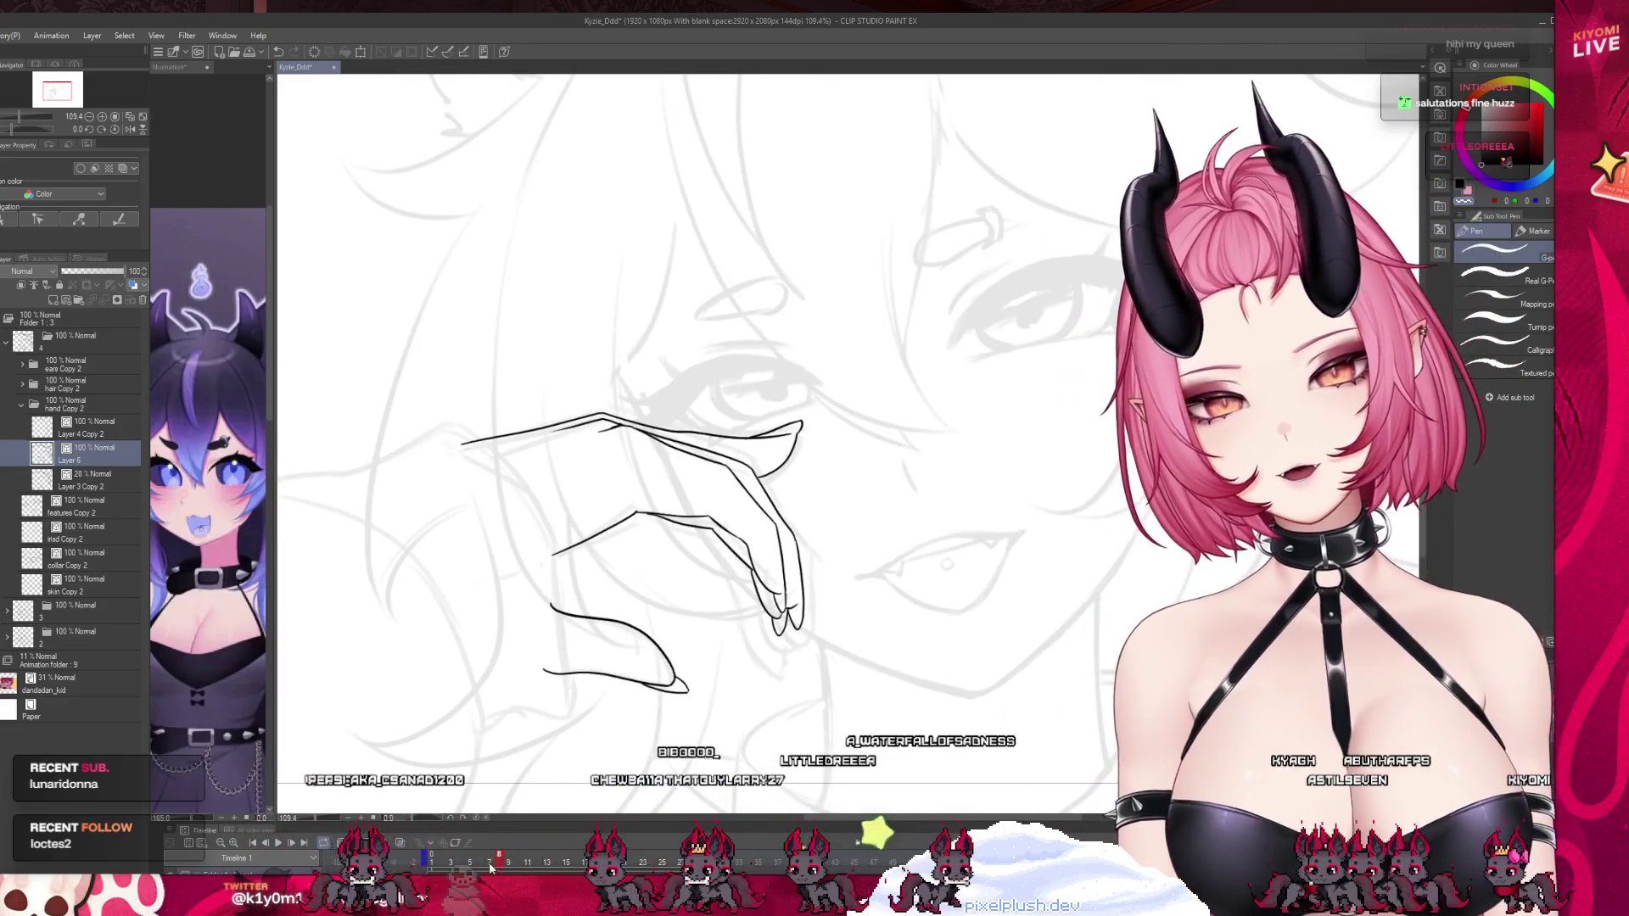
pyautogui.click(499, 861)
pyautogui.scroll(2, 604, 644)
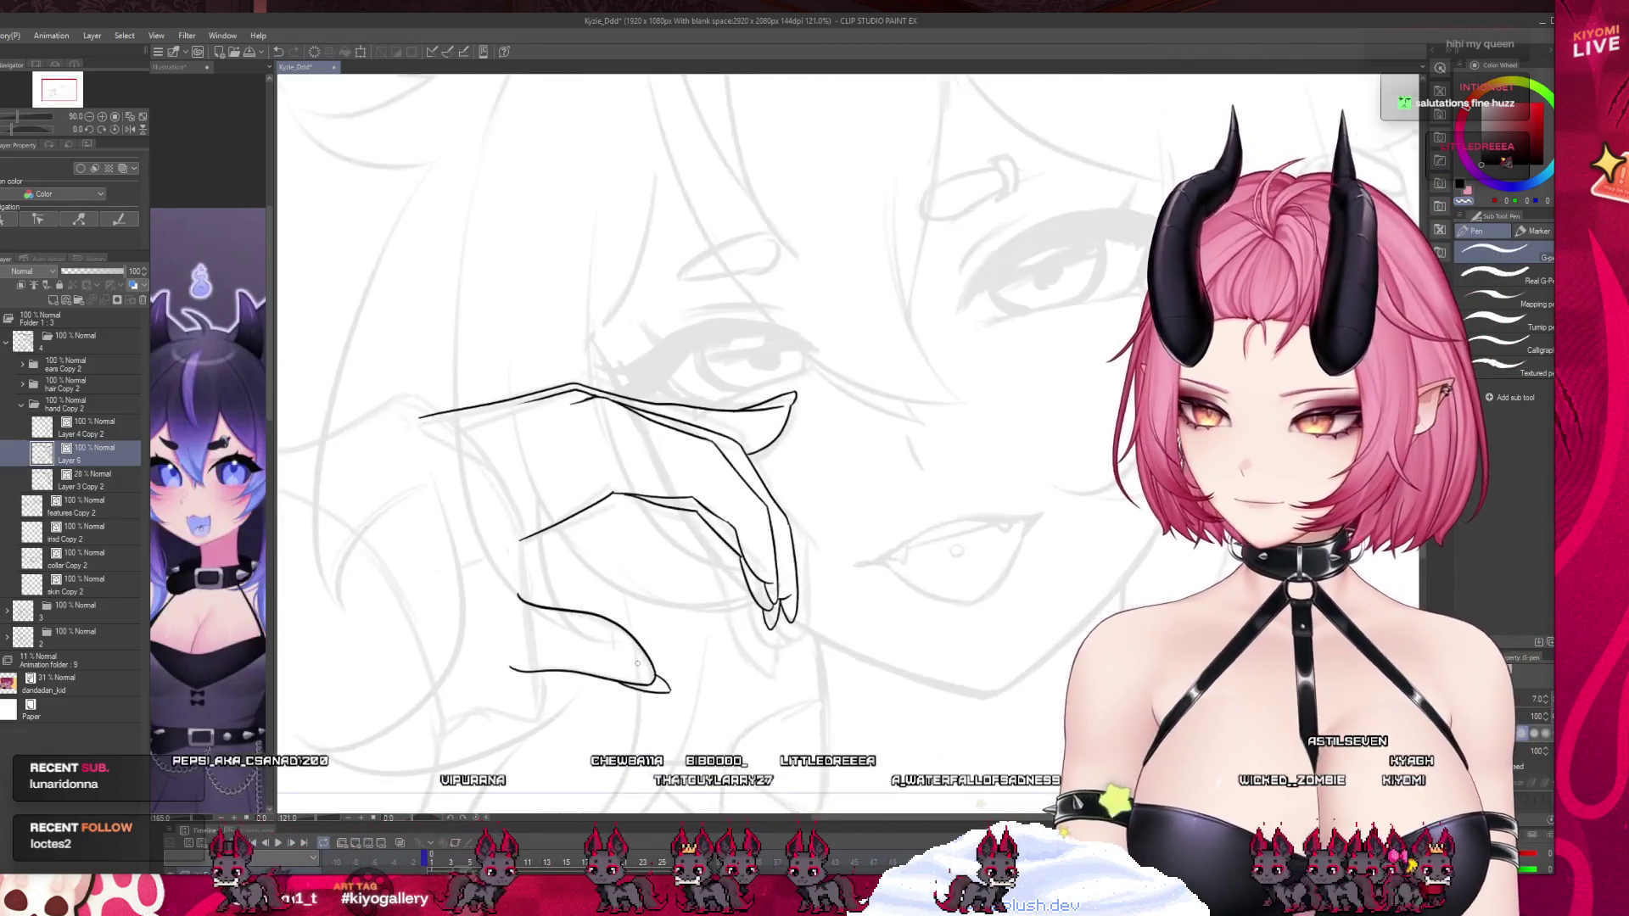
pyautogui.scroll(2, 604, 644)
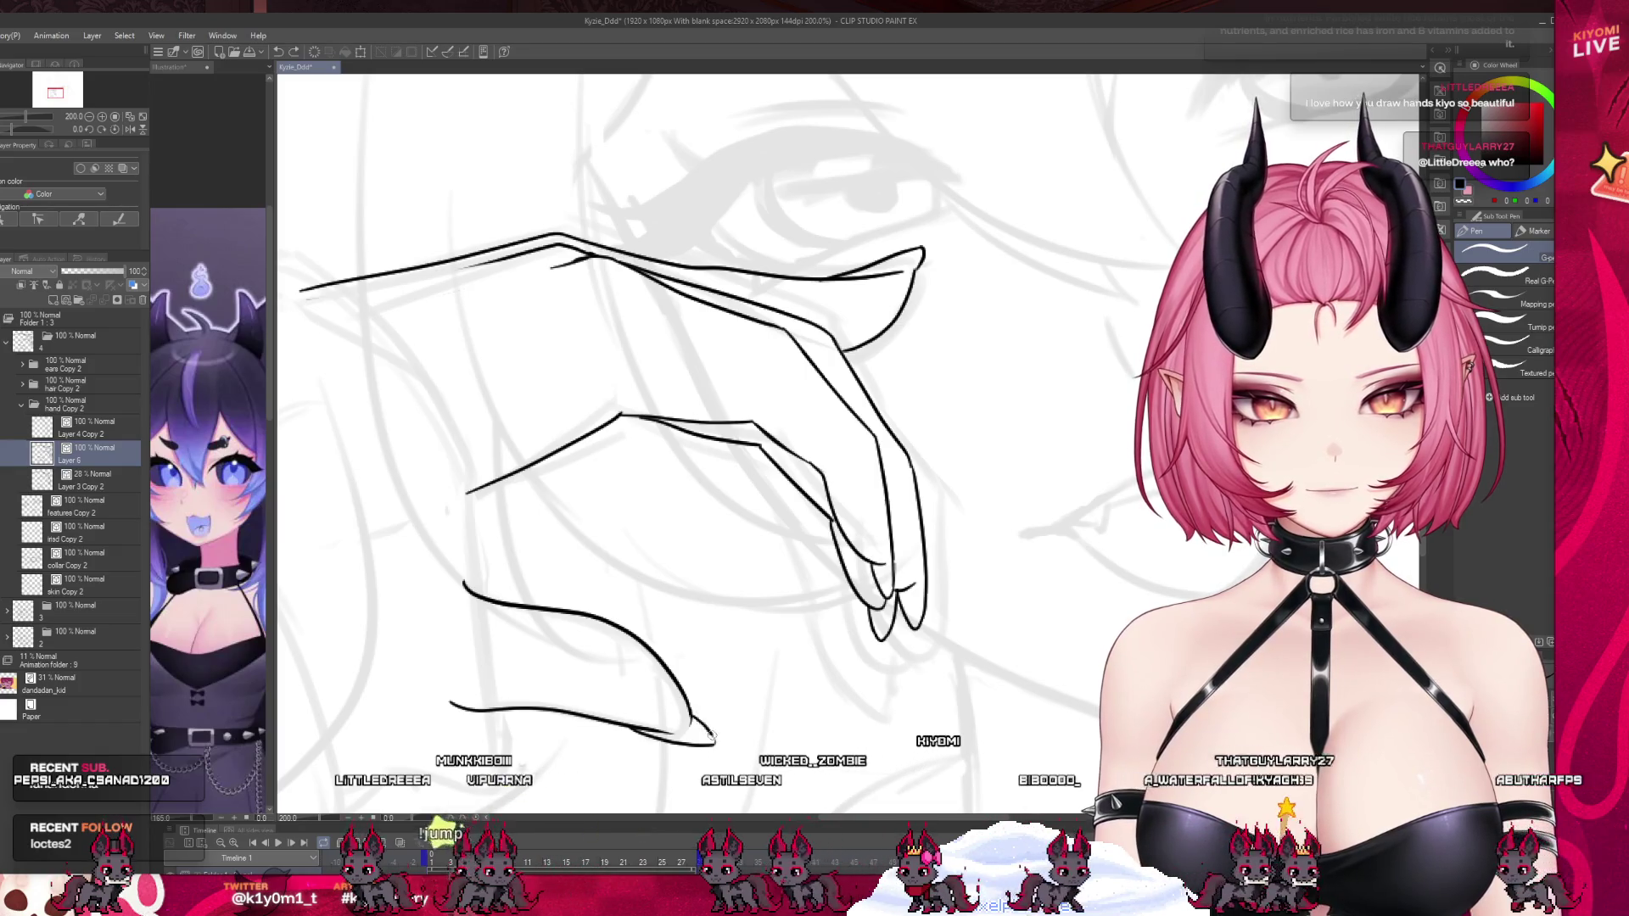
pyautogui.scroll(-6, 734, 637)
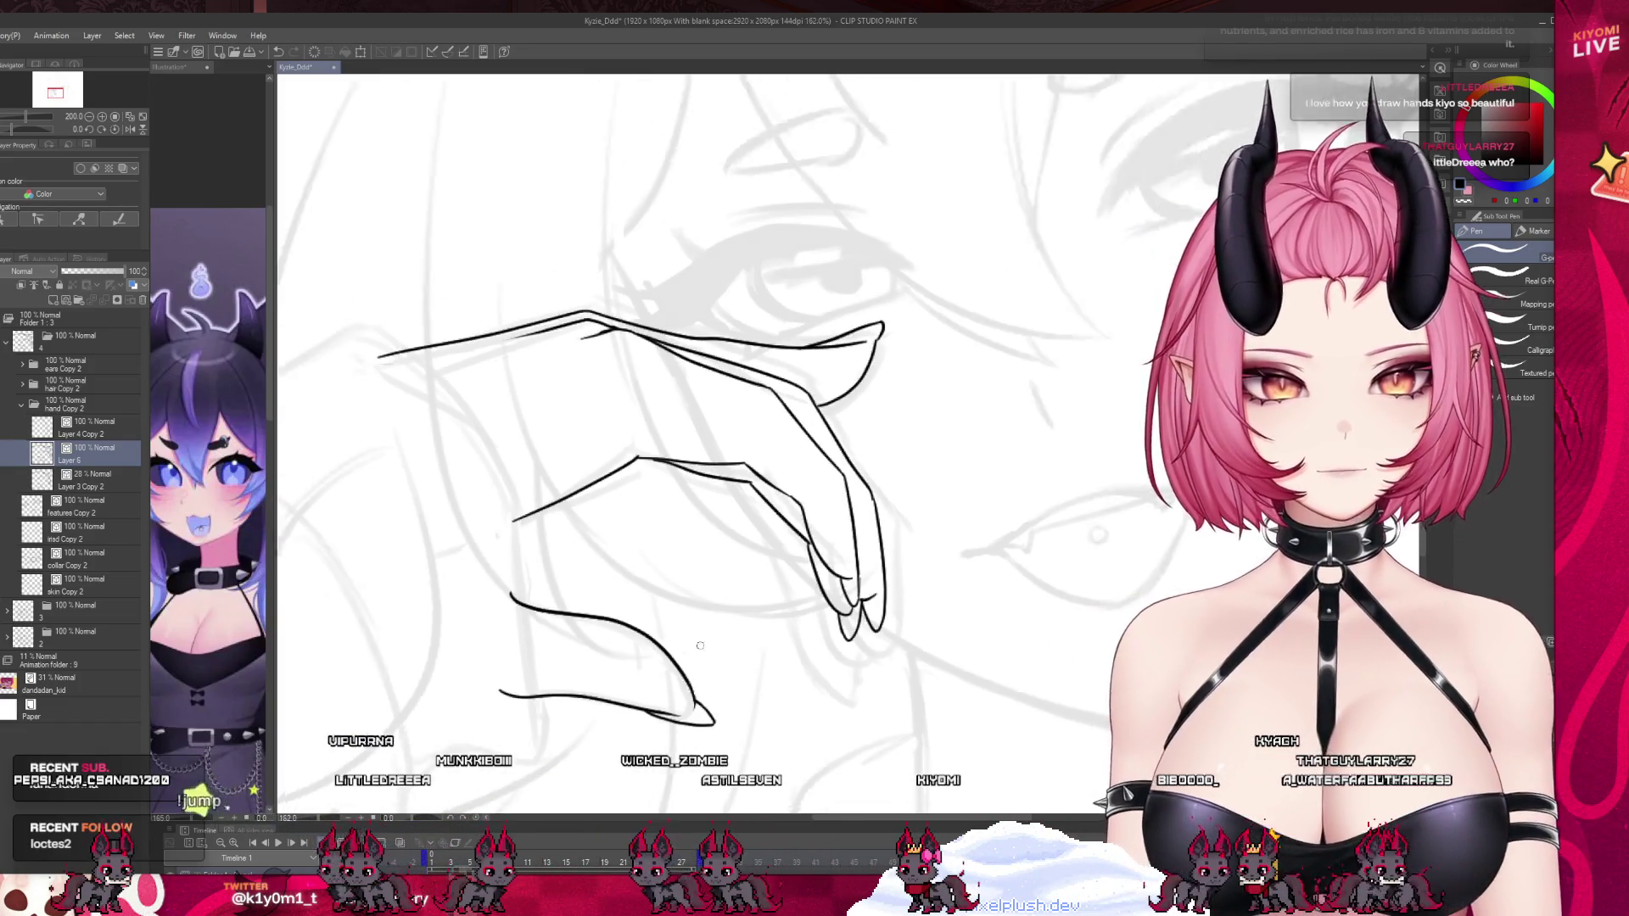
pyautogui.scroll(-4, 669, 654)
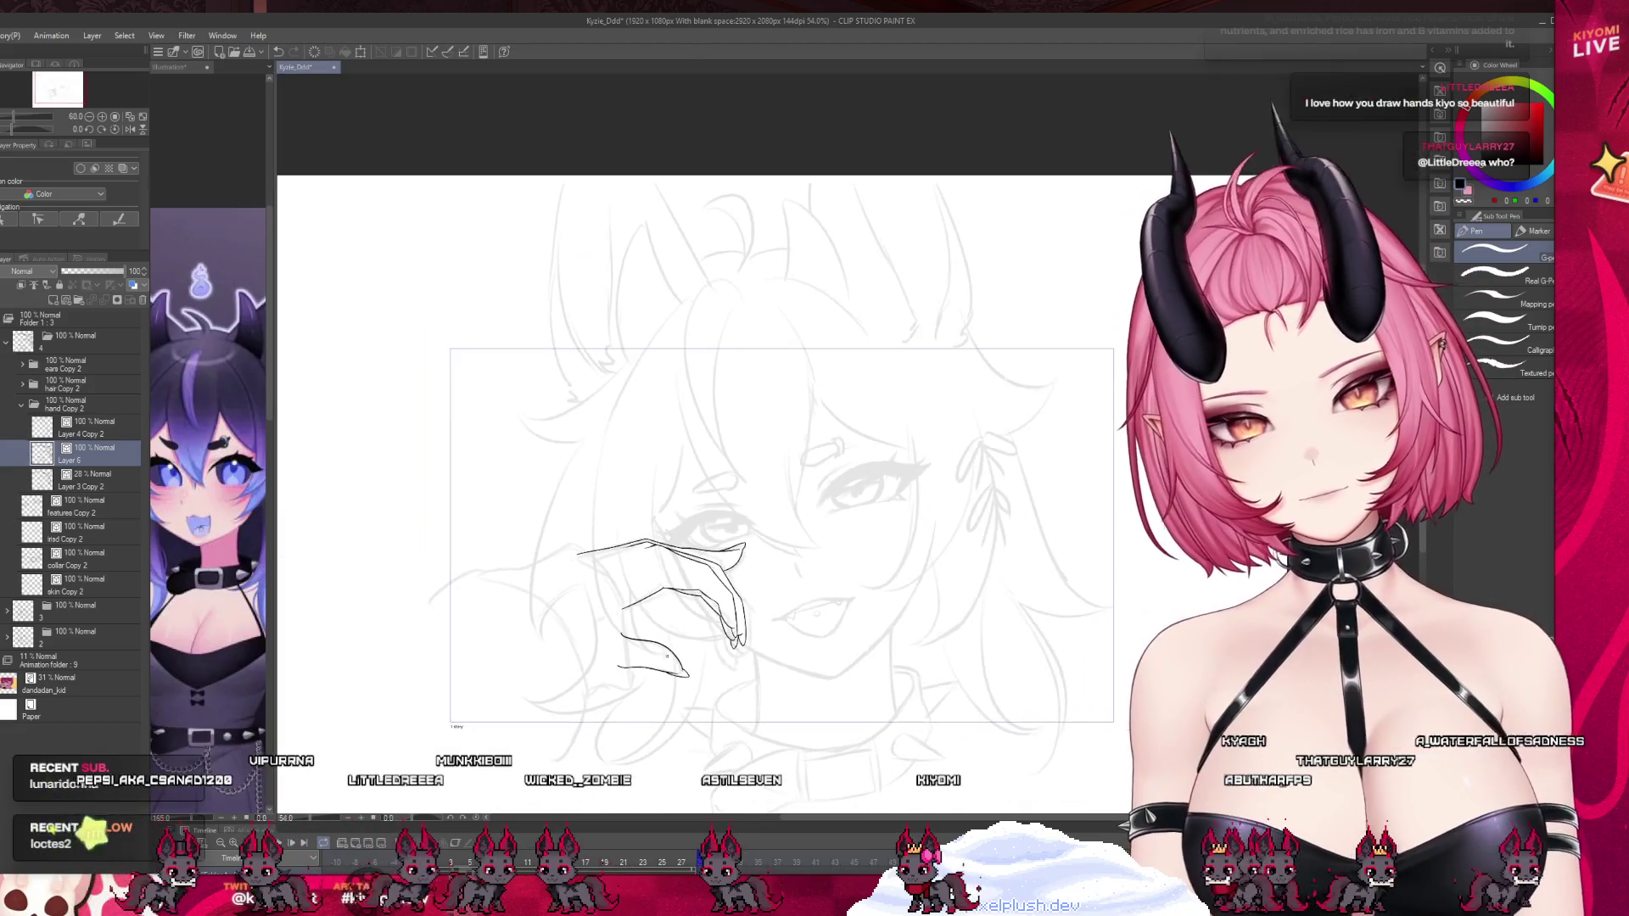
pyautogui.scroll(1, 918, 652)
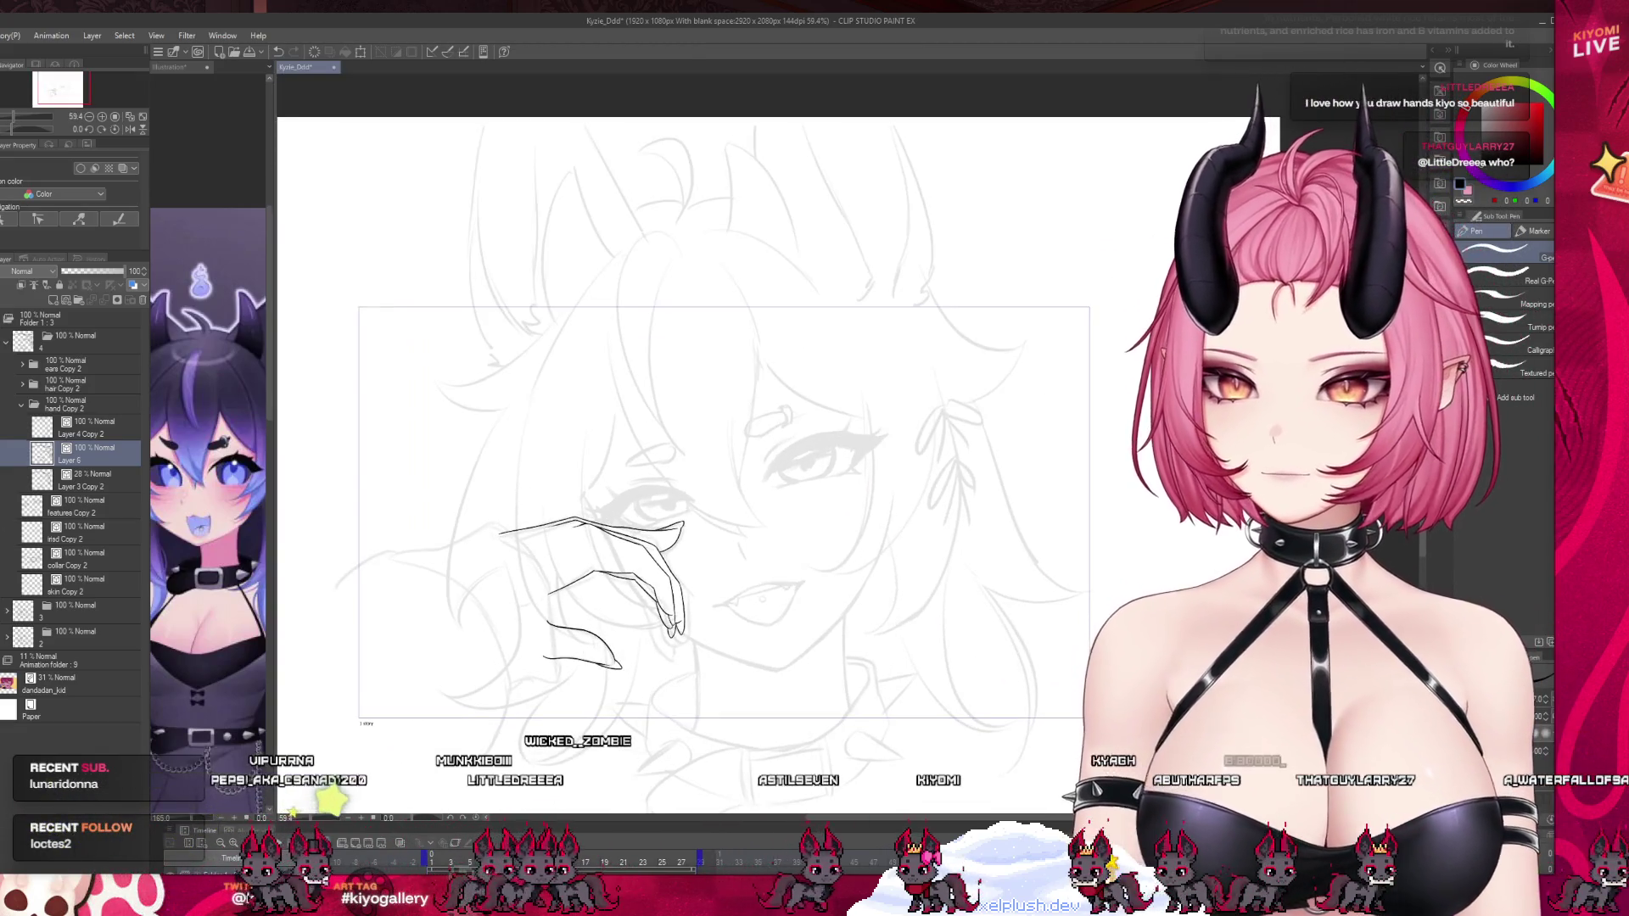
pyautogui.click(52, 482)
pyautogui.click(142, 300)
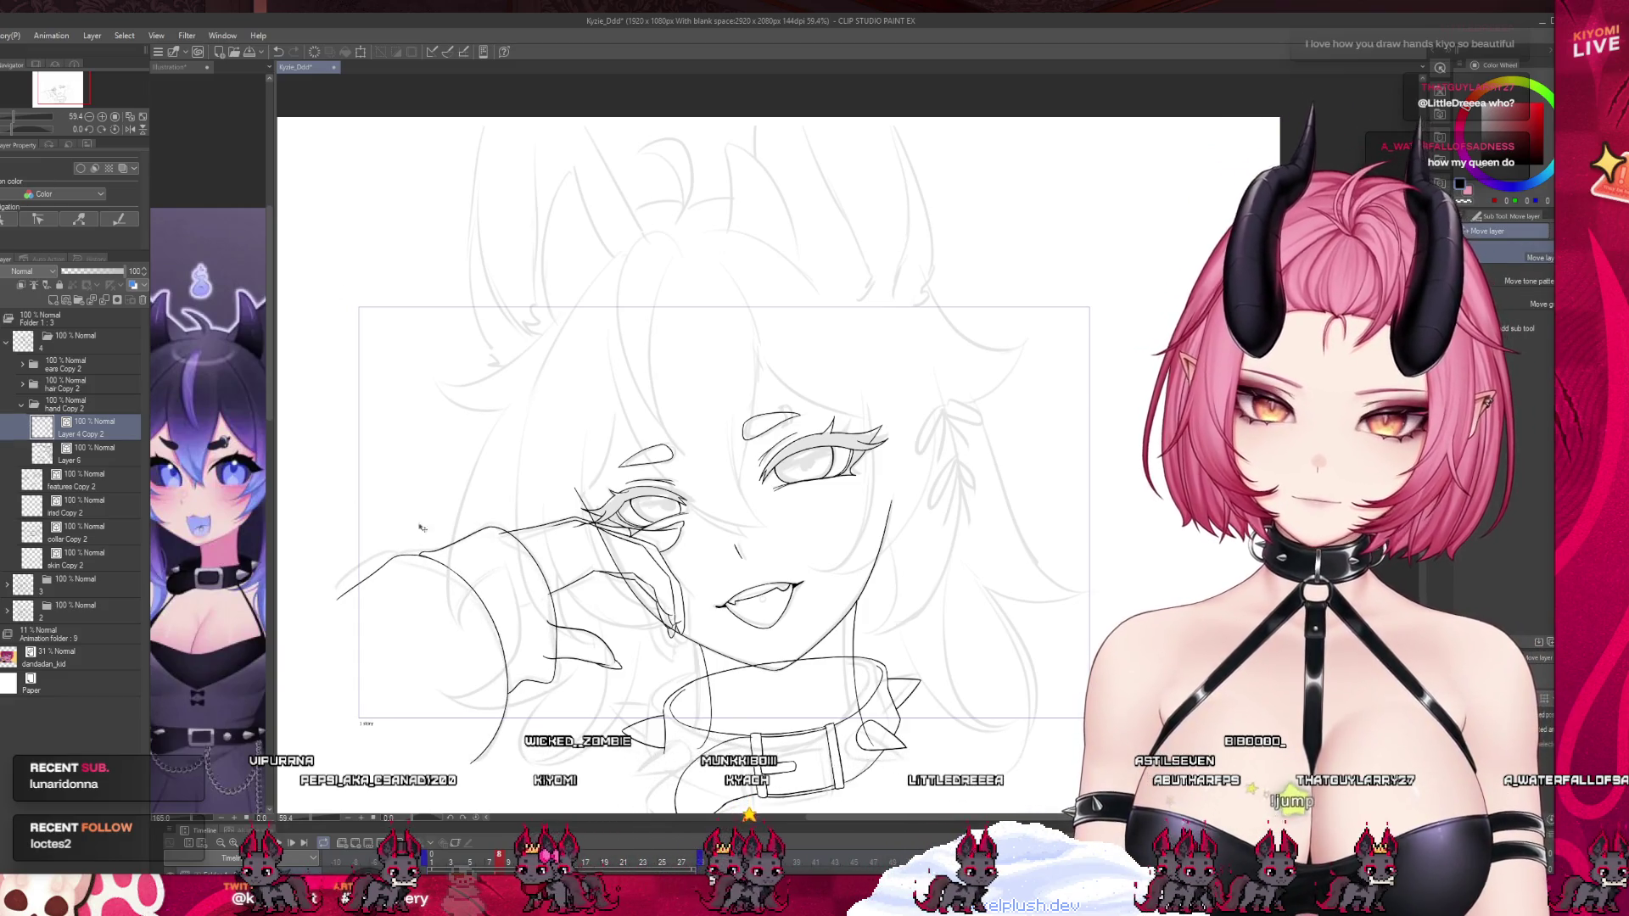
pyautogui.scroll(-4, 488, 580)
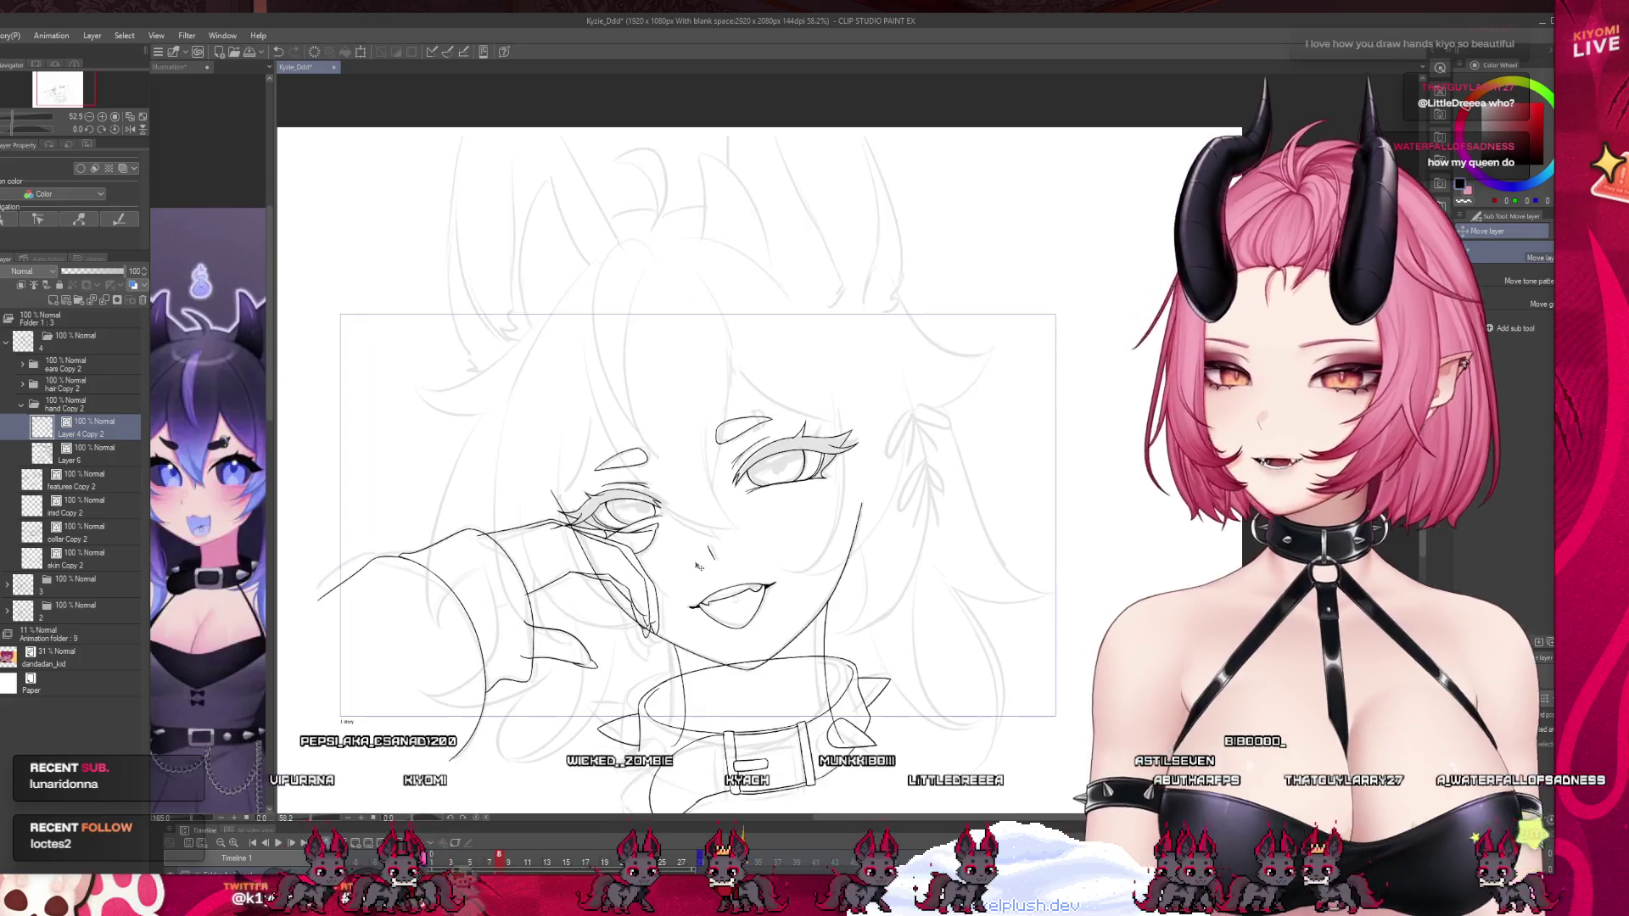
pyautogui.scroll(2, 621, 536)
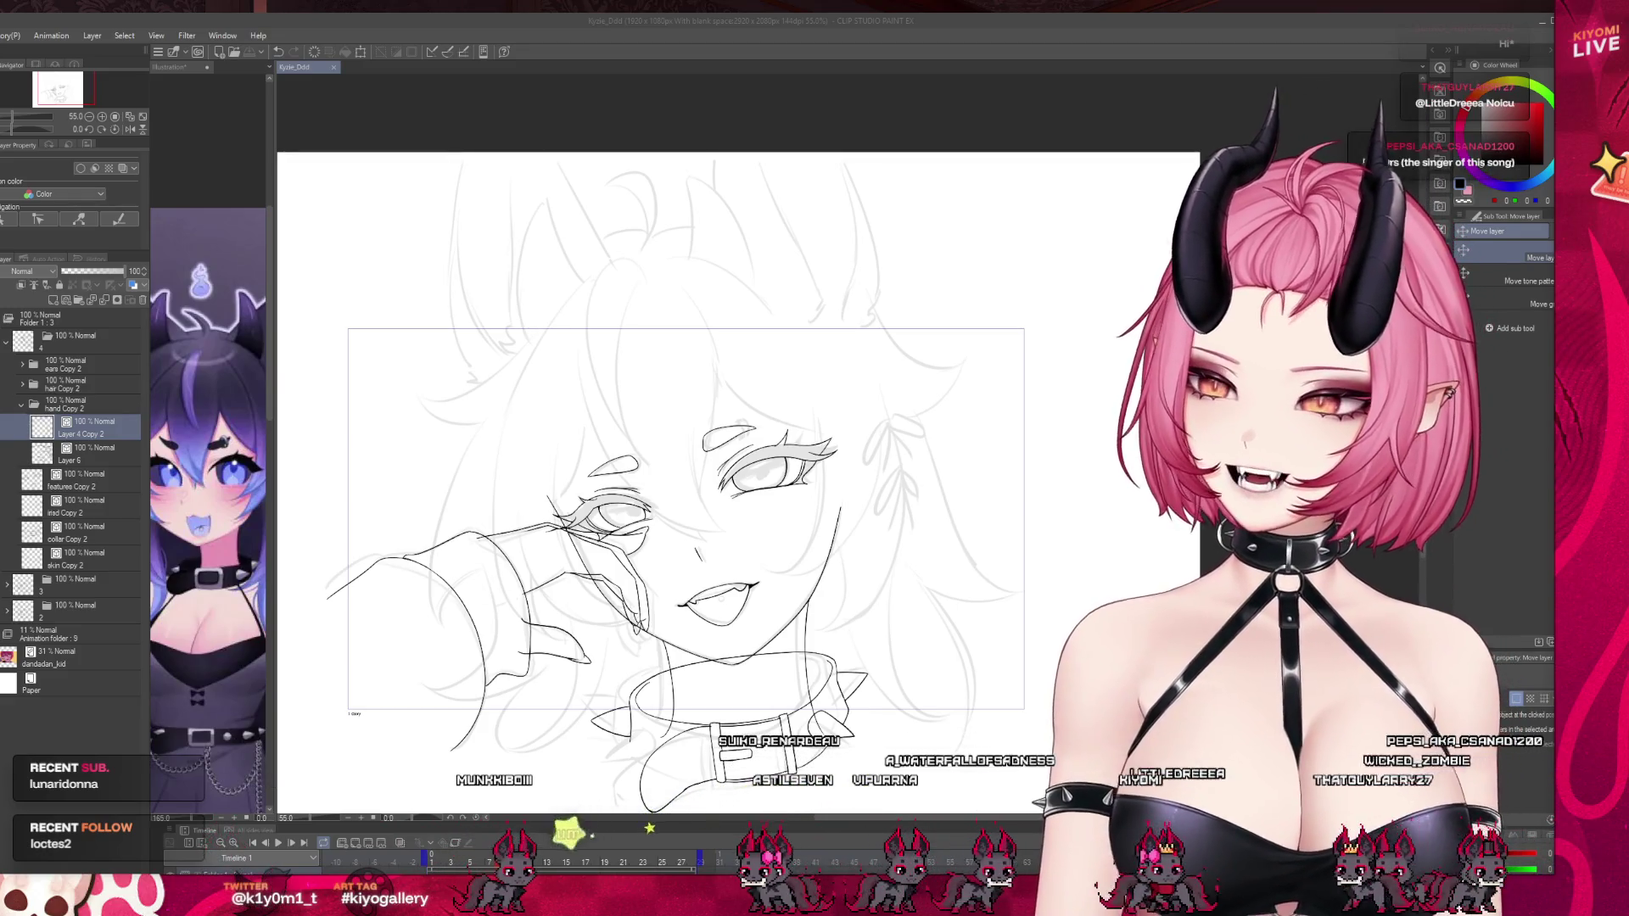
pyautogui.scroll(1, 628, 425)
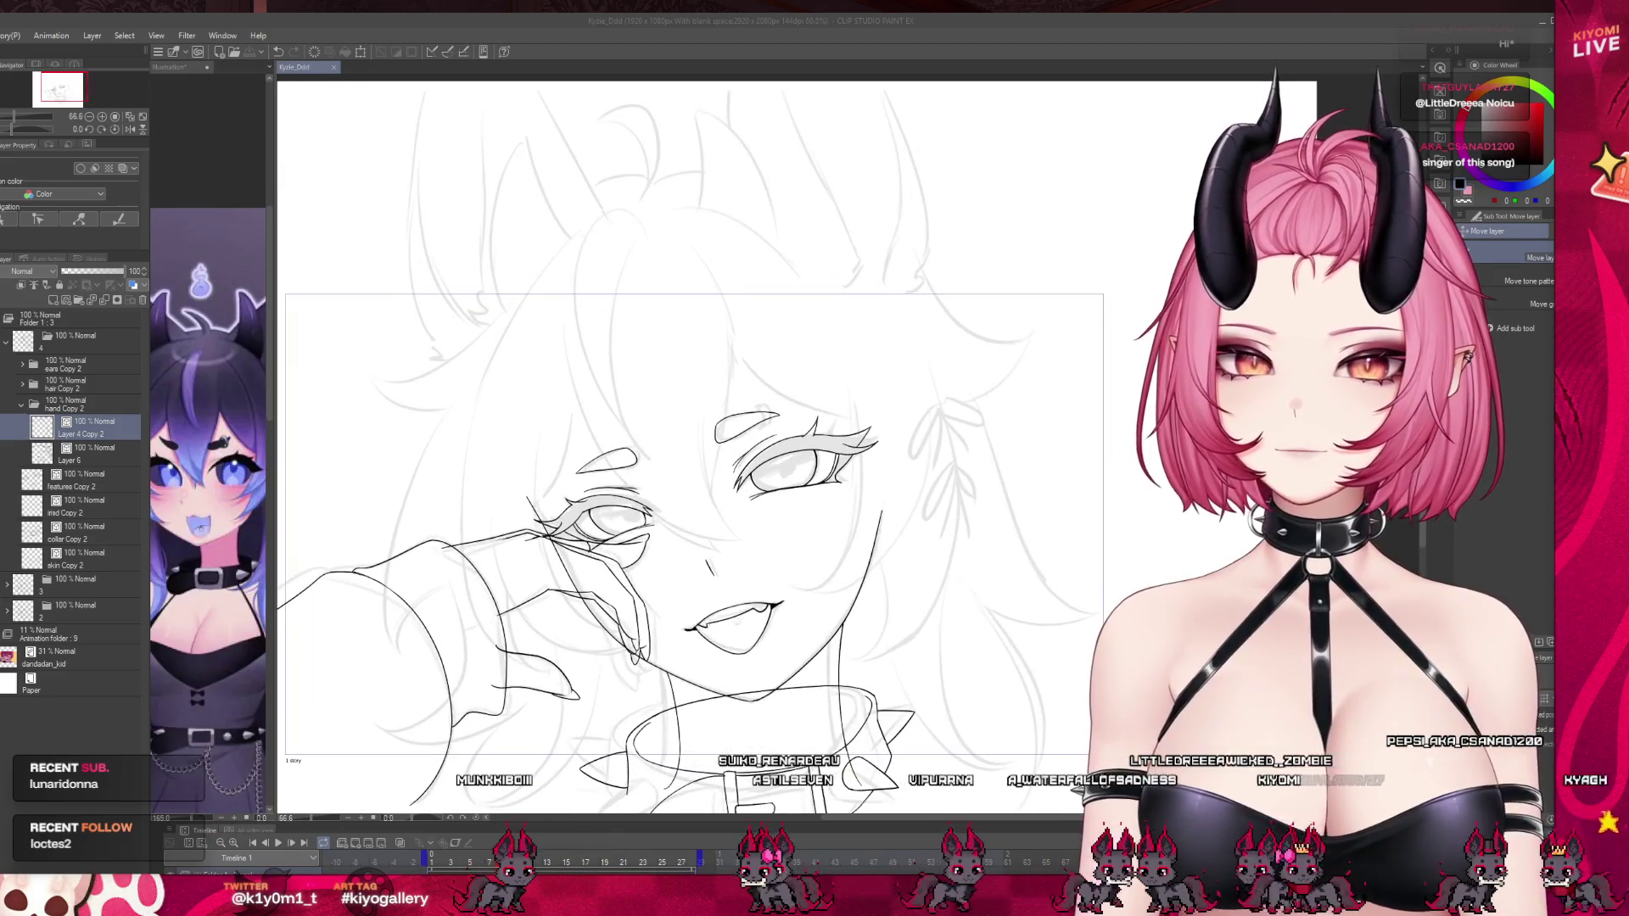
pyautogui.scroll(1, 626, 458)
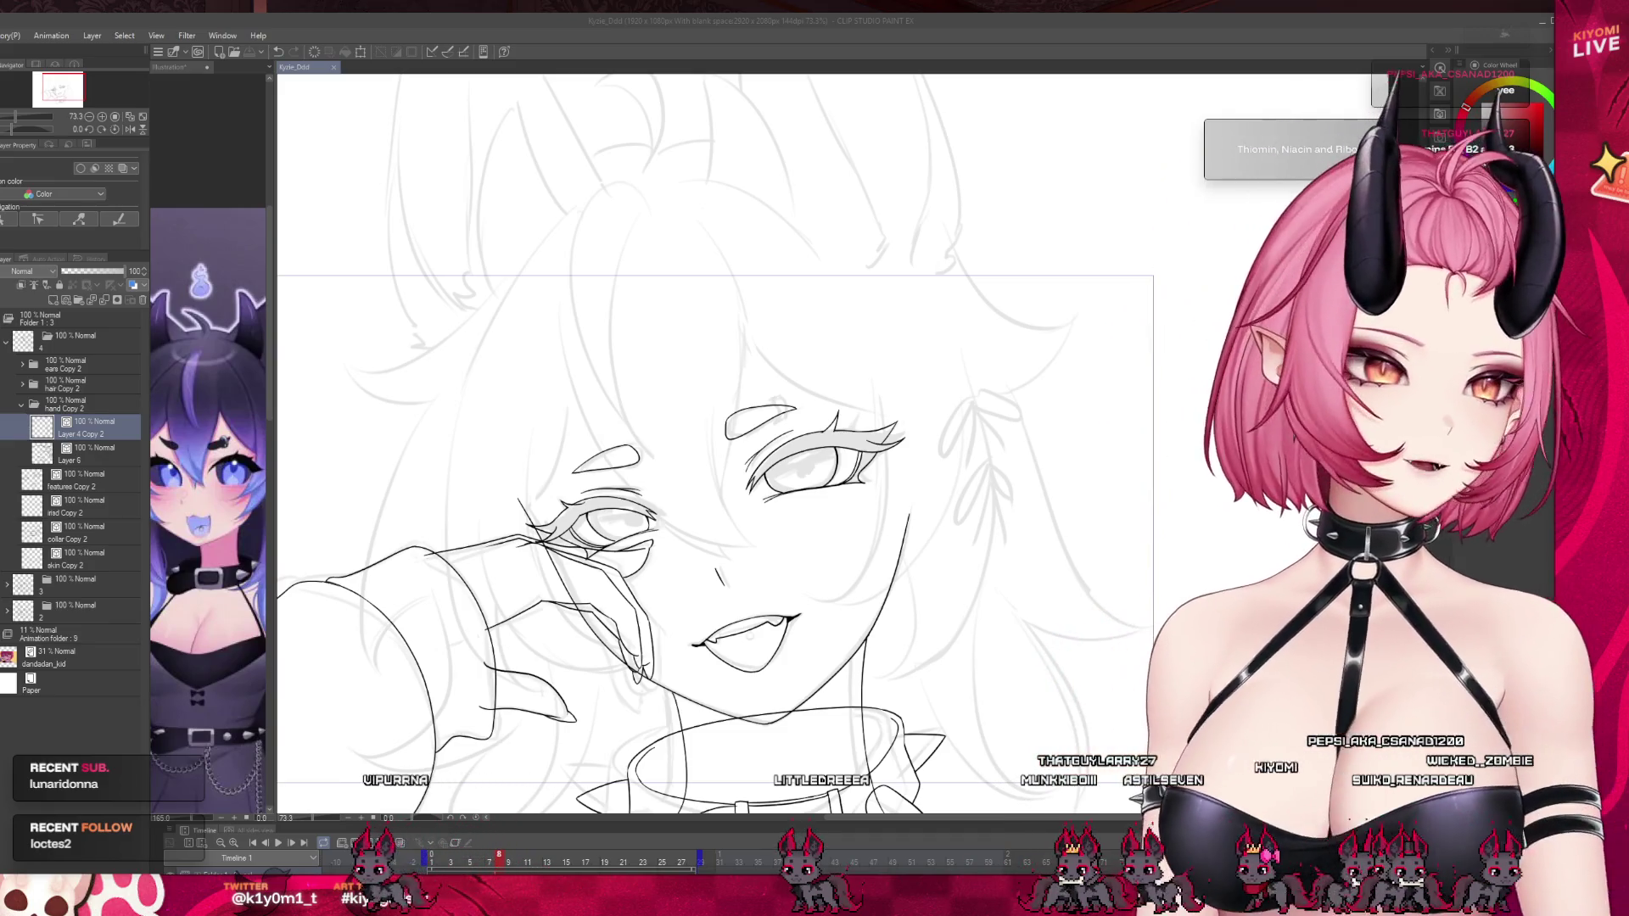
pyautogui.scroll(2, 700, 516)
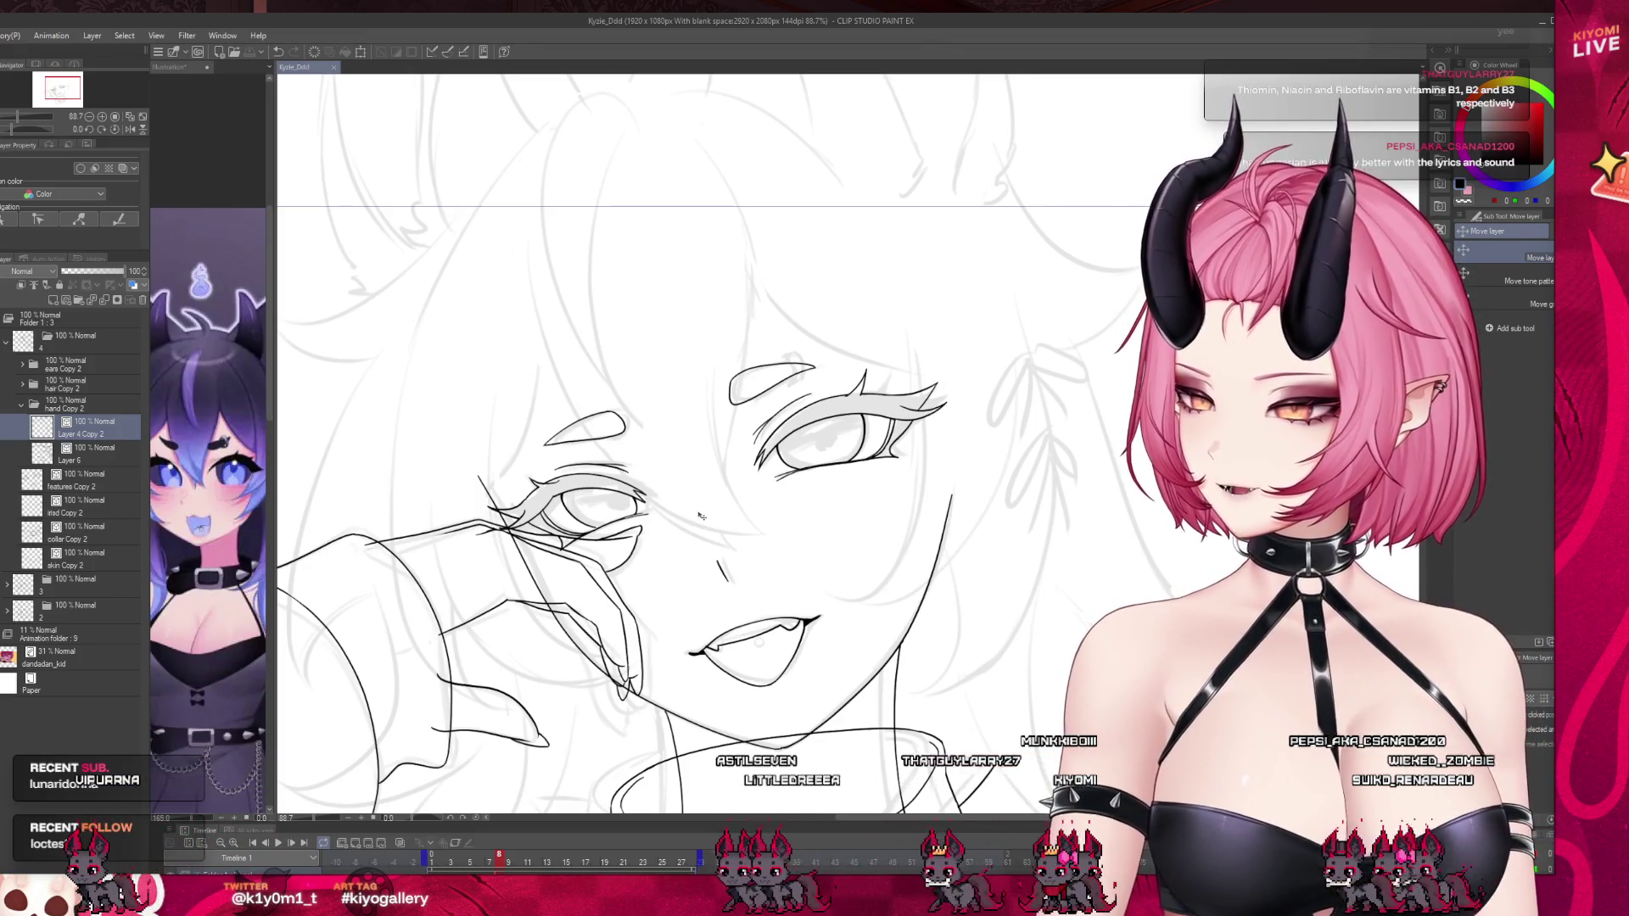
pyautogui.scroll(-4, 701, 516)
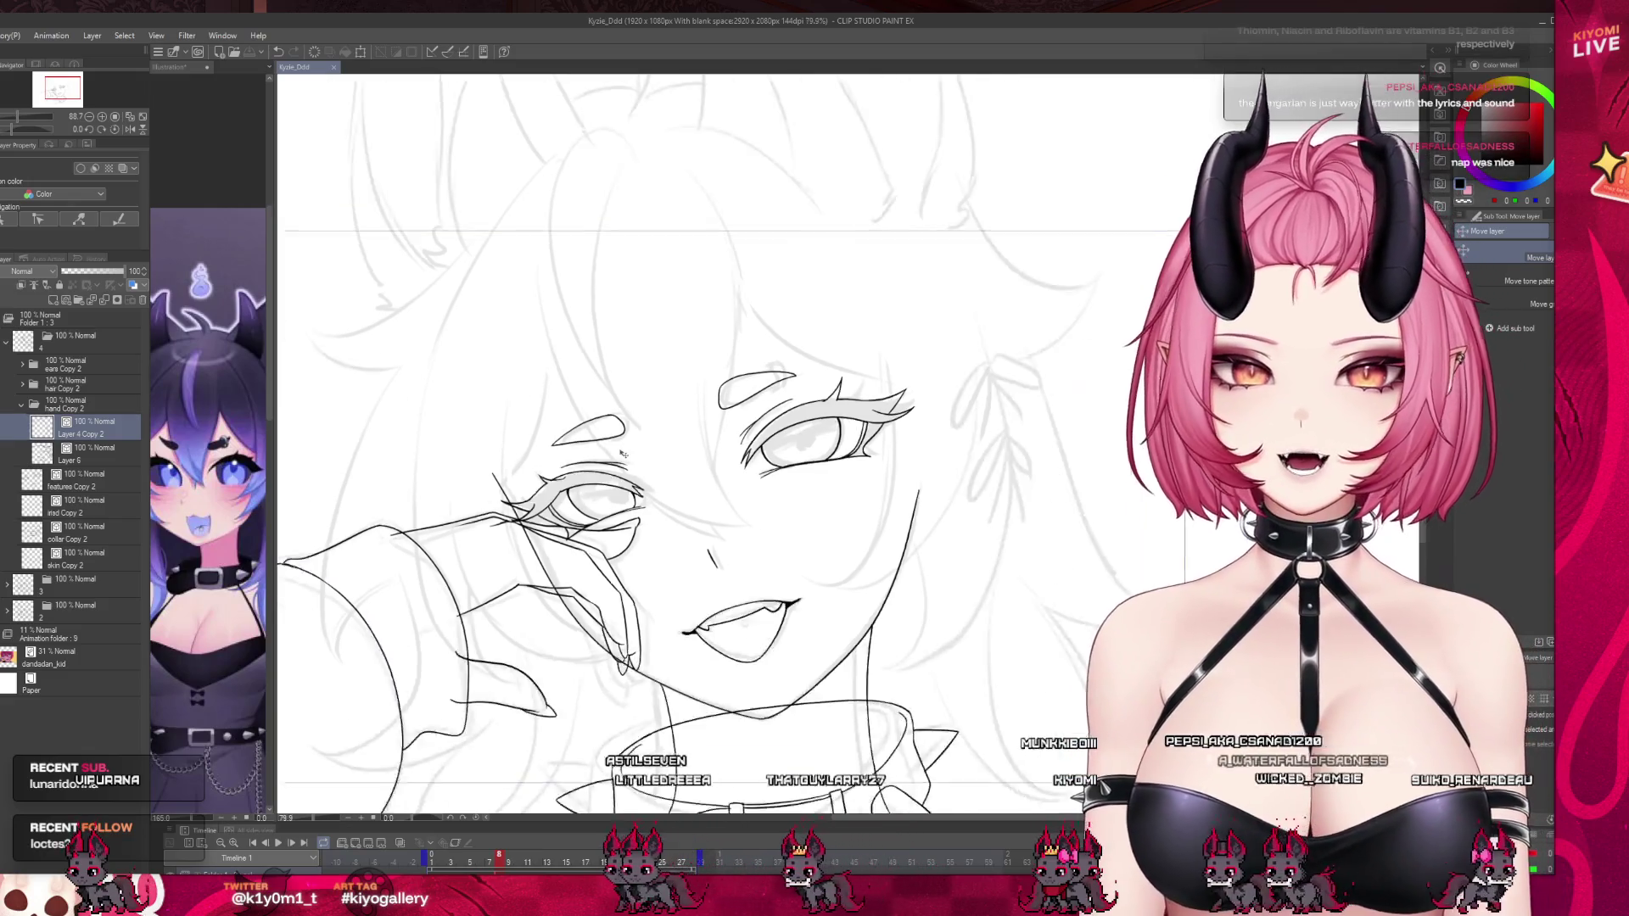
pyautogui.scroll(1, 665, 485)
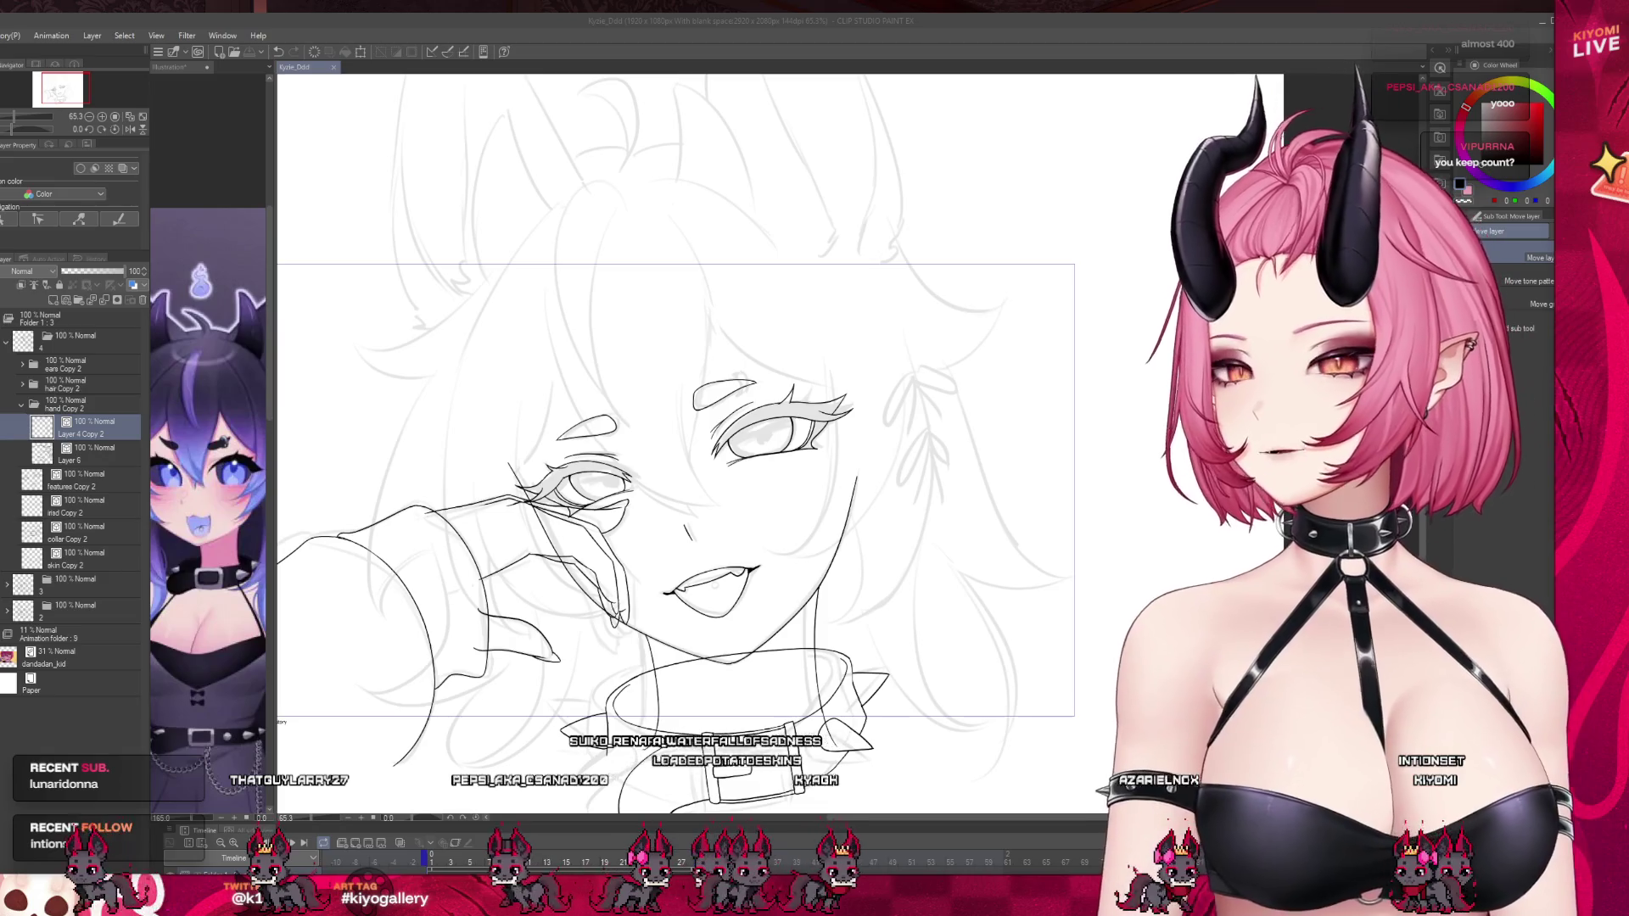
pyautogui.scroll(-3, 397, 603)
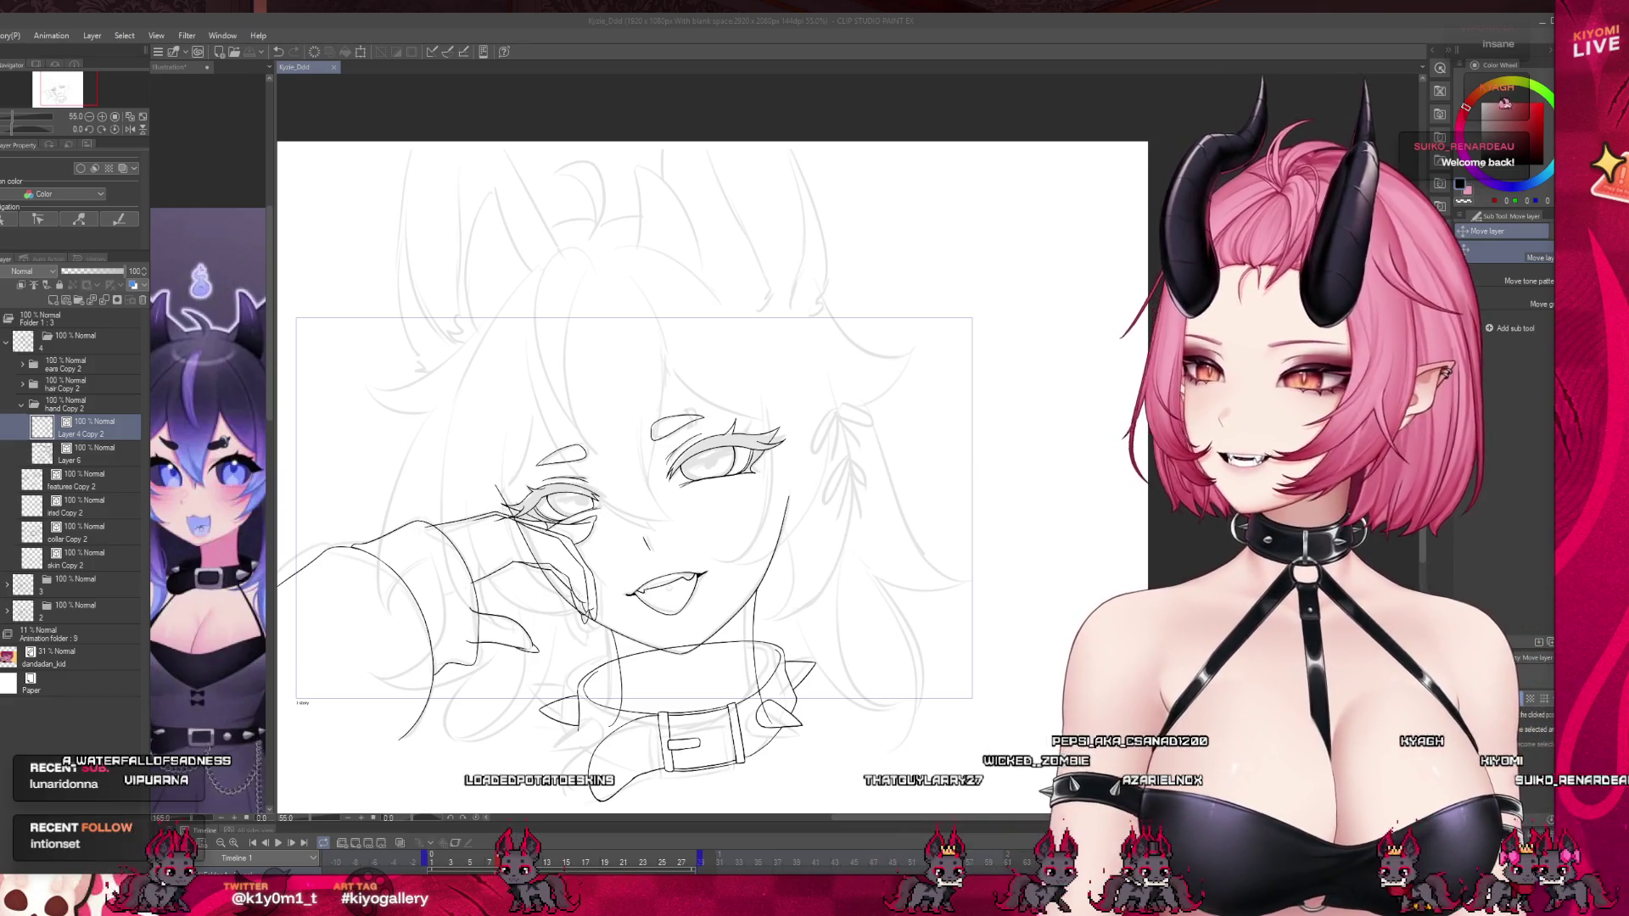
pyautogui.hotkey('ctrl', '-')
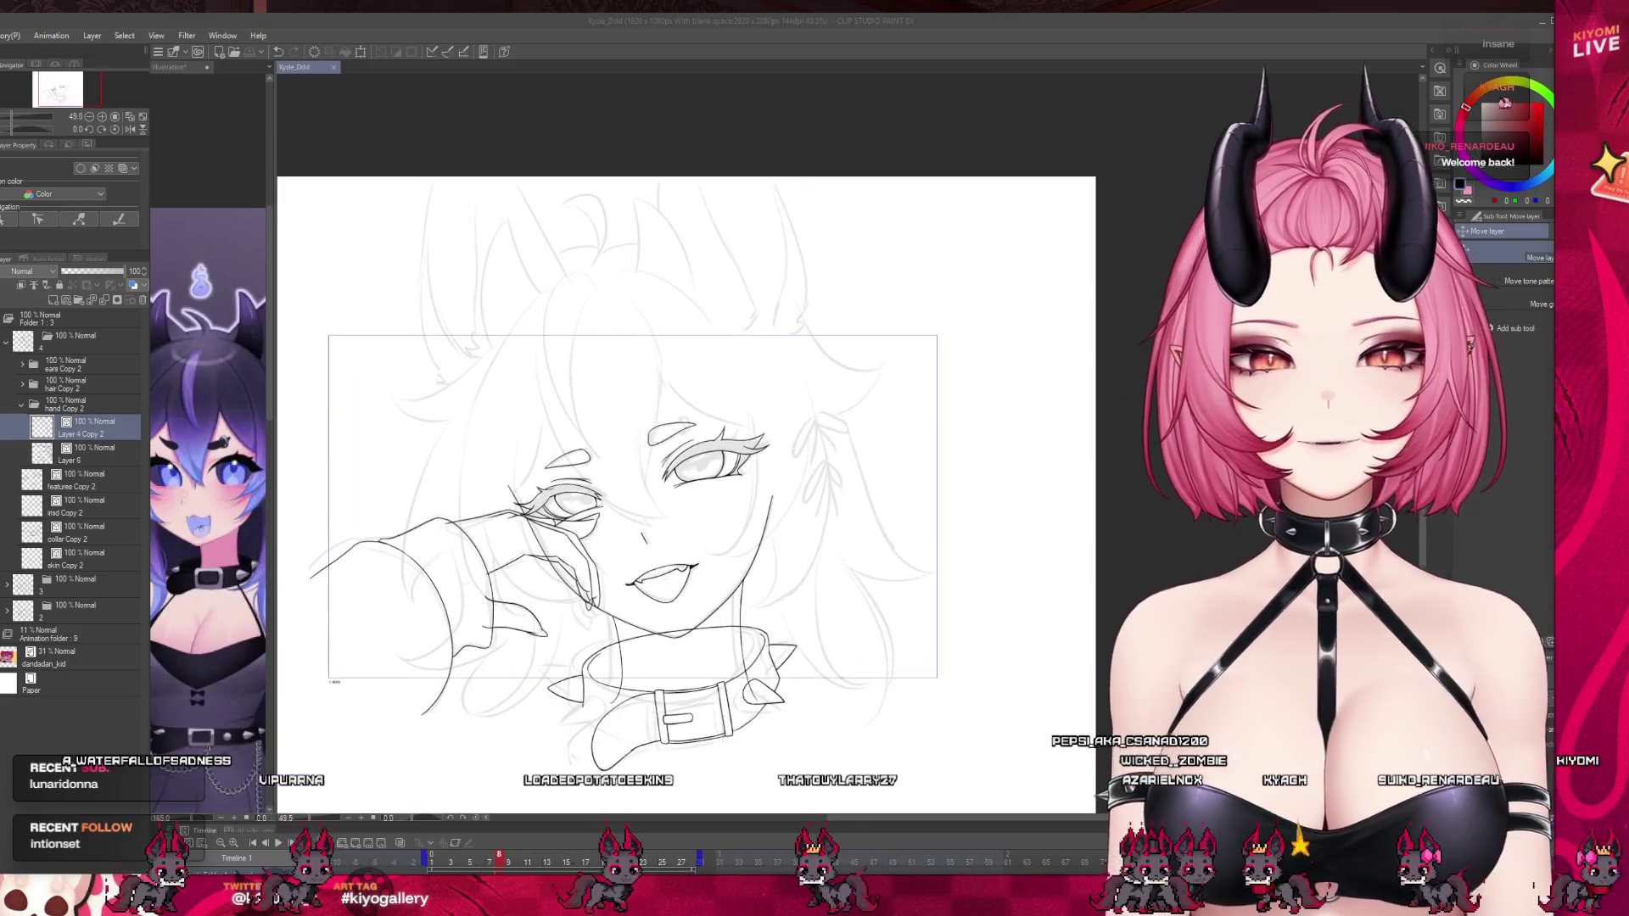
# Collapse the hand Copy 2 folder and show the hair Copy 2 folder over the face lineart.
pyautogui.hotkey('ctrl', '+')
pyautogui.hotkey('ctrl', '+')
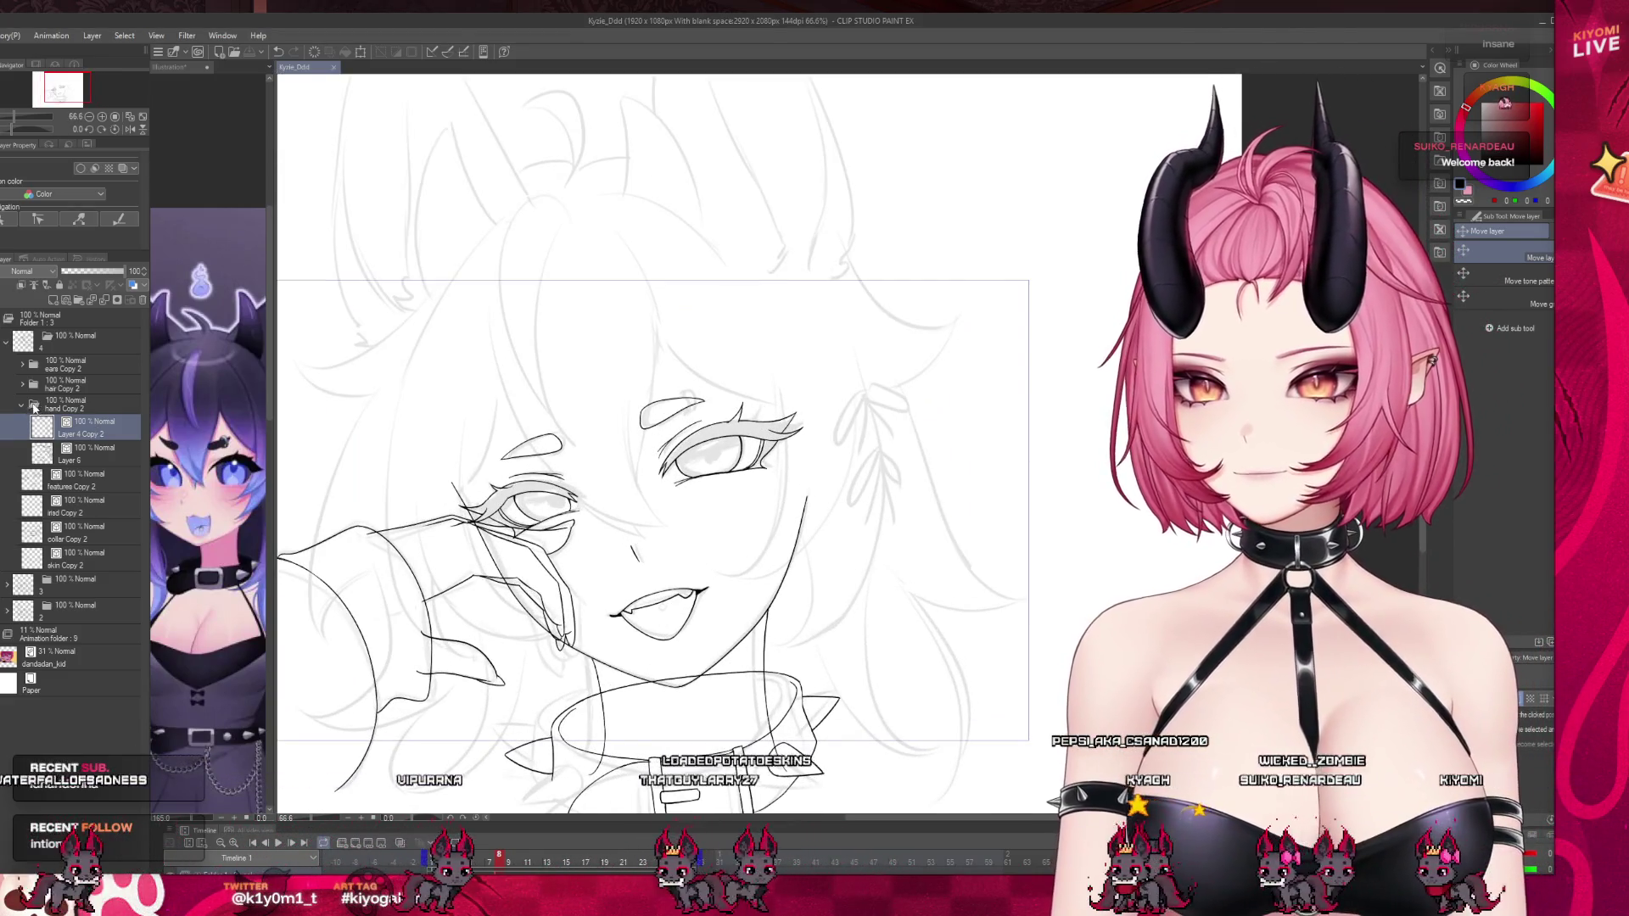
pyautogui.click(23, 404)
pyautogui.click(63, 383)
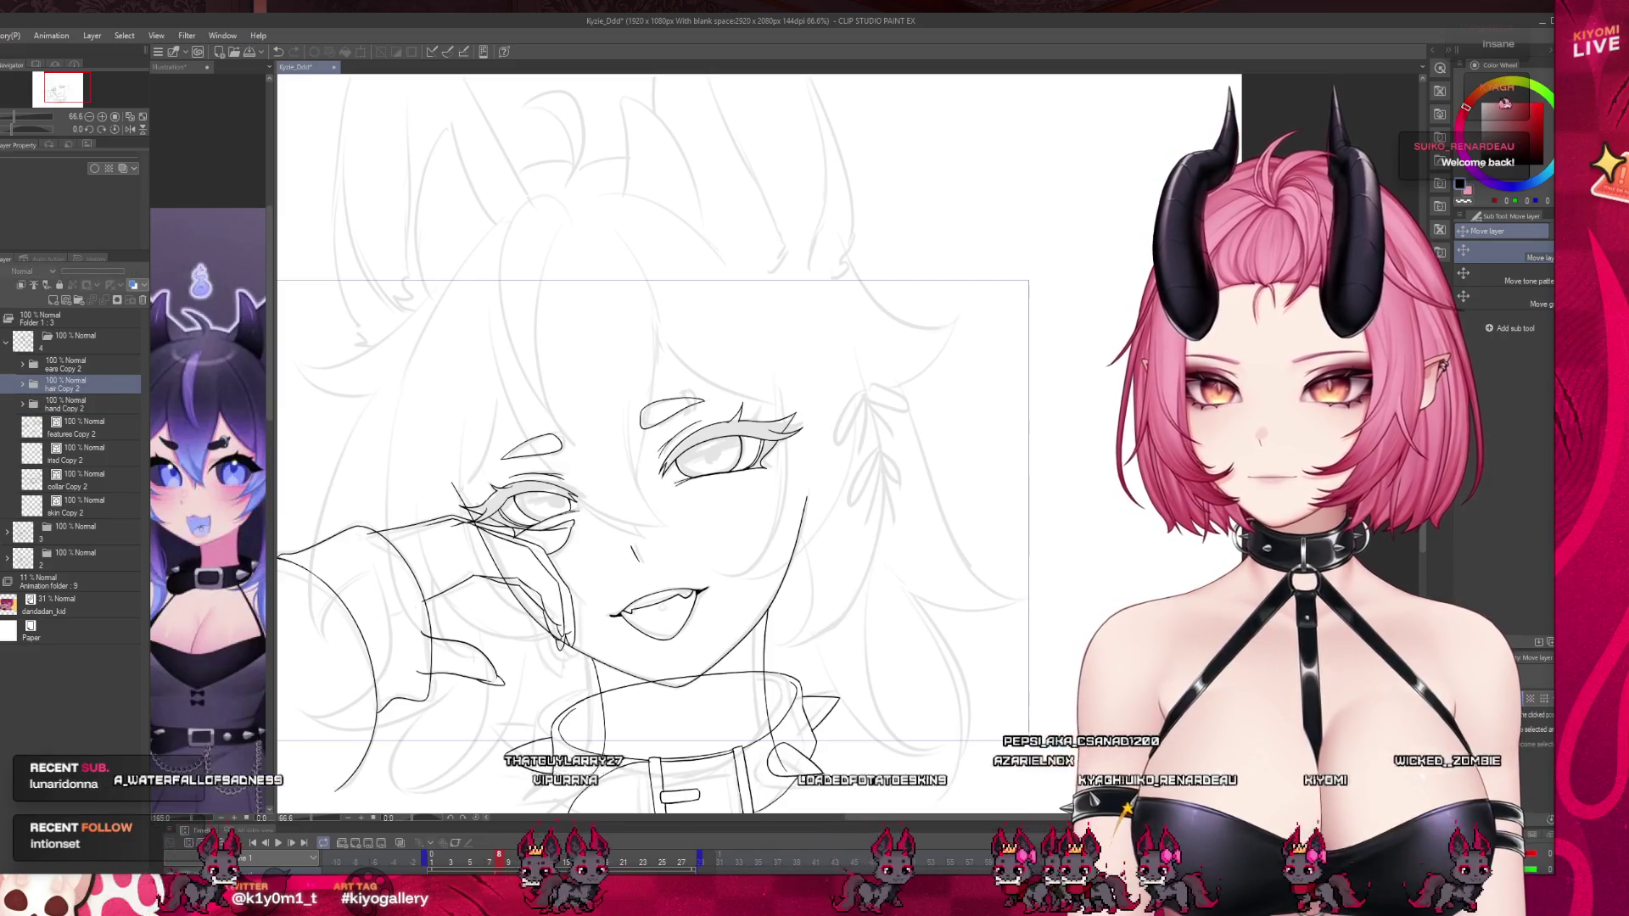
pyautogui.hotkey('ctrl', '-')
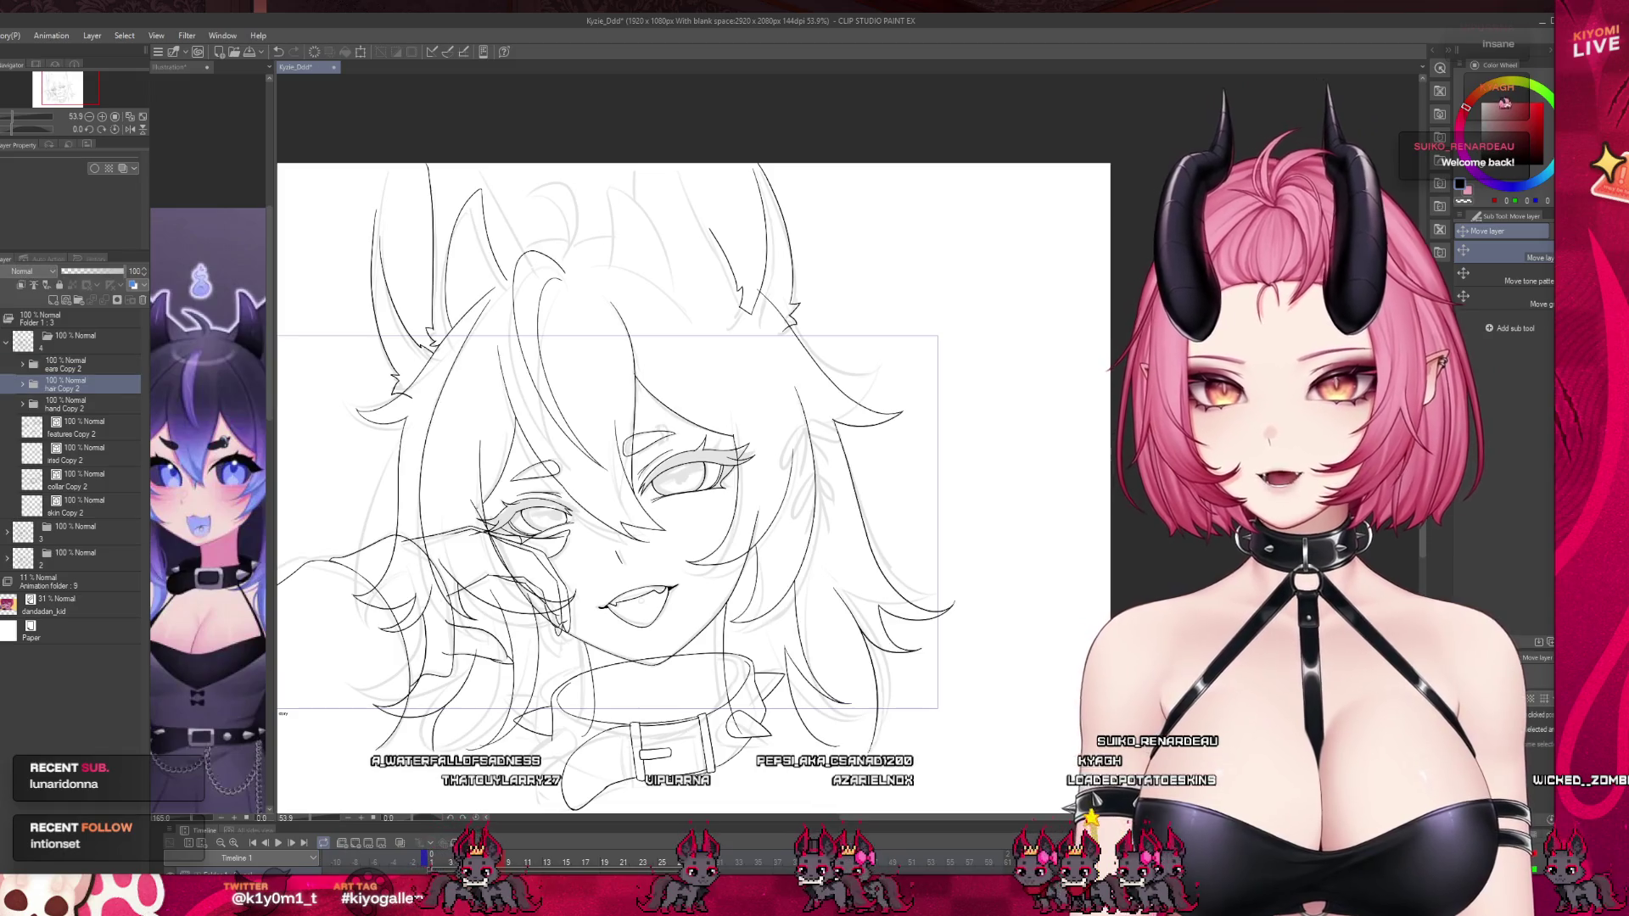
pyautogui.scroll(1, 619, 561)
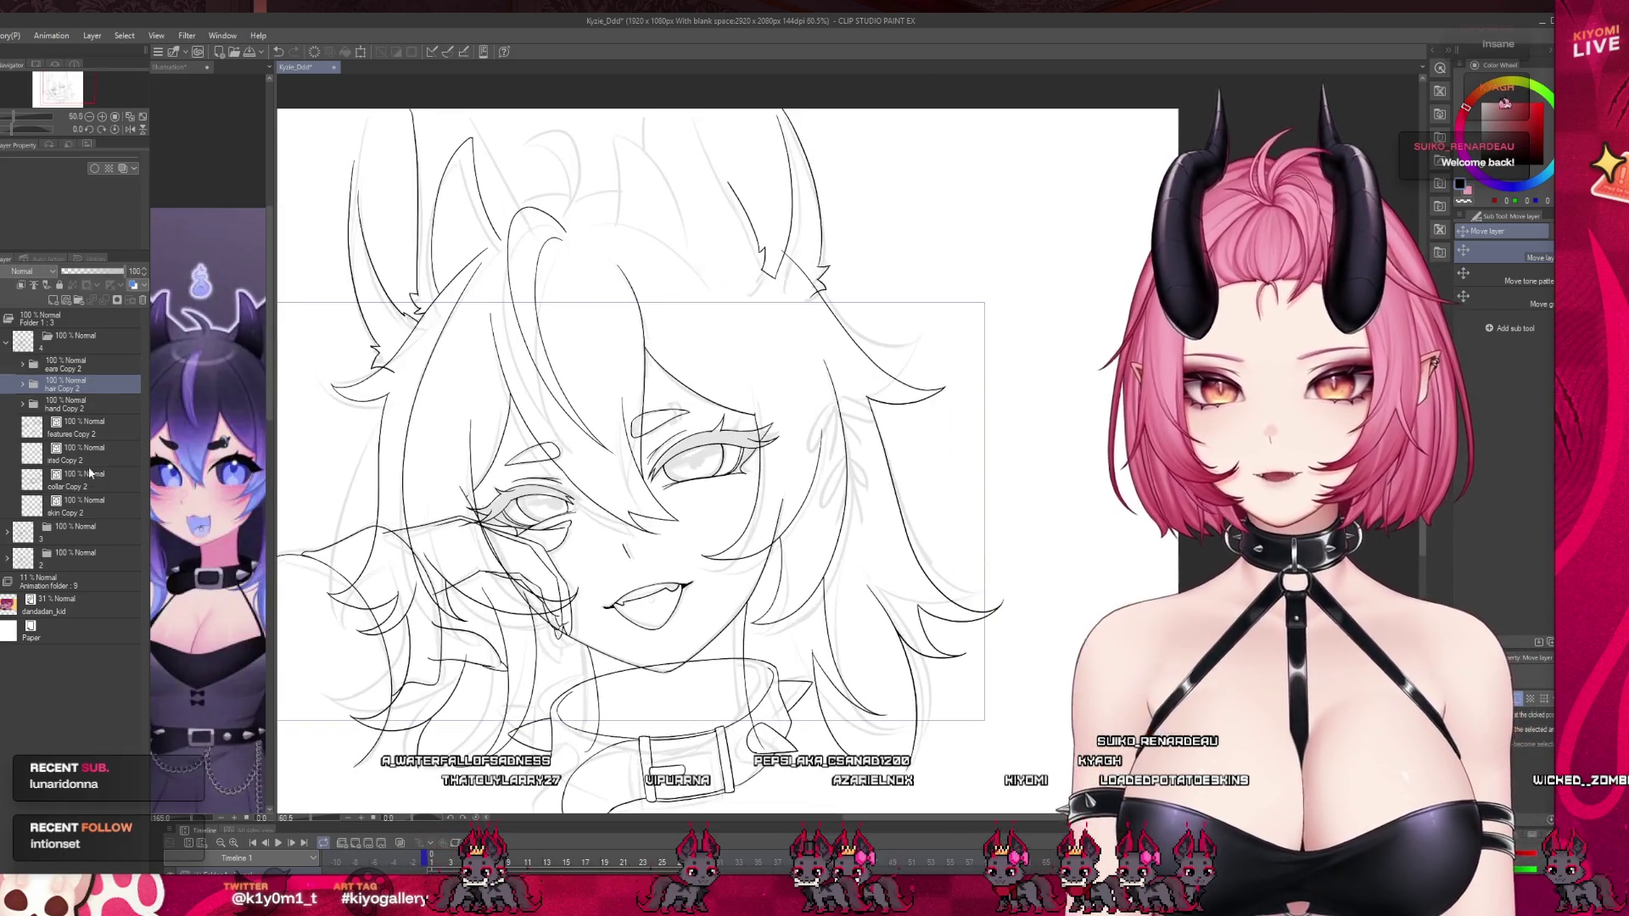
pyautogui.click(21, 407)
# Fade the face lineart, set front hair Copy 2 to 47% opacity, and select a new Layer 7 at frame 9.
pyautogui.click(21, 407)
pyautogui.click(21, 384)
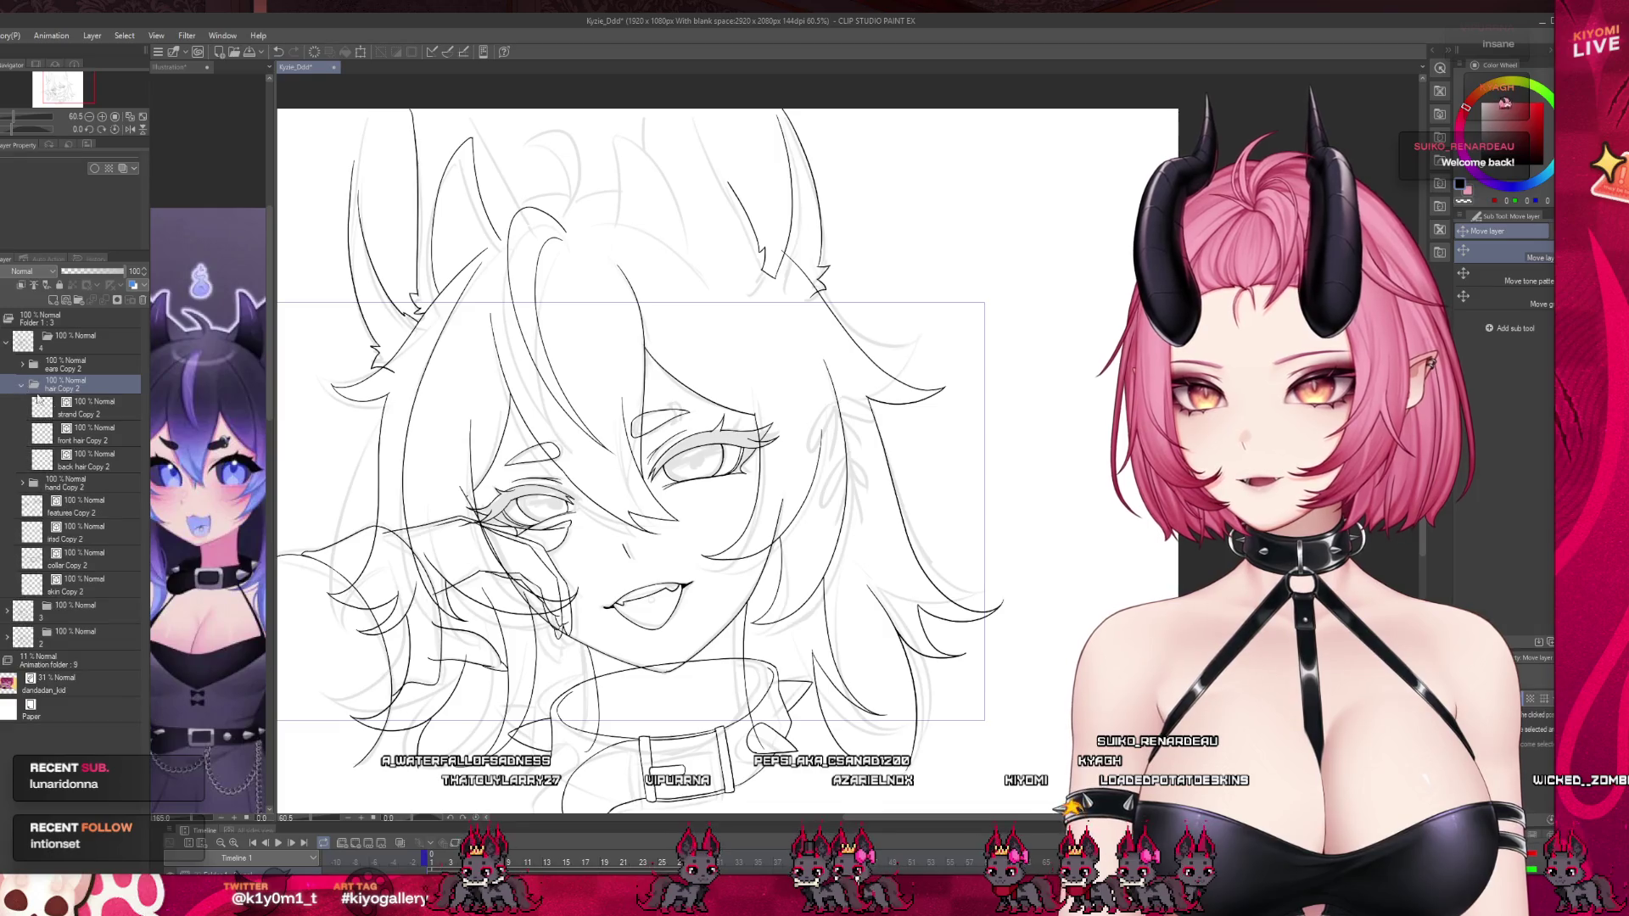
pyautogui.click(85, 407)
pyautogui.click(67, 482)
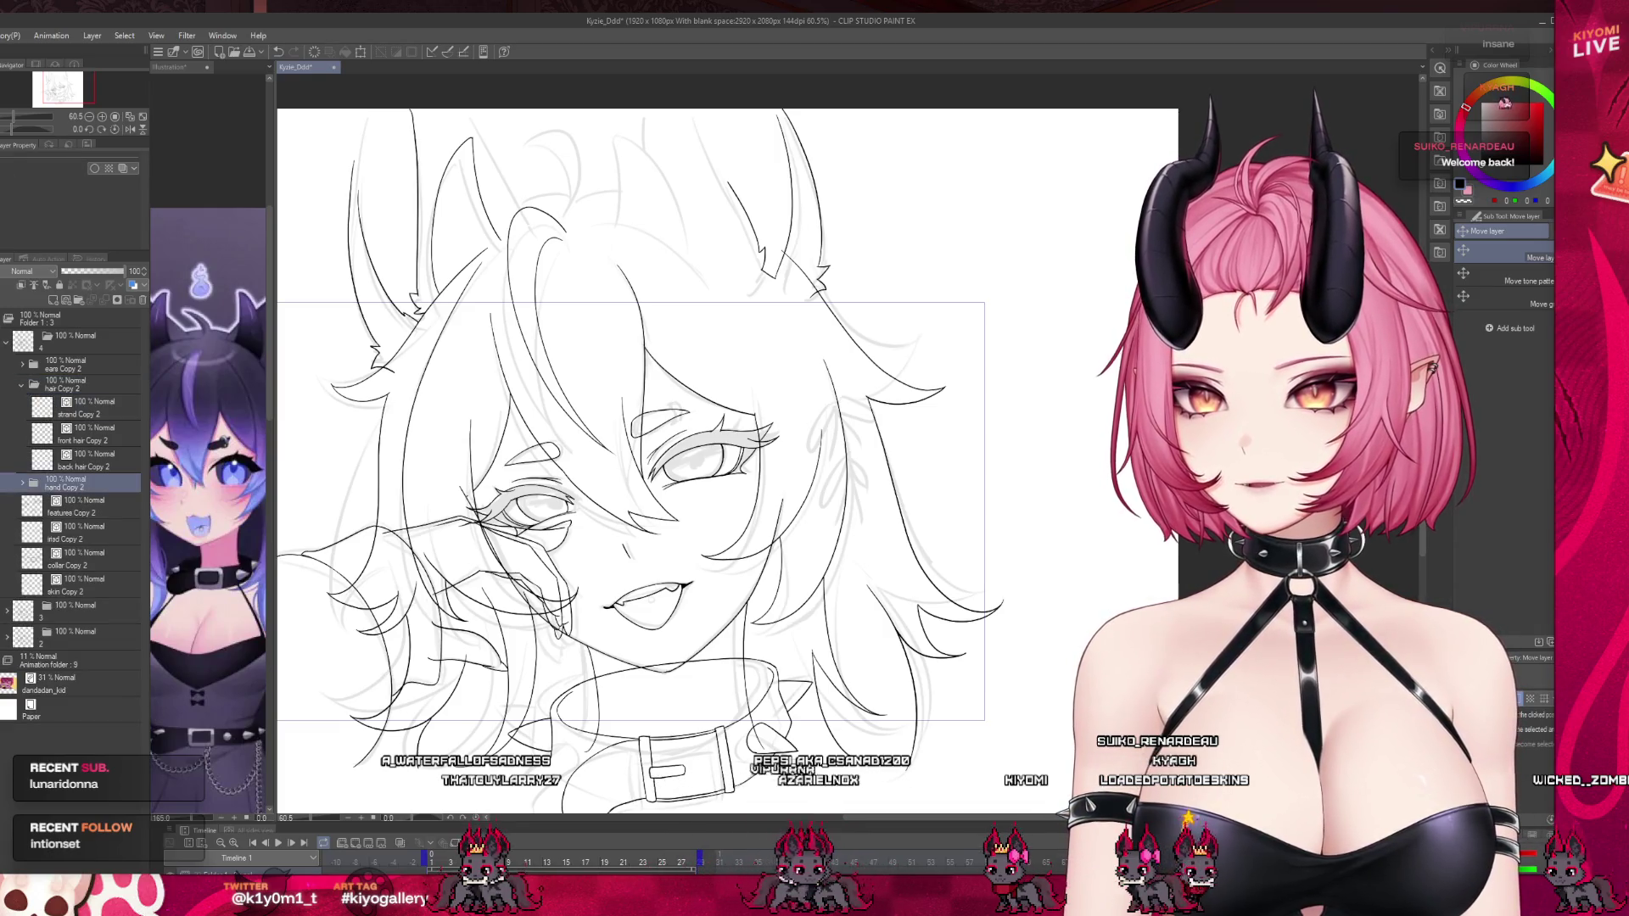
pyautogui.click(103, 457)
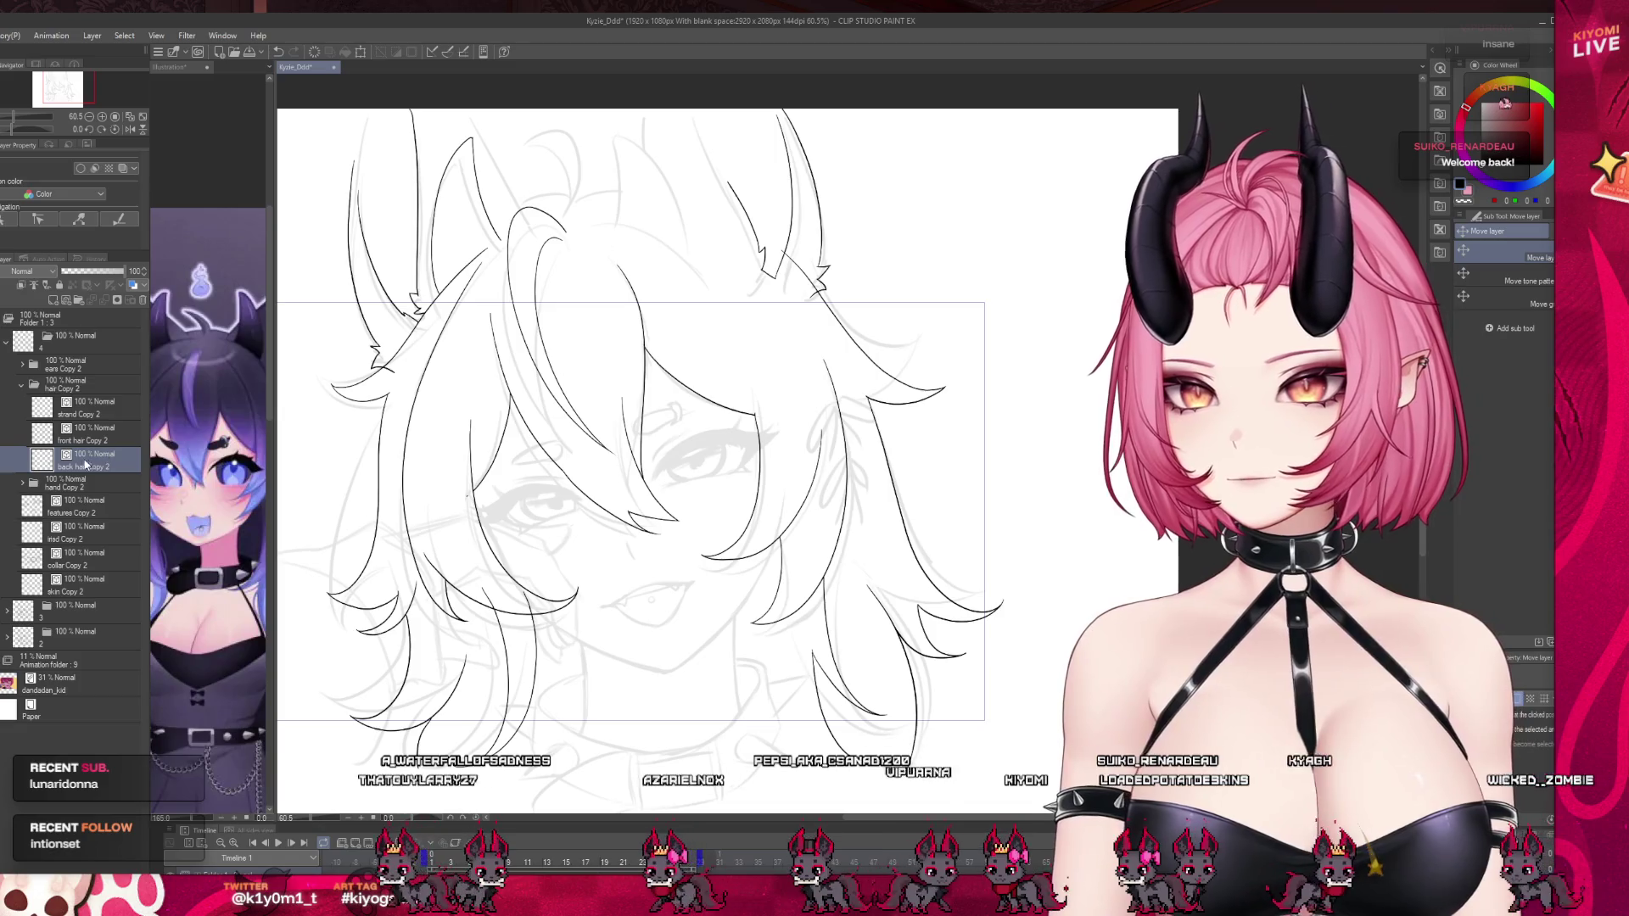
pyautogui.click(51, 434)
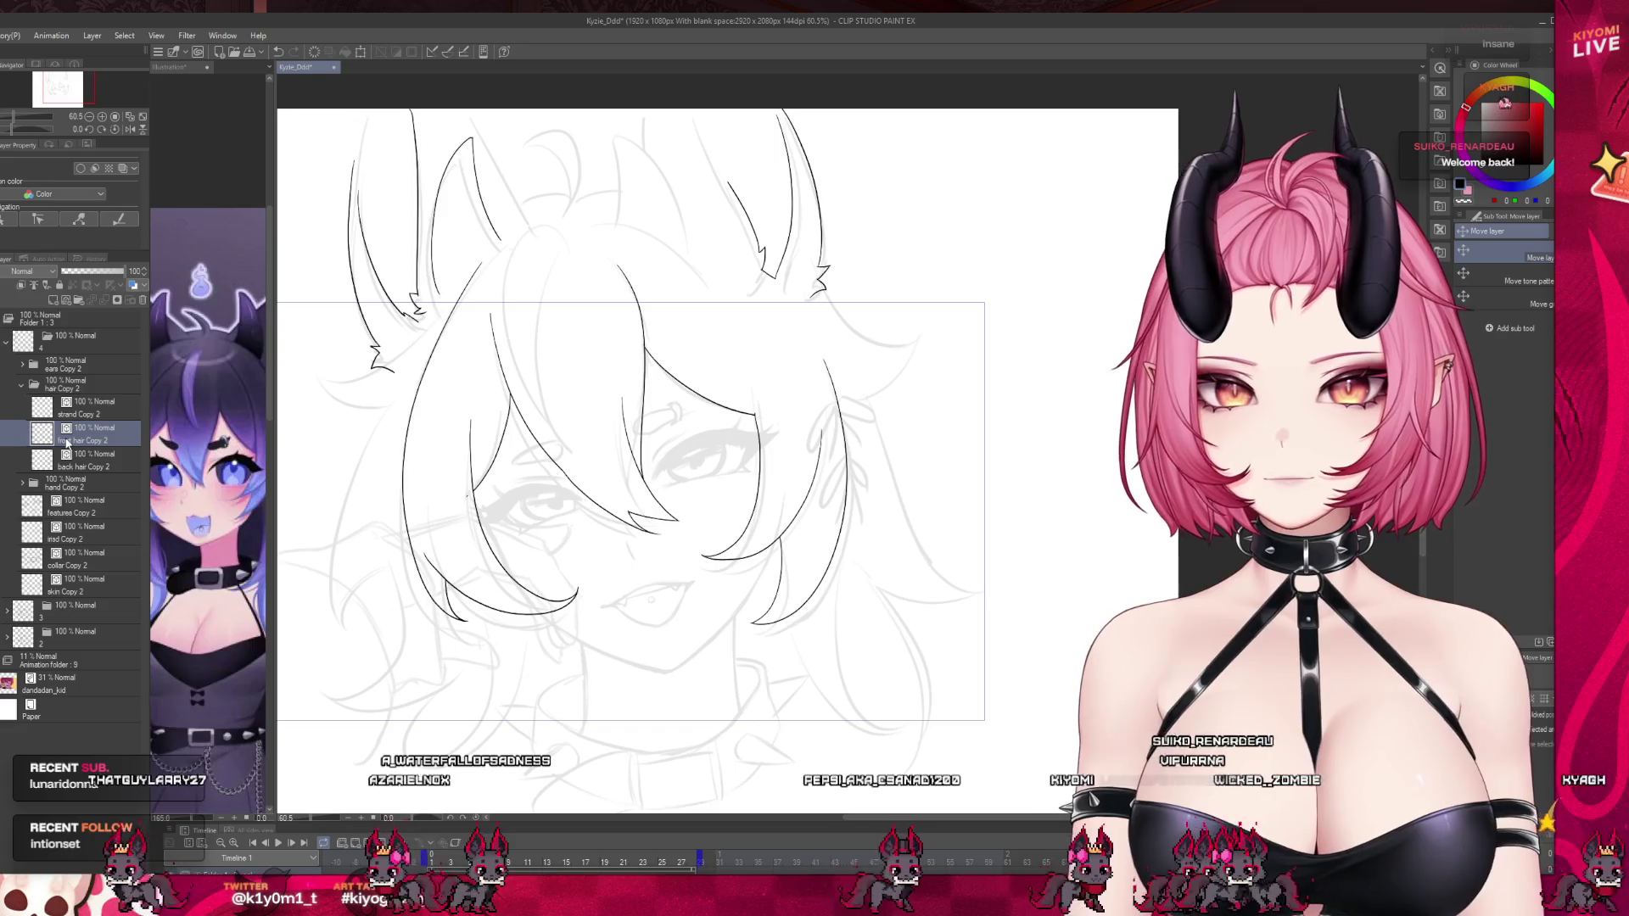
pyautogui.click(52, 301)
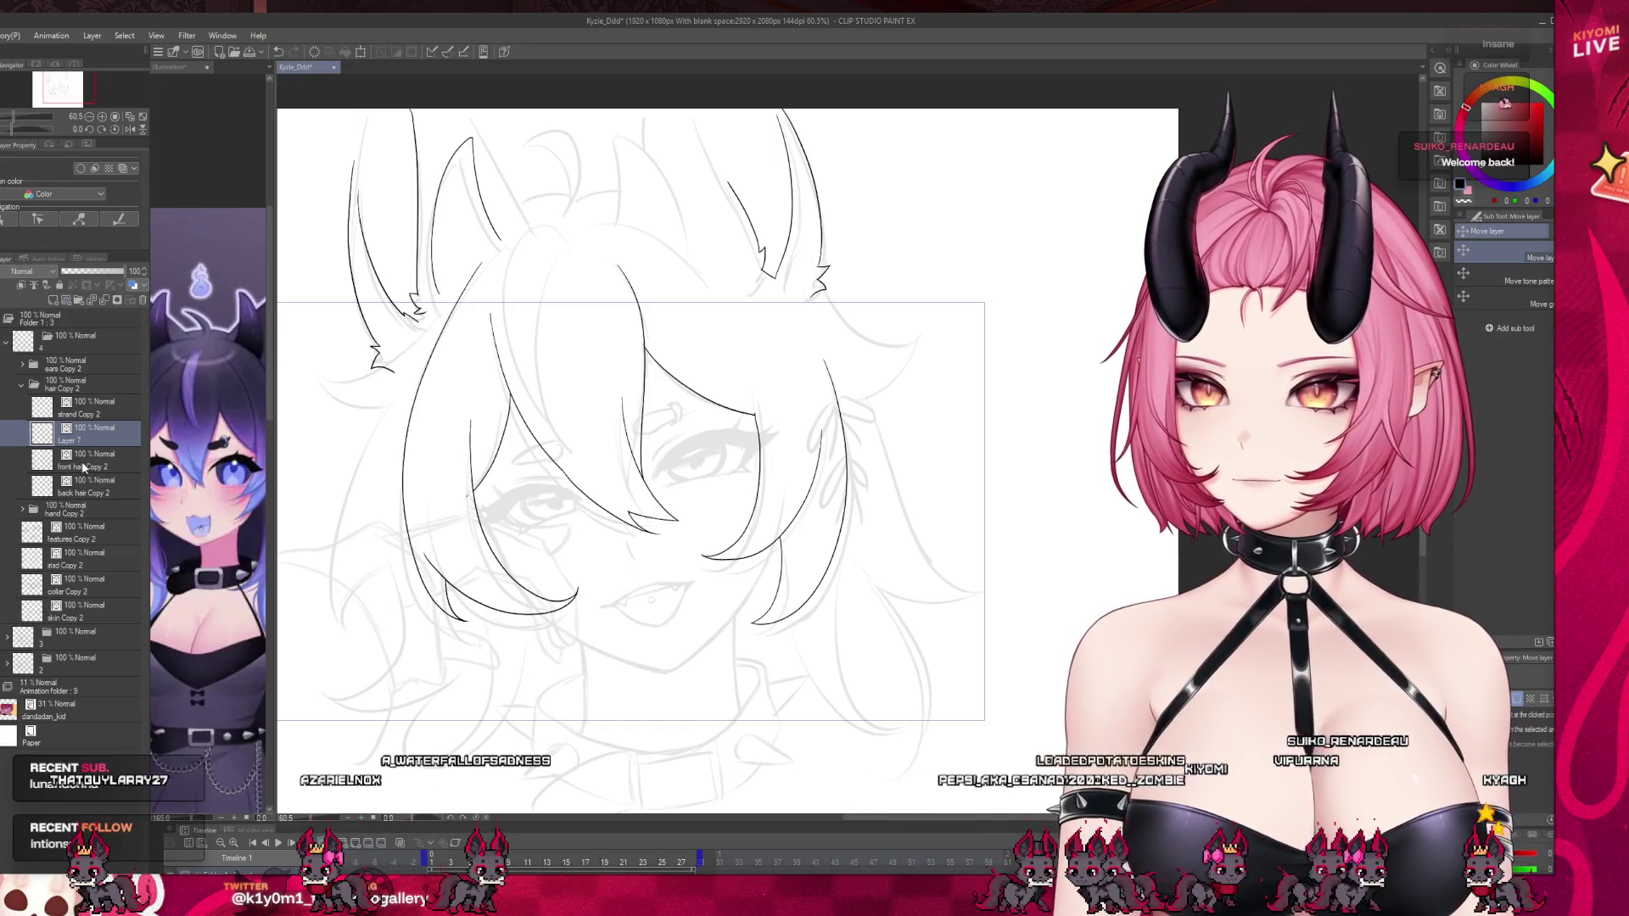
pyautogui.click(80, 461)
pyautogui.click(92, 271)
pyautogui.moveTo(450, 862); pyautogui.dragTo(508, 863)
pyautogui.scroll(2, 509, 628)
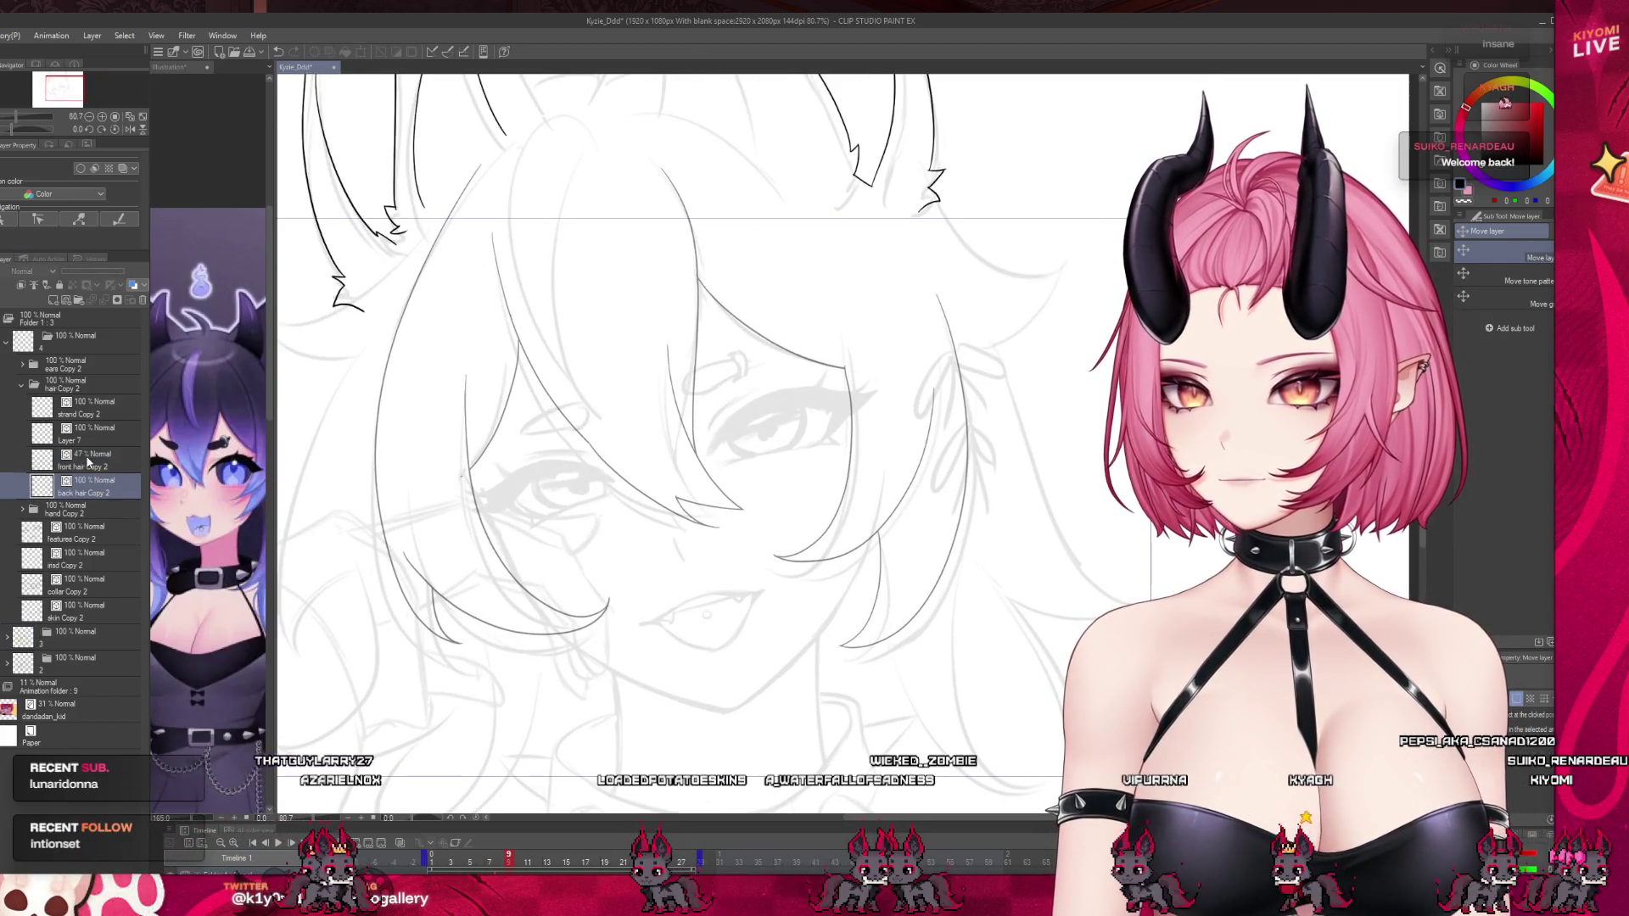
pyautogui.click(84, 433)
# Ink a hair strand running down the bangs, redrawing its lower end.
pyautogui.press('p')
pyautogui.scroll(3, 794, 318)
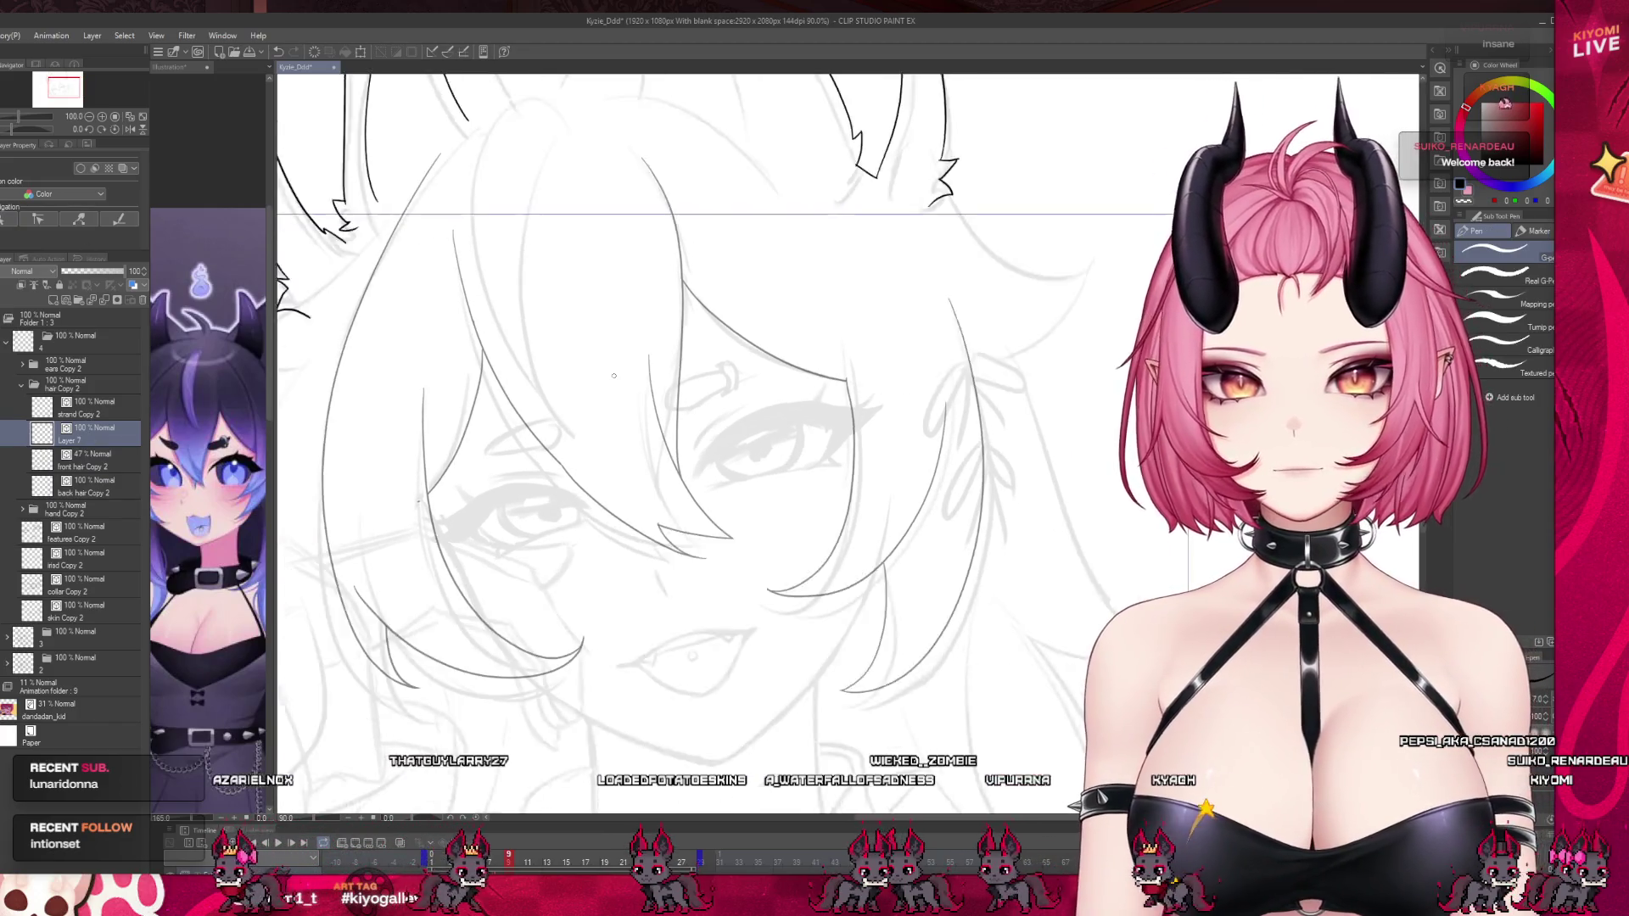
pyautogui.scroll(1, 794, 318)
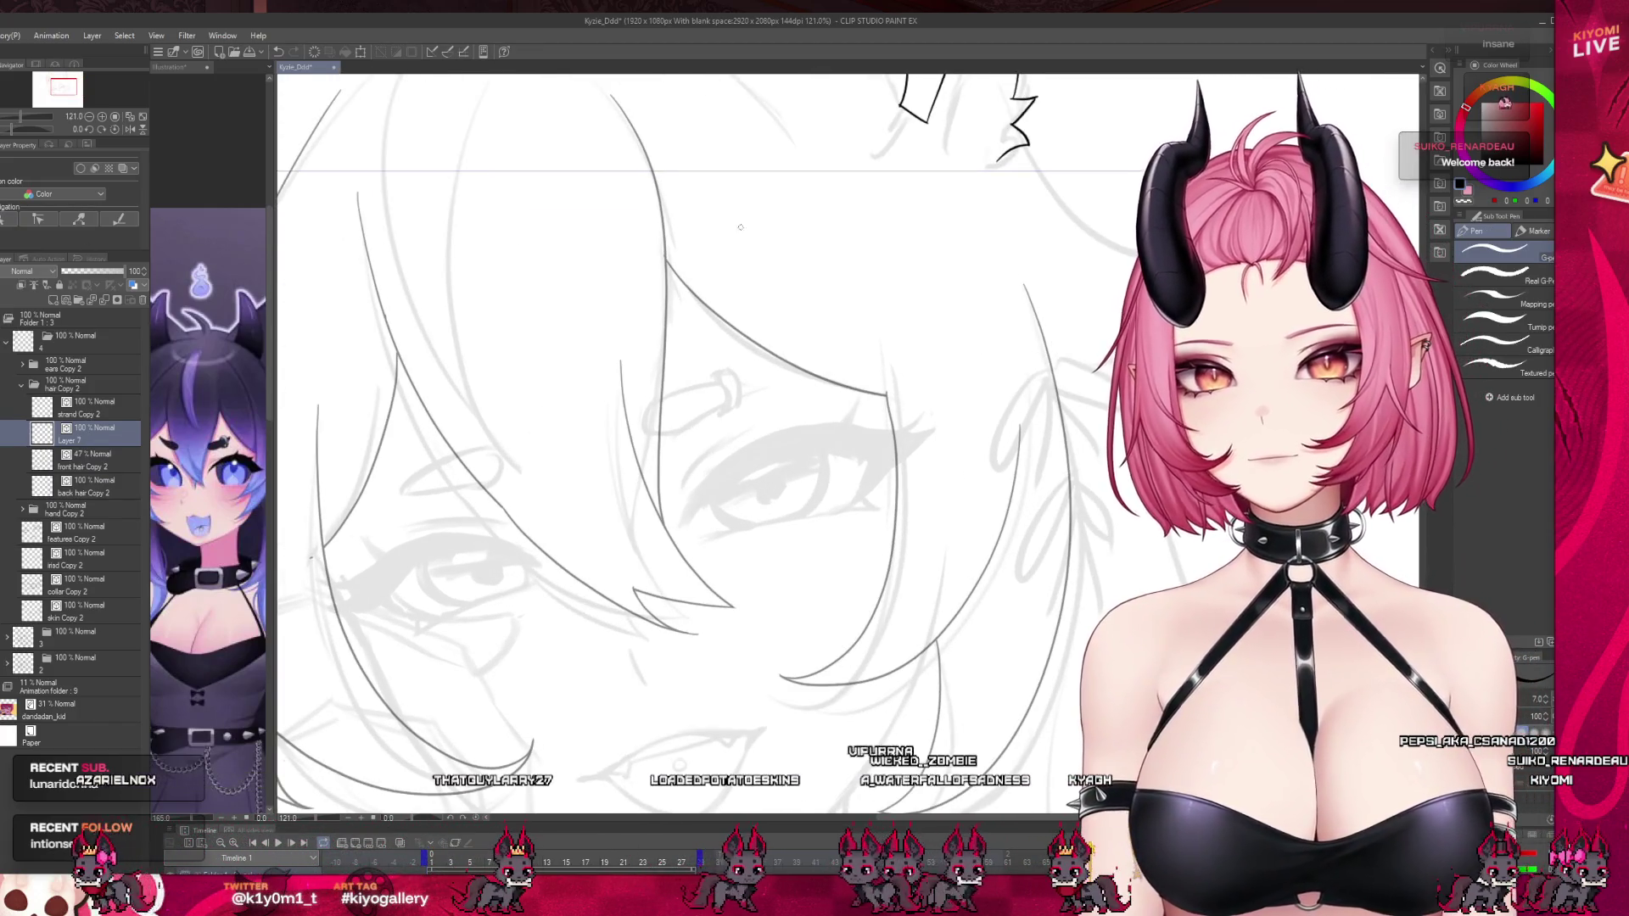
pyautogui.hotkey('ctrl', 'z')
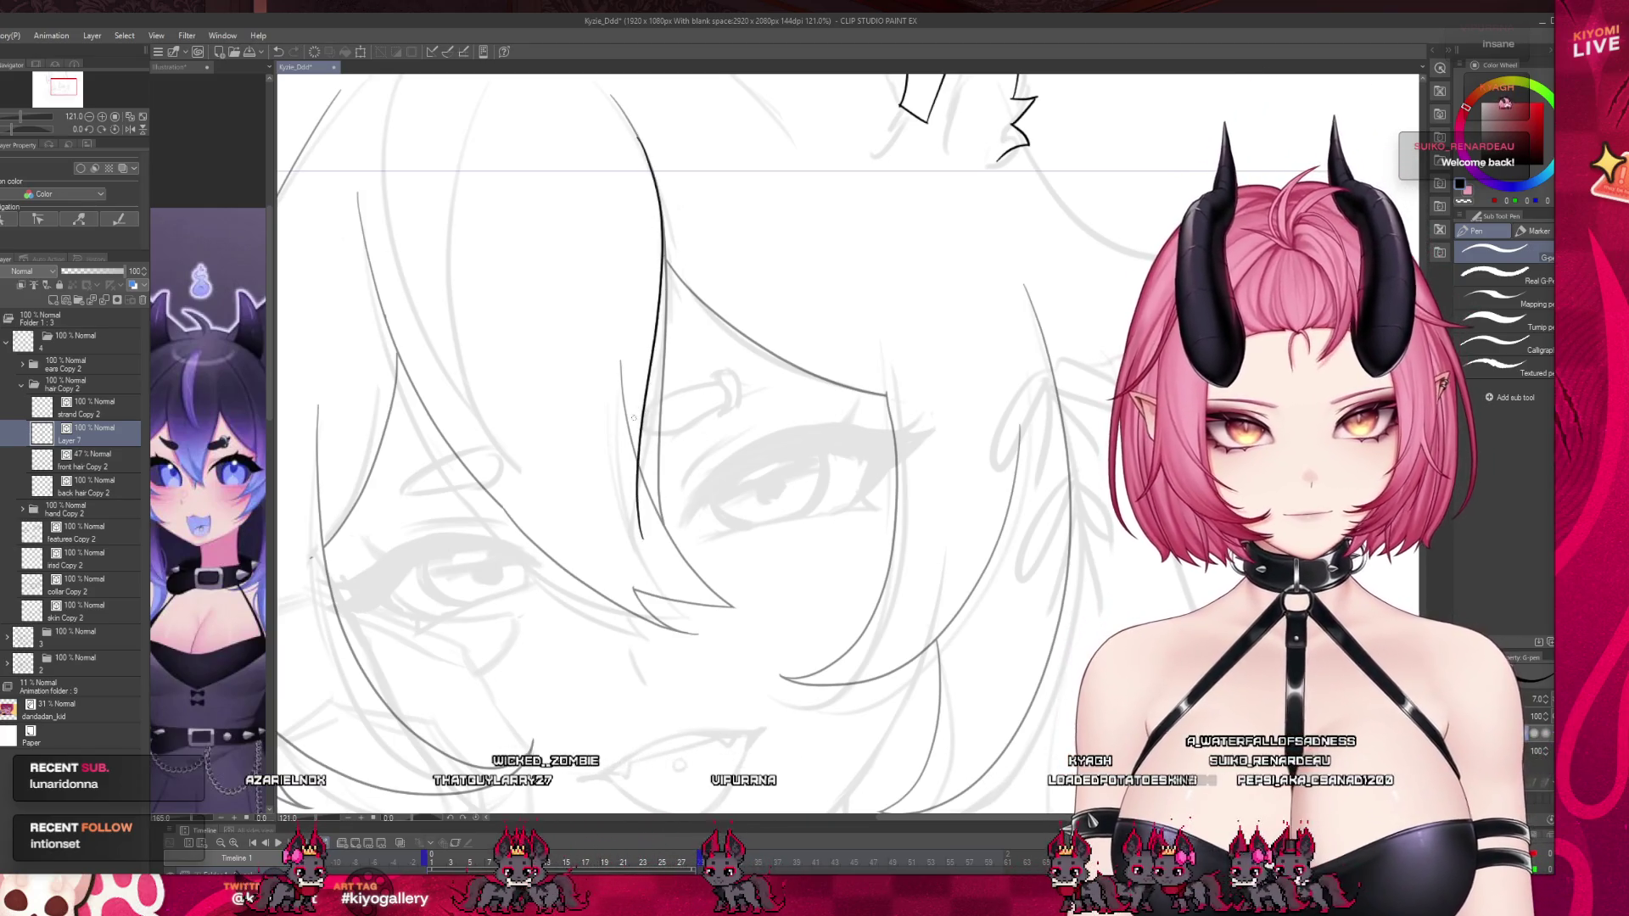
pyautogui.hotkey('ctrl', 'z')
pyautogui.moveTo(646, 165); pyautogui.dragTo(653, 568)
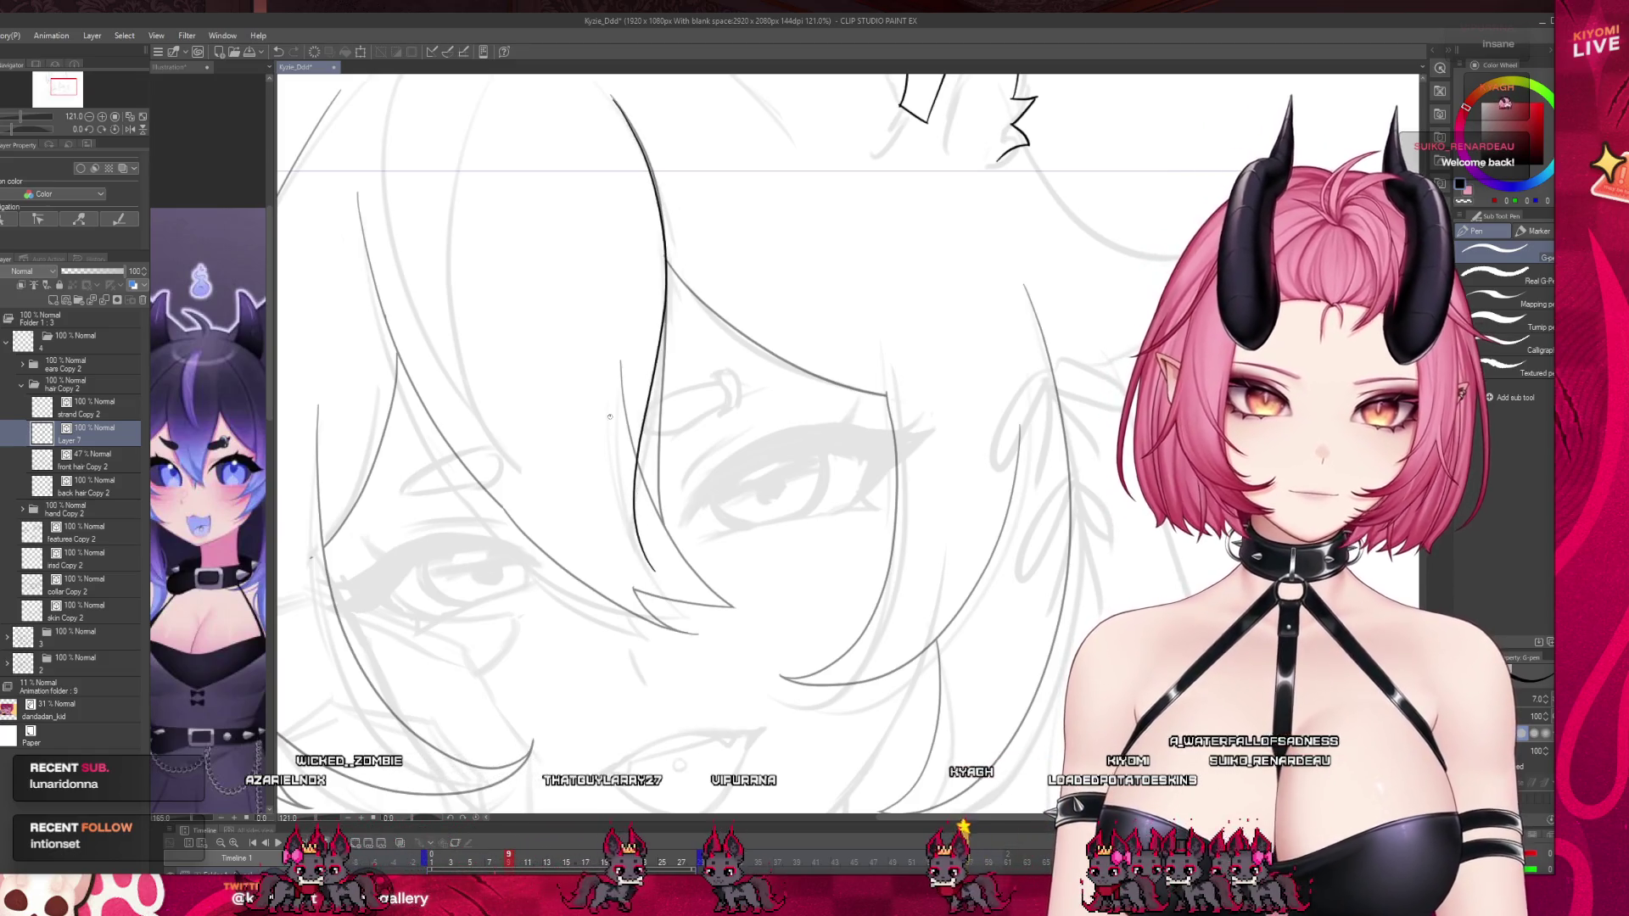
pyautogui.hotkey('ctrl', 'z')
pyautogui.moveTo(620, 458); pyautogui.dragTo(691, 629)
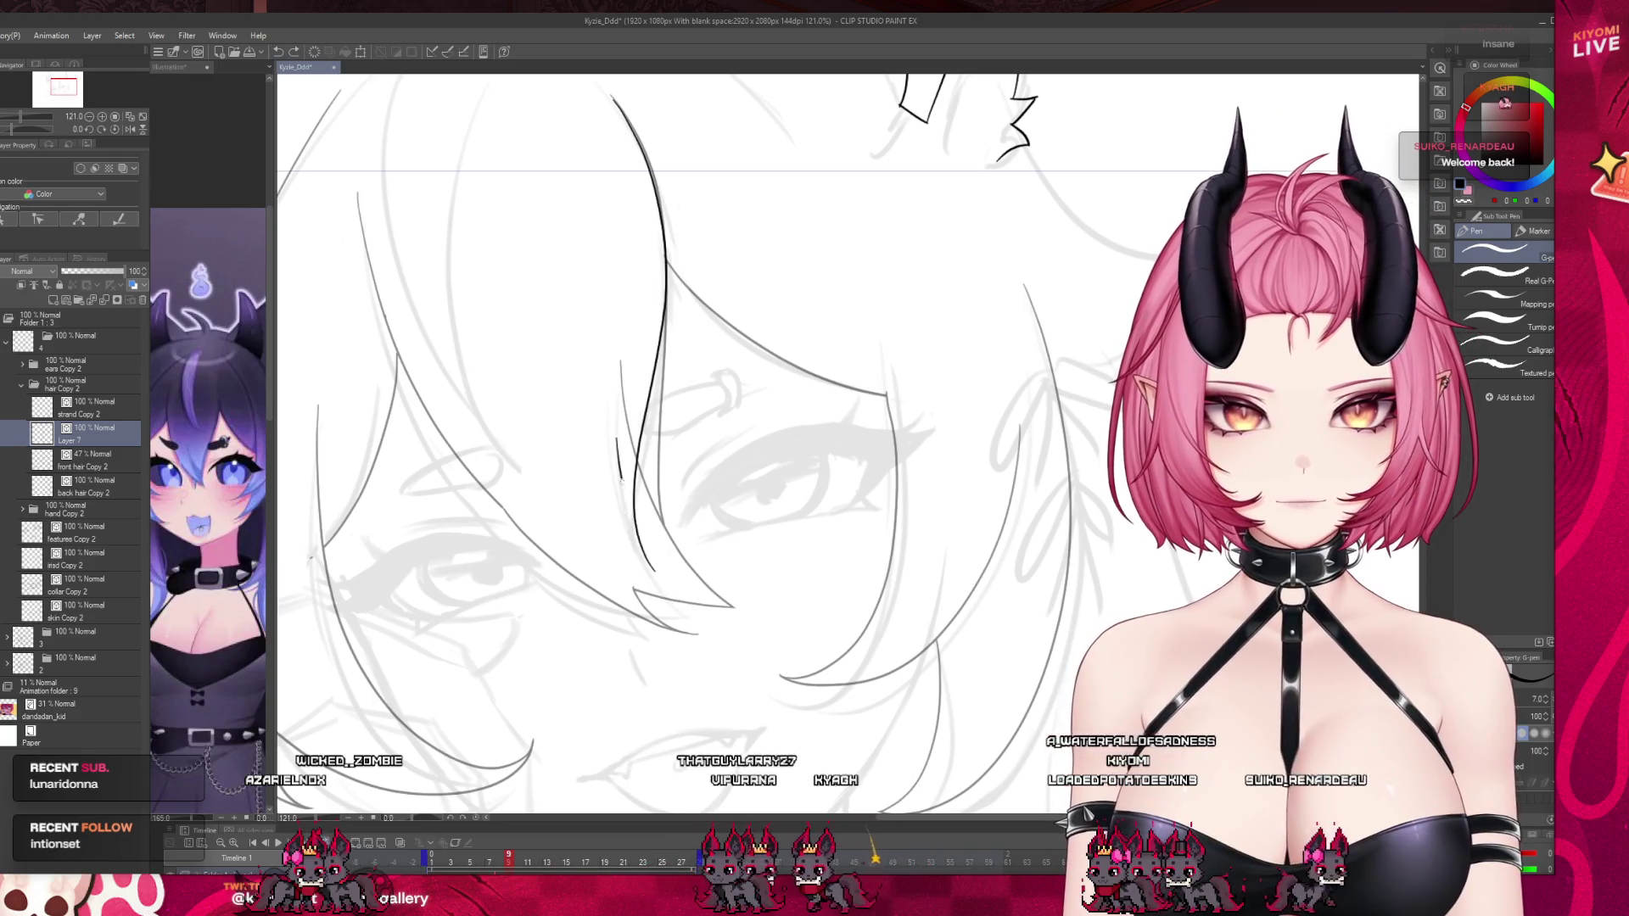
pyautogui.hotkey('ctrl', 'z')
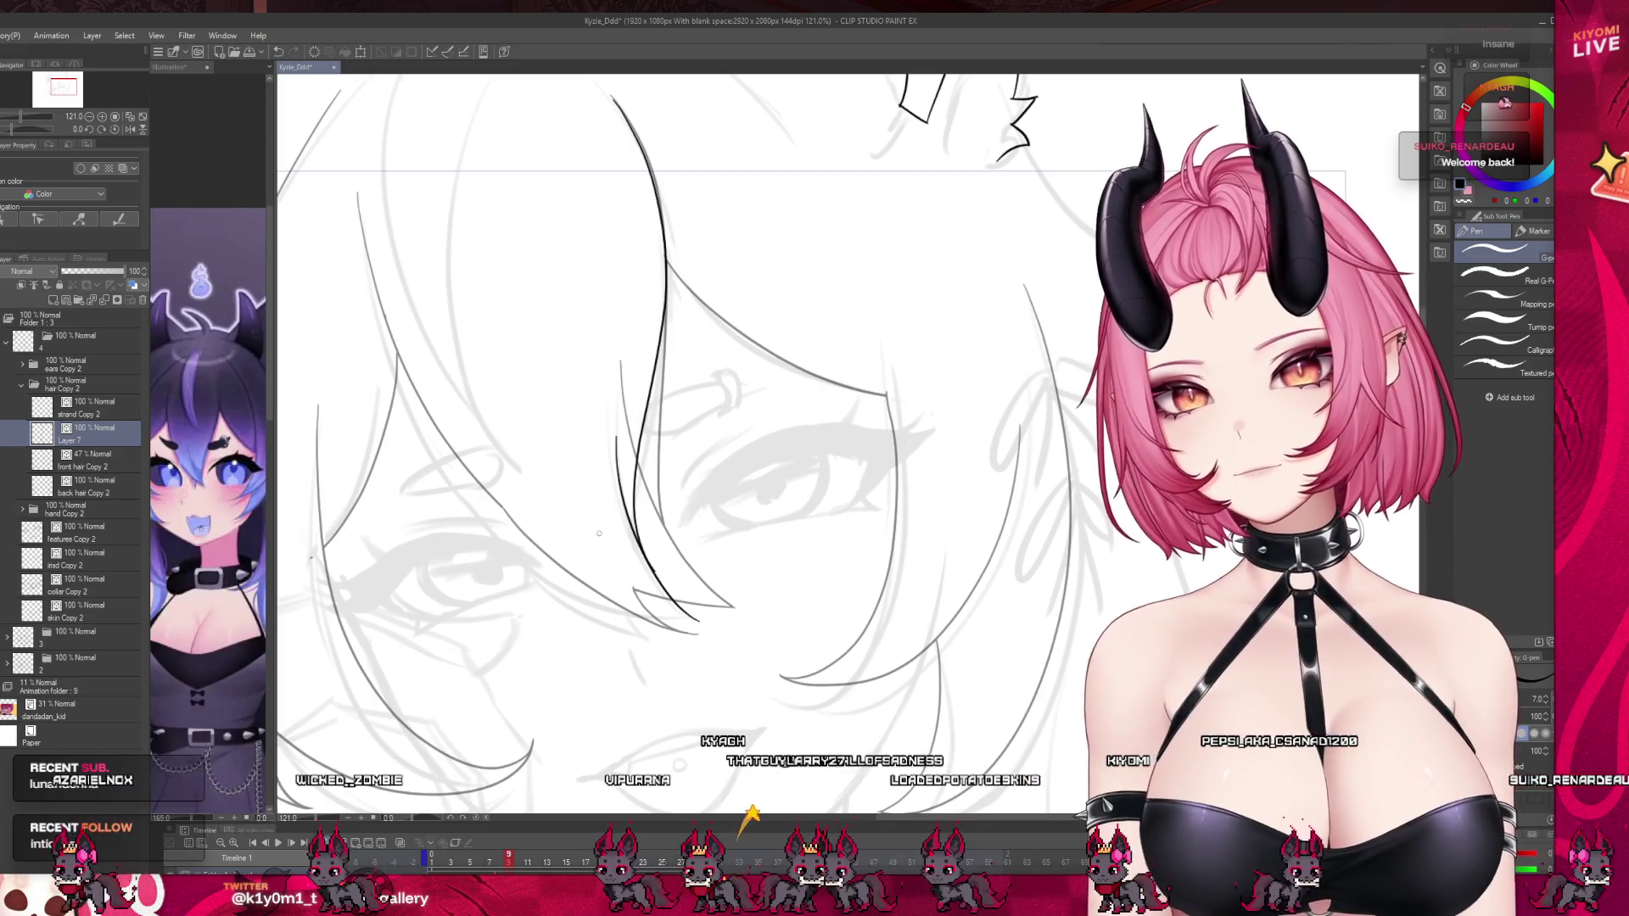
# Ink the long curving strand over the bangs and extend it down to its tip.
pyautogui.moveTo(366, 240)
pyautogui.mouseDown()
pyautogui.moveTo(385, 341)
pyautogui.moveTo(445, 460)
pyautogui.mouseUp()
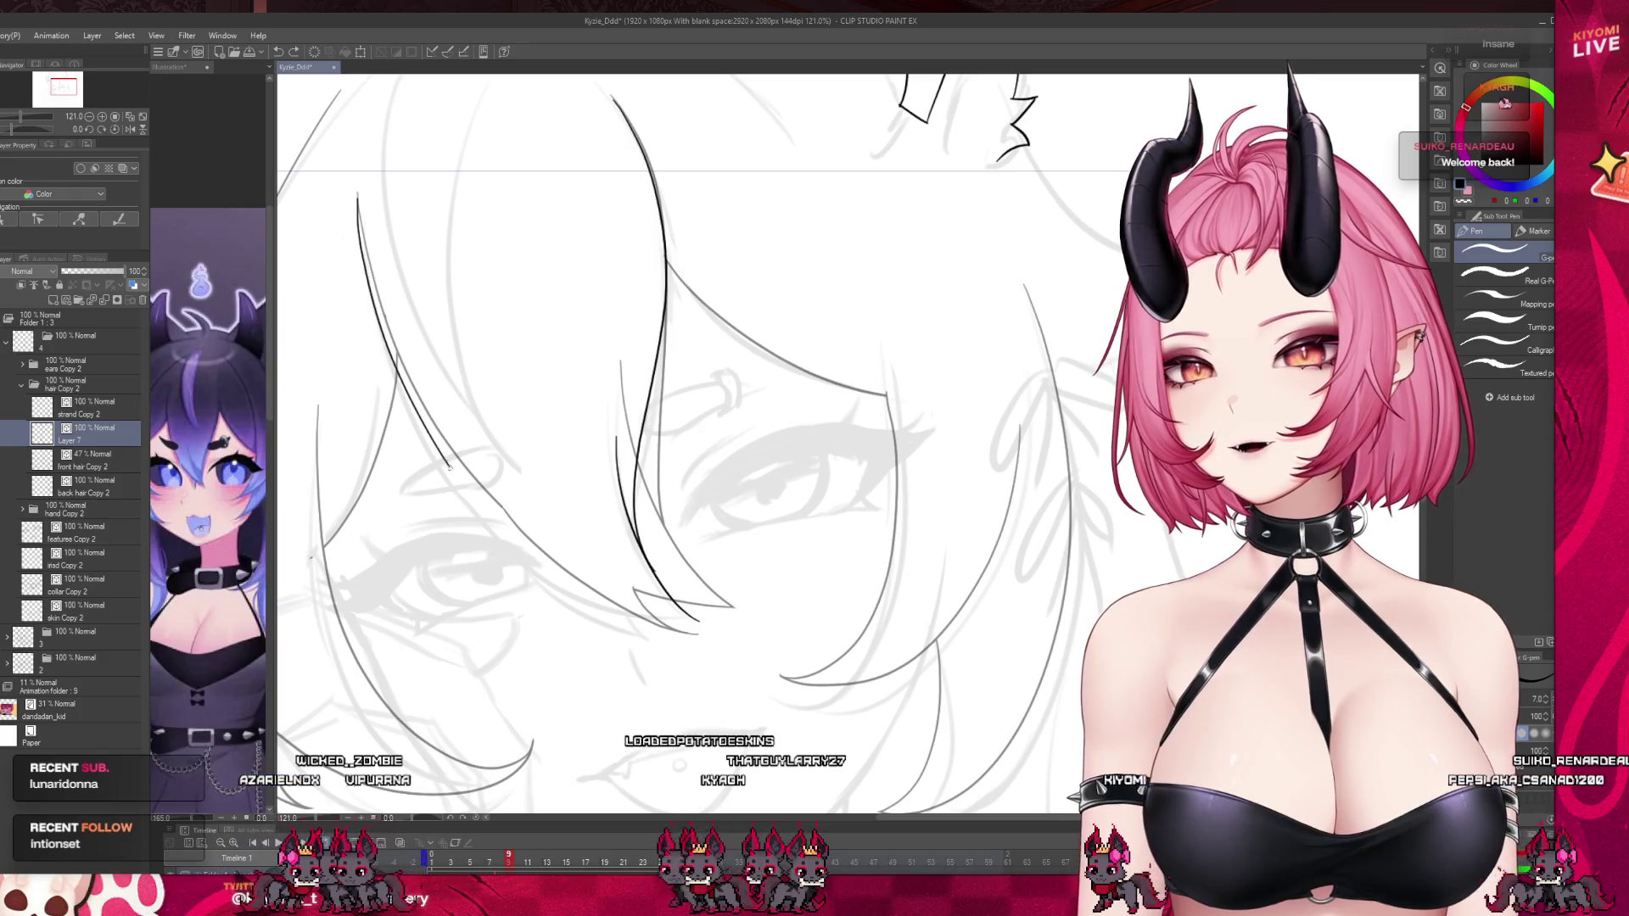
pyautogui.hotkey('ctrl', 'z')
pyautogui.moveTo(363, 252)
pyautogui.mouseDown()
pyautogui.moveTo(442, 458)
pyautogui.moveTo(543, 585)
pyautogui.moveTo(632, 625)
pyautogui.mouseUp()
pyautogui.hotkey('ctrl', 'z')
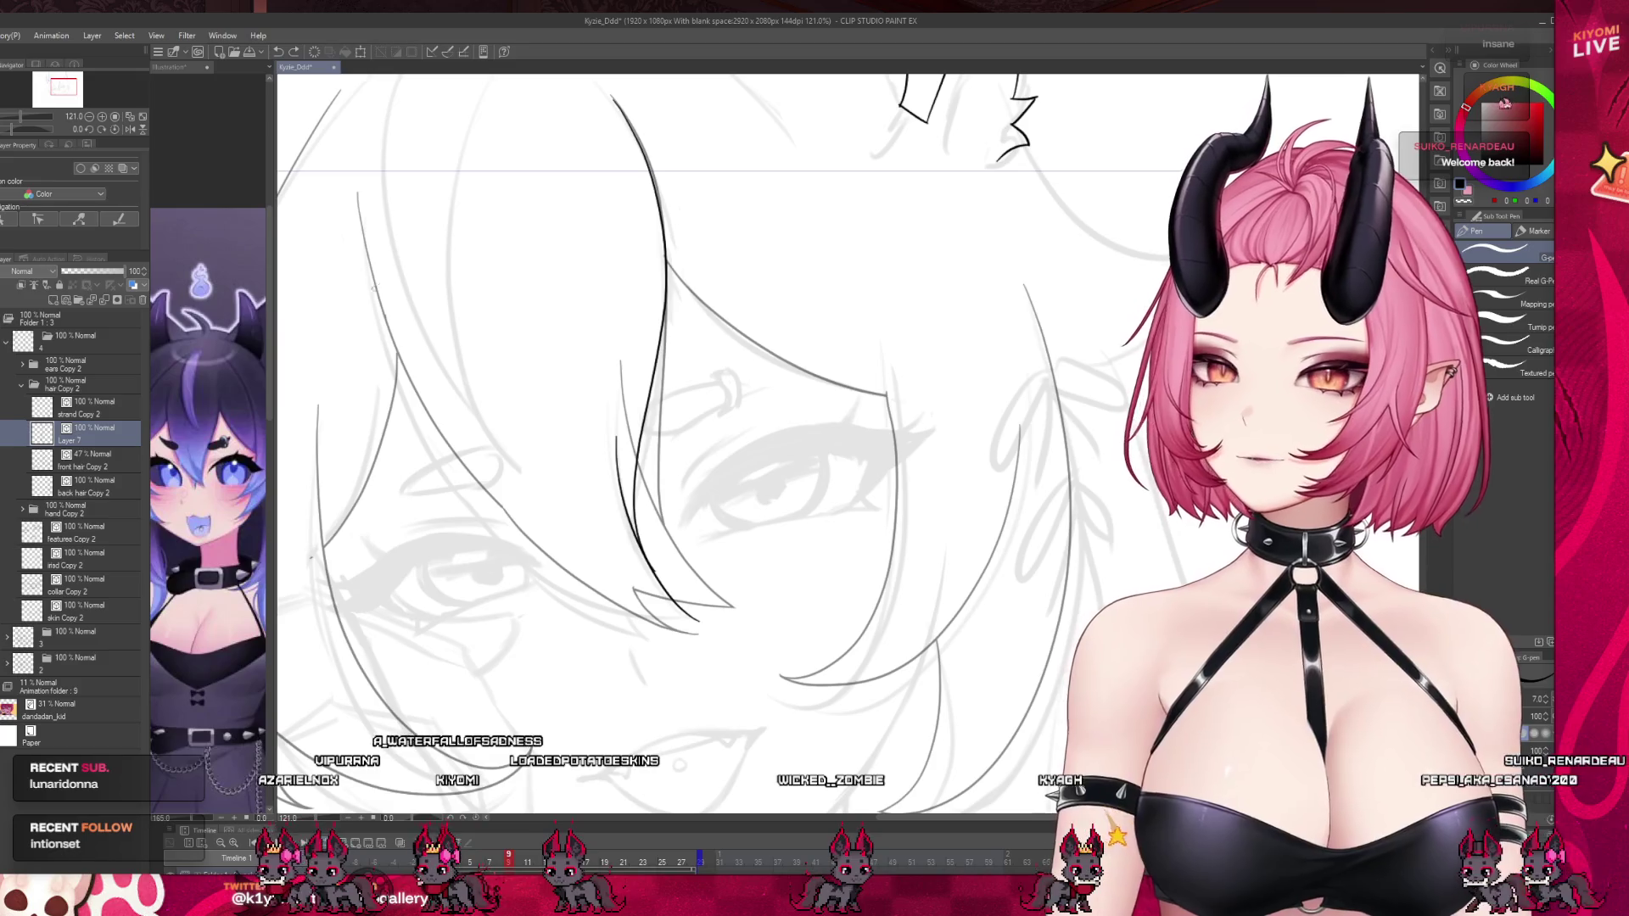
pyautogui.moveTo(358, 200); pyautogui.dragTo(687, 629)
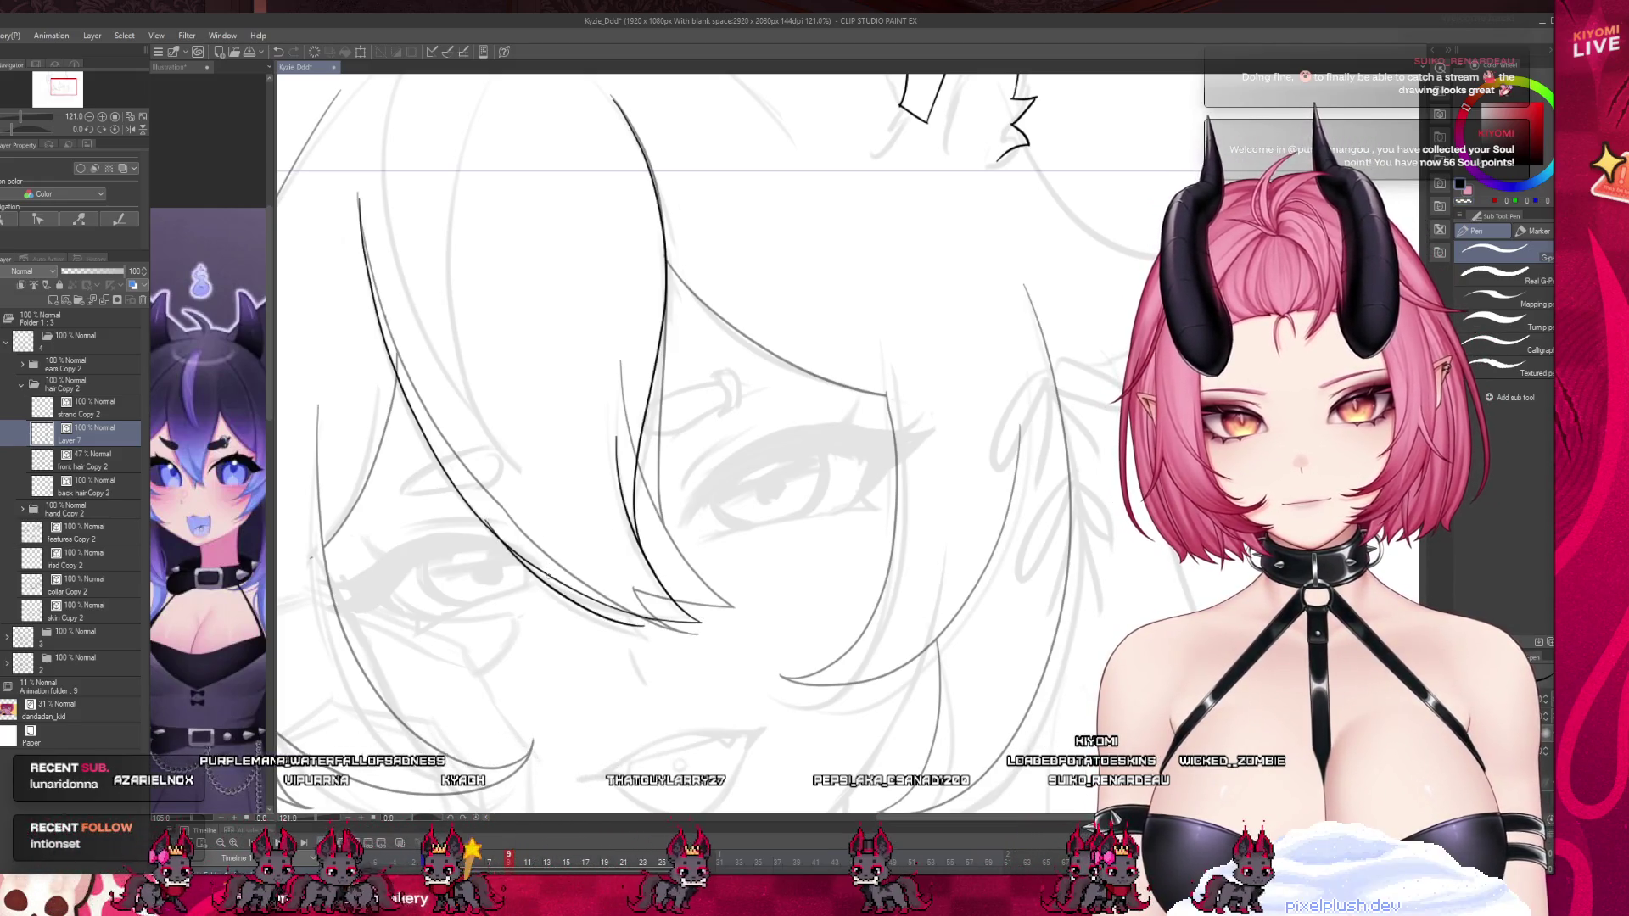
pyautogui.moveTo(526, 568); pyautogui.dragTo(651, 635)
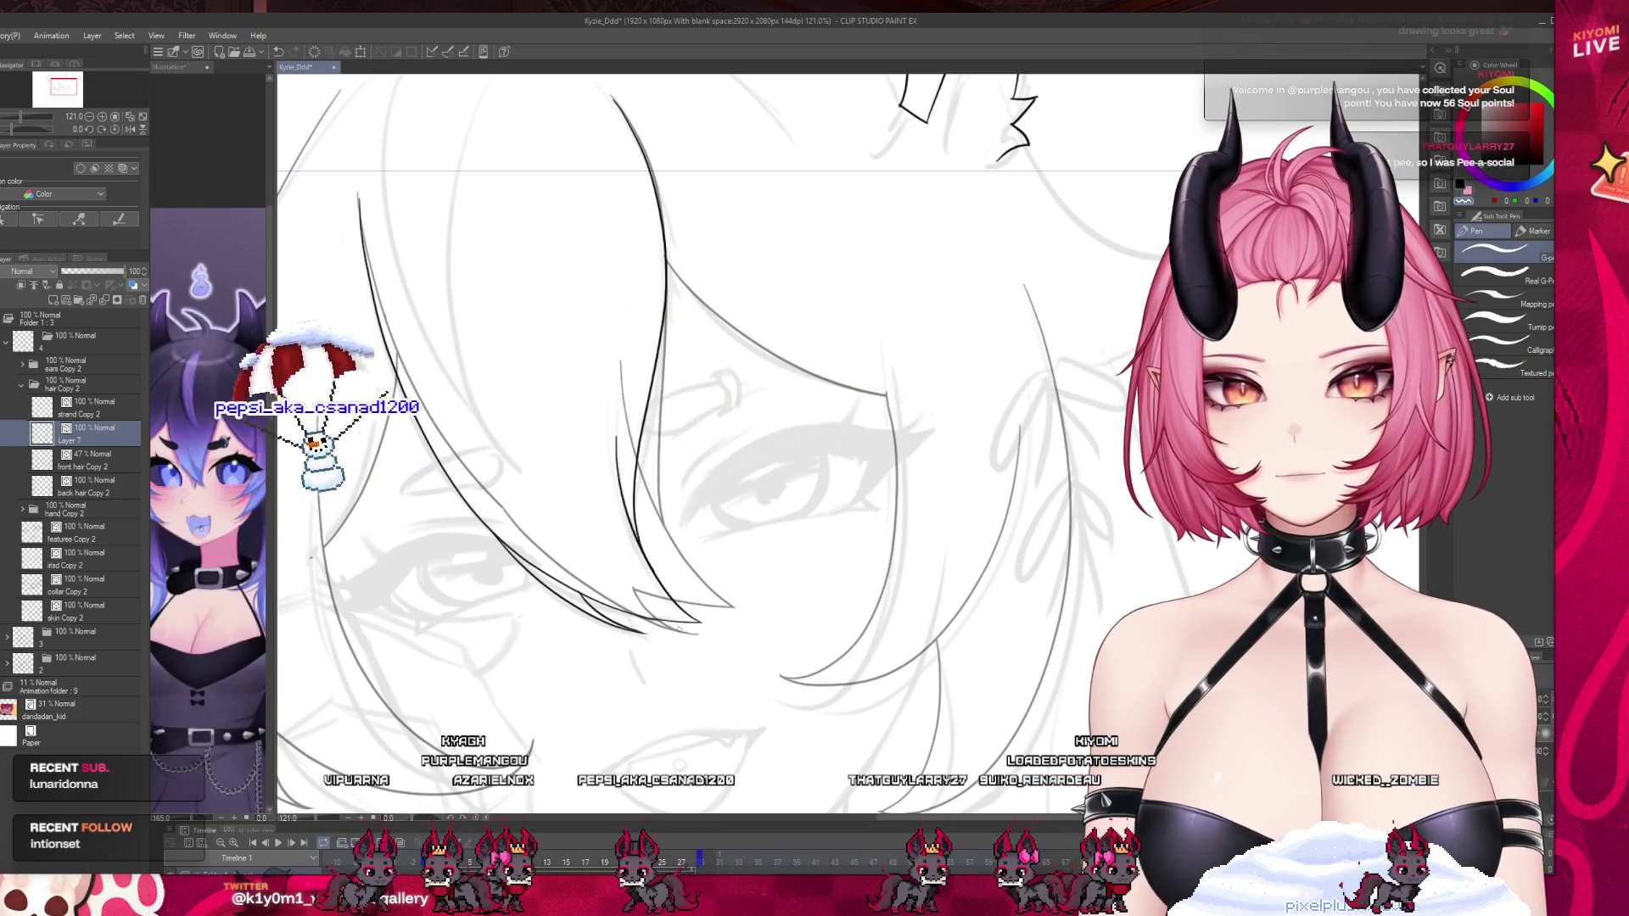
pyautogui.press('j')
pyautogui.press('e')
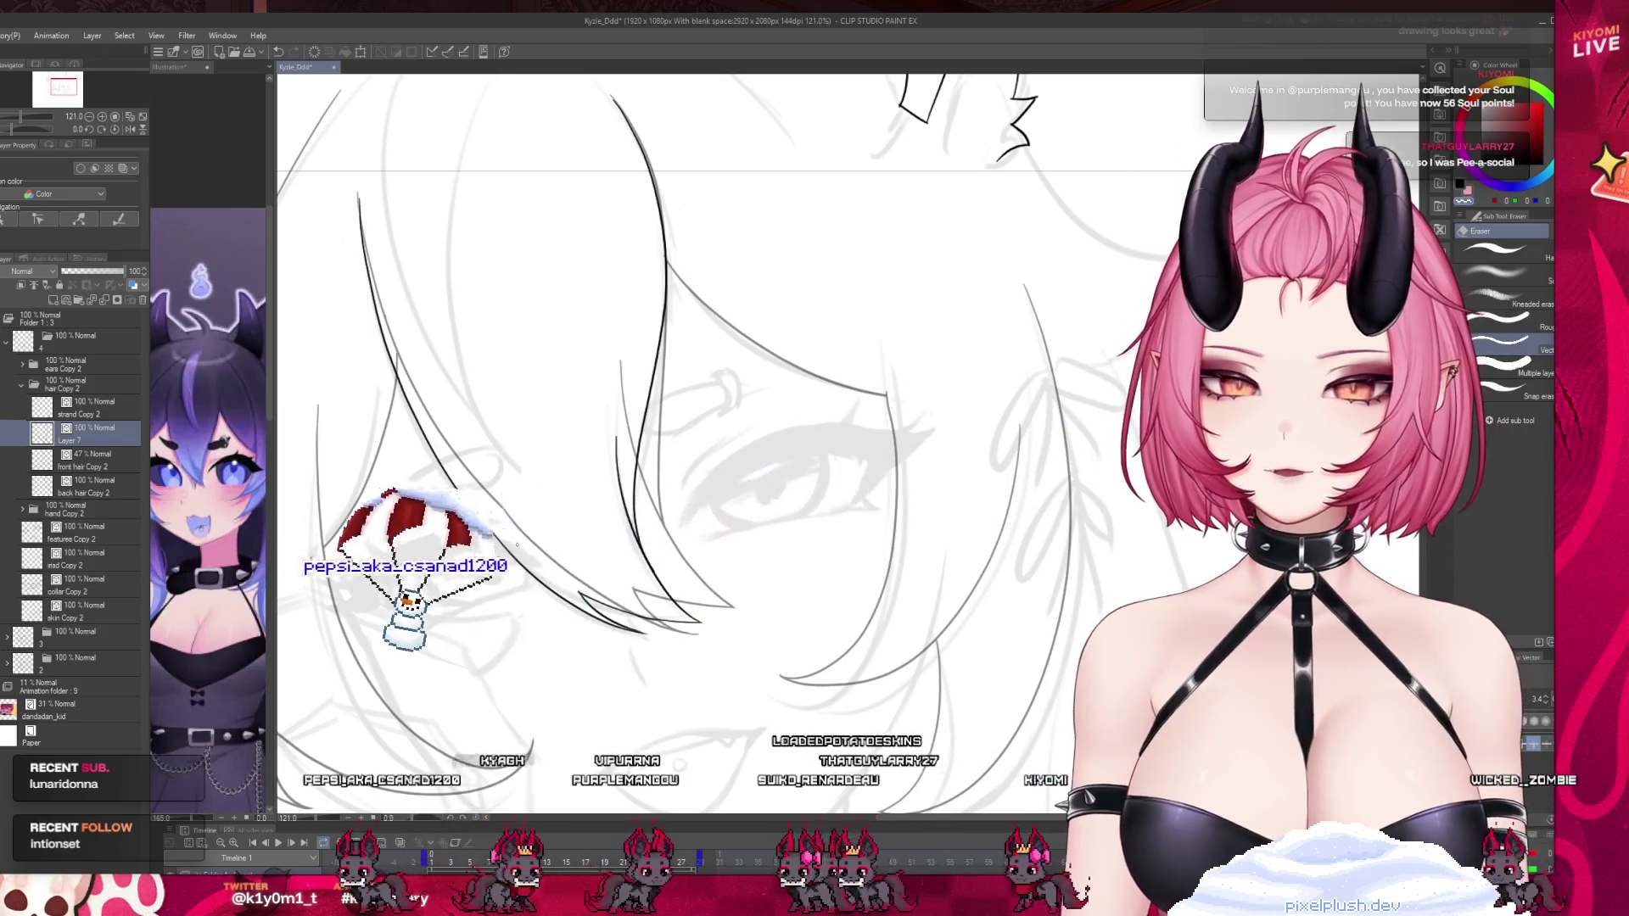
pyautogui.press('p')
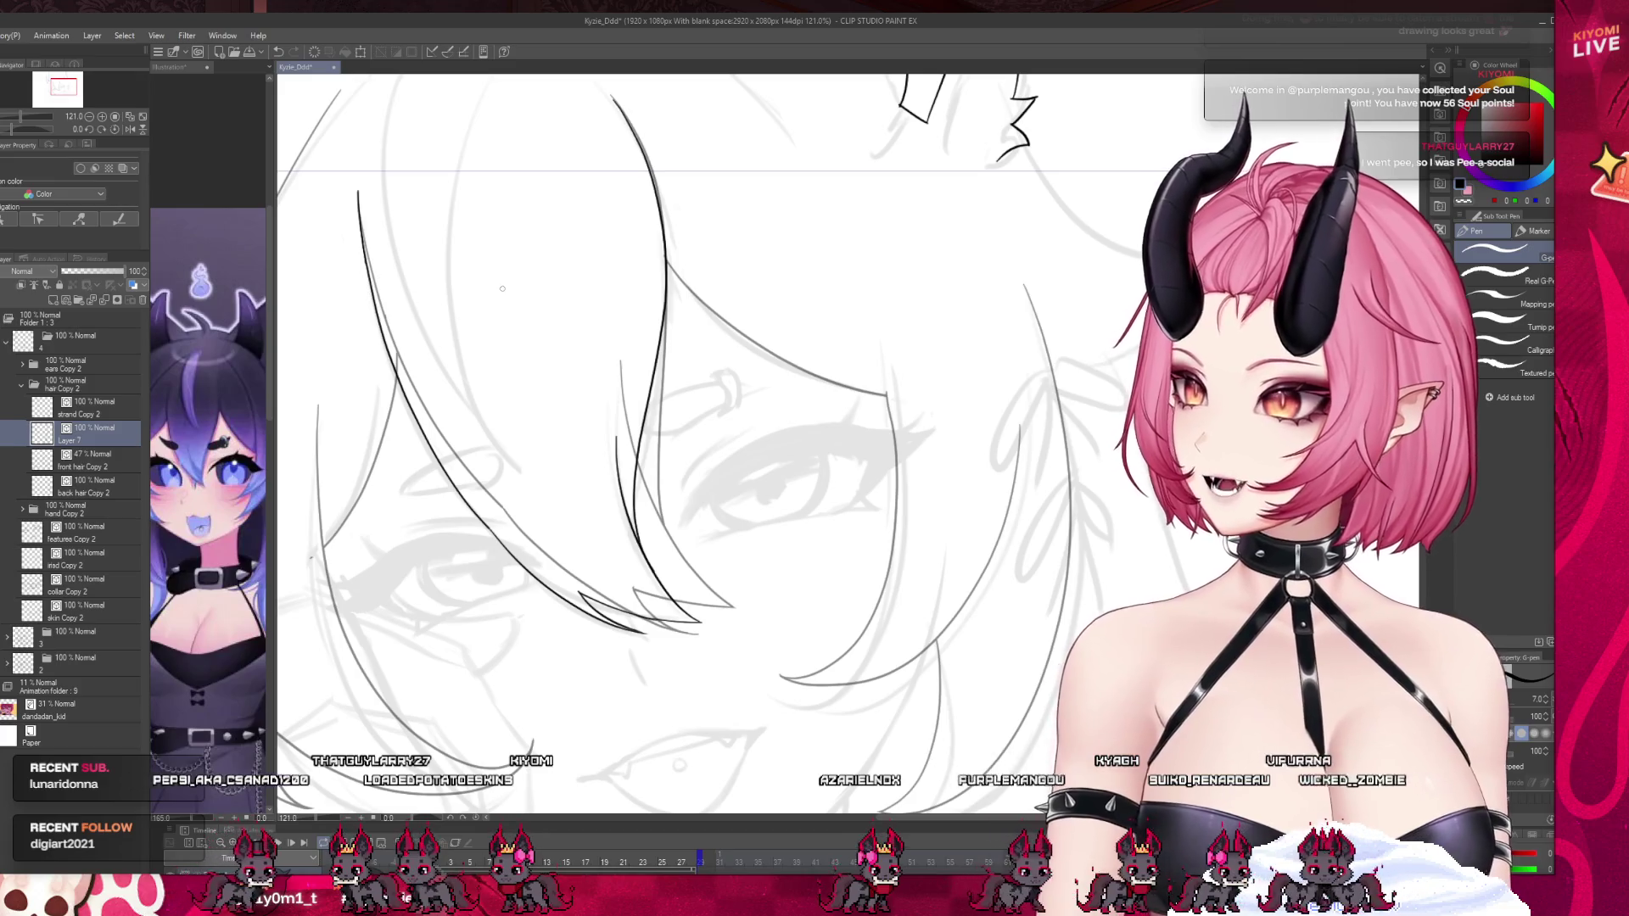
# Move the timeline back to frame 7 and make front hair Copy 2 the active layer.
pyautogui.scroll(-5, 503, 287)
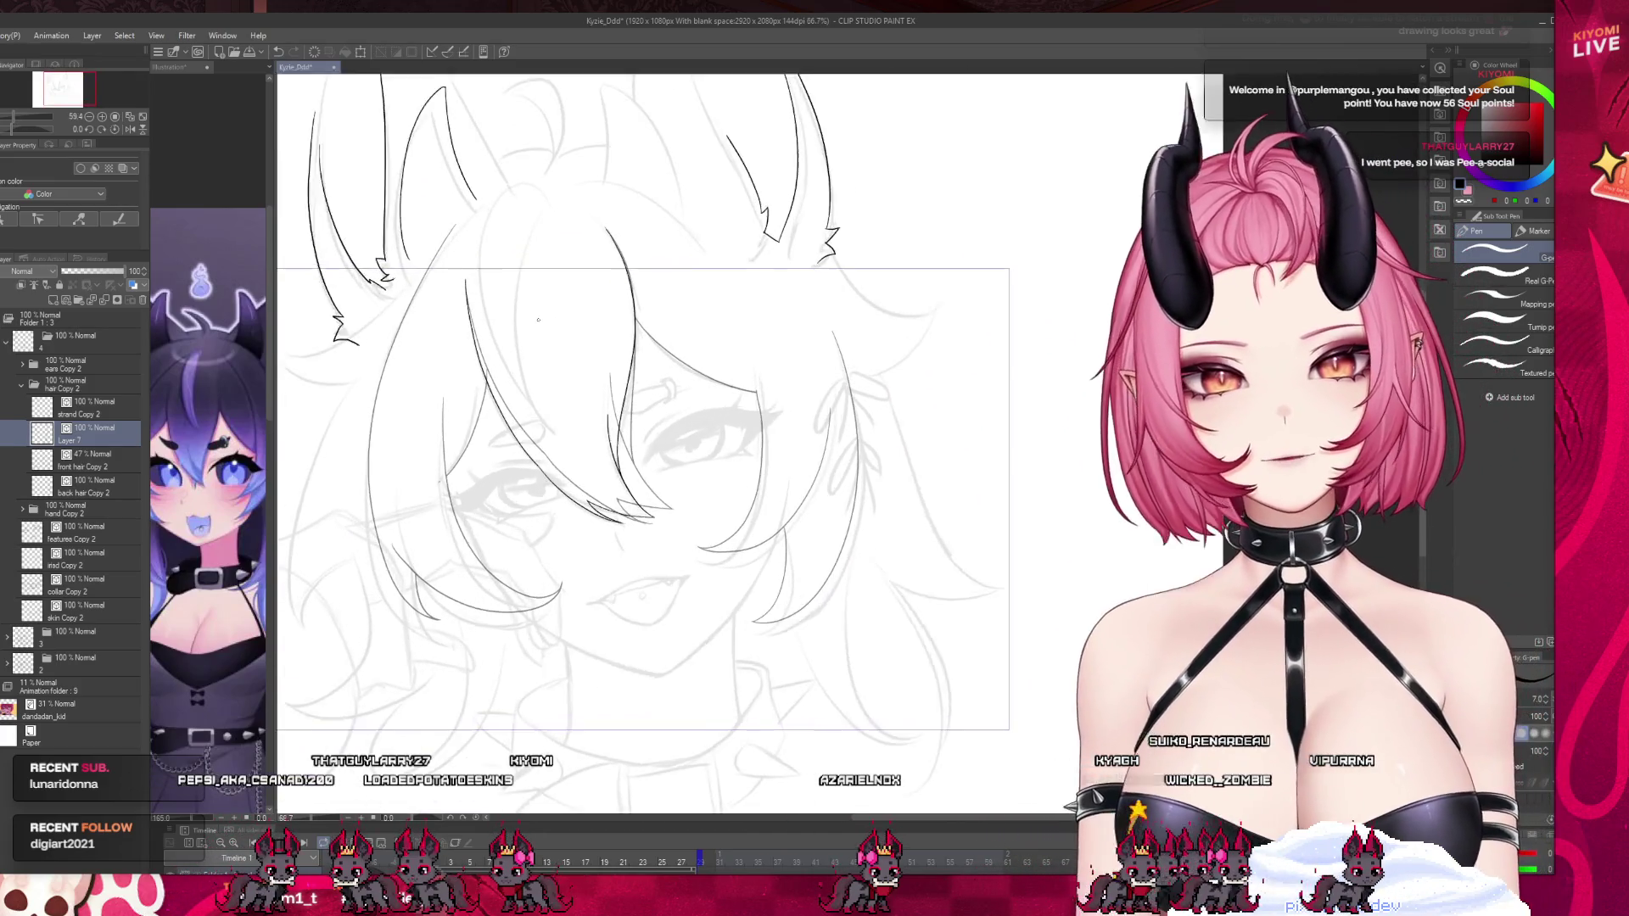
pyautogui.scroll(-3, 538, 320)
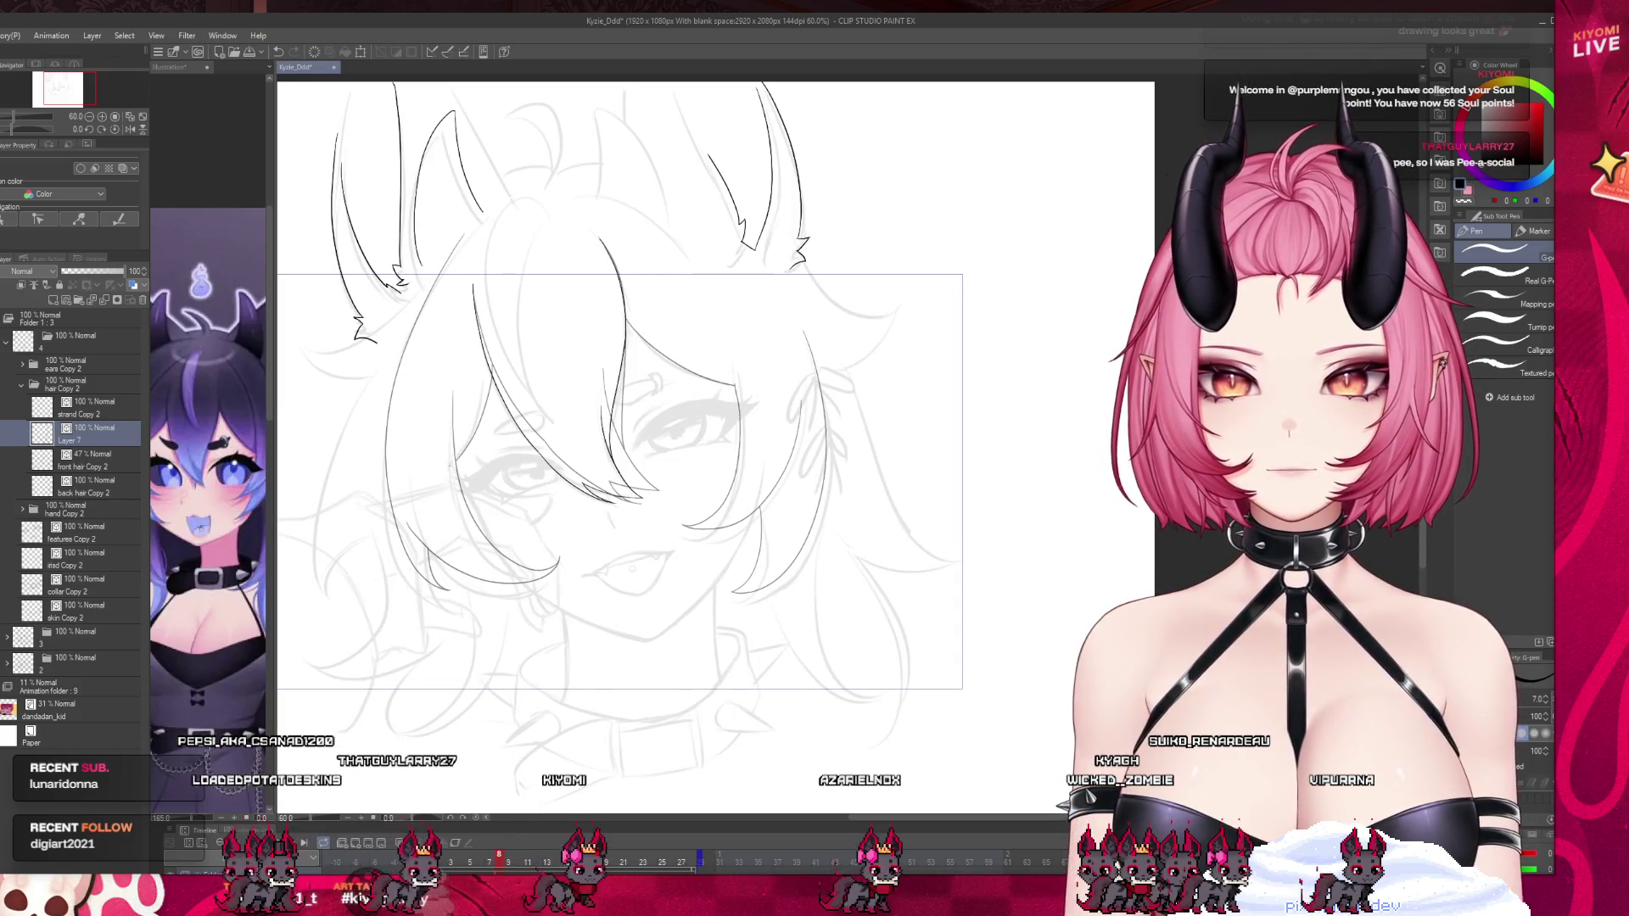
pyautogui.moveTo(583, 869); pyautogui.dragTo(488, 863)
pyautogui.click(64, 463)
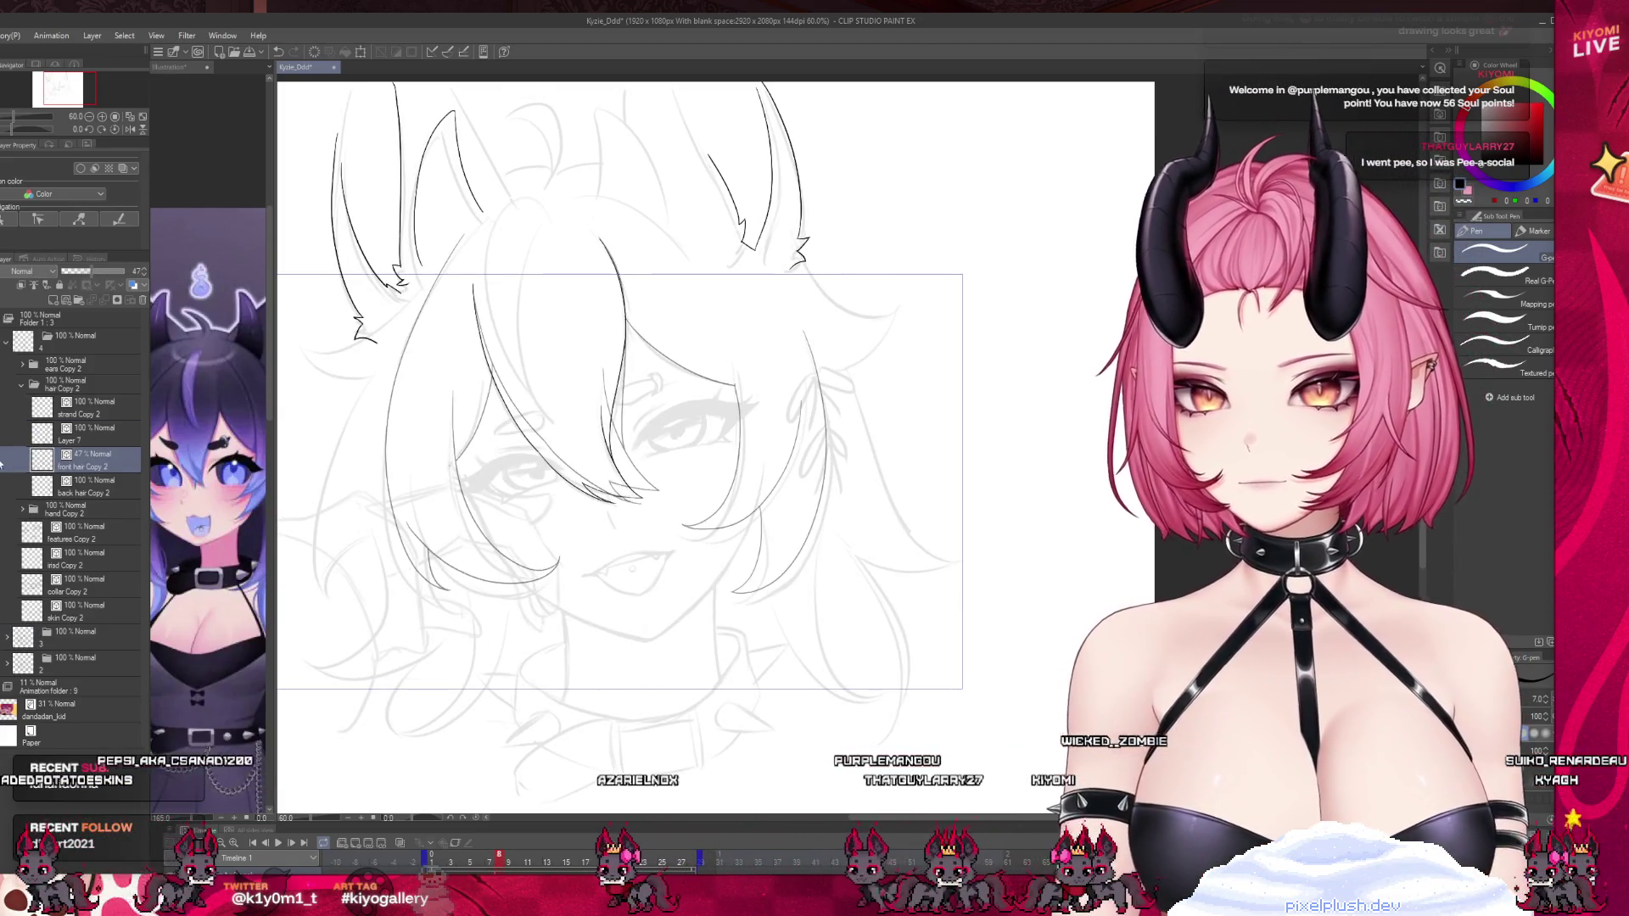
pyautogui.scroll(5, 382, 457)
pyautogui.scroll(-4, 383, 456)
pyautogui.scroll(5, 625, 299)
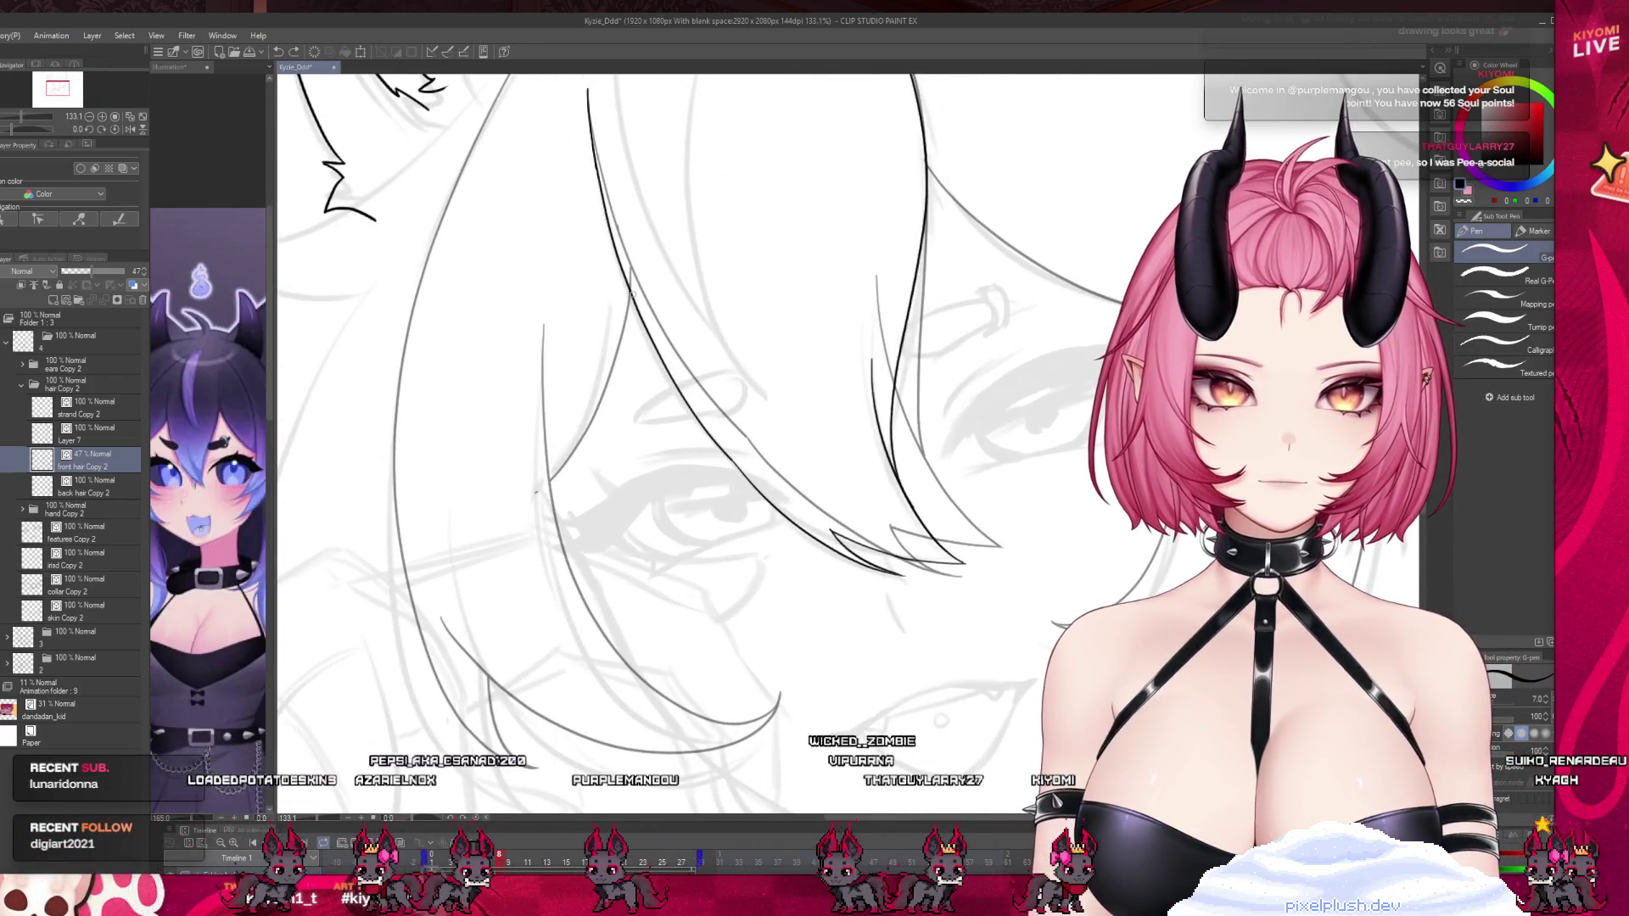
# On Layer 7, ink a curled hair strand tip beside the cheek.
pyautogui.hotkey('alt', ']')
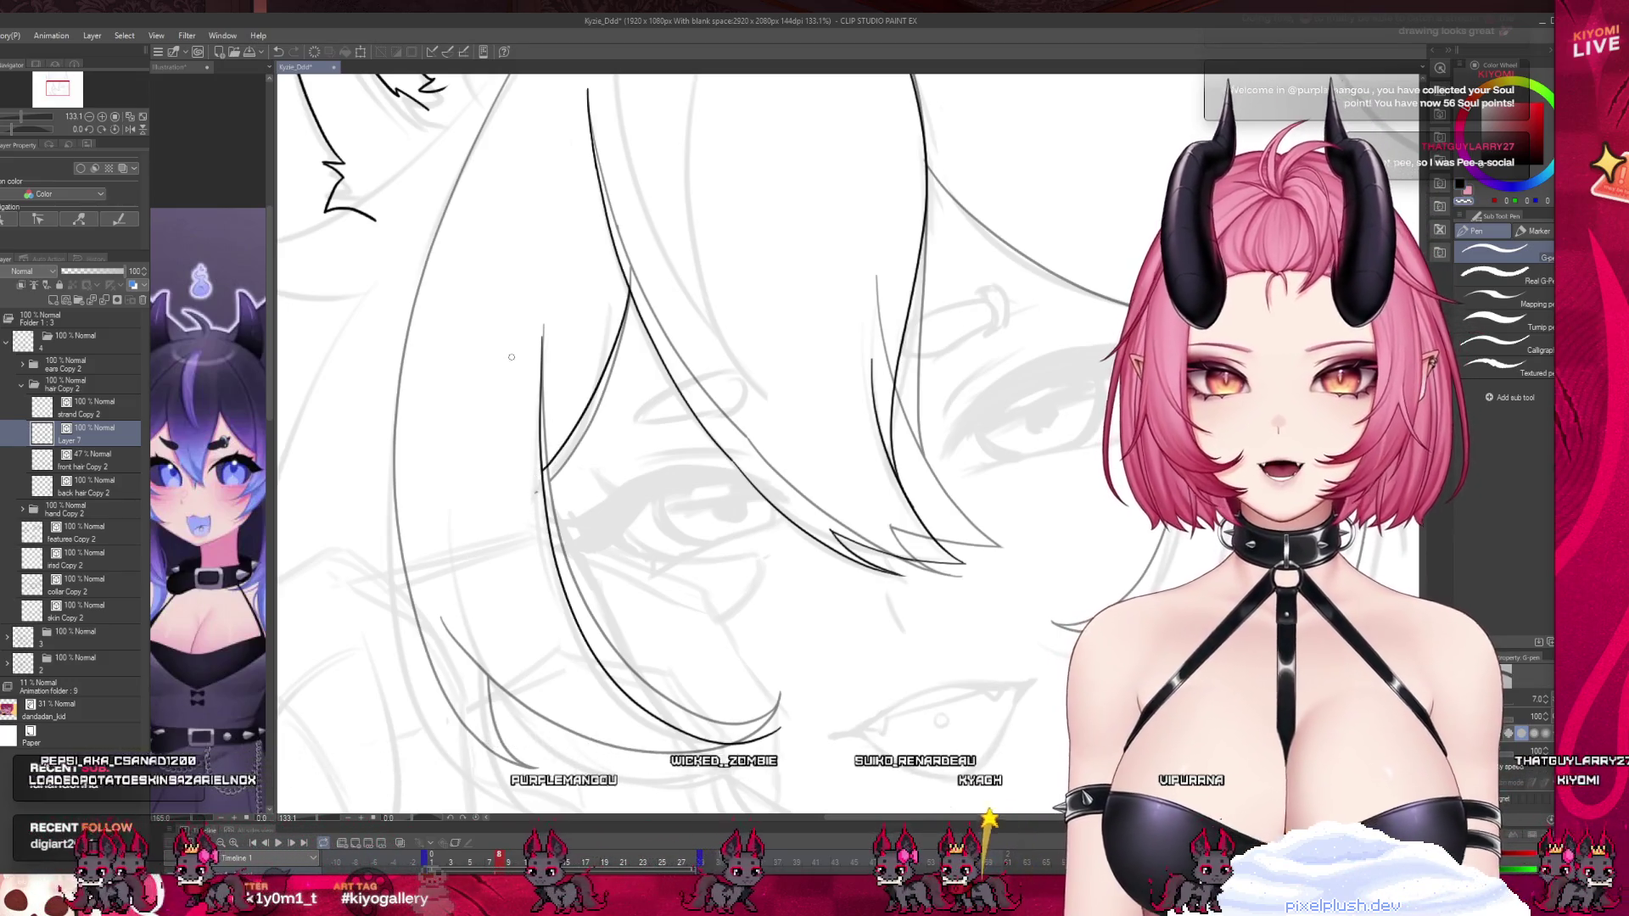
pyautogui.scroll(-2, 510, 322)
pyautogui.scroll(1, 511, 322)
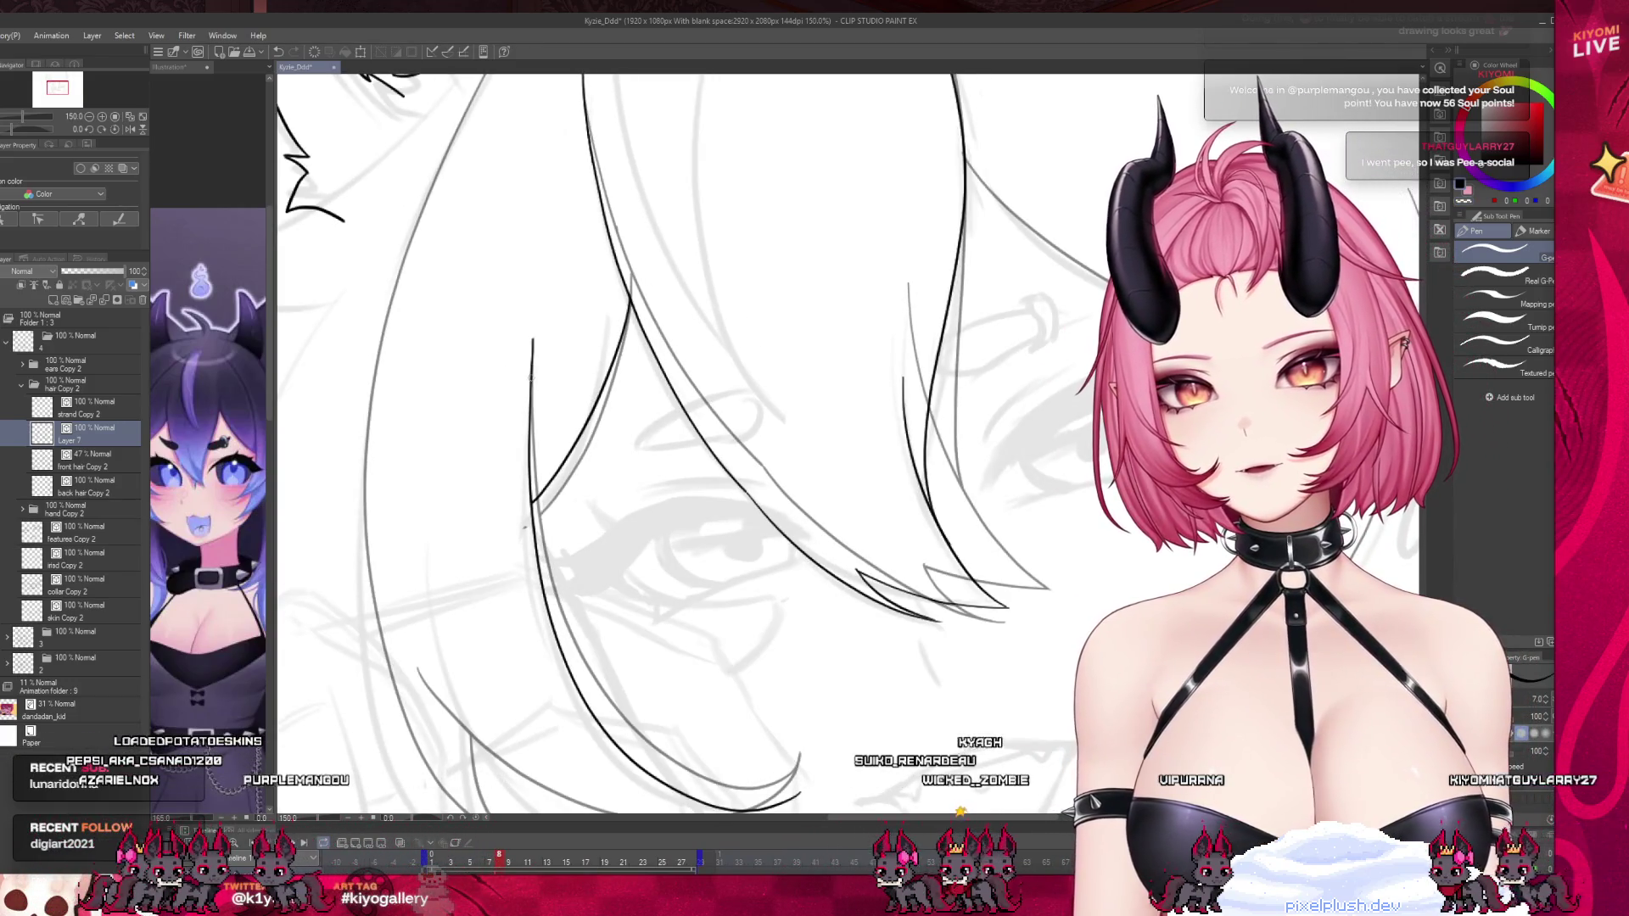
pyautogui.scroll(-3, 584, 252)
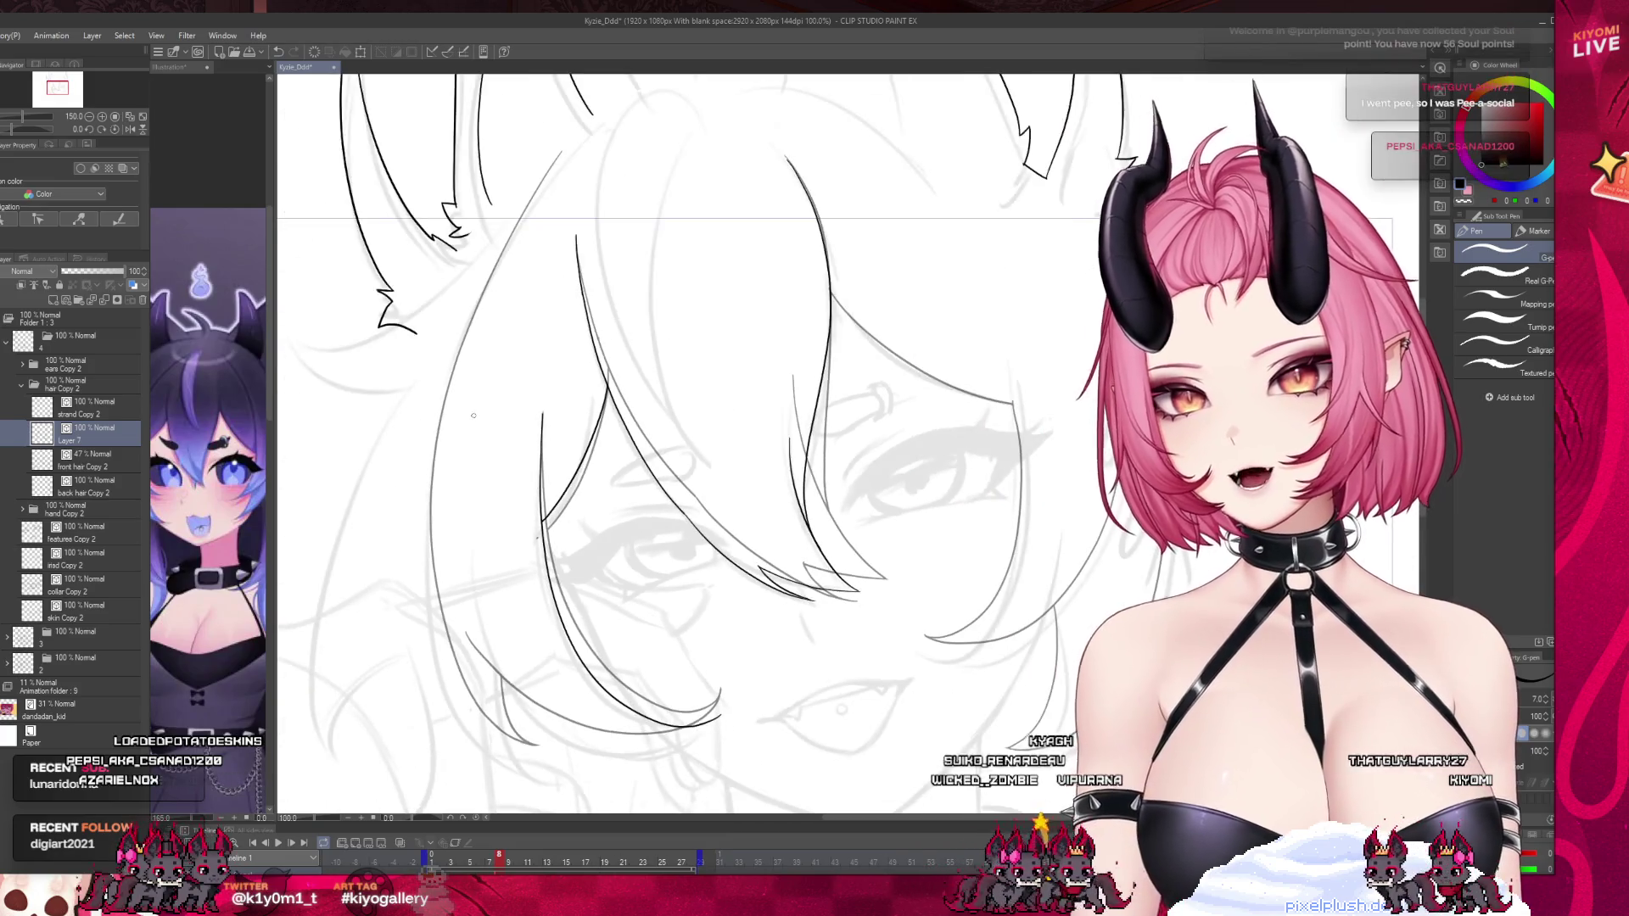
pyautogui.scroll(3, 620, 659)
pyautogui.scroll(-2, 620, 659)
pyautogui.scroll(1, 481, 697)
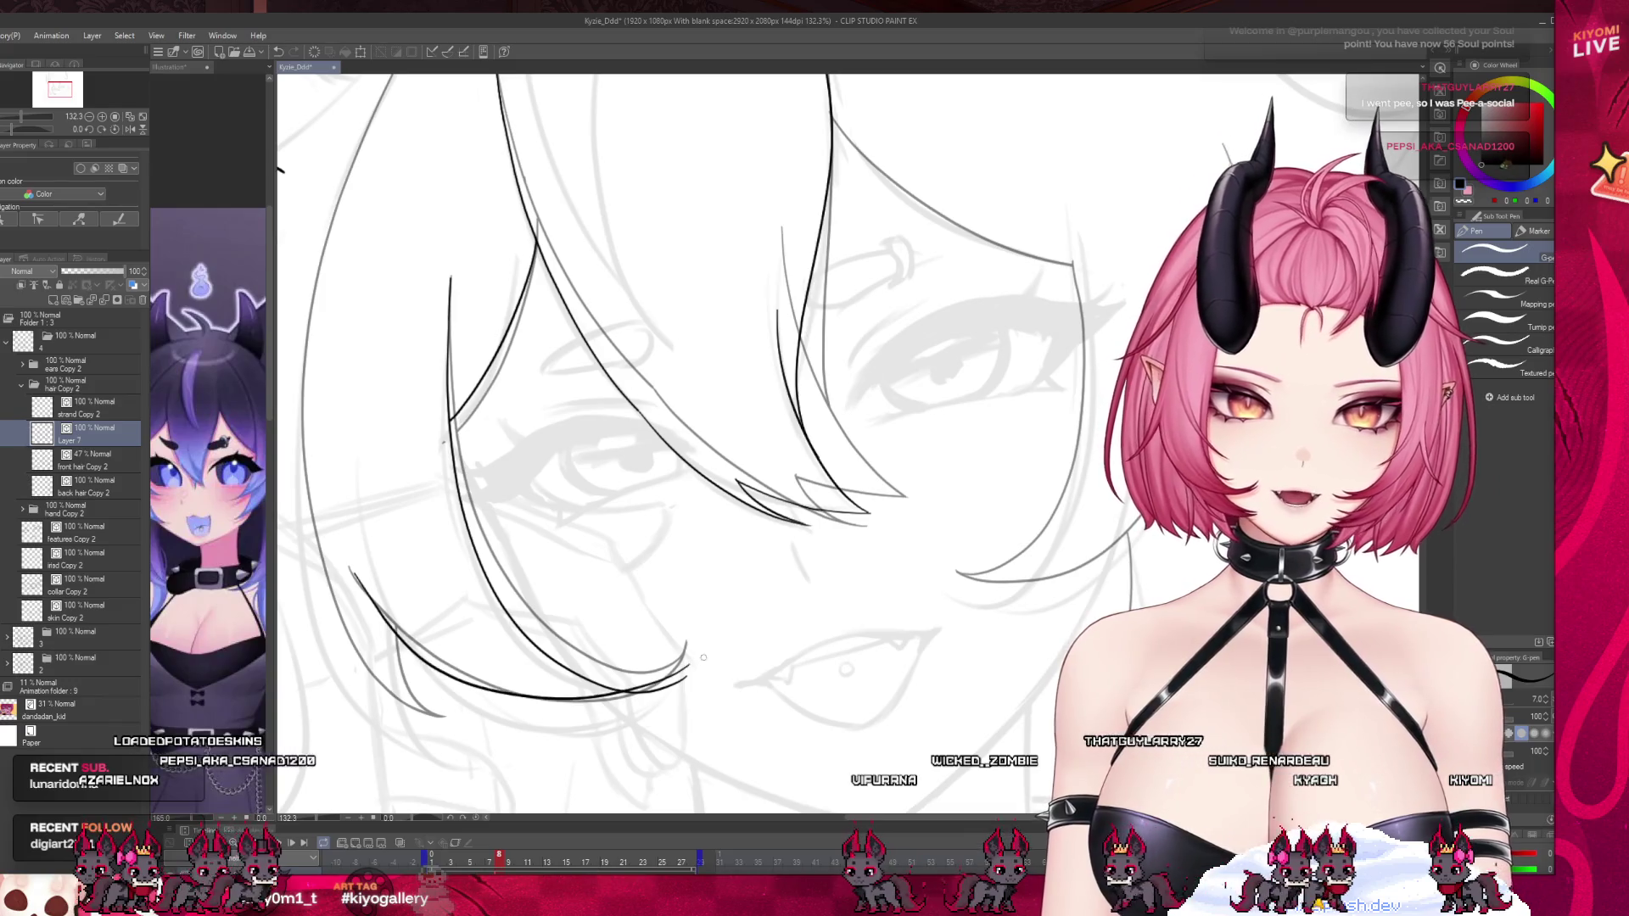
pyautogui.moveTo(682, 679); pyautogui.dragTo(455, 708)
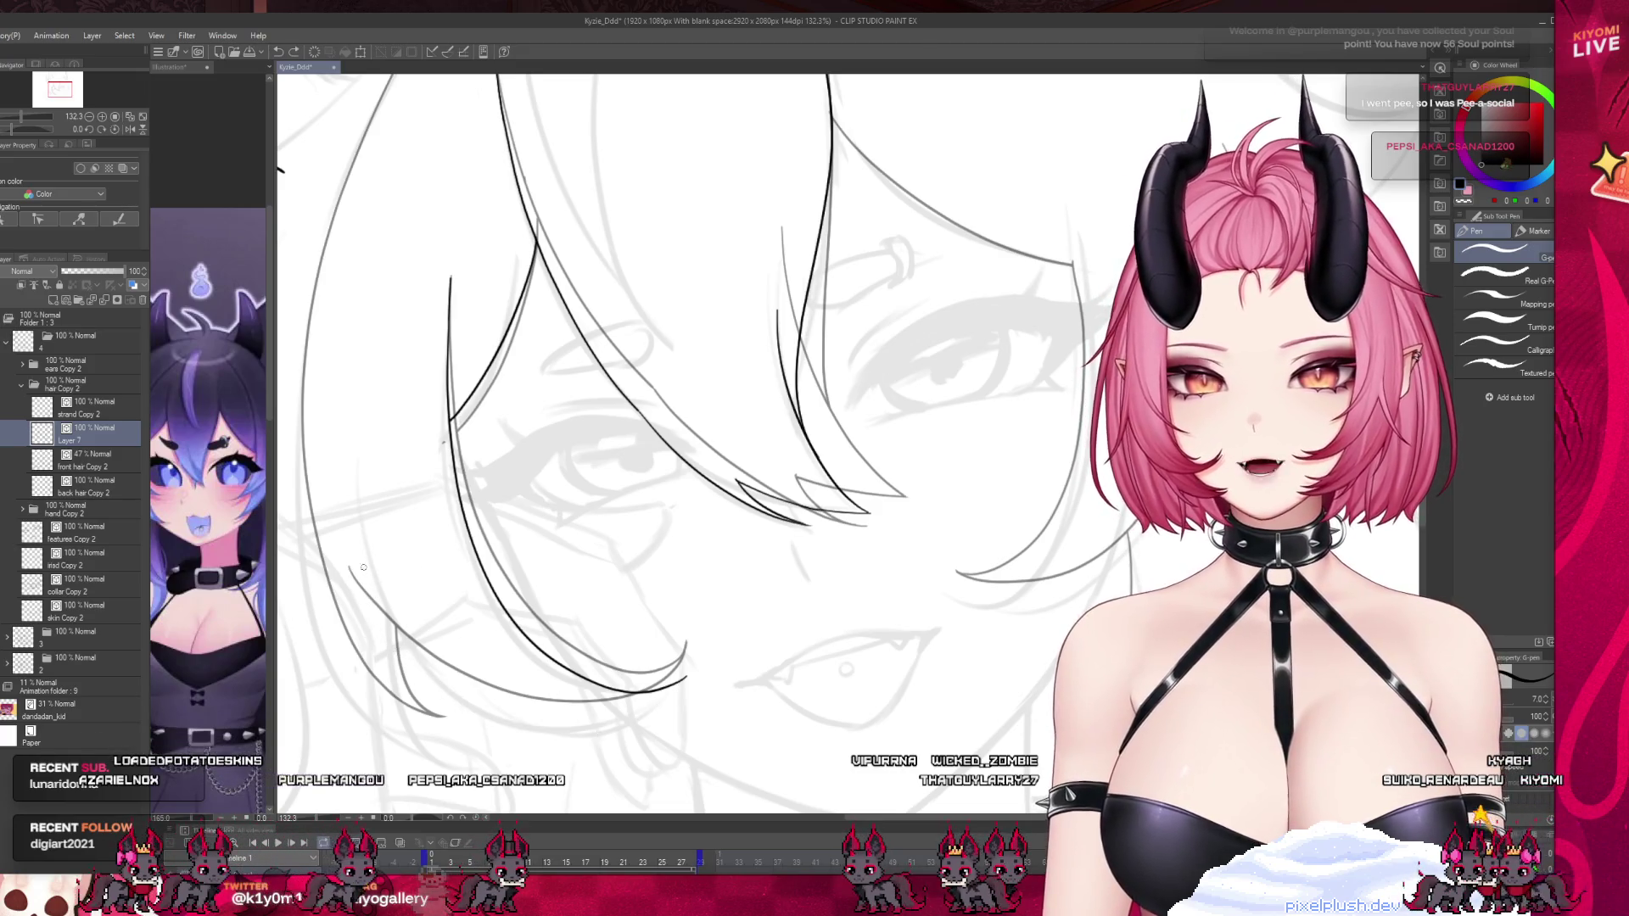
# Ink another hair strand reaching toward the jaw, redrawing it until it fits.
pyautogui.moveTo(341, 547); pyautogui.dragTo(473, 687)
pyautogui.hotkey('ctrl', 'z')
pyautogui.moveTo(348, 555); pyautogui.dragTo(525, 730)
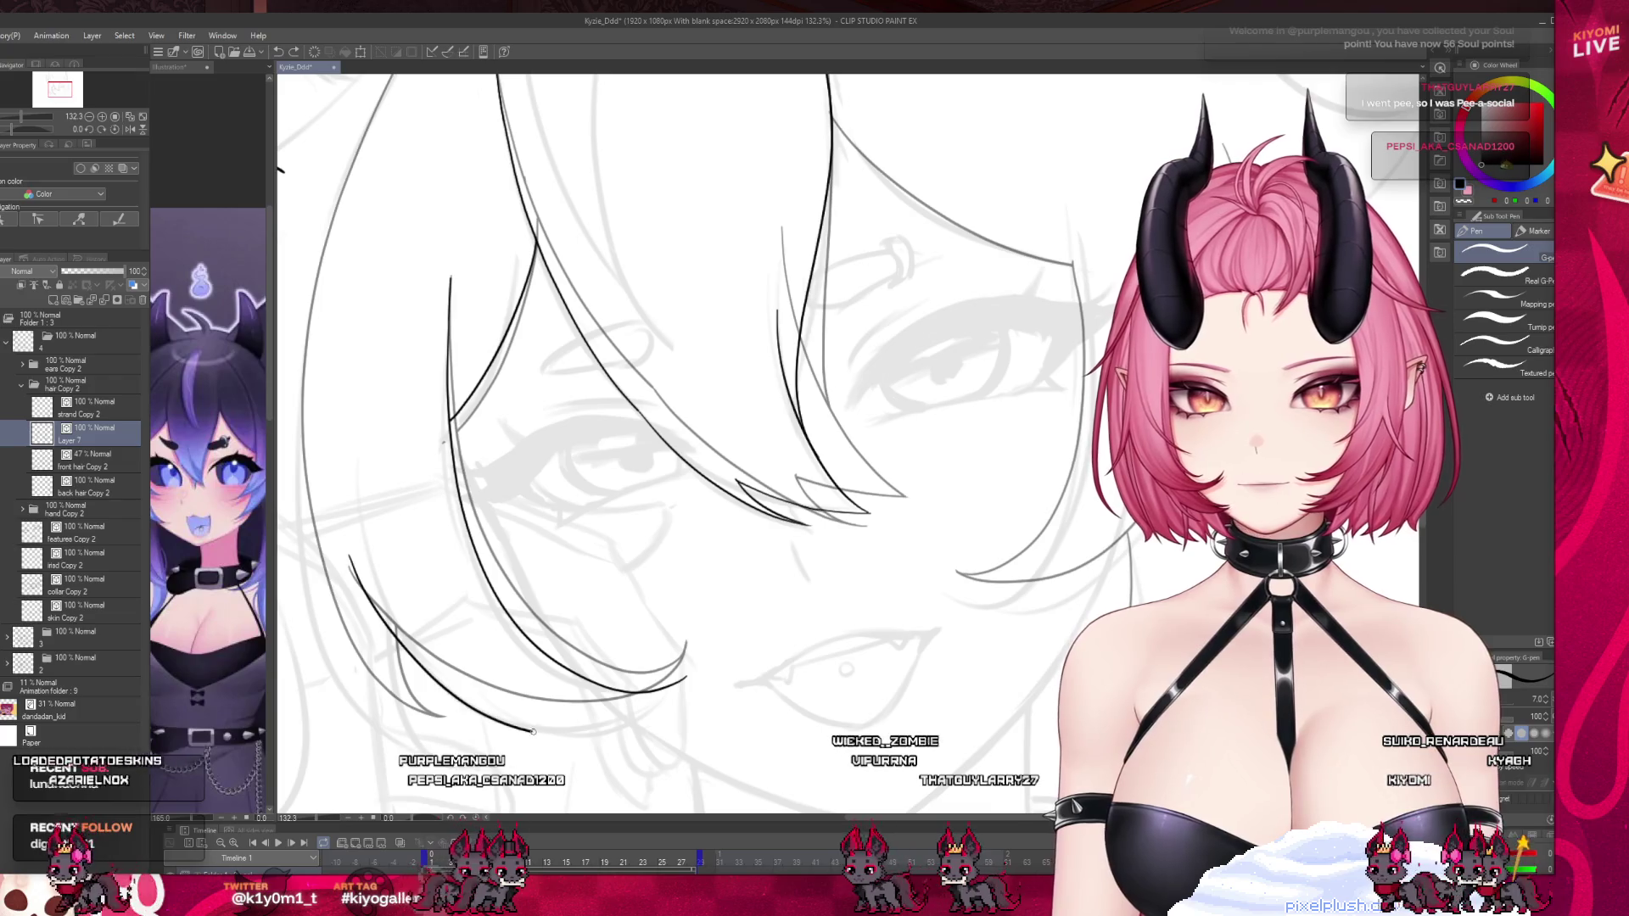
pyautogui.hotkey('ctrl', 'z')
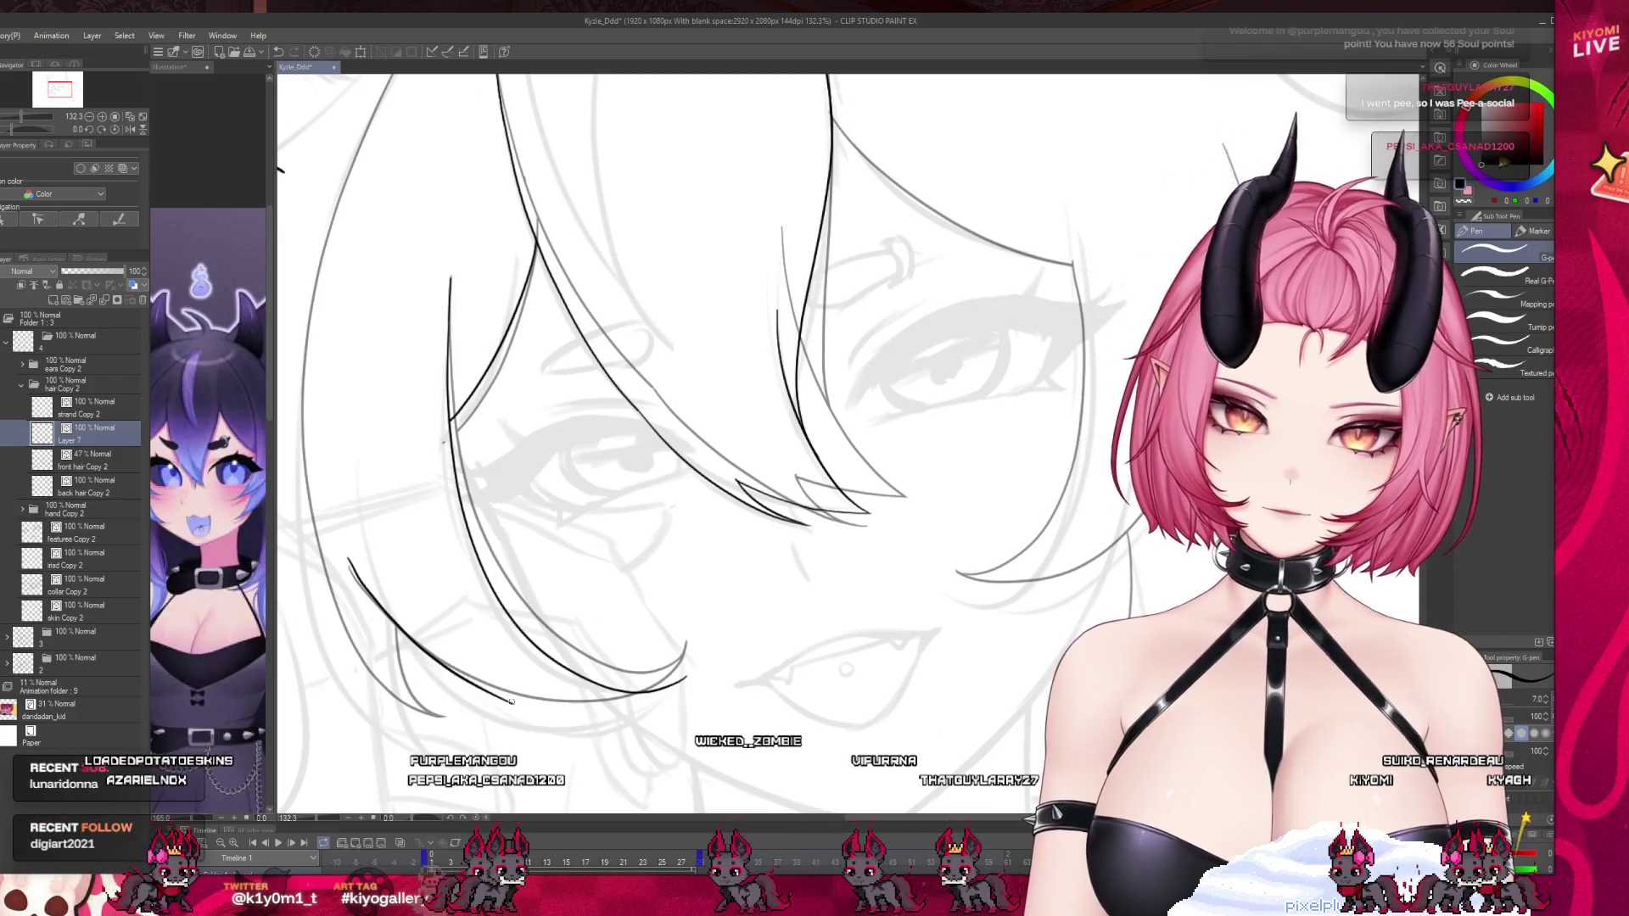
pyautogui.moveTo(348, 566)
pyautogui.mouseDown()
pyautogui.moveTo(509, 704)
pyautogui.moveTo(568, 724)
pyautogui.moveTo(685, 677)
pyautogui.mouseUp()
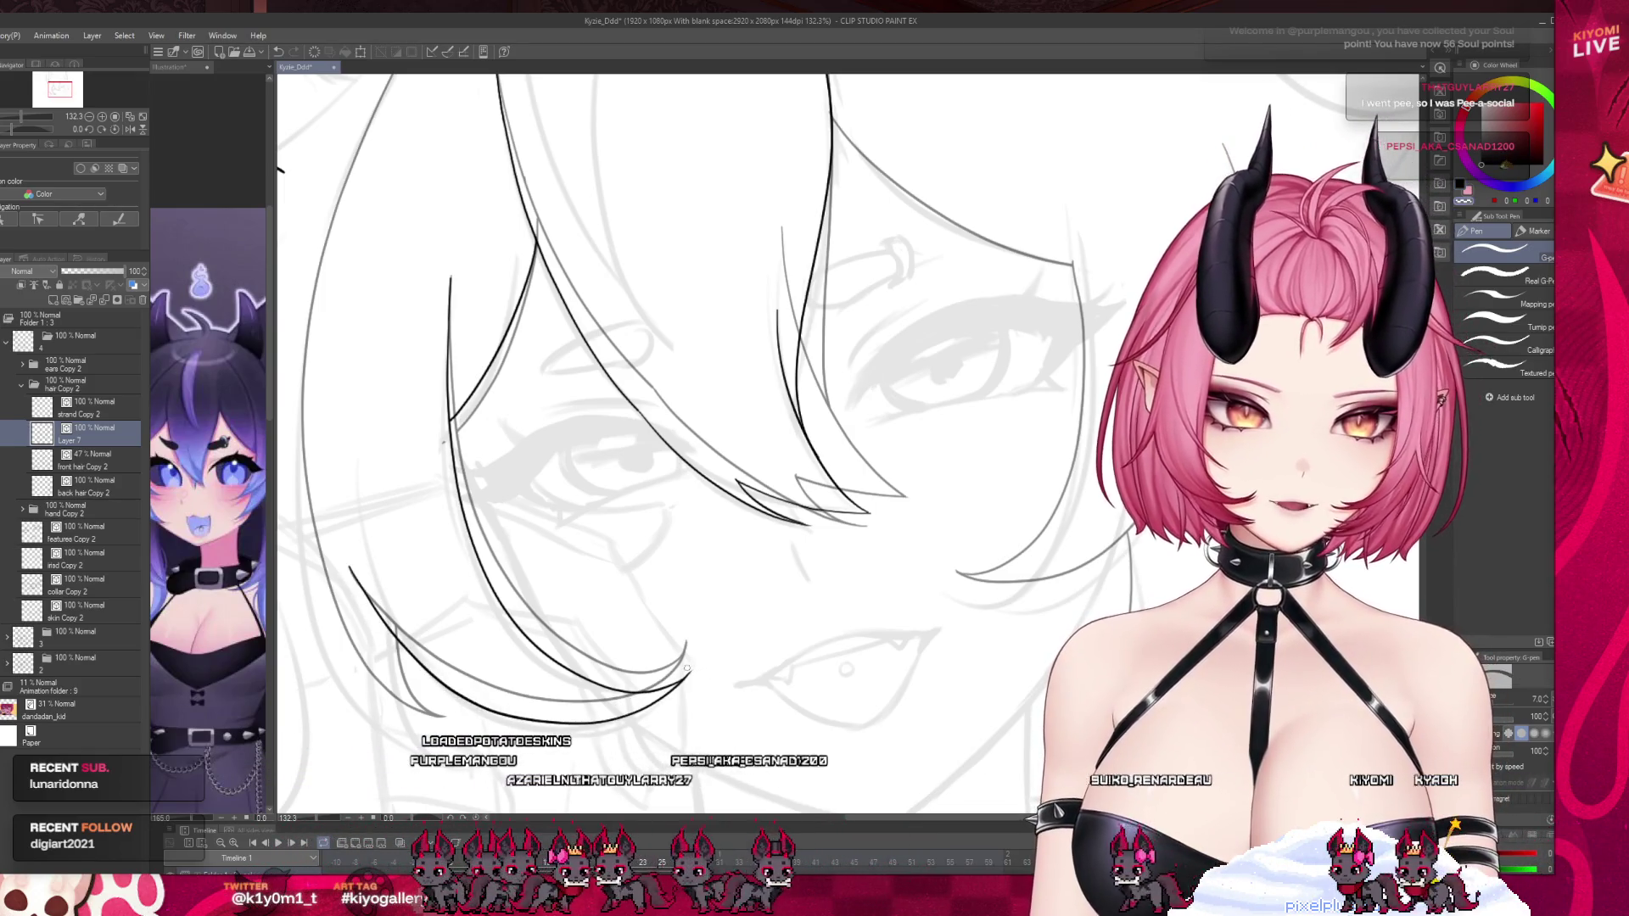
pyautogui.scroll(-3, 711, 609)
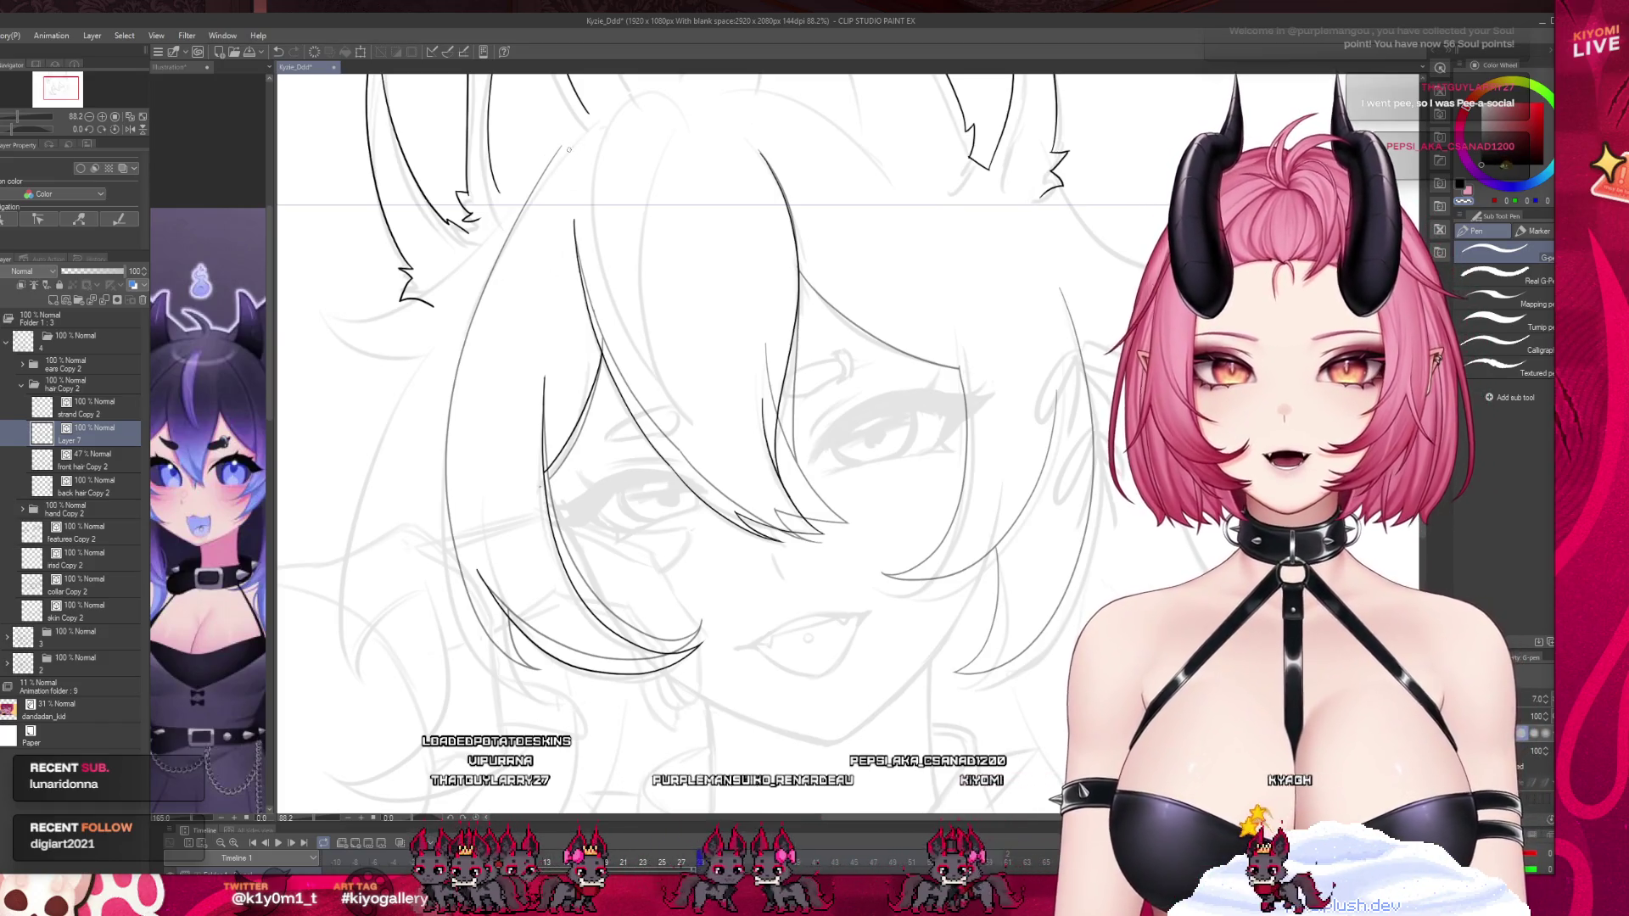
# Ink the long left hair outline from the crown down past the cheek, redrawing it to sit right.
pyautogui.hotkey('ctrl', 'z')
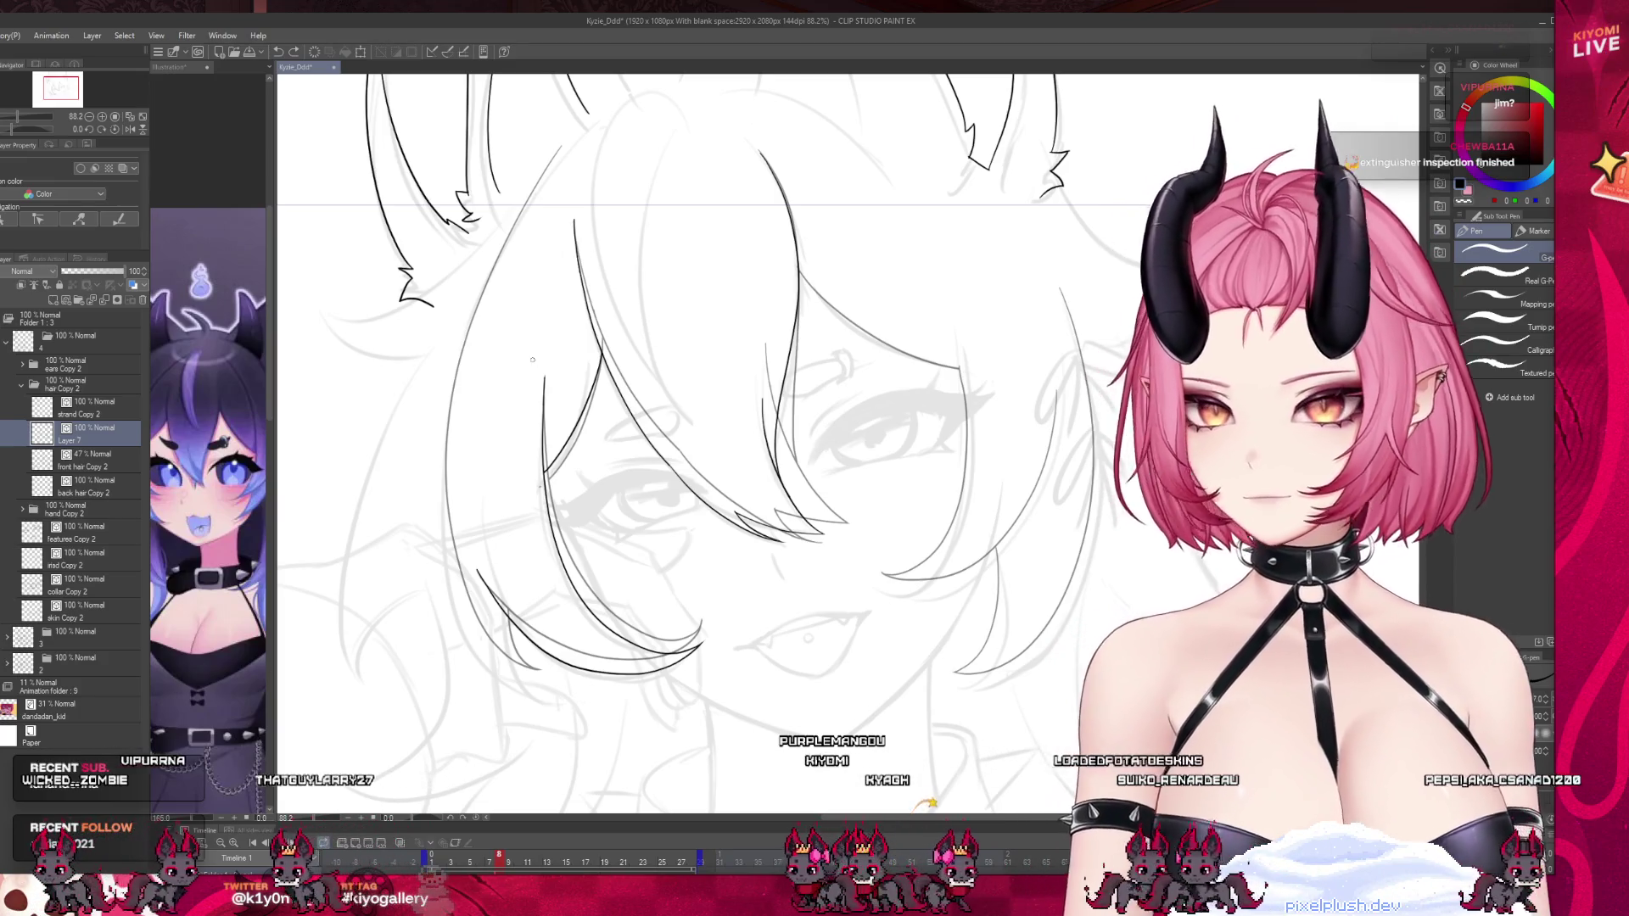
pyautogui.moveTo(567, 146)
pyautogui.mouseDown()
pyautogui.moveTo(458, 349)
pyautogui.moveTo(498, 627)
pyautogui.mouseUp()
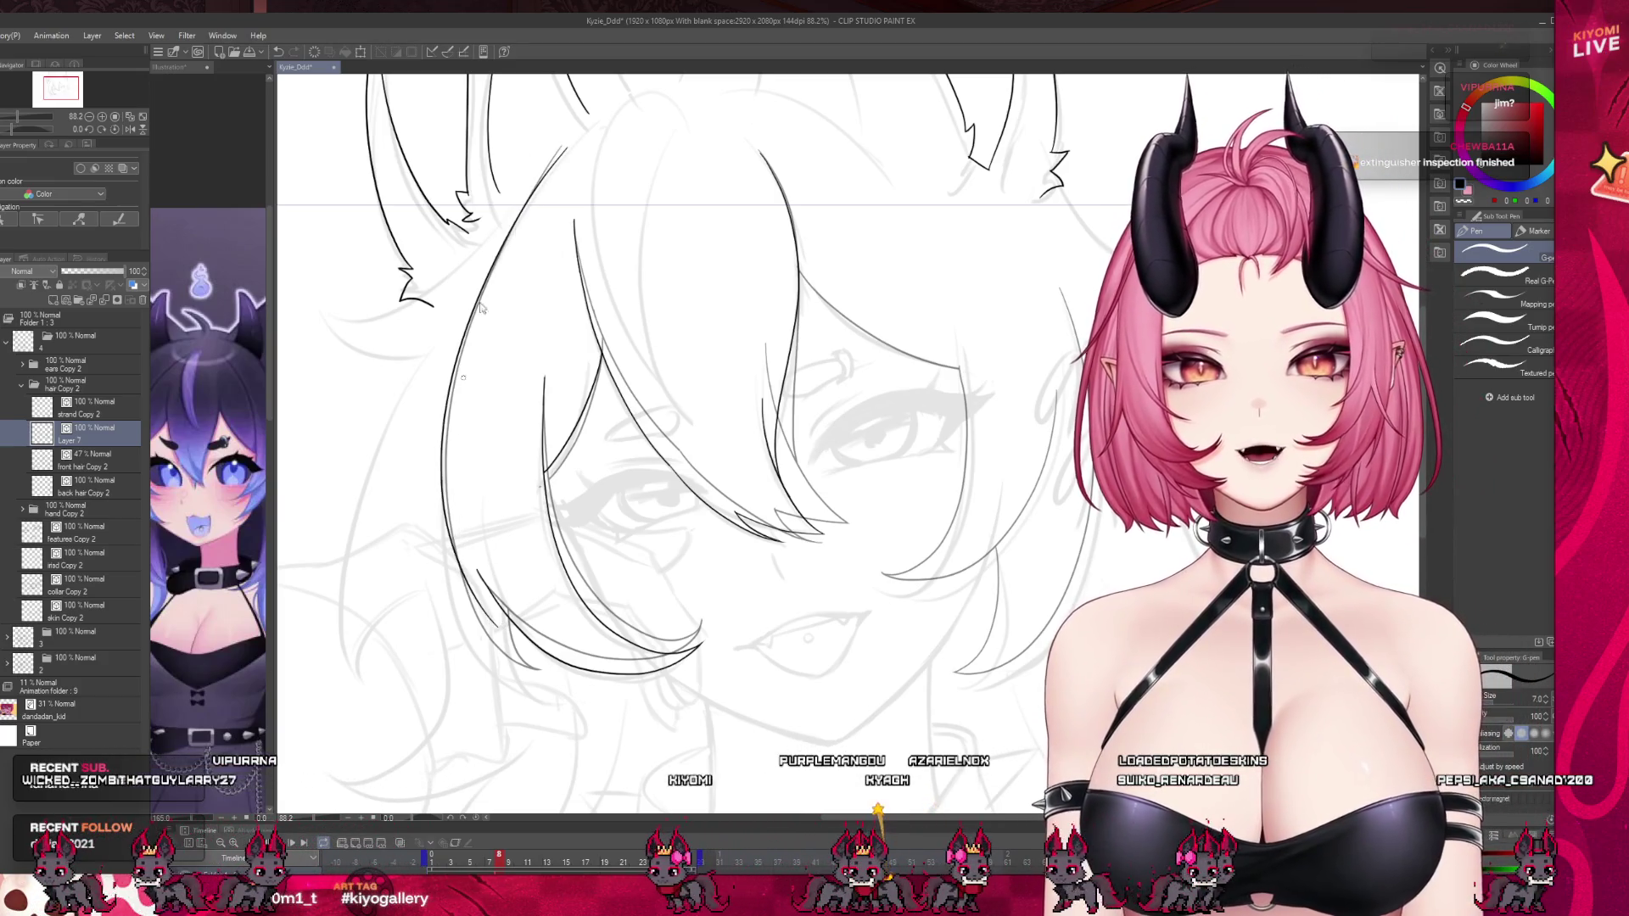
pyautogui.hotkey('ctrl', 'z')
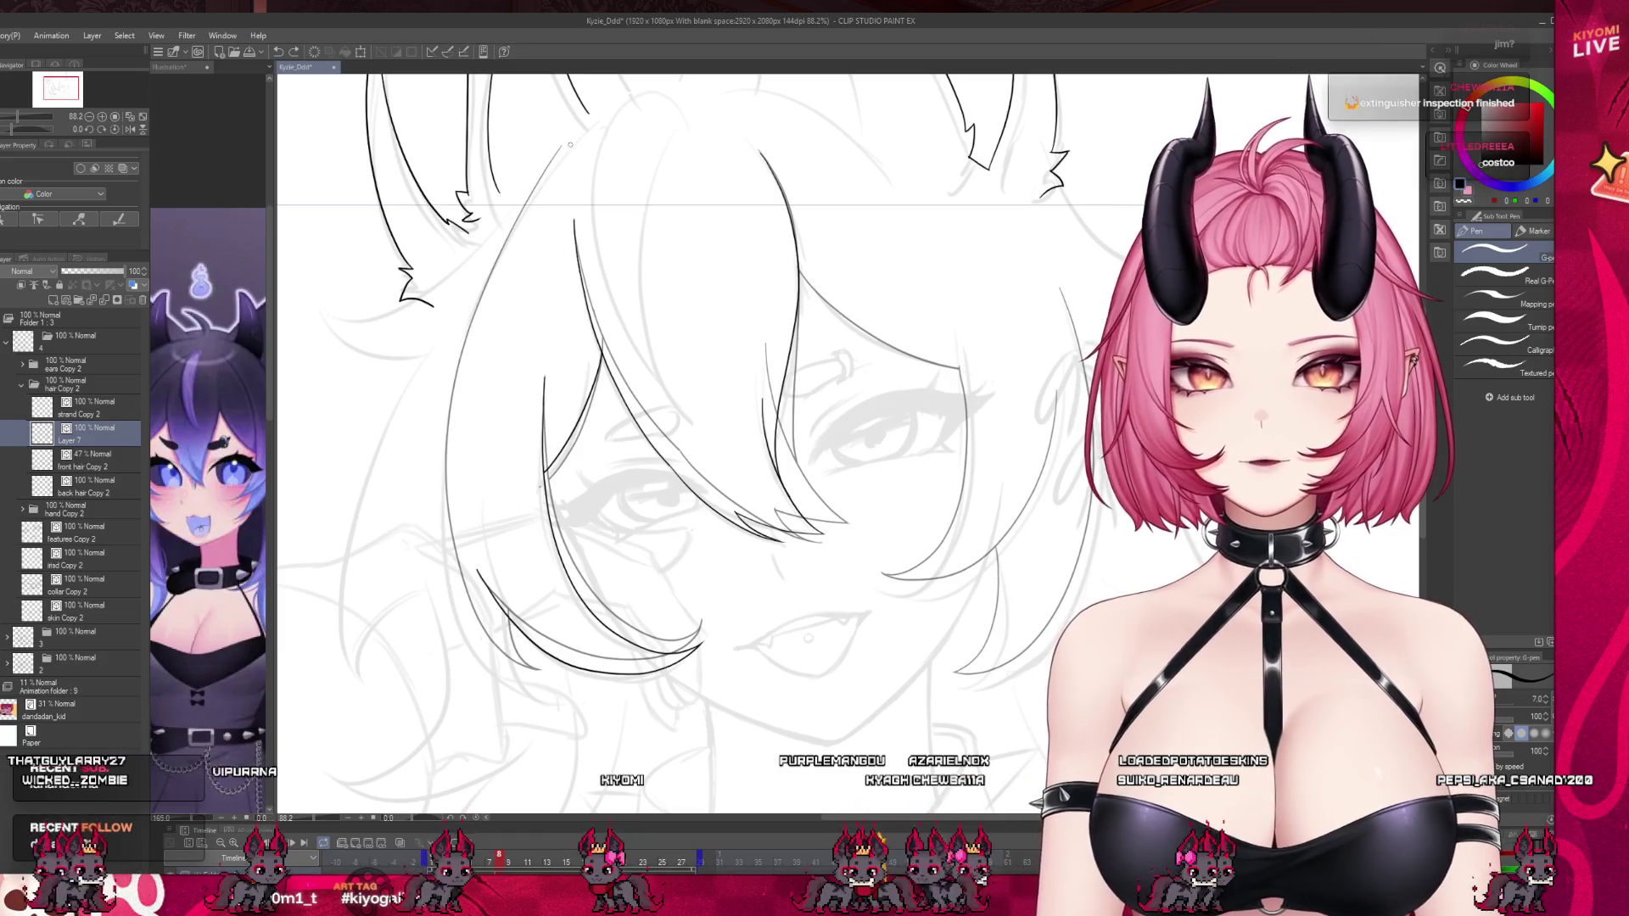
pyautogui.hotkey('ctrl', 'z')
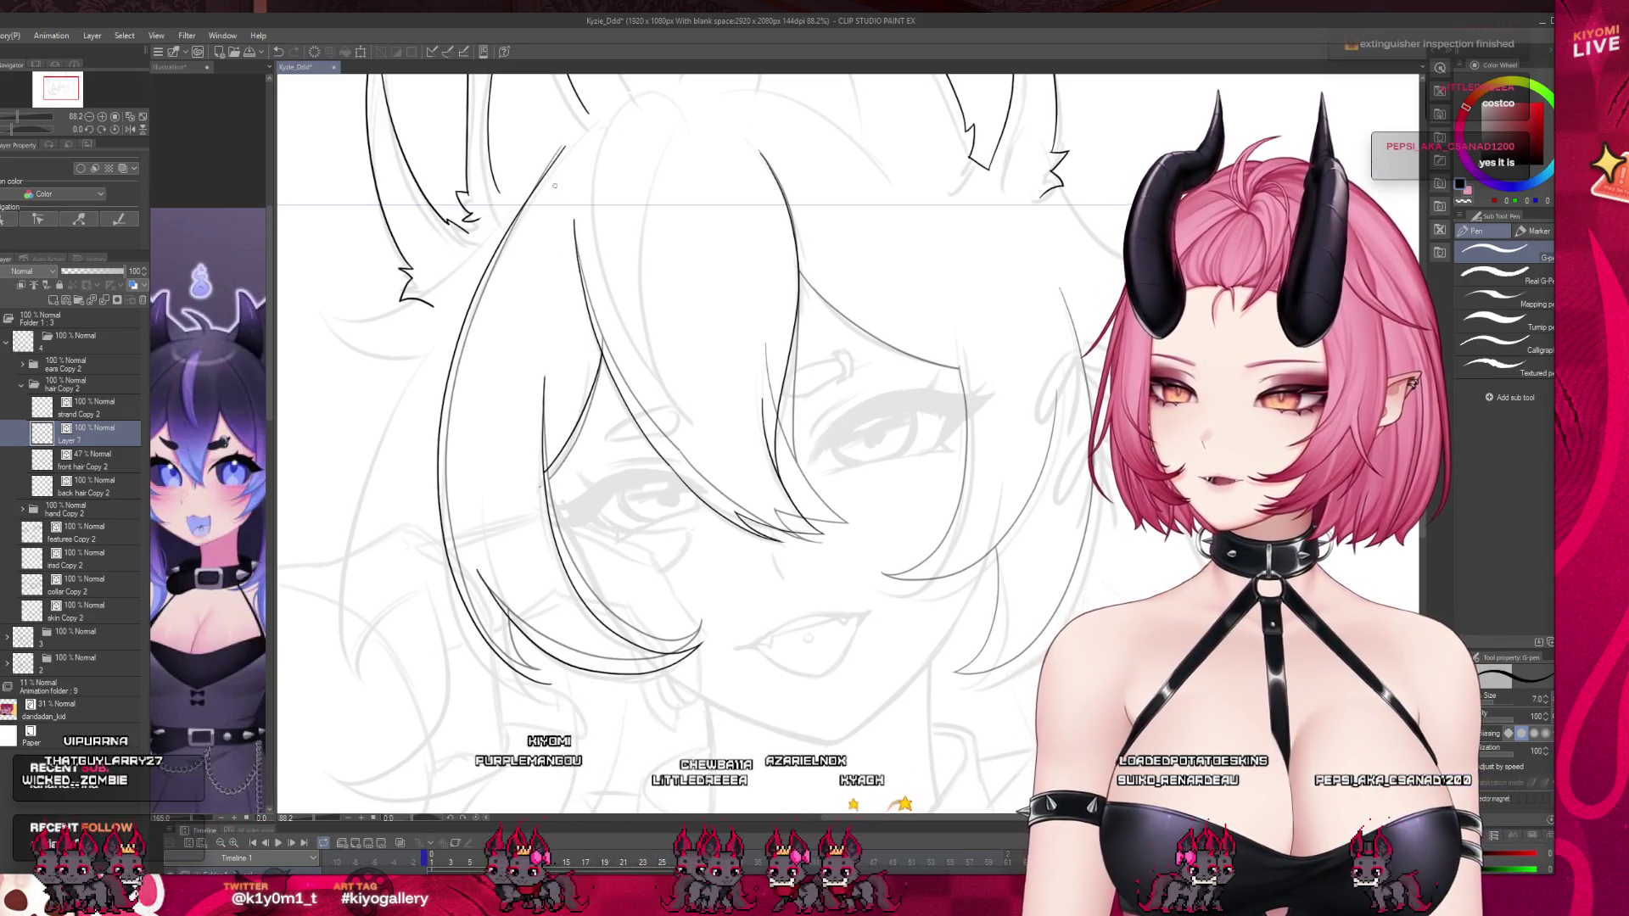
pyautogui.hotkey('ctrl', 'z')
pyautogui.hotkey('ctrl', 'z')
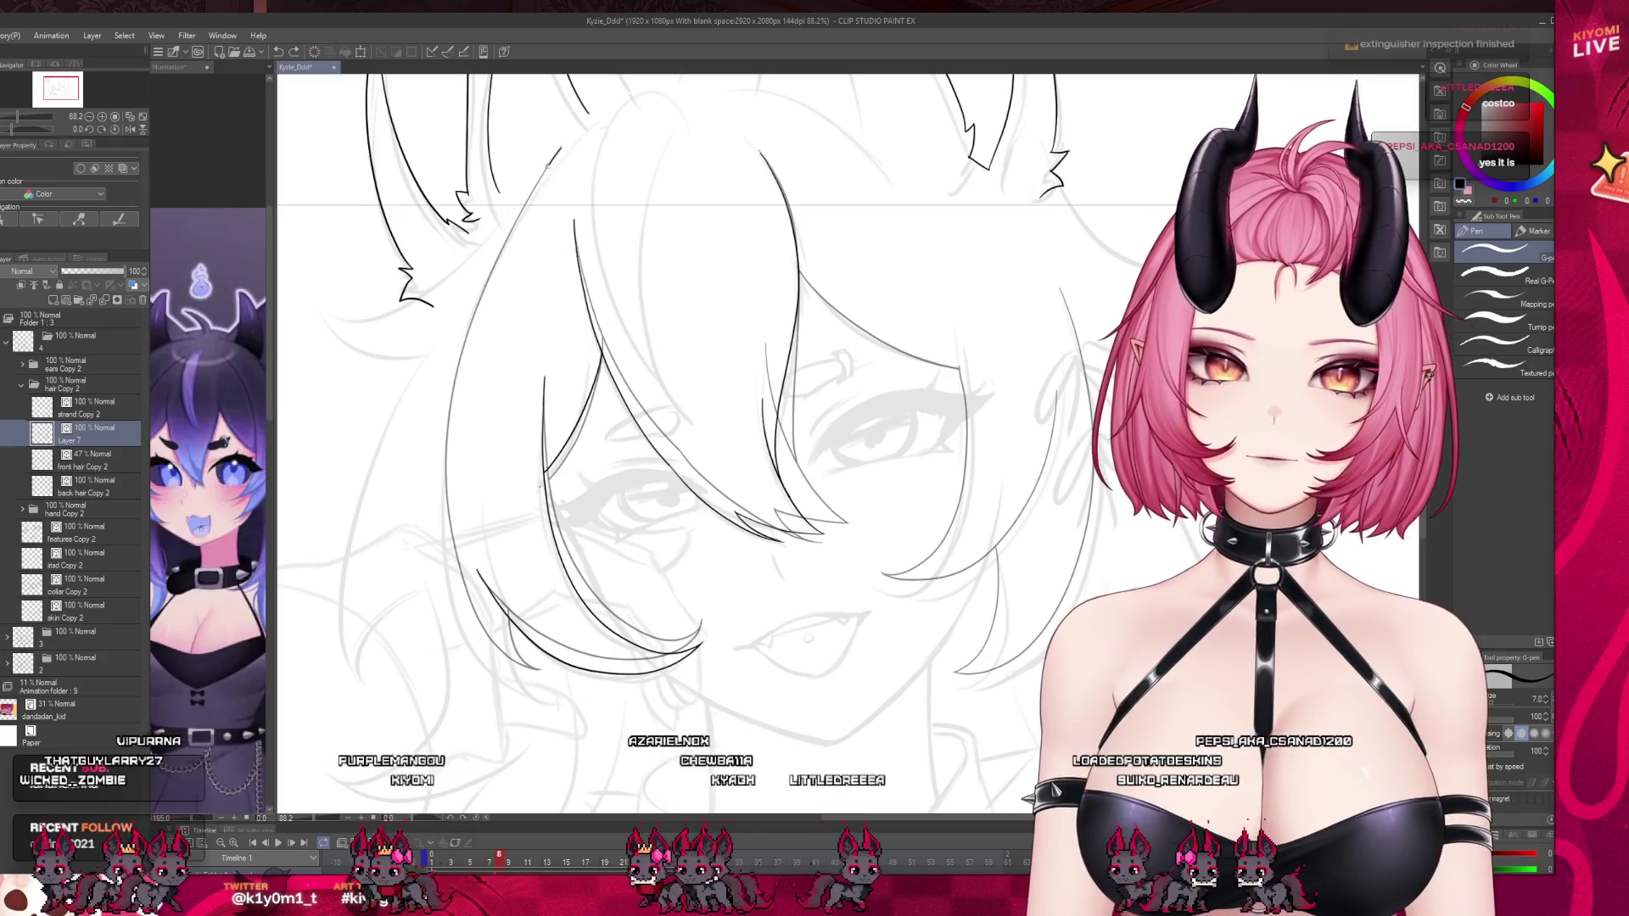
pyautogui.moveTo(559, 148); pyautogui.dragTo(471, 601)
pyautogui.hotkey('ctrl', 'z')
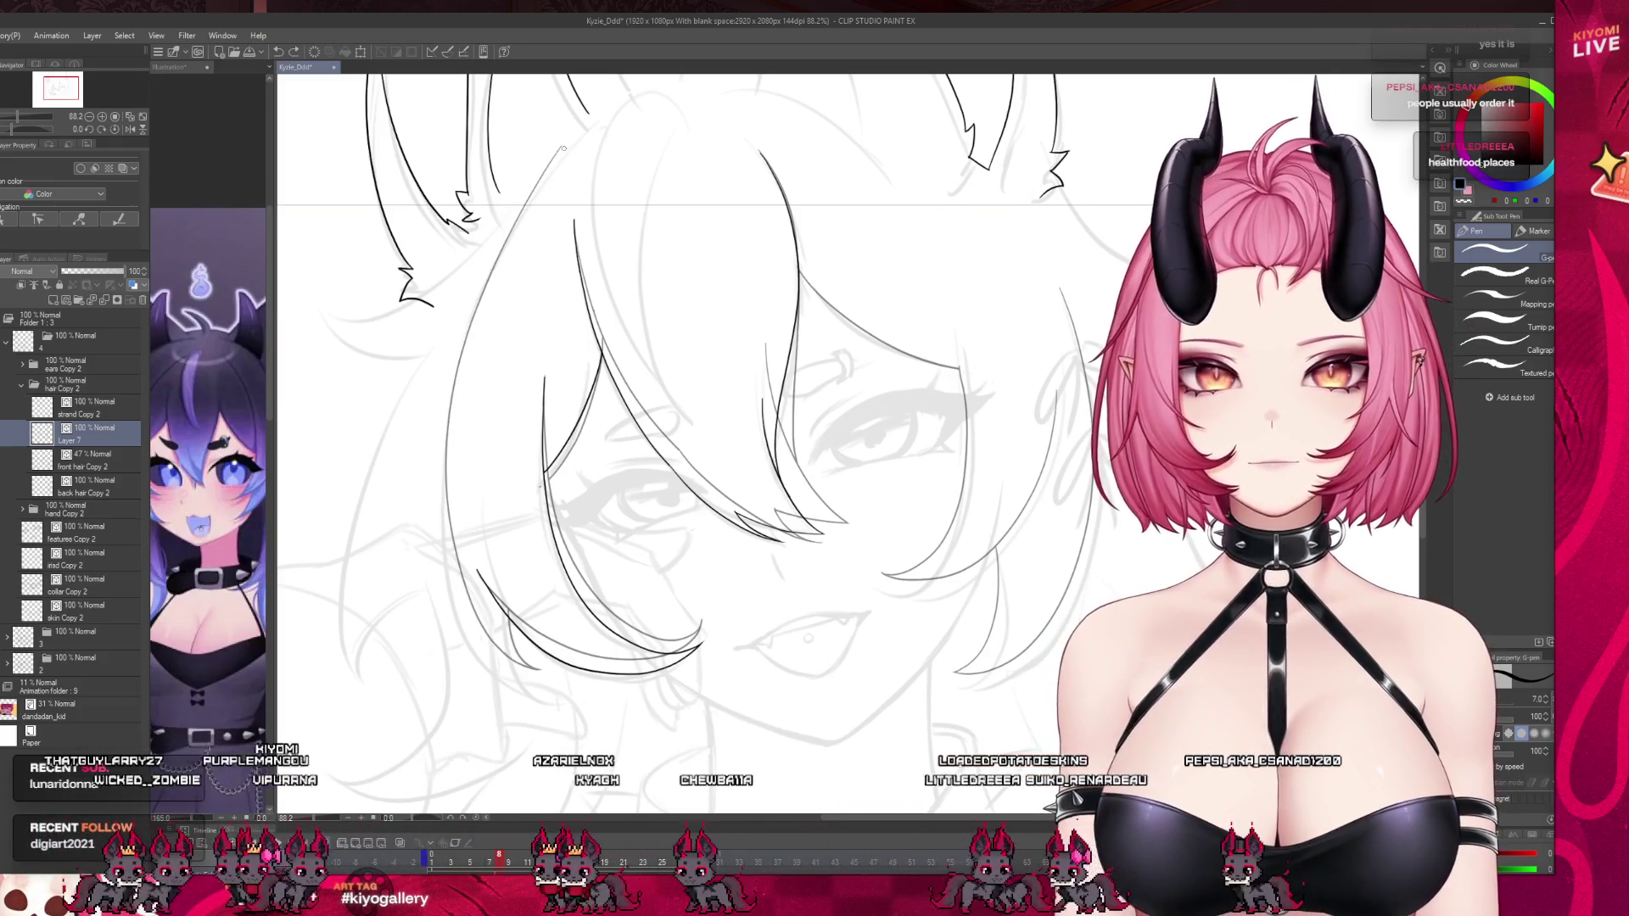
pyautogui.moveTo(560, 148)
pyautogui.mouseDown()
pyautogui.moveTo(465, 630)
pyautogui.moveTo(527, 678)
pyautogui.mouseUp()
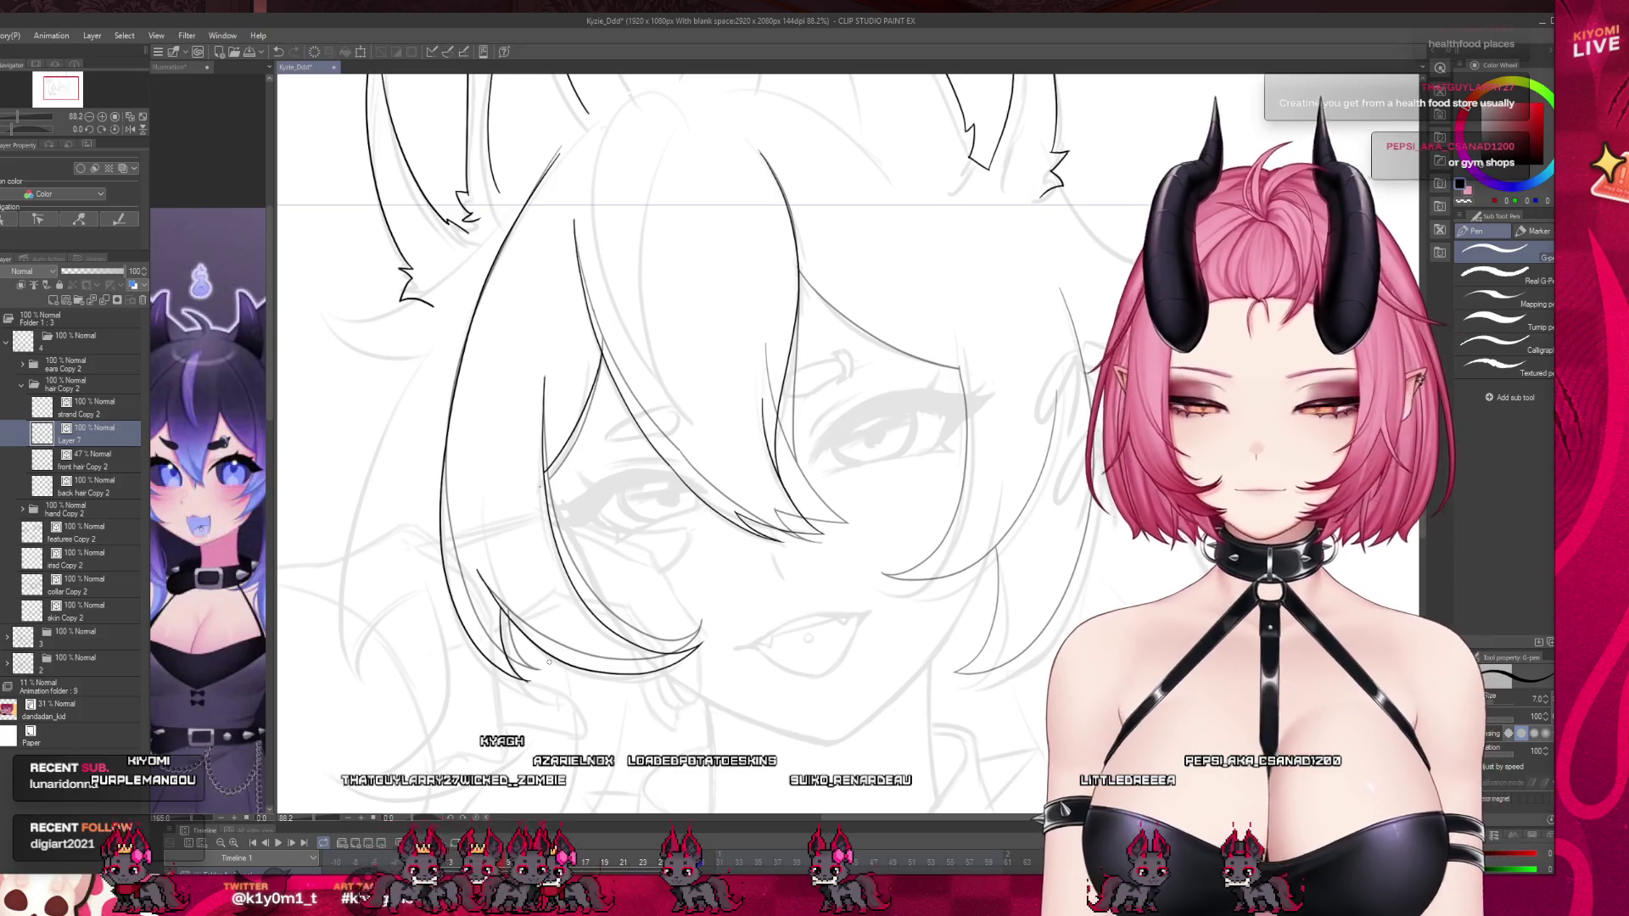
pyautogui.scroll(5, 548, 662)
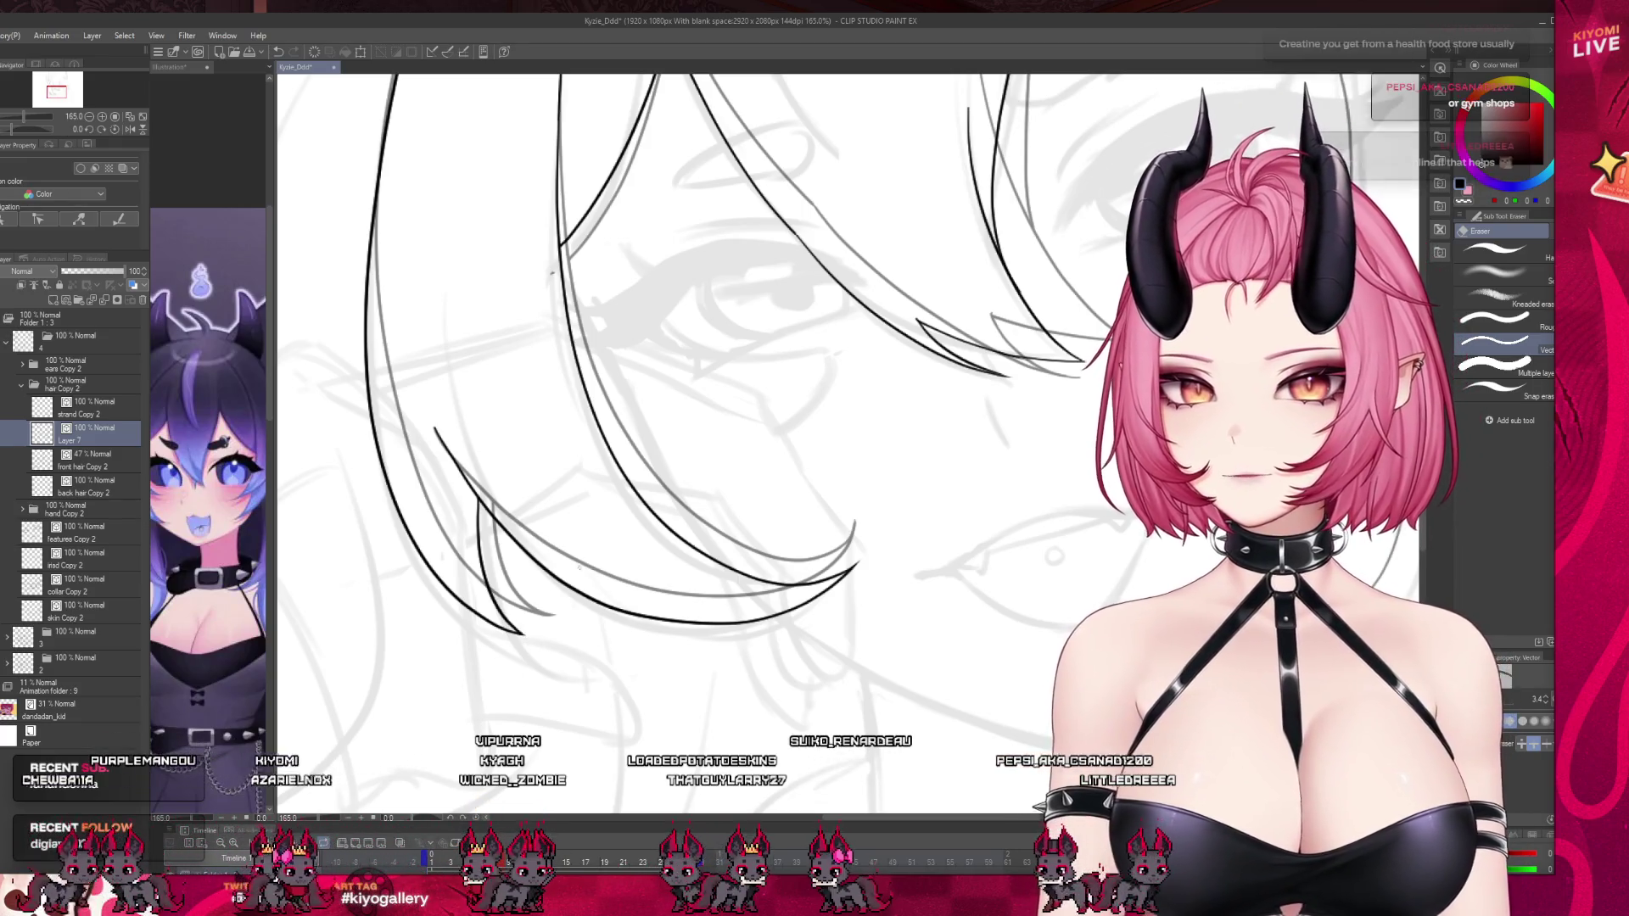
pyautogui.scroll(-4, 537, 636)
pyautogui.scroll(-2, 499, 641)
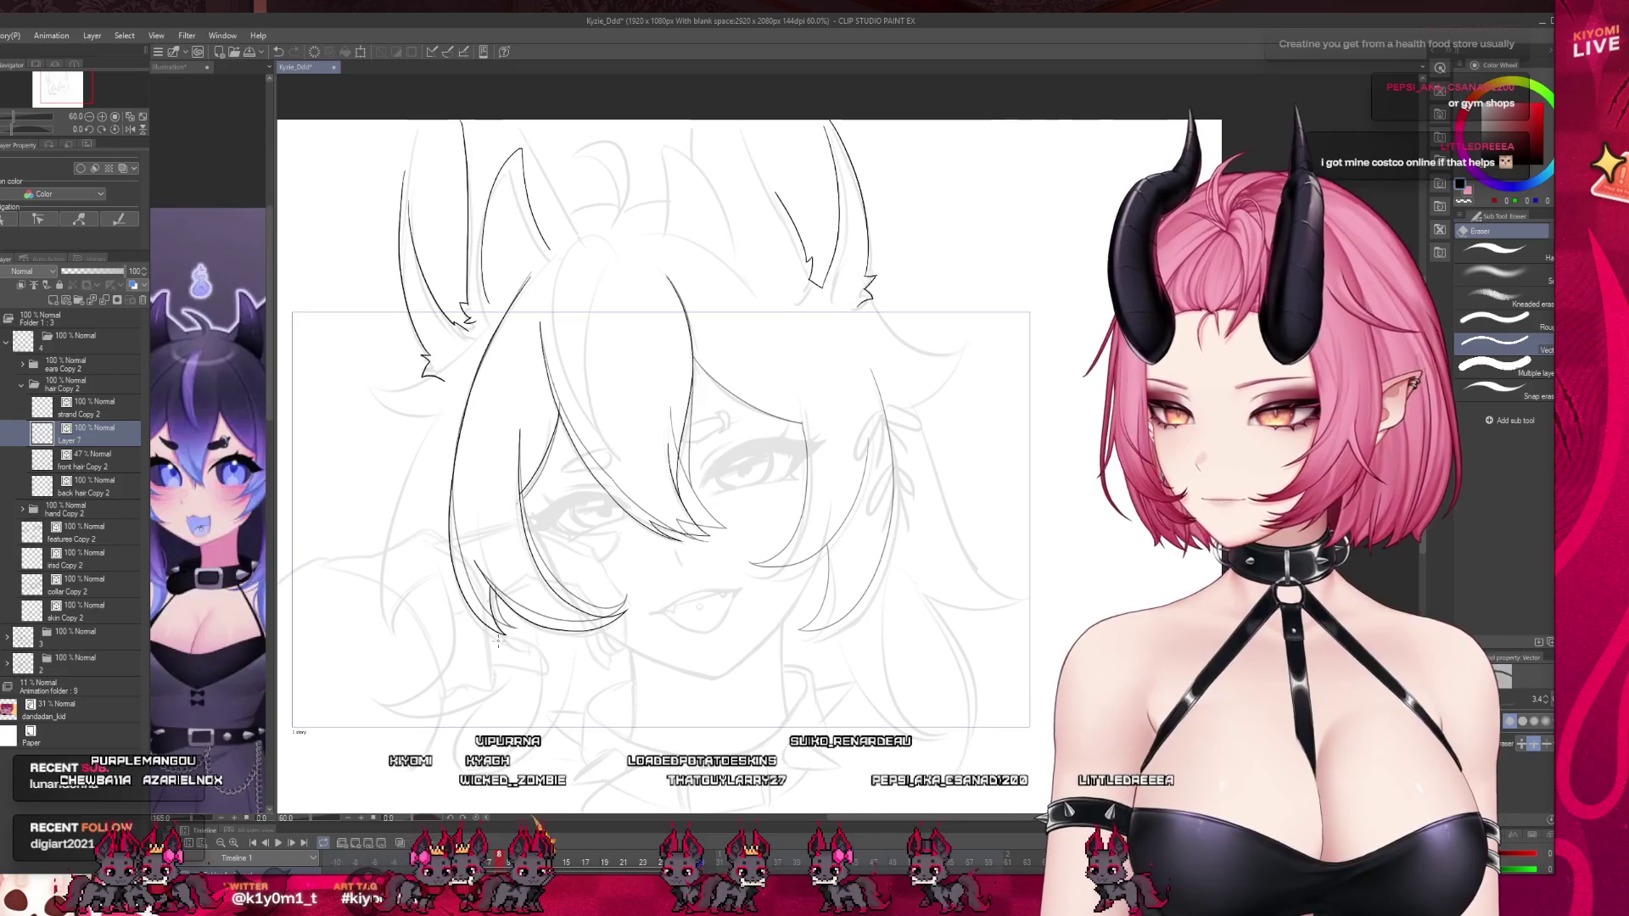